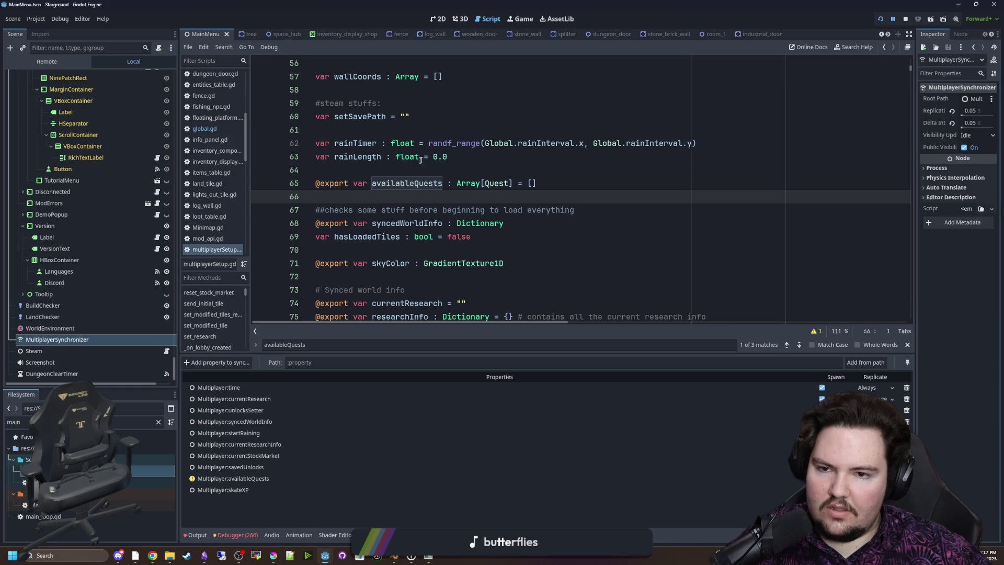
Add a '## Critical' heading on a new line below the spawning item in the 0.15 note
{"action": "left_click", "coordinate": [397, 173]}
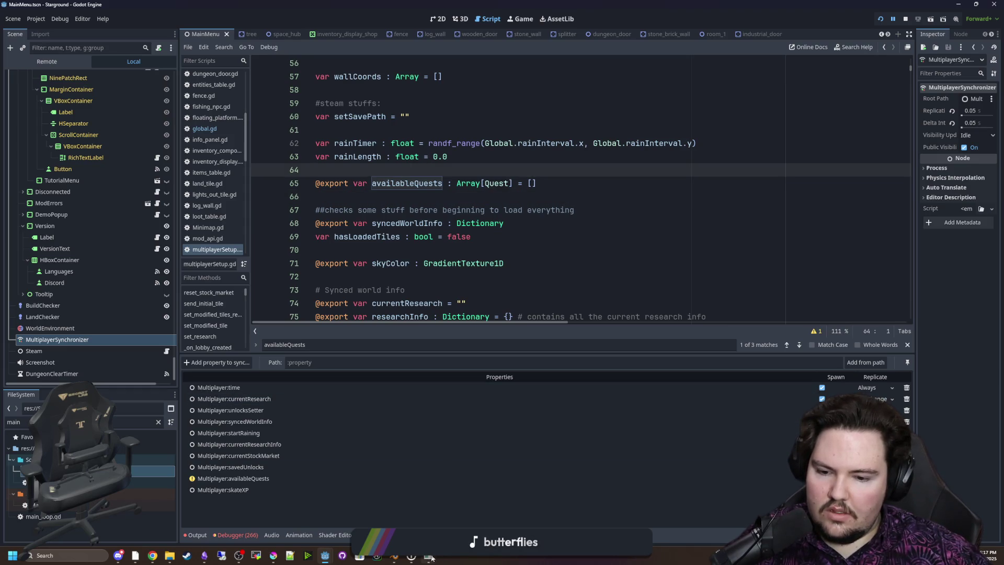
{"action": "mouse_move", "coordinate": [432, 558]}
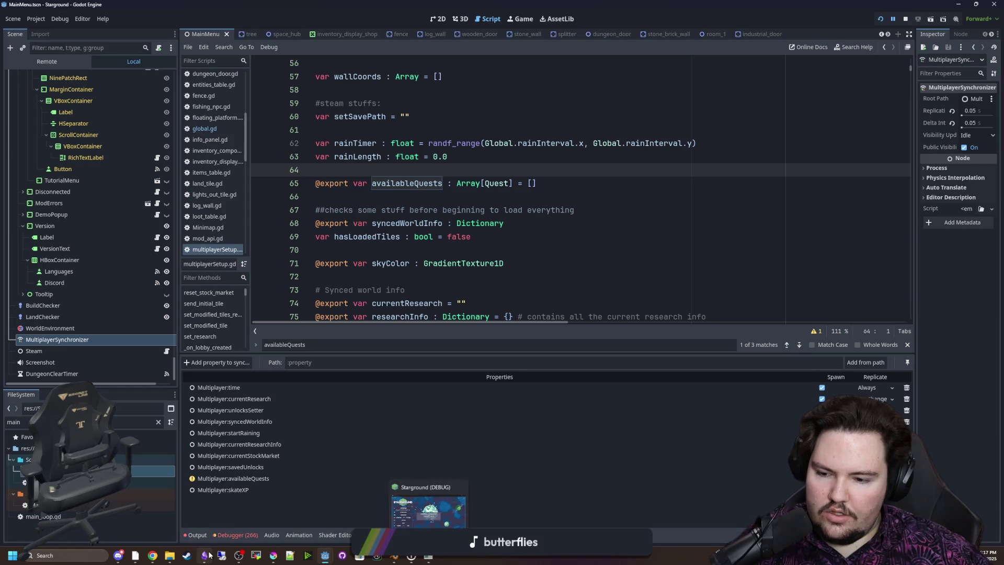
{"action": "key", "text": "alt+Tab"}
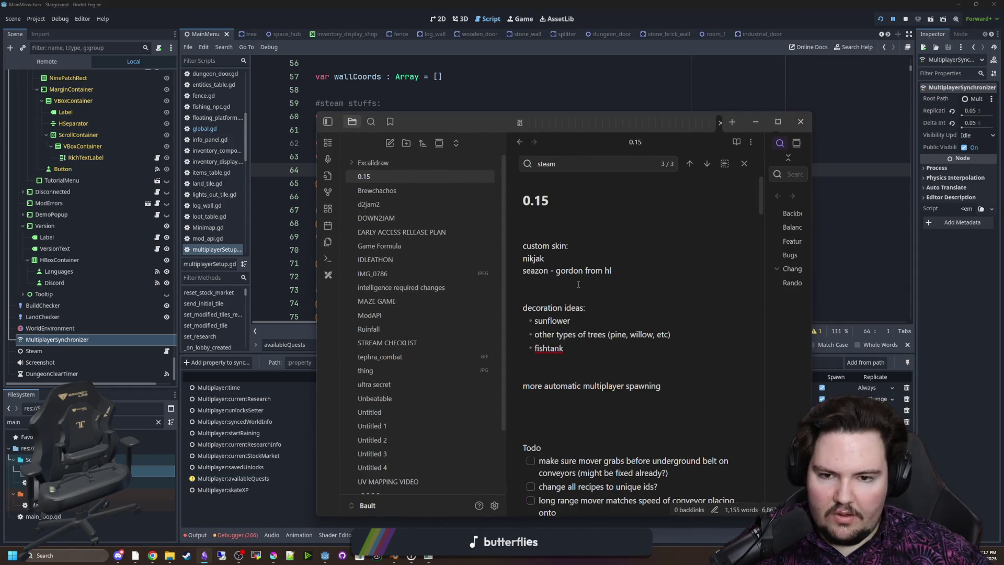
{"action": "scroll", "coordinate": [579, 284], "scroll_direction": "down", "scroll_amount": 1}
{"action": "key", "text": "Return"}
{"action": "key", "text": "Return"}
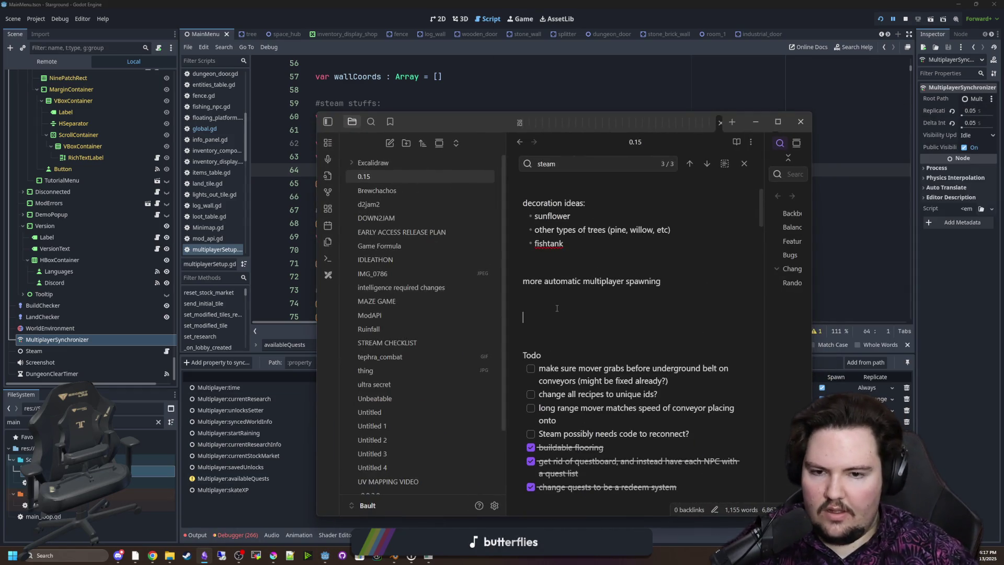
{"action": "type", "text": "Critia"}
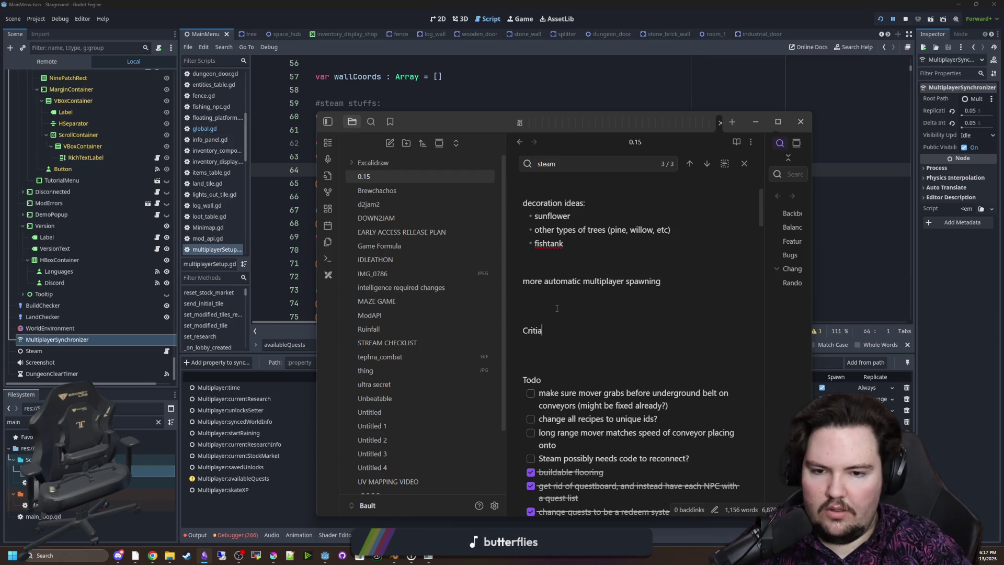
{"action": "key", "text": "BackSpace"}
{"action": "type", "text": "cal"}
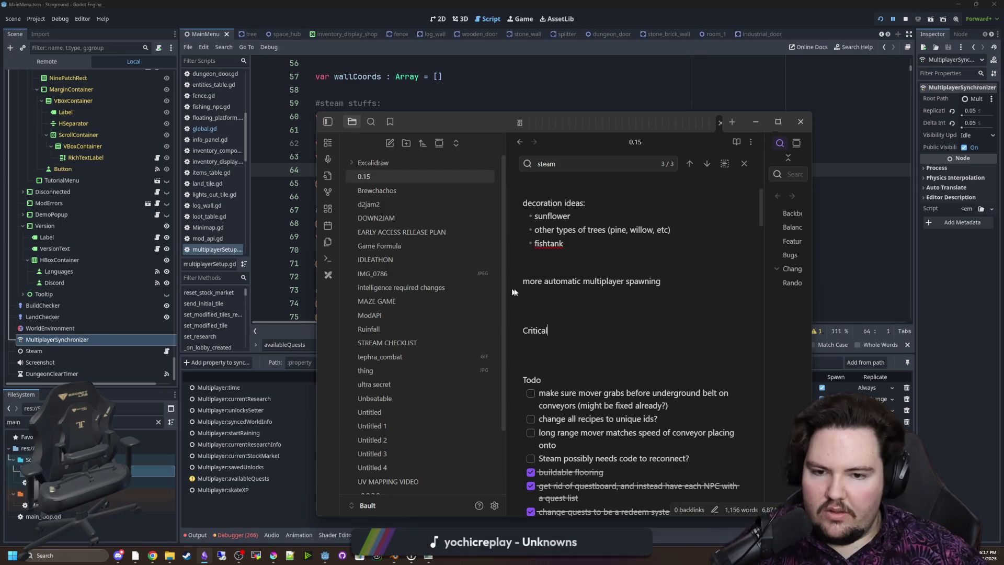
{"action": "key", "text": "Home"}
{"action": "type", "text": "##"}
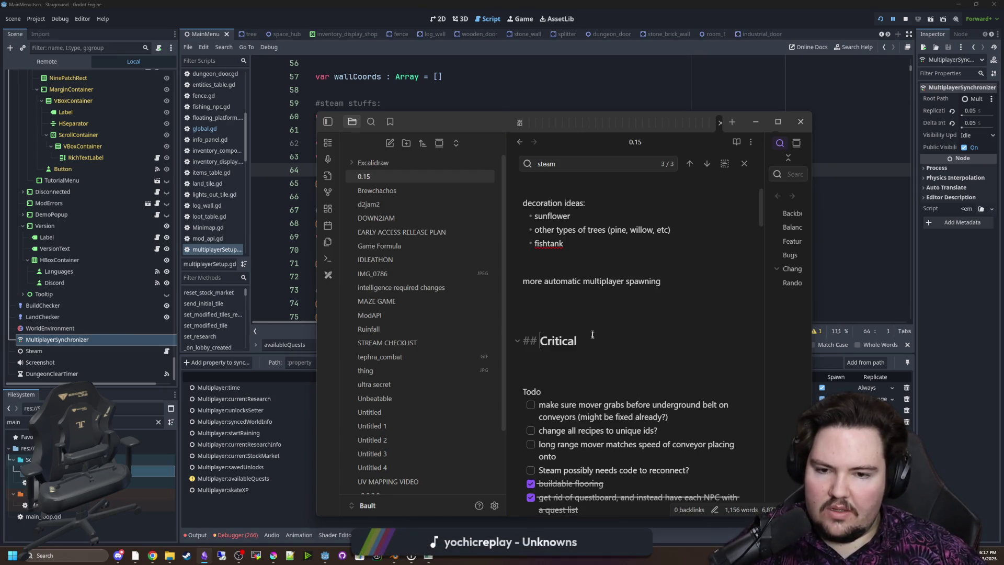
{"action": "key", "text": "Return"}
{"action": "type", "text": "-"}
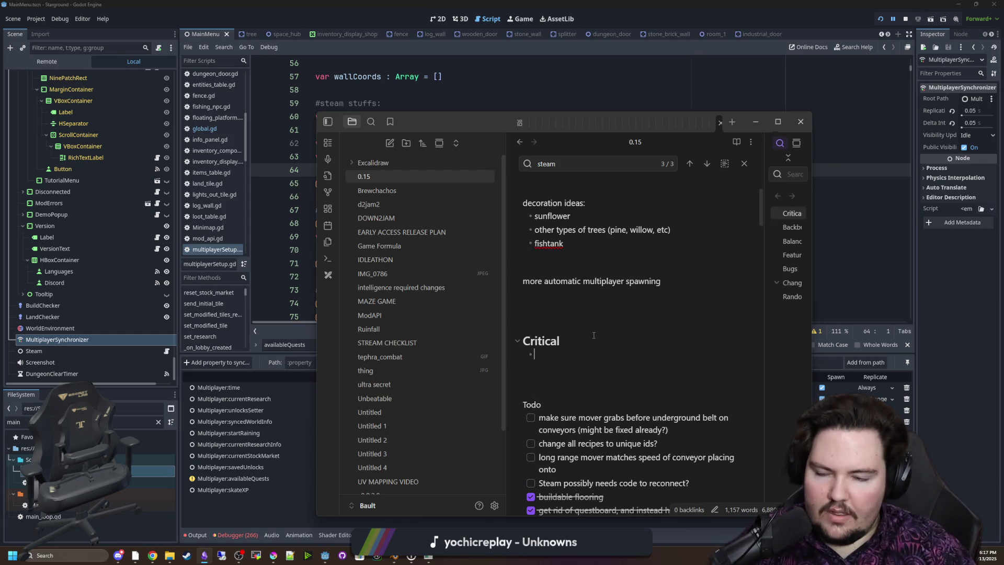
Write the bullet '- available quests are not synced on multiplayer' under the Critical heading
{"action": "type", "text": "- quests are not syn"}
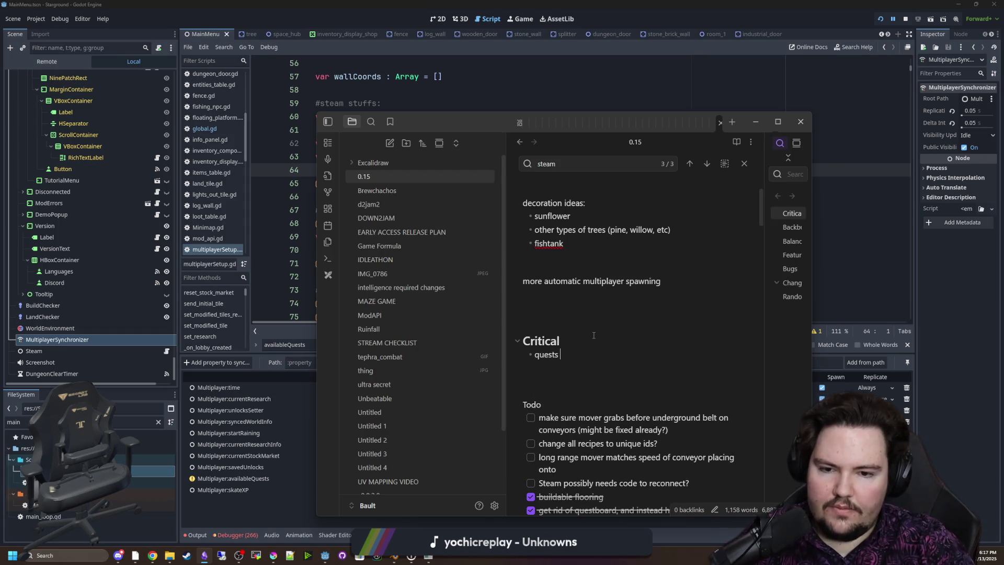
{"action": "type", "text": "ced on multiplayer"}
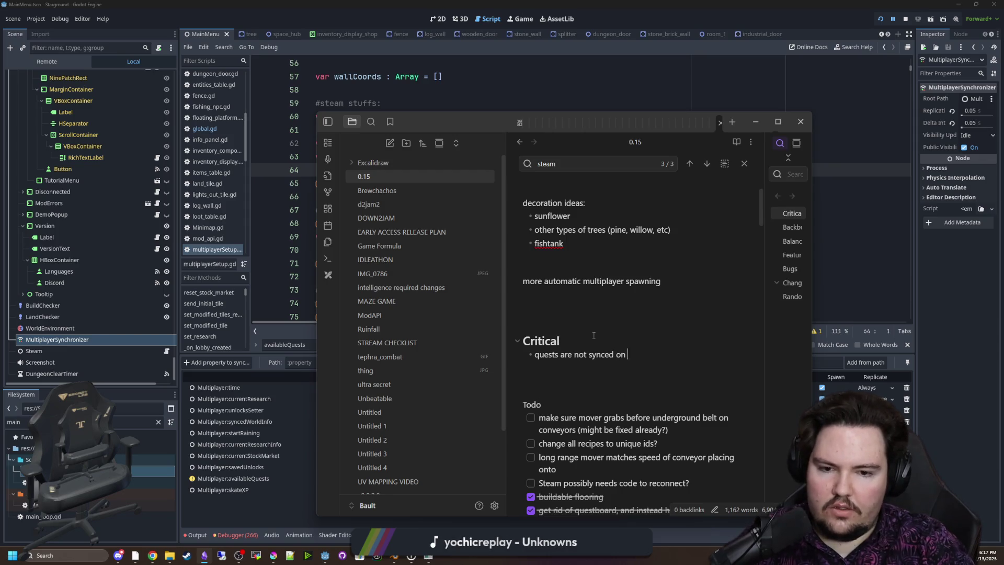
{"action": "key", "text": "BackSpace"}
{"action": "key", "text": "BackSpace"}
{"action": "key", "text": "BackSpace"}
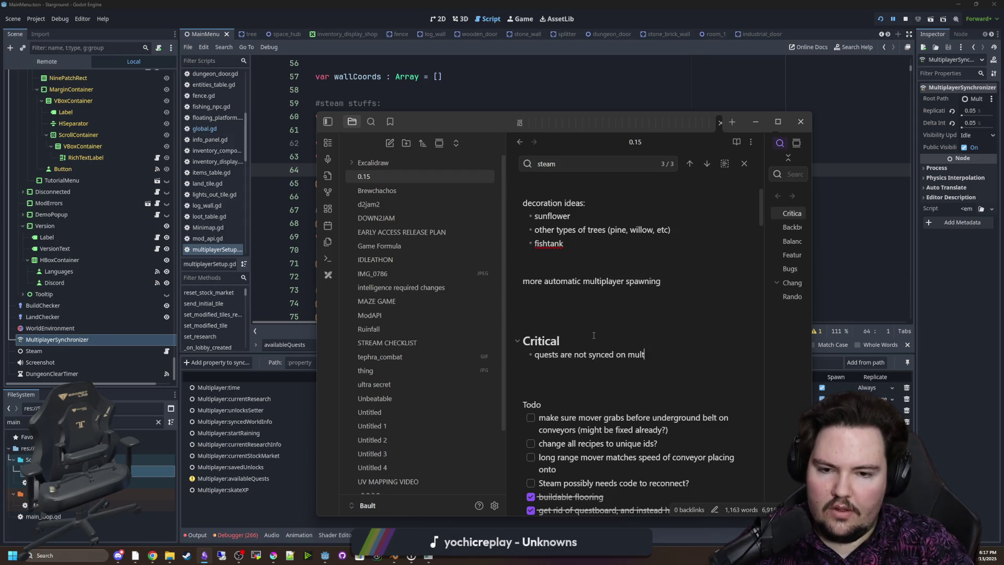
{"action": "type", "text": "availa"}
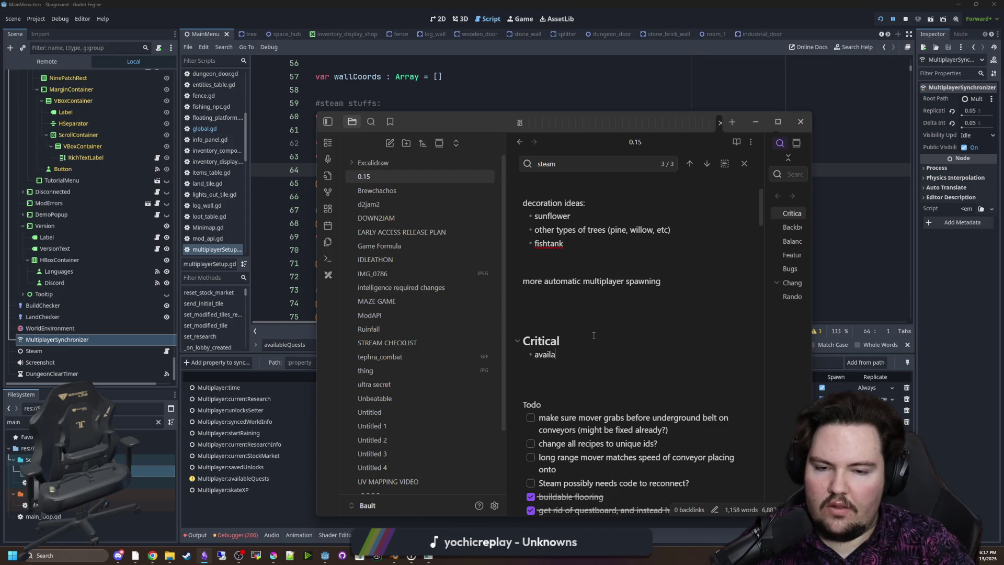
{"action": "type", "text": "ble quests are not synched"}
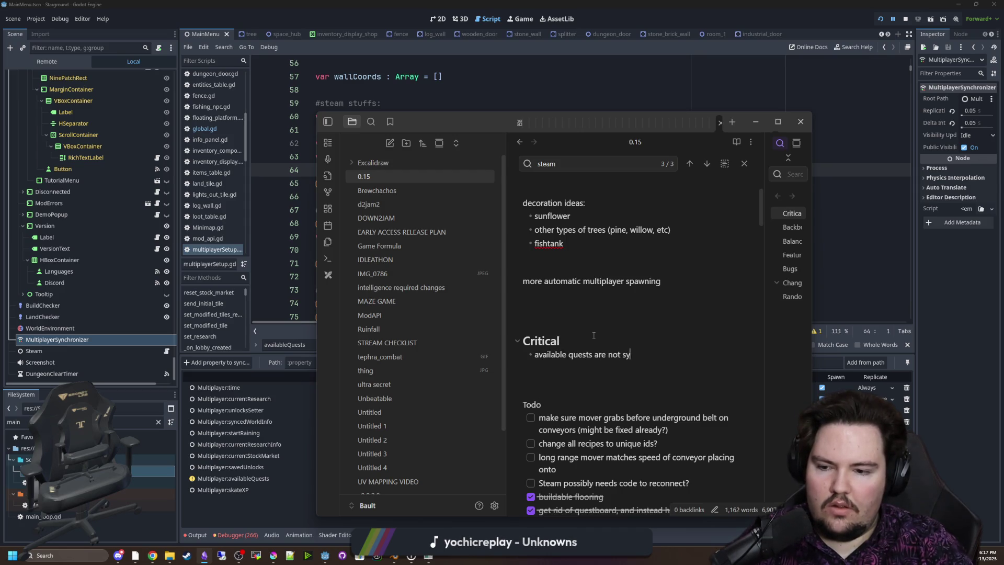
{"action": "key", "text": "BackSpace"}
{"action": "key", "text": "BackSpace"}
{"action": "key", "text": "BackSpace"}
{"action": "type", "text": "ced "}
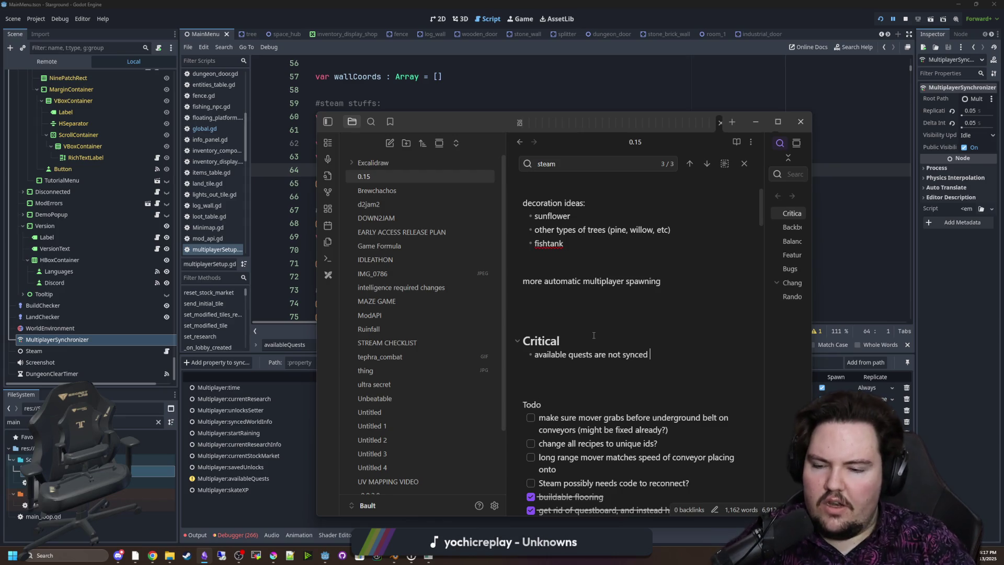
{"action": "type", "text": "on multiplayer ("}
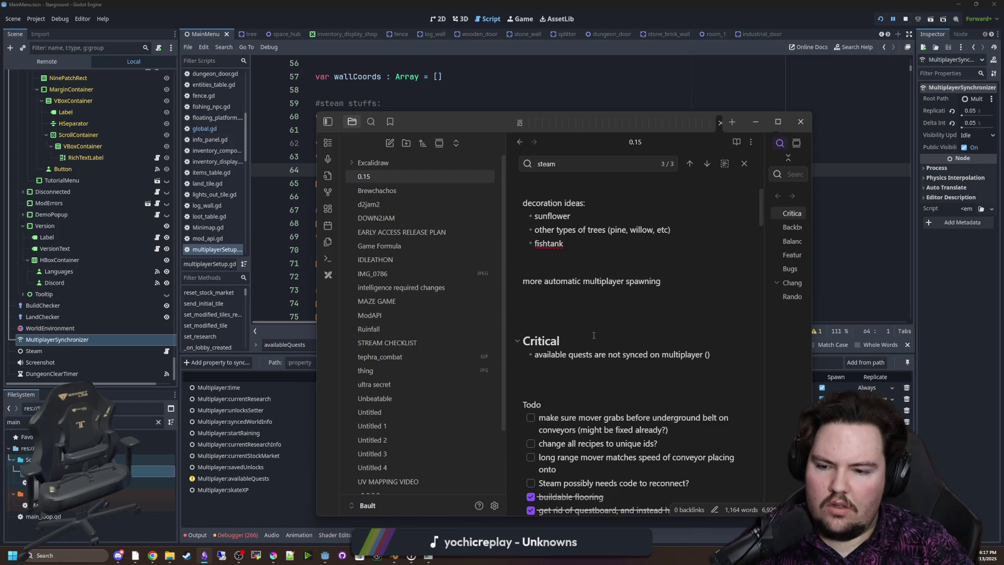
{"action": "key", "text": "BackSpace"}
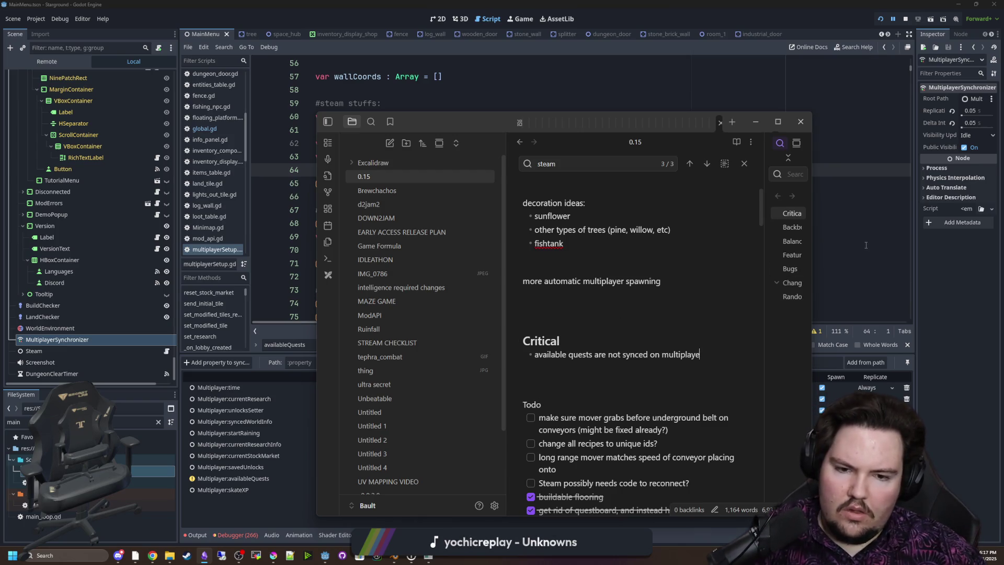
{"action": "key", "text": "alt+Tab"}
Find availableQuests across files and delete it from the MultiplayerSynchronizer's Replication properties
{"action": "left_click", "coordinate": [488, 238]}
{"action": "key", "text": "ctrl+shift+f"}
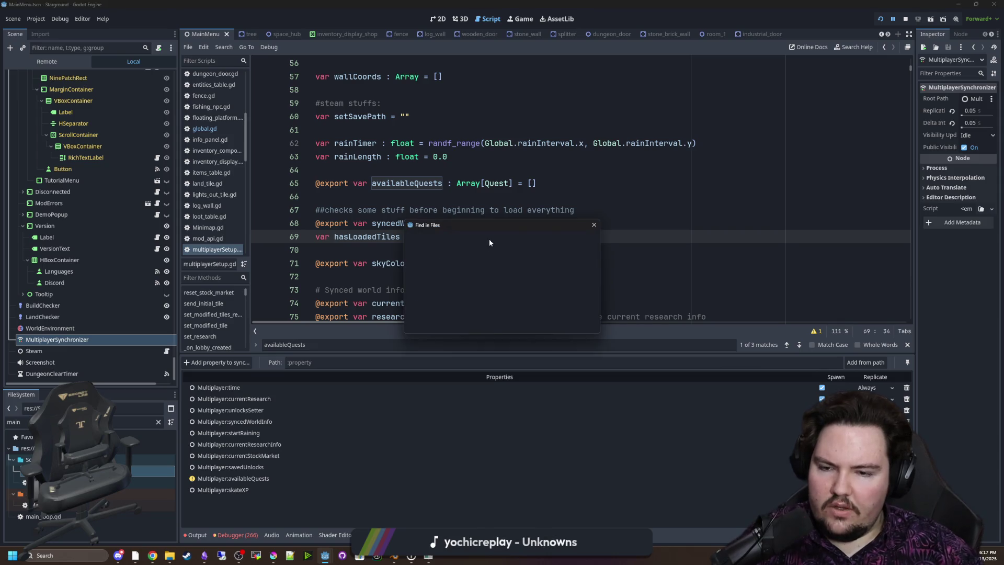
{"action": "type", "text": "availableQuests"}
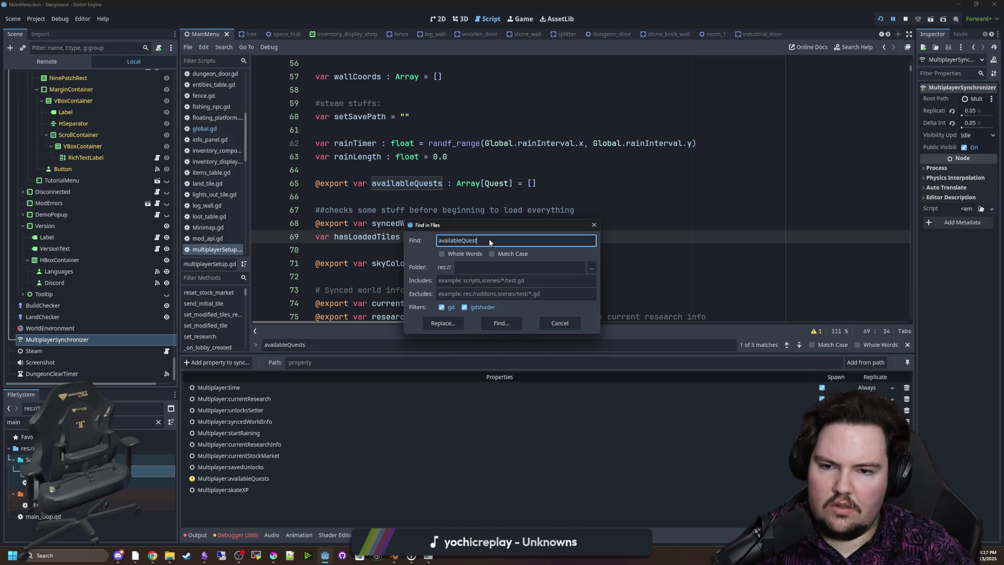
{"action": "key", "text": "Return"}
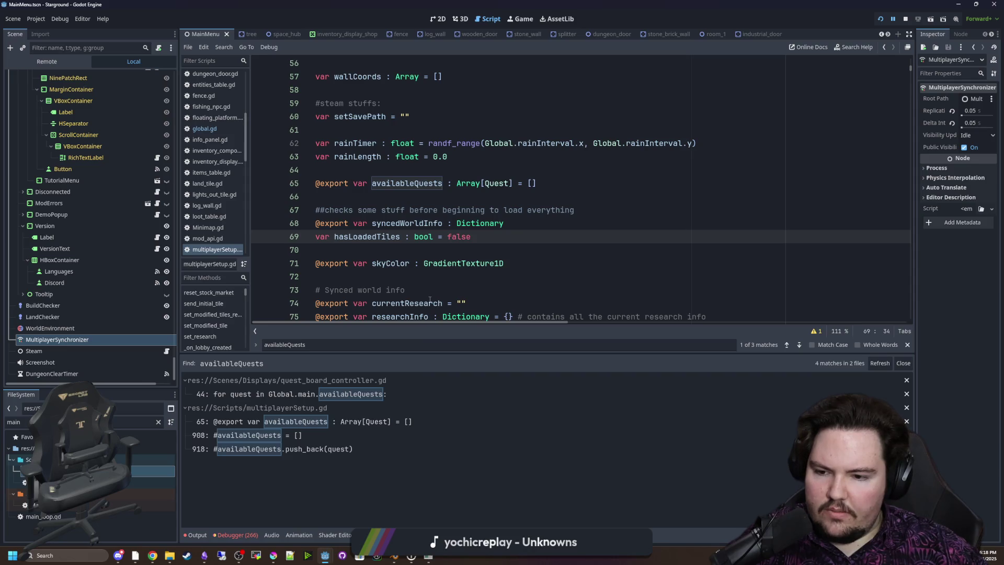
{"action": "left_click", "coordinate": [324, 196]}
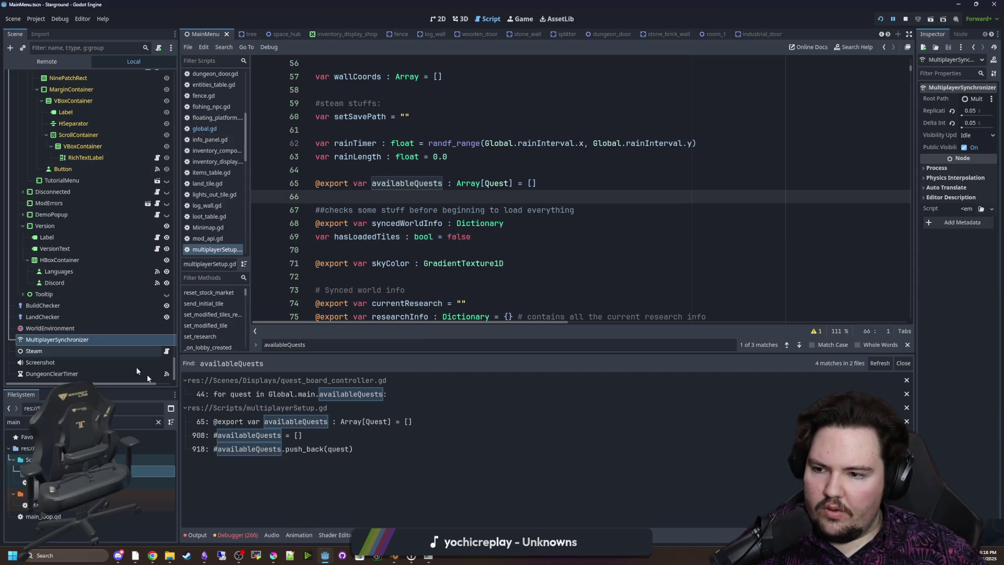
{"action": "left_click", "coordinate": [120, 339]}
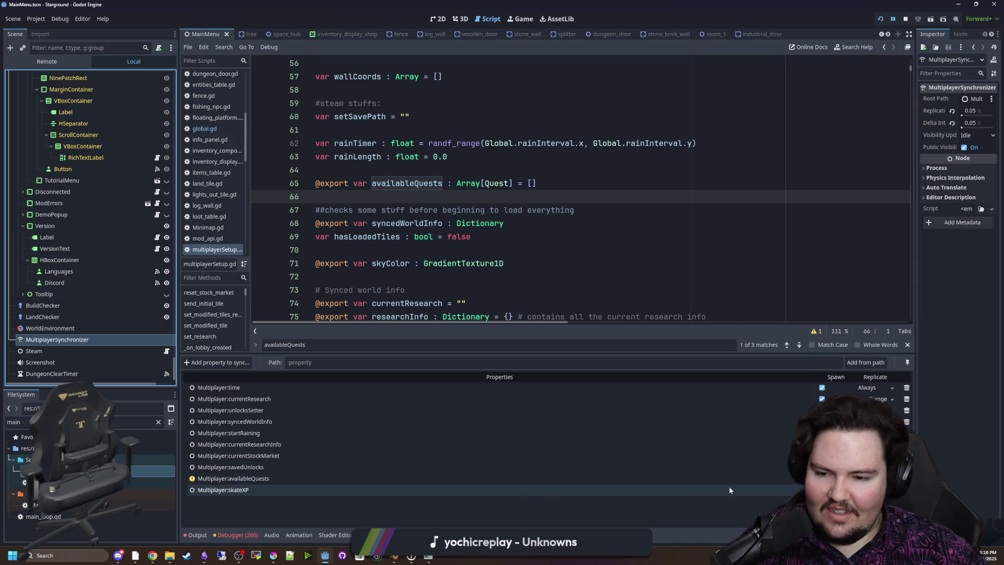
{"action": "left_click", "coordinate": [366, 502]}
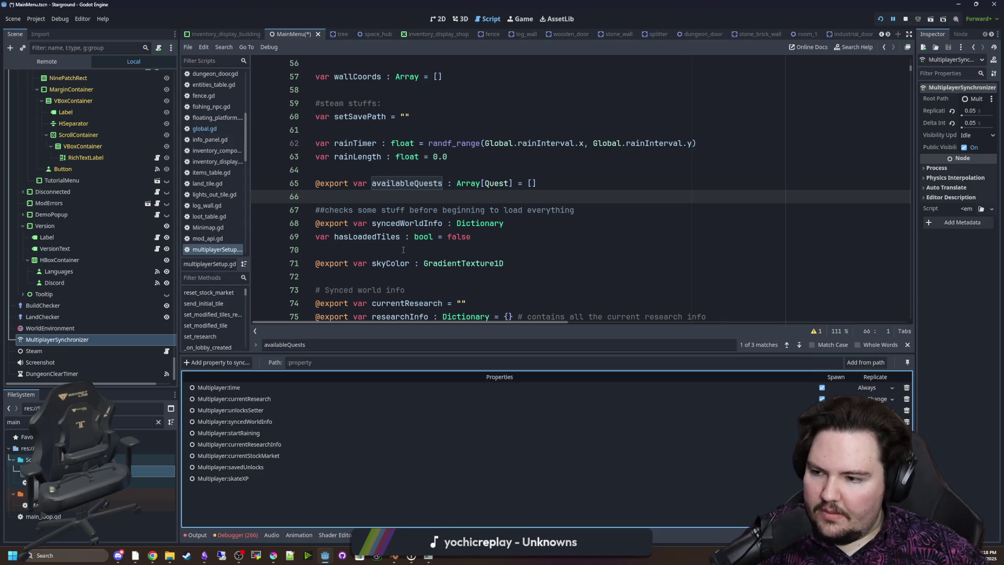
{"action": "key", "text": "Down"}
{"action": "key", "text": "Down"}
{"action": "key", "text": "Down"}
Search the script for unlocksSetter and jump to its loop at line 952
{"action": "scroll", "coordinate": [402, 285], "scroll_direction": "down", "scroll_amount": 5}
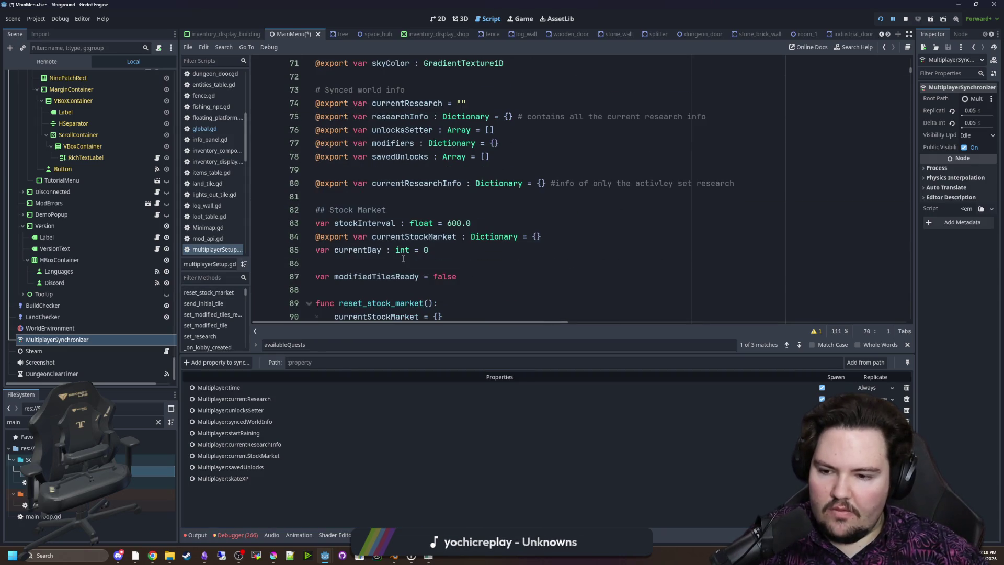
{"action": "scroll", "coordinate": [403, 259], "scroll_direction": "down", "scroll_amount": 5}
{"action": "key", "text": "ctrl+f"}
{"action": "type", "text": "un"}
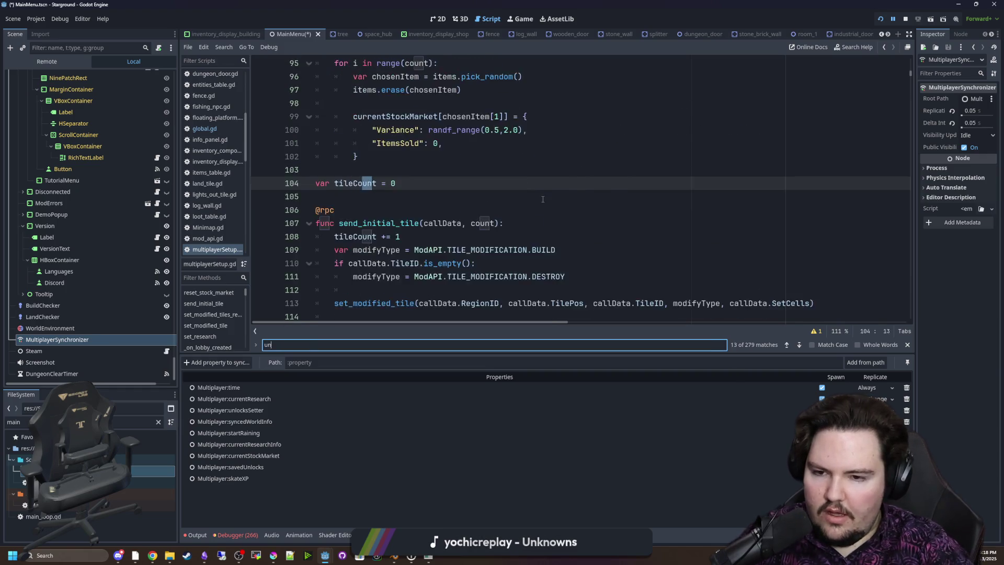
{"action": "type", "text": "locksSetter"}
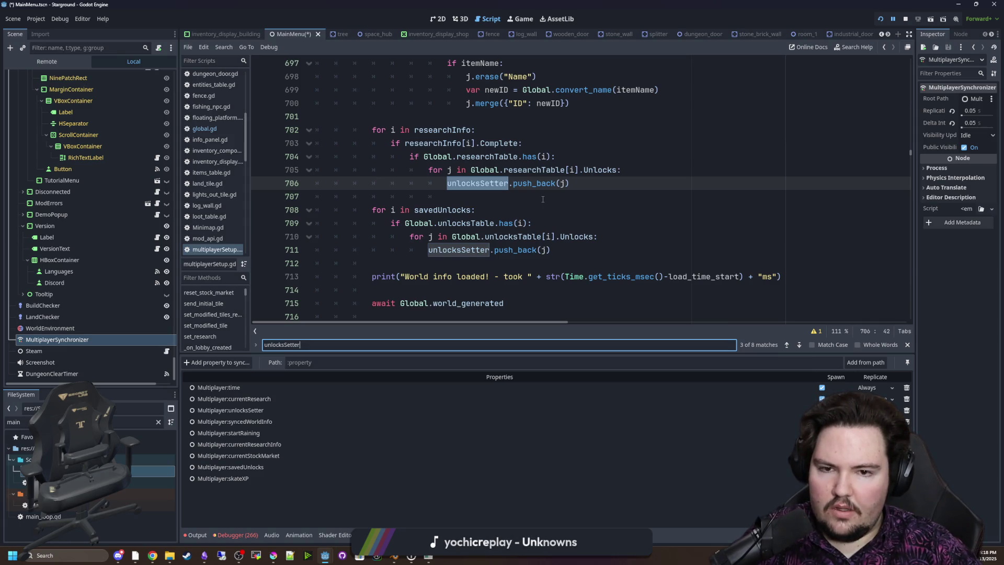
{"action": "key", "text": "Return"}
{"action": "key", "text": "Return"}
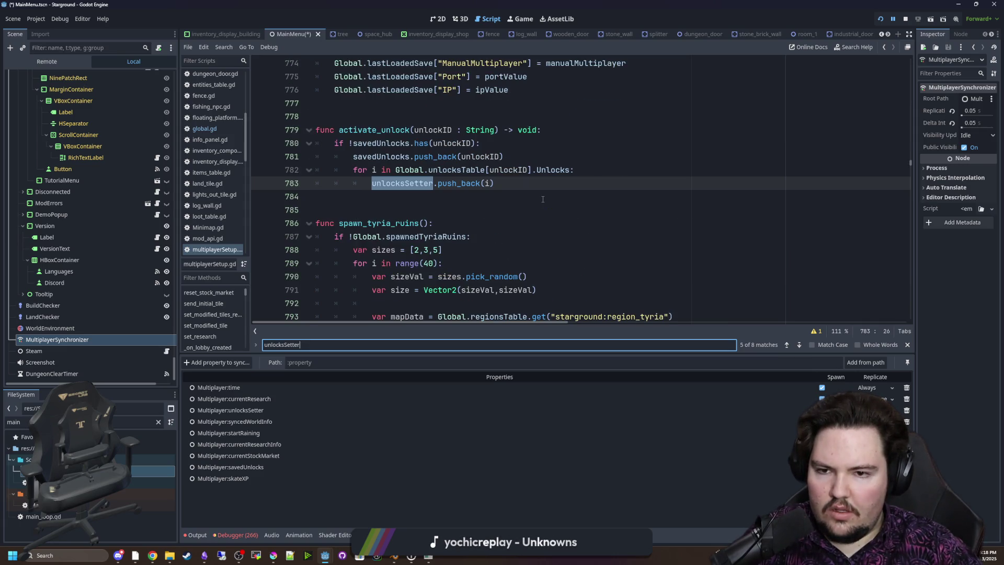
{"action": "key", "text": "Return"}
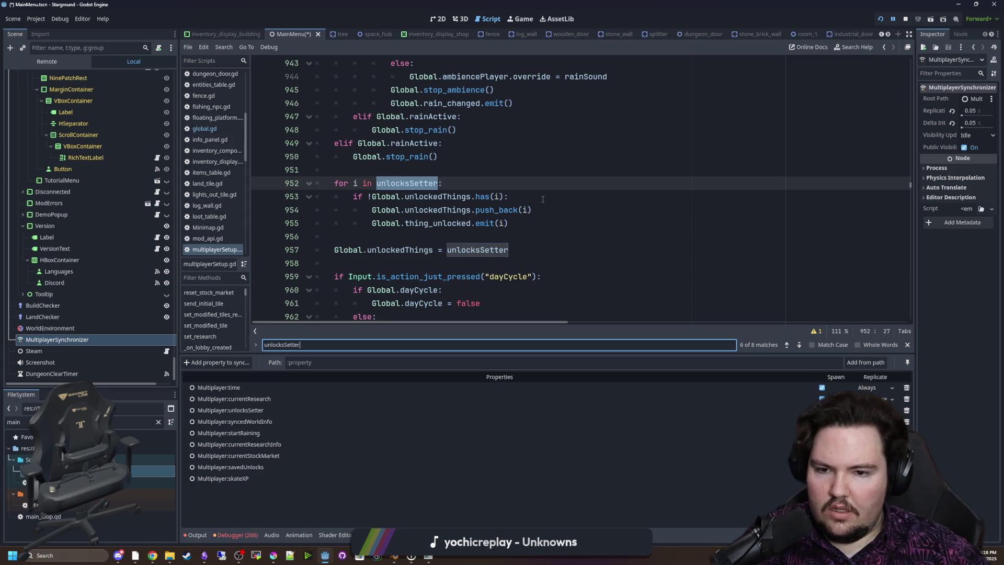
Comment out the unlockedThings assignment on line 957 and save the scene and script
{"action": "left_click", "coordinate": [330, 245]}
{"action": "key", "text": "ctrl+k"}
{"action": "left_click", "coordinate": [395, 236]}
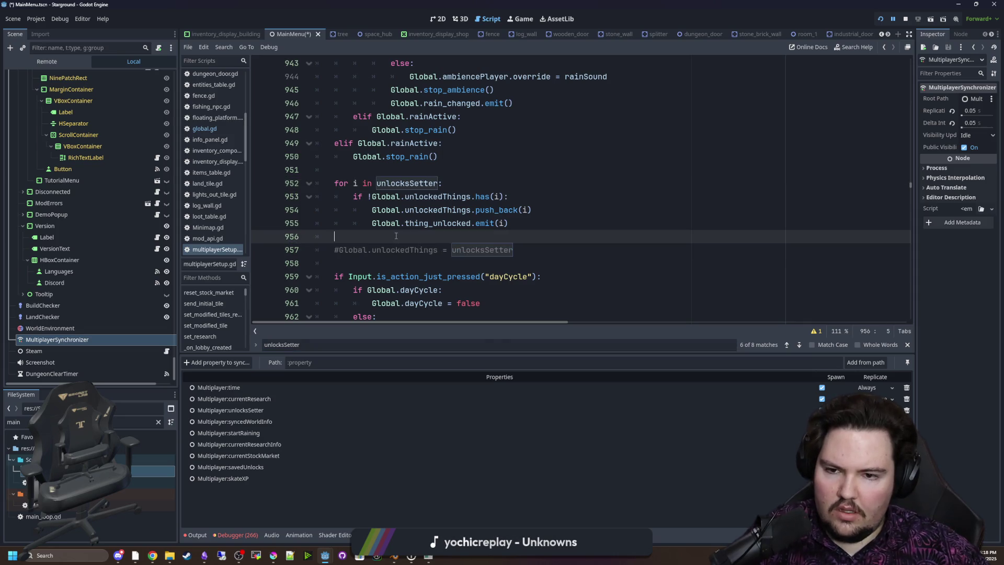
{"action": "key", "text": "Up"}
{"action": "key", "text": "Up"}
{"action": "key", "text": "Up"}
{"action": "key", "text": "End"}
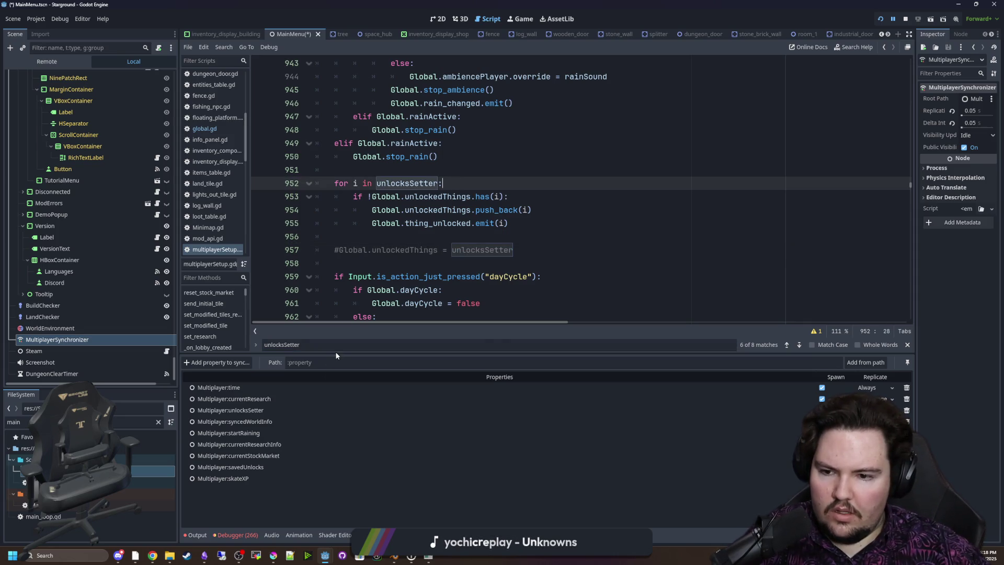
{"action": "key", "text": "ctrl+s"}
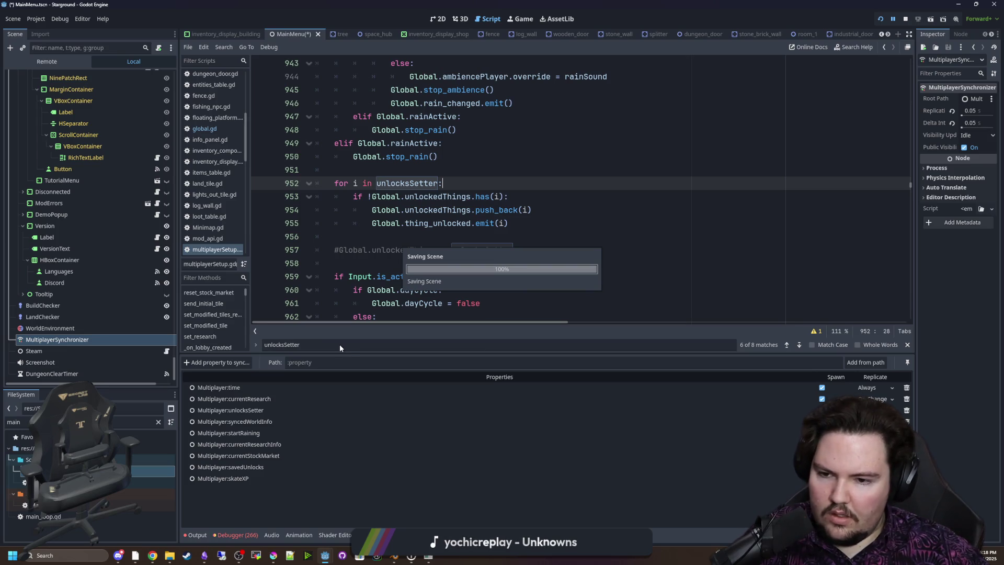
Step through the remaining unlocksSetter matches to the clear() call on line 618
{"action": "left_click", "coordinate": [328, 344]}
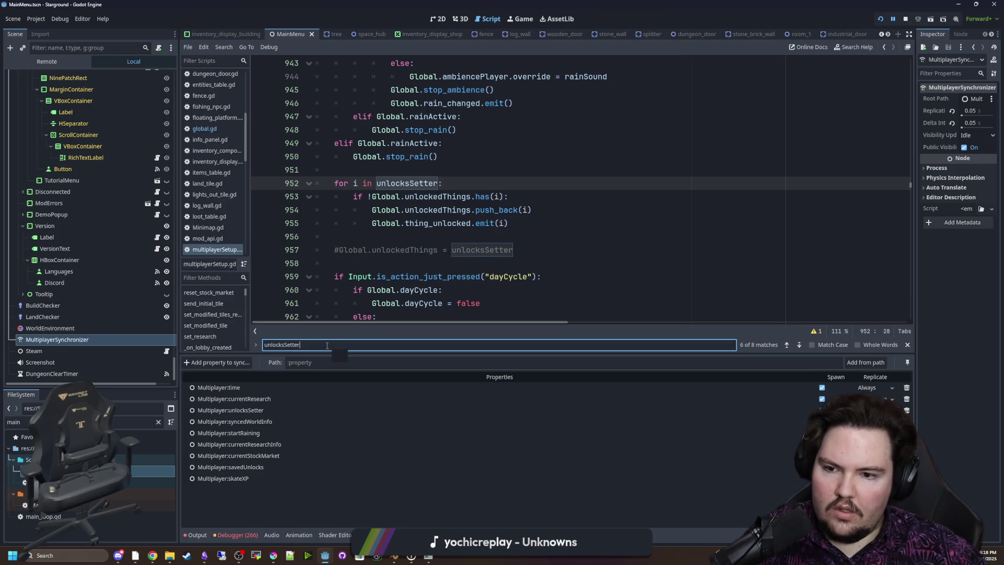
{"action": "key", "text": "Return"}
{"action": "key", "text": "Return"}
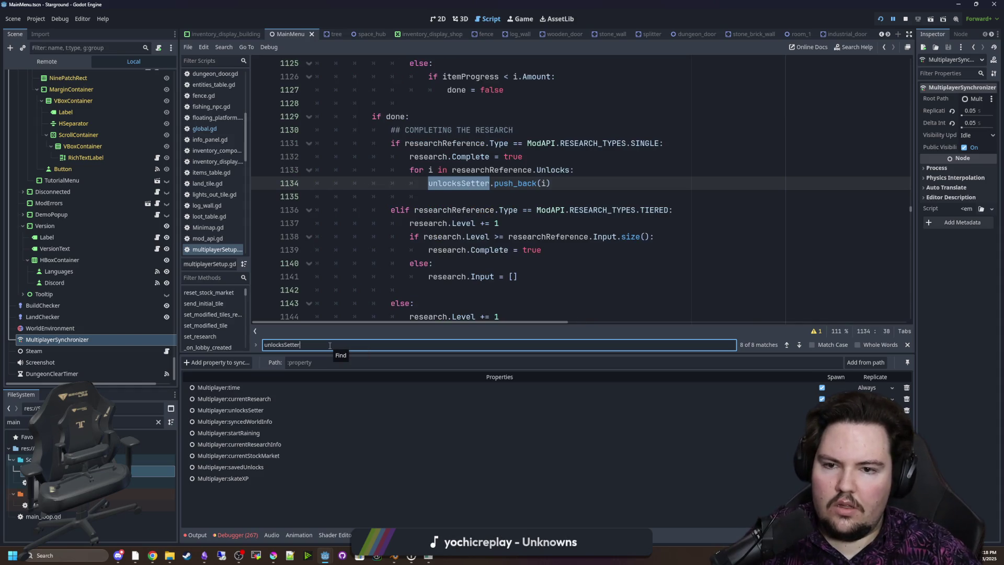
{"action": "key", "text": "Return"}
{"action": "key", "text": "Return"}
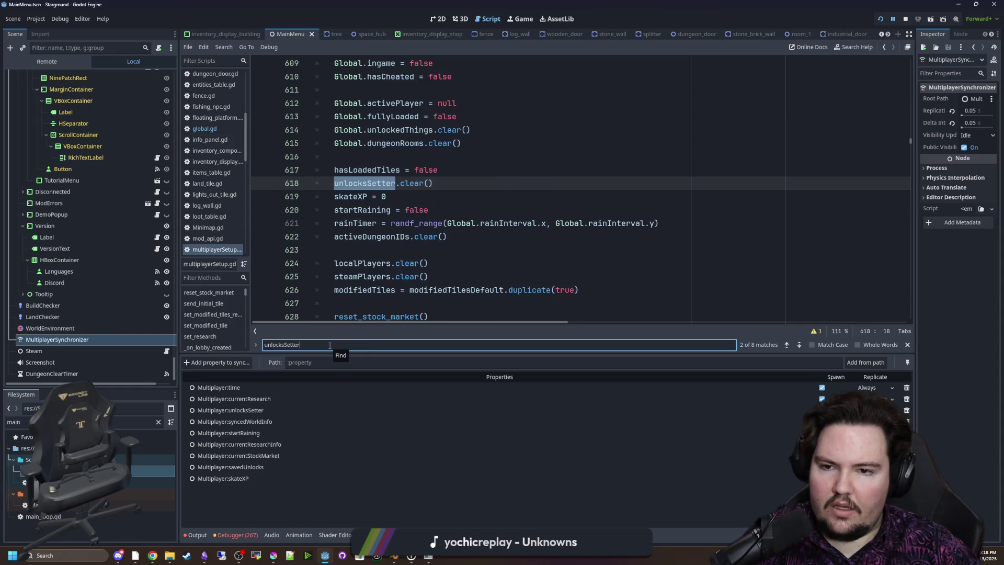
{"action": "scroll", "coordinate": [406, 190], "scroll_direction": "up", "scroll_amount": 3}
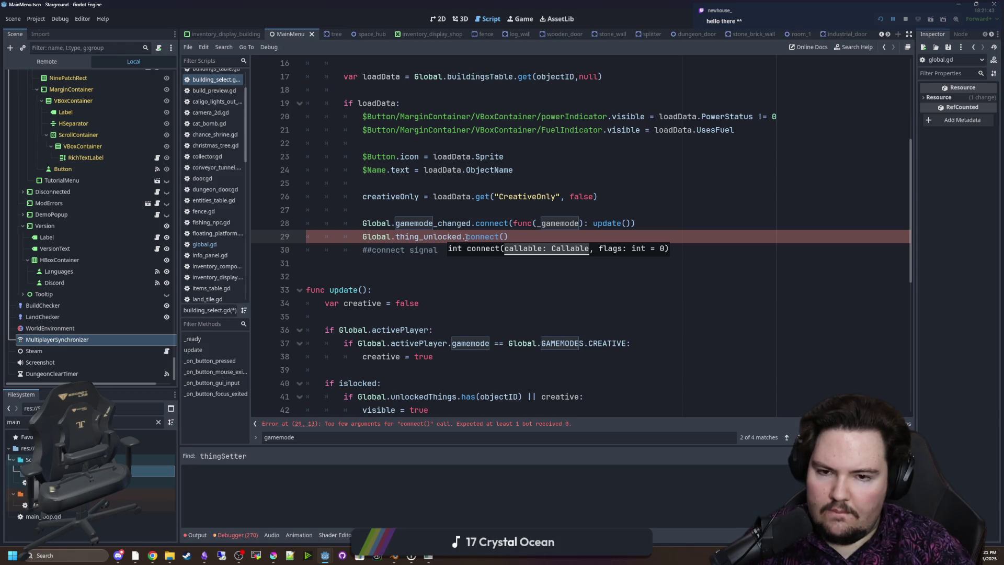
Replace the connect argument with a func(id): lambda whose body calls update()
{"action": "type", "text": "update"}
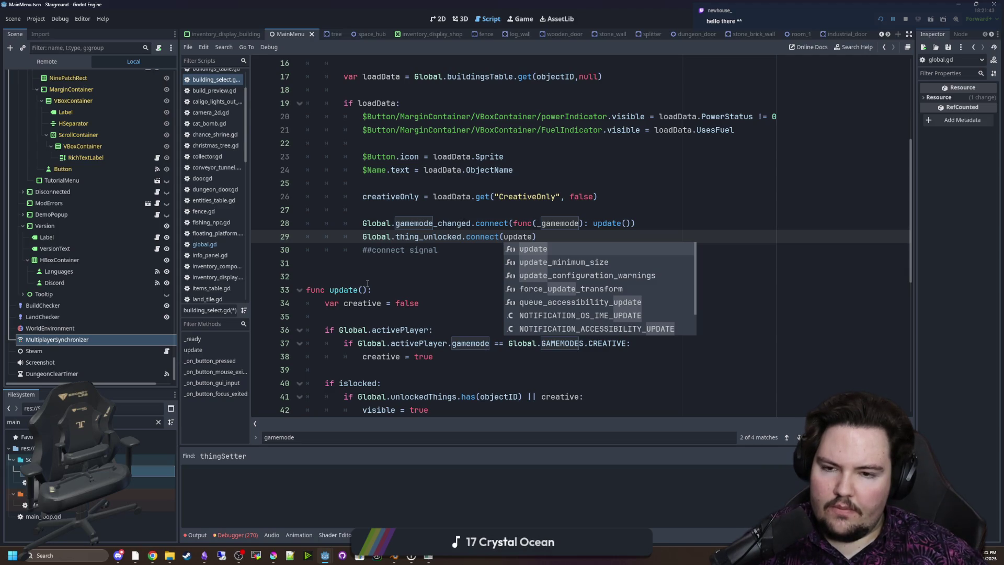
{"action": "key", "text": "BackSpace"}
{"action": "key", "text": "BackSpace"}
{"action": "key", "text": "BackSpace"}
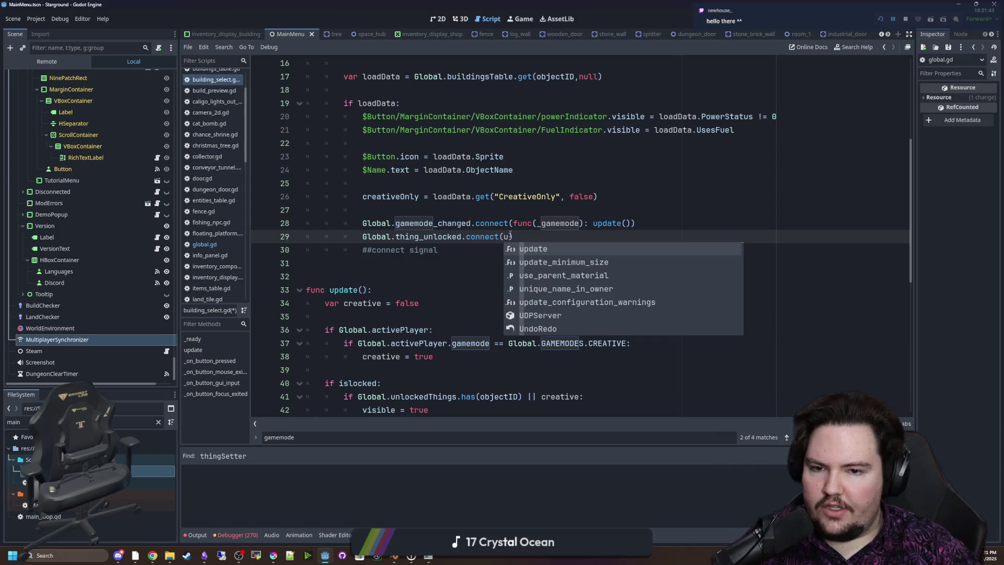
{"action": "key", "text": "BackSpace"}
{"action": "type", "text": "func(id):"}
{"action": "key", "text": "Return"}
{"action": "key", "text": "Return"}
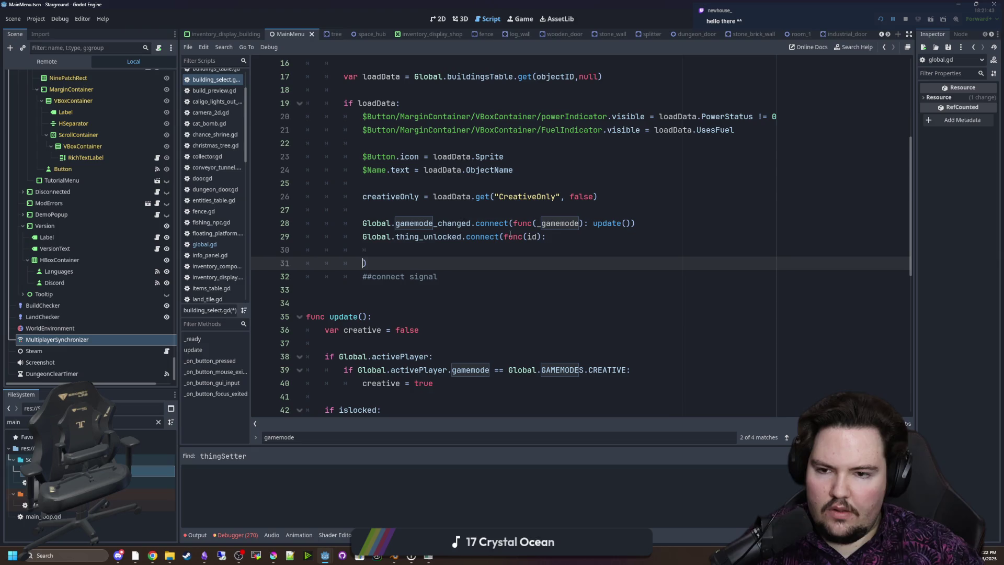
{"action": "key", "text": "Up"}
{"action": "type", "text": "update()"}
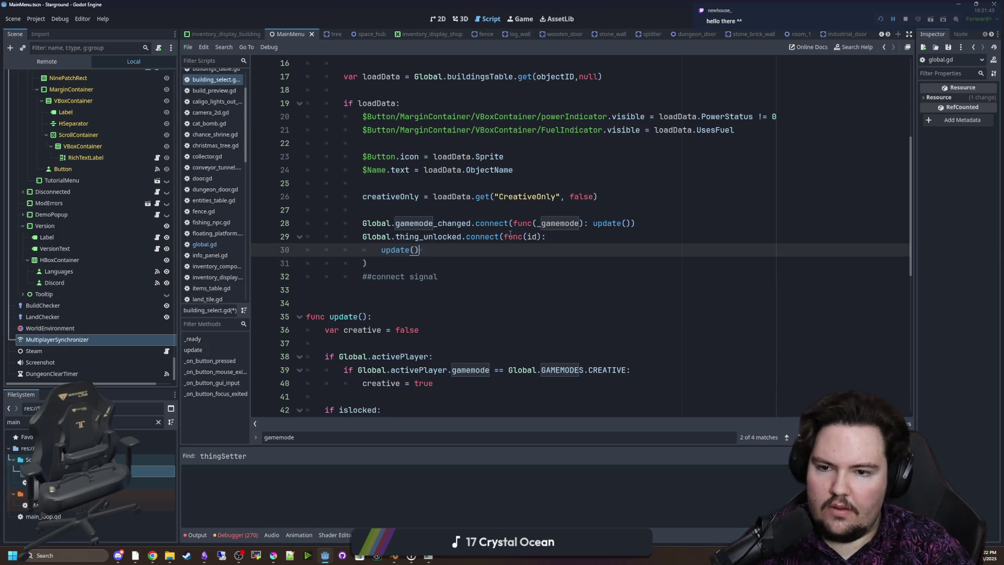
Wrap update() in an 'if id == objectID:' check inside the lambda
{"action": "key", "text": "Up"}
{"action": "key", "text": "Return"}
{"action": "type", "text": "if id =="}
{"action": "scroll", "coordinate": [512, 219], "scroll_direction": "down", "scroll_amount": 1}
{"action": "scroll", "coordinate": [512, 218], "scroll_direction": "down", "scroll_amount": 2}
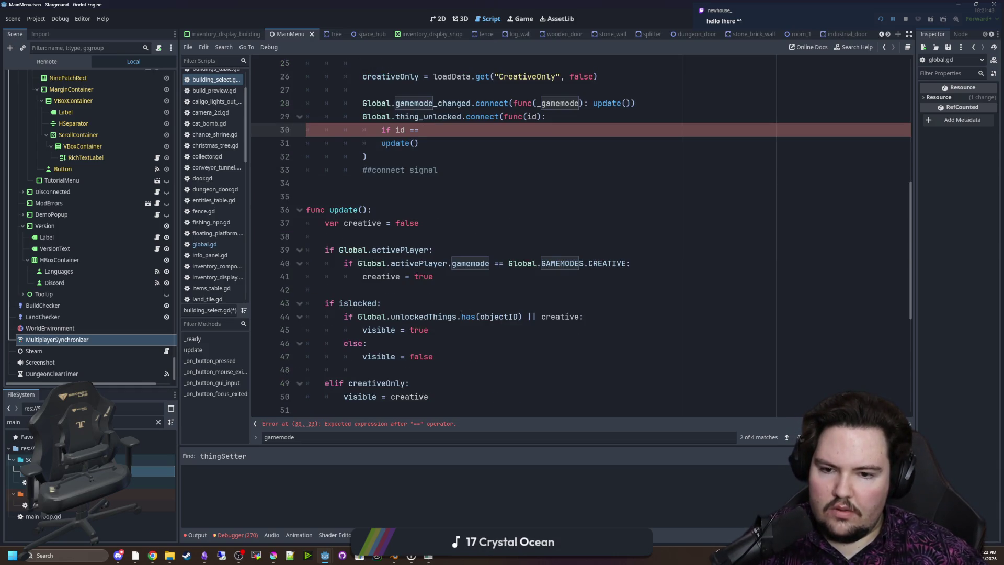
{"action": "scroll", "coordinate": [498, 241], "scroll_direction": "up", "scroll_amount": 1}
{"action": "type", "text": "obje"}
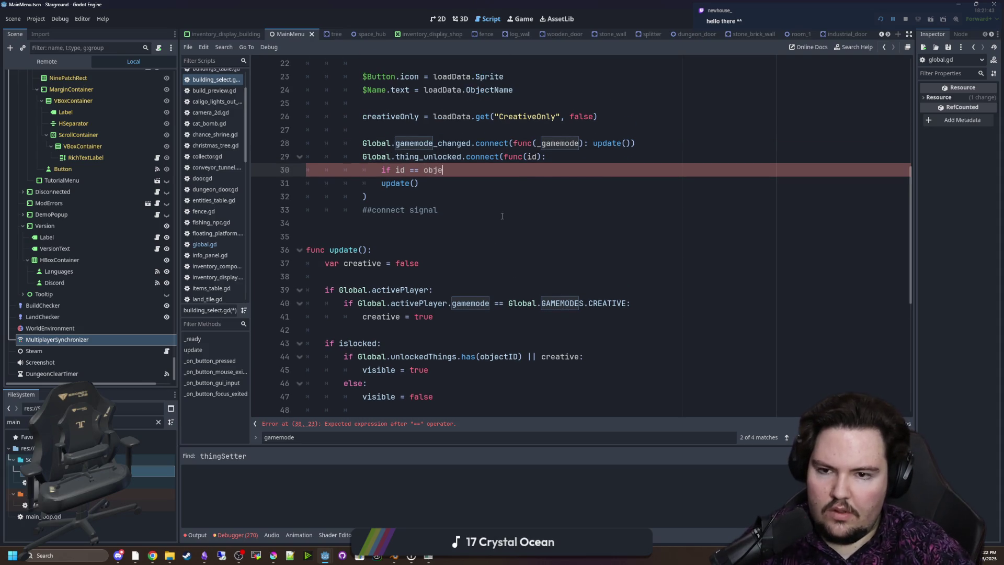
{"action": "type", "text": "ctID:"}
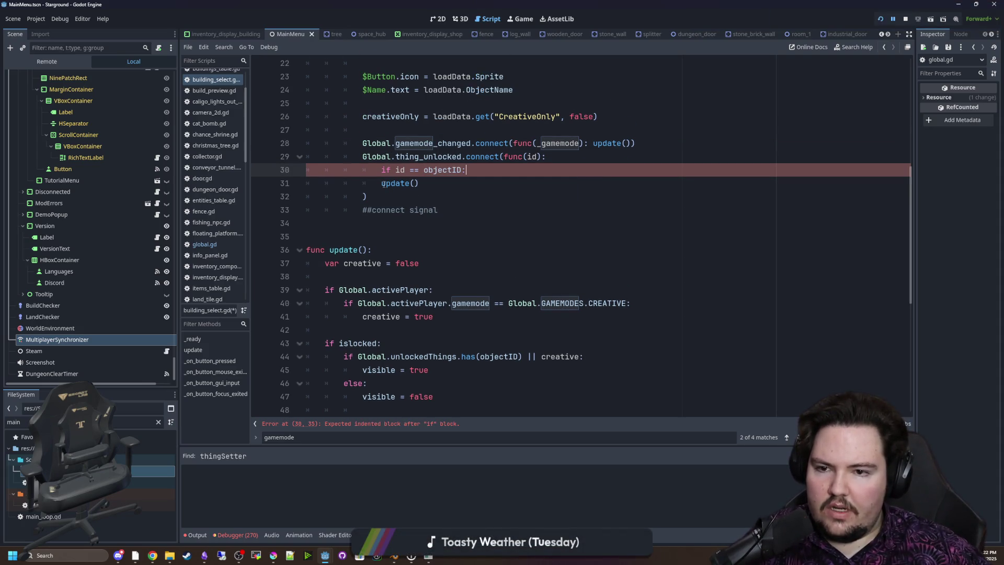
{"action": "left_click", "coordinate": [387, 184]}
{"action": "key", "text": "Tab"}
Delete the ##connect signal comment line and save building_select.gd
{"action": "left_click", "coordinate": [384, 196]}
{"action": "left_click_drag", "start_coordinate": [456, 207], "coordinate": [270, 208]}
{"action": "key", "text": "BackSpace"}
{"action": "key", "text": "BackSpace"}
{"action": "scroll", "coordinate": [355, 318], "scroll_direction": "down", "scroll_amount": 3}
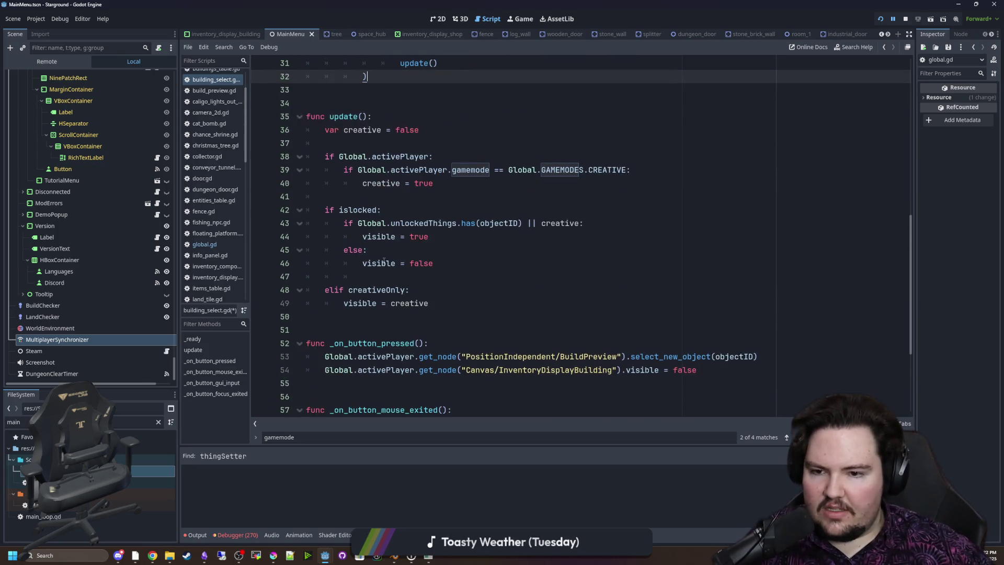
{"action": "left_click", "coordinate": [354, 329]}
{"action": "scroll", "coordinate": [336, 325], "scroll_direction": "up", "scroll_amount": 1}
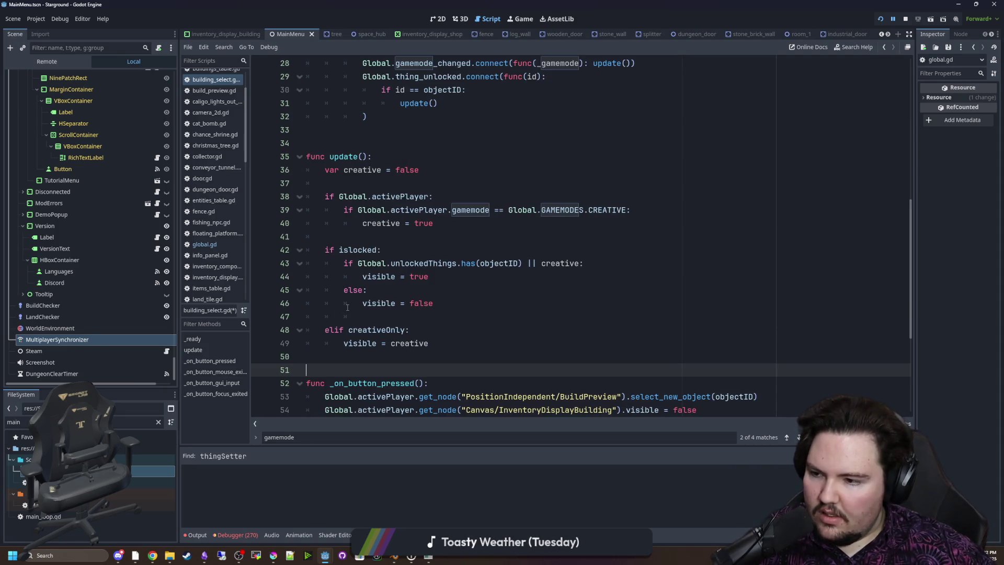
{"action": "scroll", "coordinate": [366, 235], "scroll_direction": "up", "scroll_amount": 1}
{"action": "left_click", "coordinate": [360, 170]}
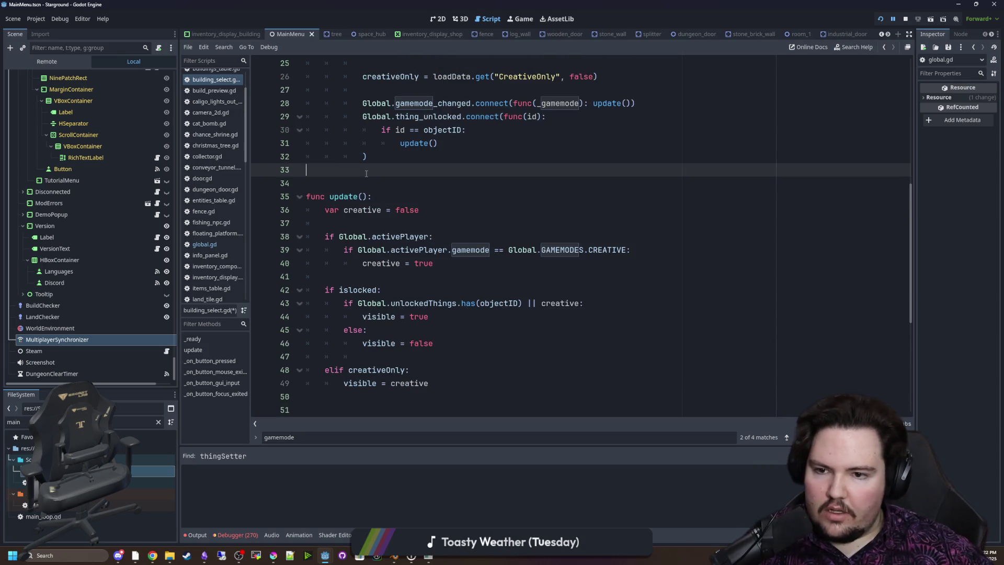
{"action": "scroll", "coordinate": [360, 169], "scroll_direction": "down", "scroll_amount": 1}
{"action": "key", "text": "Down"}
{"action": "key", "text": "ctrl+s"}
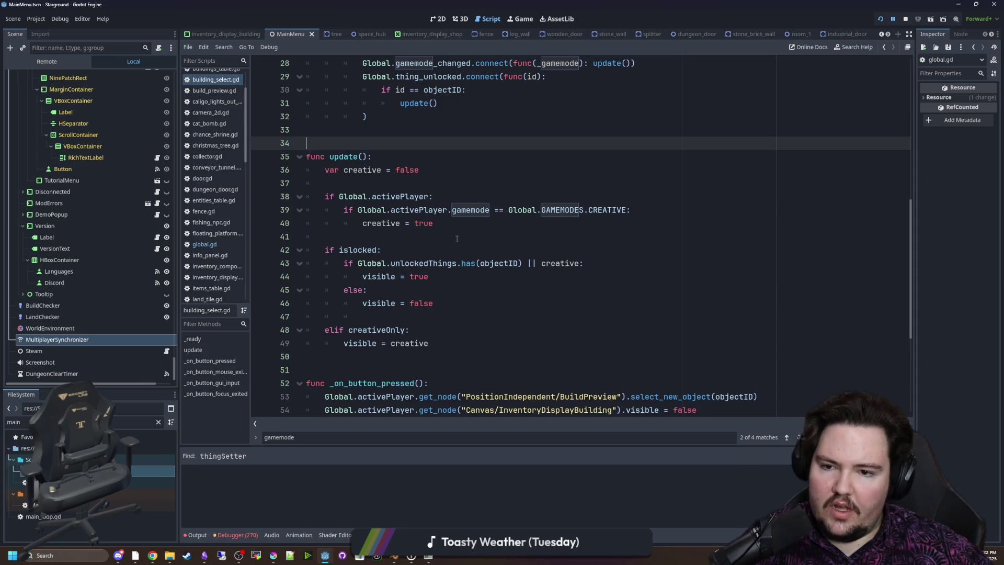
Review the islocked checks in update() and the new thing_unlocked block, then save again
{"action": "left_click_drag", "start_coordinate": [457, 239], "coordinate": [402, 305]}
{"action": "left_click", "coordinate": [402, 211]}
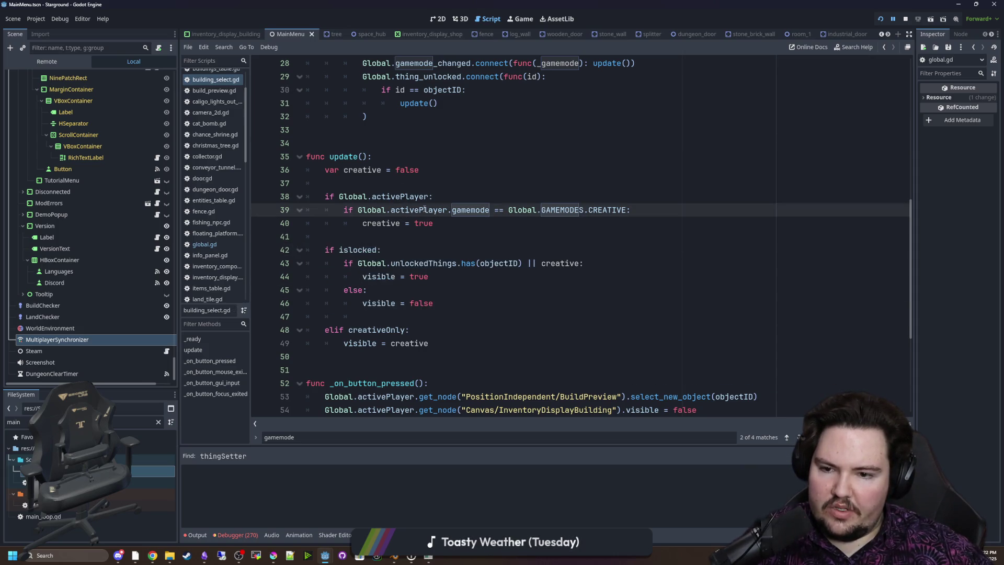
{"action": "scroll", "coordinate": [413, 235], "scroll_direction": "up", "scroll_amount": 5}
{"action": "left_click", "coordinate": [392, 263]}
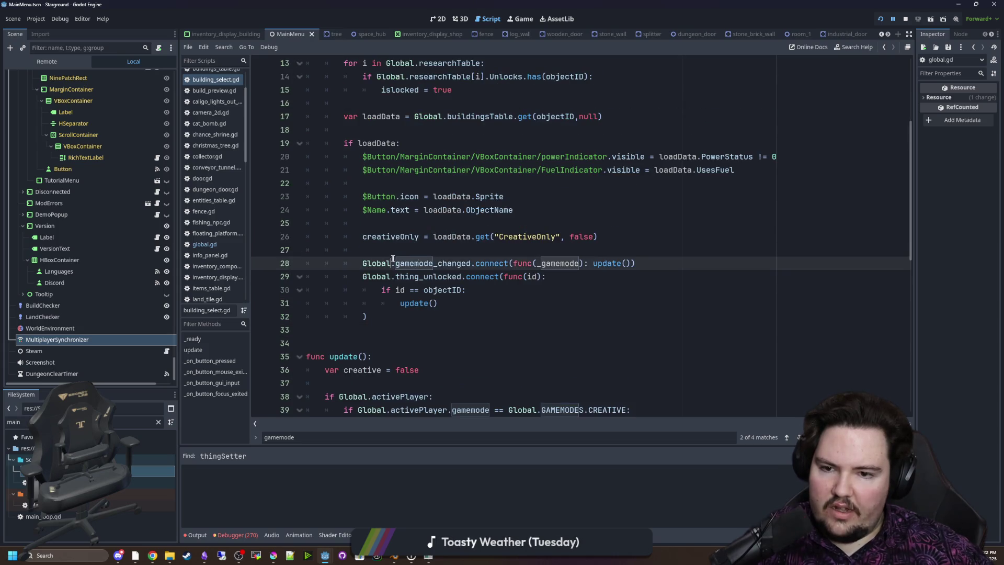
{"action": "left_click_drag", "start_coordinate": [368, 276], "coordinate": [458, 320]}
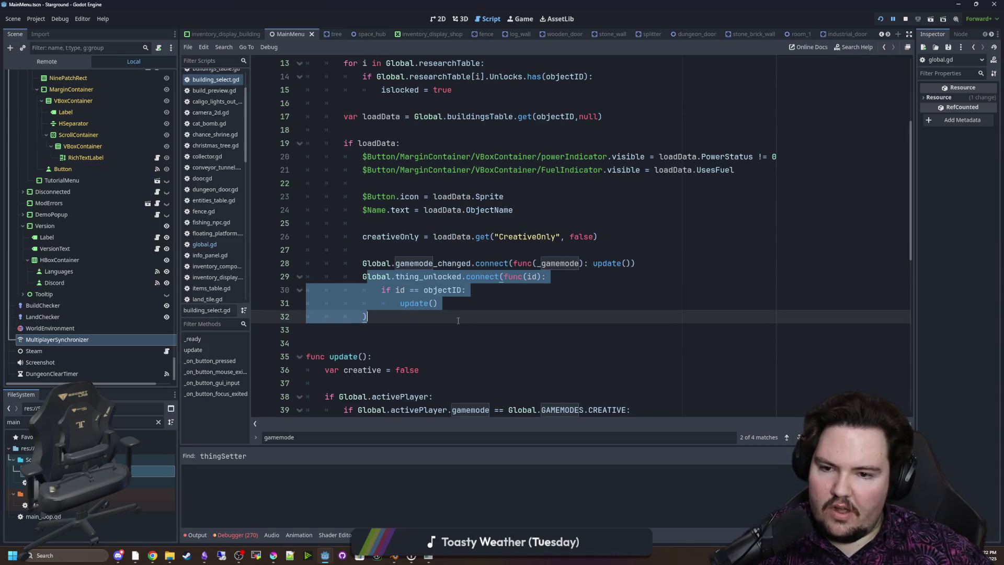
{"action": "left_click", "coordinate": [372, 343]}
{"action": "key", "text": "ctrl+s"}
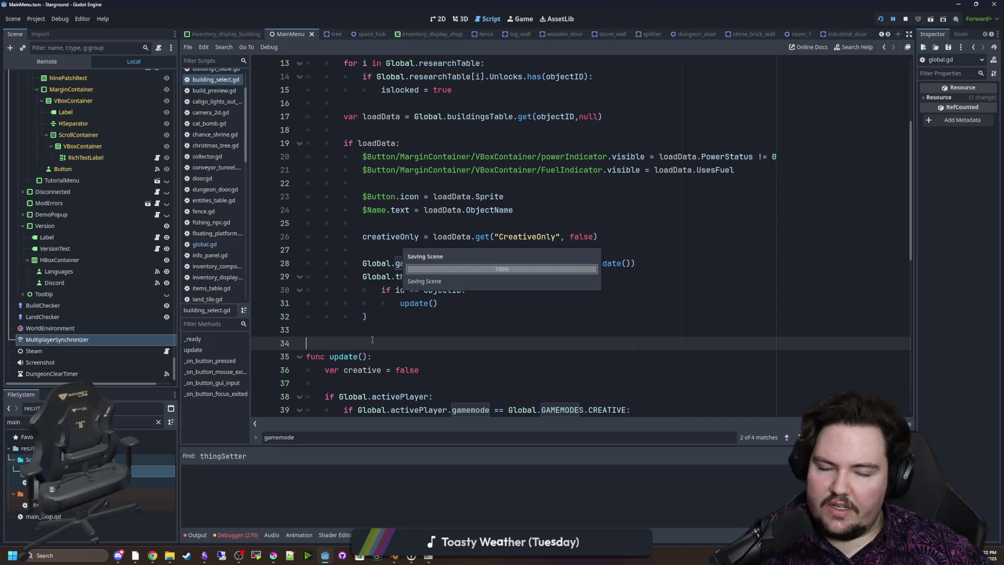
{"action": "scroll", "coordinate": [371, 334], "scroll_direction": "up", "scroll_amount": 1}
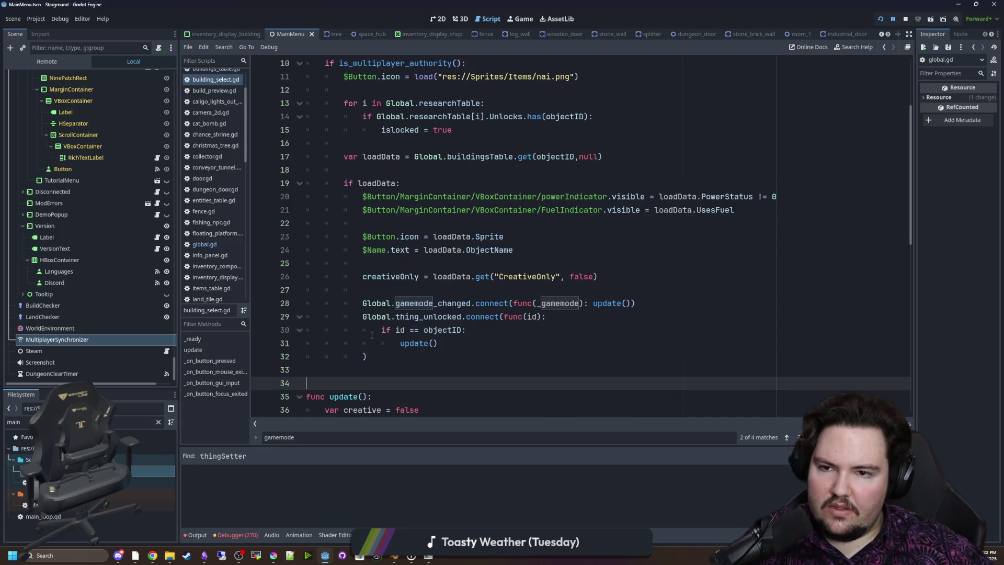
Add an unconditional update() call after the lambda at the end of _ready and save
{"action": "left_click", "coordinate": [436, 341]}
{"action": "left_click", "coordinate": [418, 357]}
{"action": "left_click_drag", "start_coordinate": [438, 343], "coordinate": [400, 345]}
{"action": "key", "text": "ctrl+c"}
{"action": "left_click", "coordinate": [416, 358]}
{"action": "key", "text": "Return"}
{"action": "key", "text": "Return"}
{"action": "key", "text": "ctrl+v"}
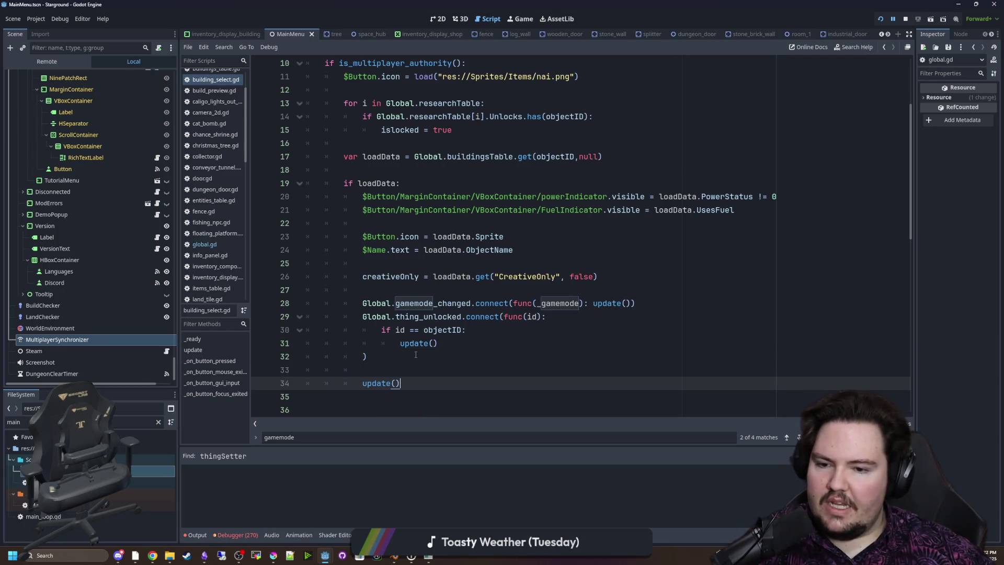
{"action": "key", "text": "Up"}
{"action": "key", "text": "BackSpace"}
{"action": "key", "text": "ctrl+s"}
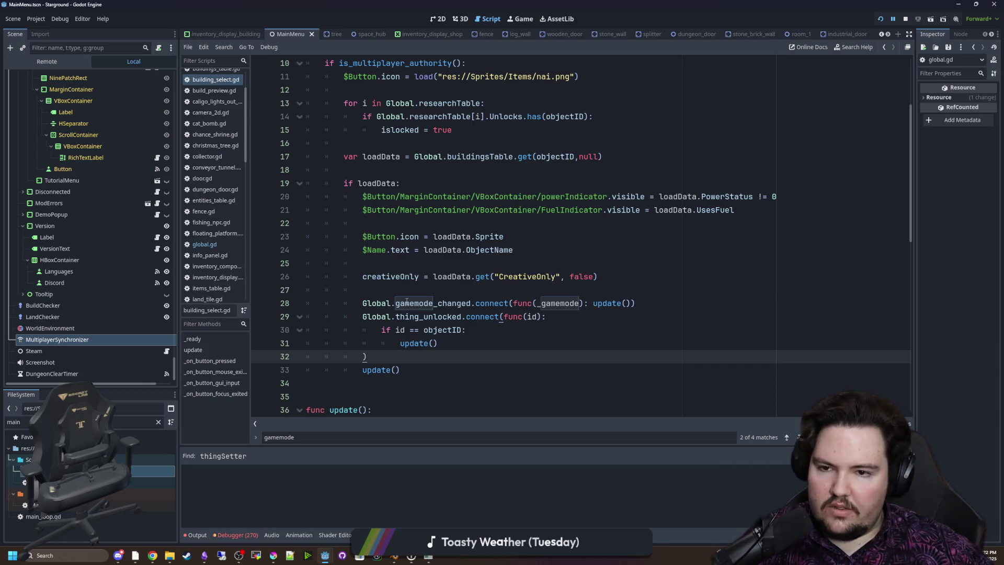
Scroll through building_select.gd to review the _ready changes, saving the script again
{"action": "scroll", "coordinate": [427, 331], "scroll_direction": "up", "scroll_amount": 1}
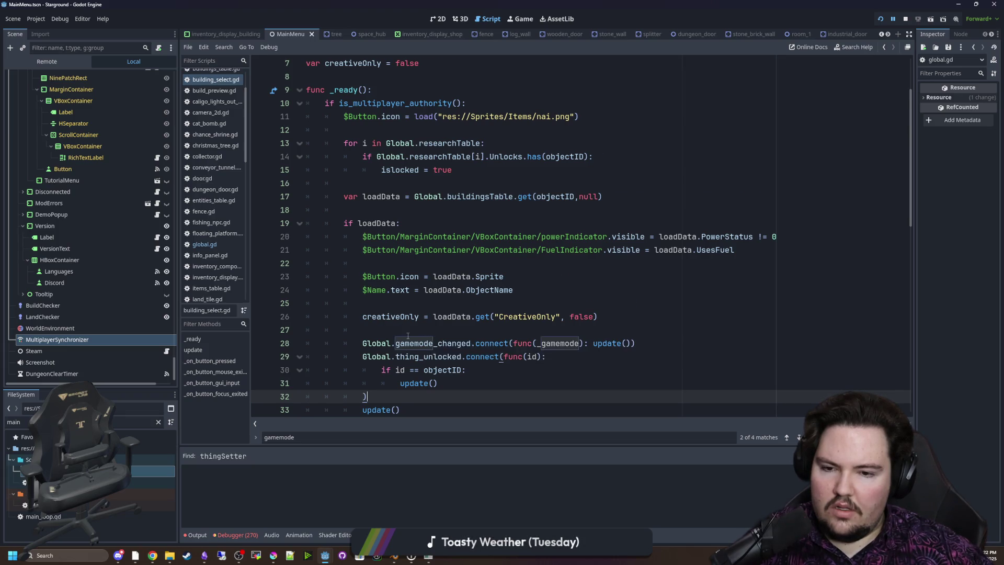
{"action": "scroll", "coordinate": [408, 336], "scroll_direction": "down", "scroll_amount": 1}
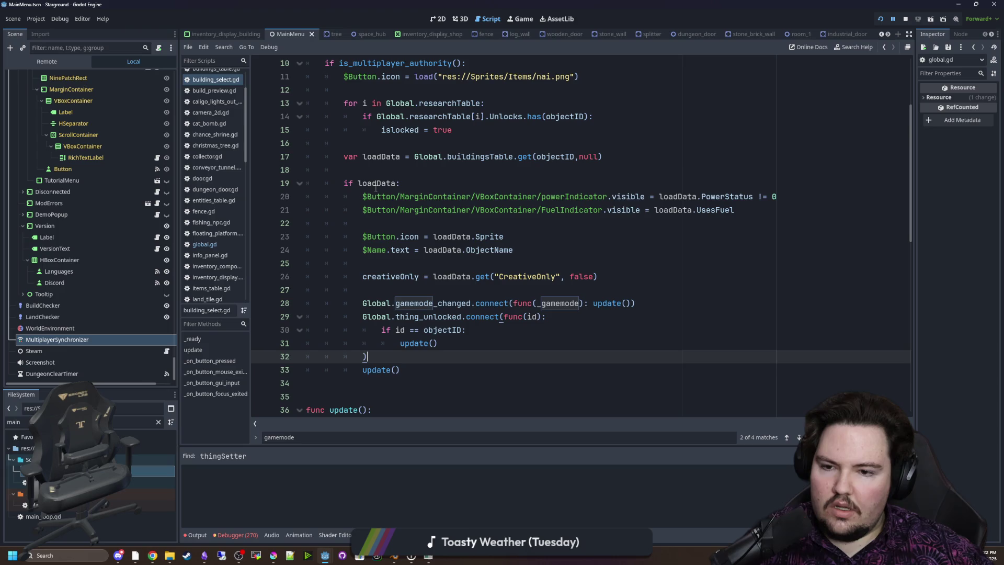
{"action": "scroll", "coordinate": [397, 335], "scroll_direction": "up", "scroll_amount": 1}
{"action": "scroll", "coordinate": [403, 358], "scroll_direction": "down", "scroll_amount": 1}
{"action": "left_click_drag", "start_coordinate": [404, 362], "coordinate": [406, 303]}
{"action": "left_click", "coordinate": [407, 291]}
{"action": "scroll", "coordinate": [407, 291], "scroll_direction": "down", "scroll_amount": 3}
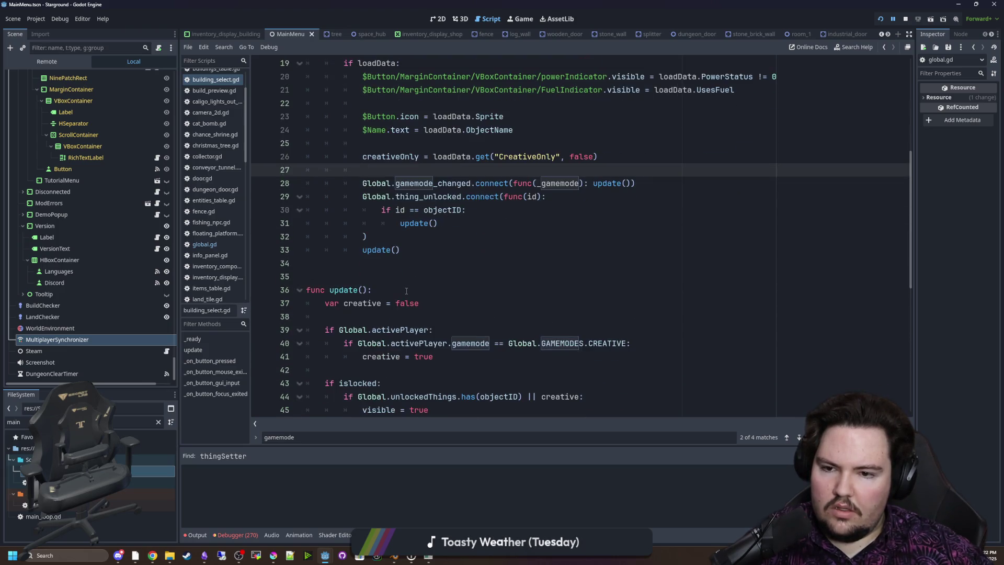
{"action": "scroll", "coordinate": [407, 287], "scroll_direction": "down", "scroll_amount": 3}
{"action": "scroll", "coordinate": [411, 275], "scroll_direction": "up", "scroll_amount": 8}
{"action": "scroll", "coordinate": [374, 159], "scroll_direction": "up", "scroll_amount": 1}
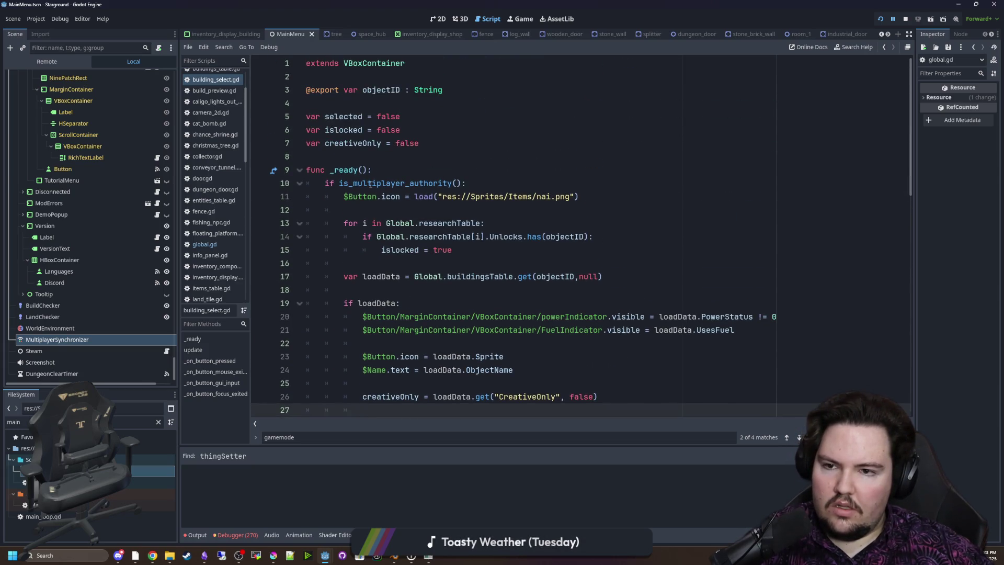
{"action": "left_click", "coordinate": [368, 157]}
{"action": "key", "text": "ctrl+s"}
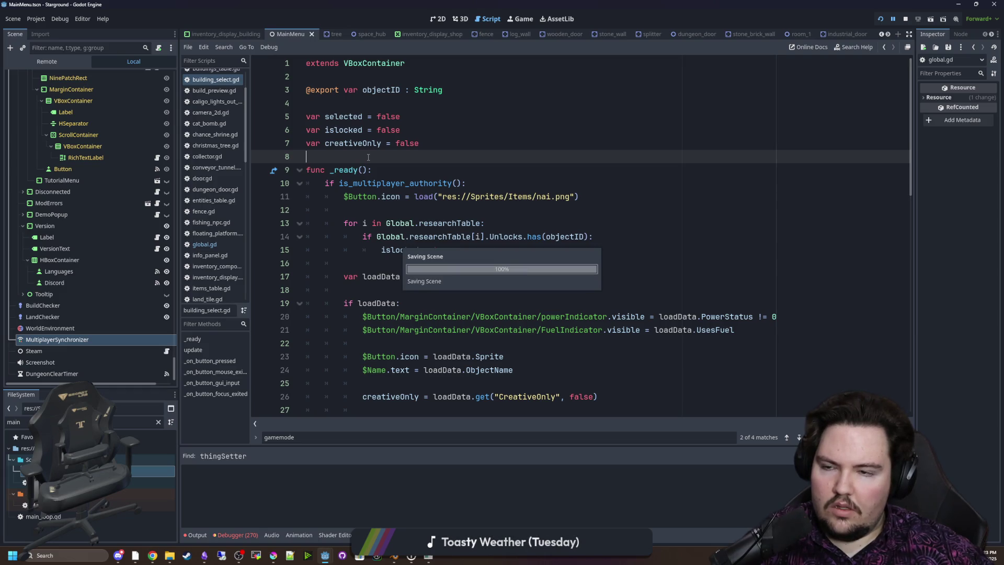
{"action": "scroll", "coordinate": [423, 282], "scroll_direction": "down", "scroll_amount": 11}
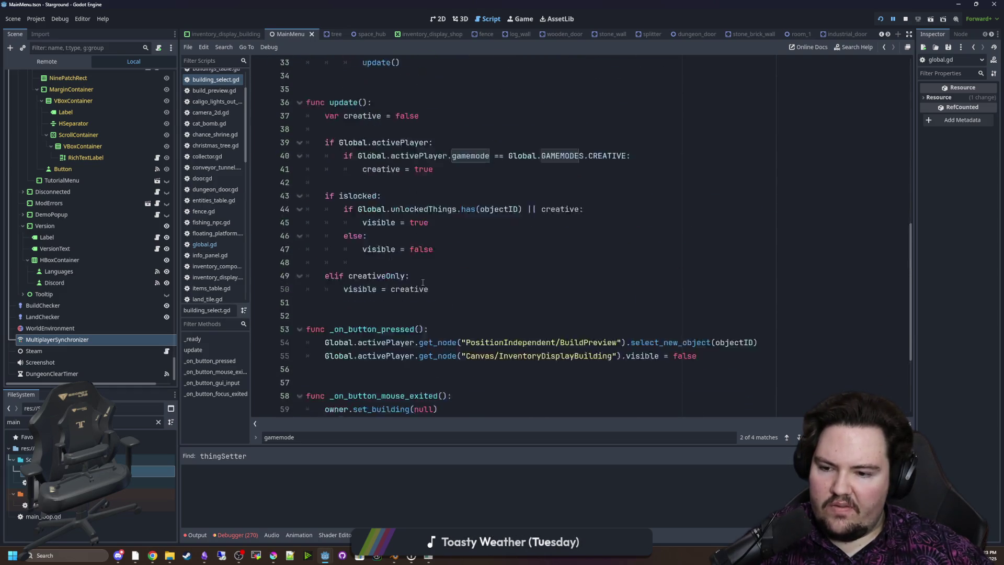
{"action": "scroll", "coordinate": [423, 282], "scroll_direction": "up", "scroll_amount": 6}
{"action": "left_click", "coordinate": [454, 308]}
{"action": "key", "text": "ctrl+s"}
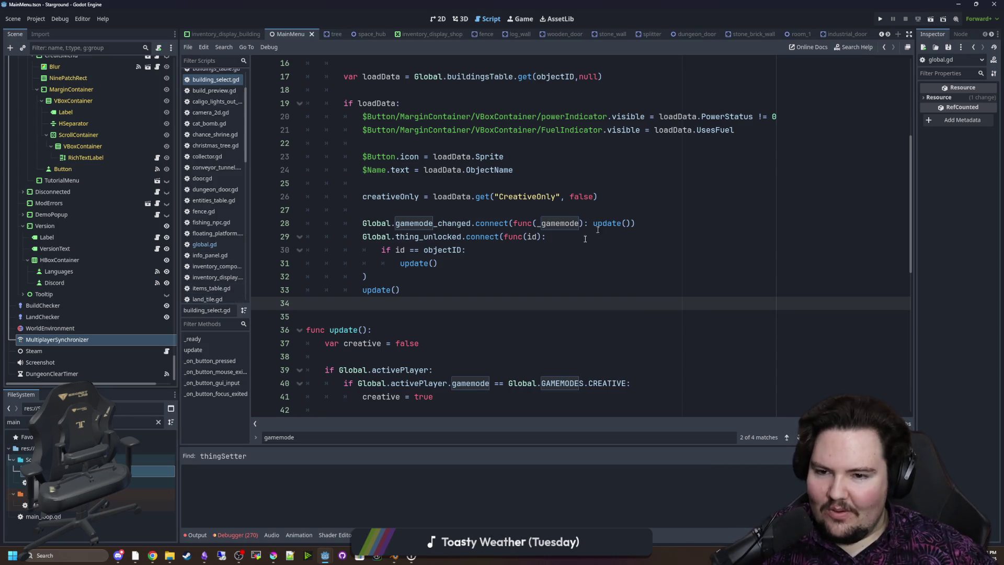
{"action": "scroll", "coordinate": [418, 273], "scroll_direction": "up", "scroll_amount": 2}
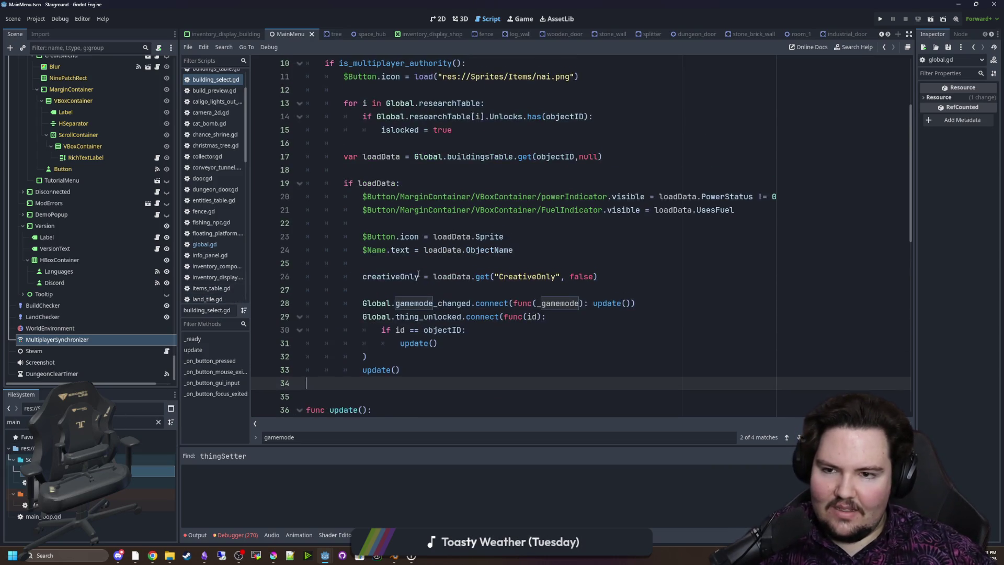
{"action": "scroll", "coordinate": [419, 274], "scroll_direction": "up", "scroll_amount": 1}
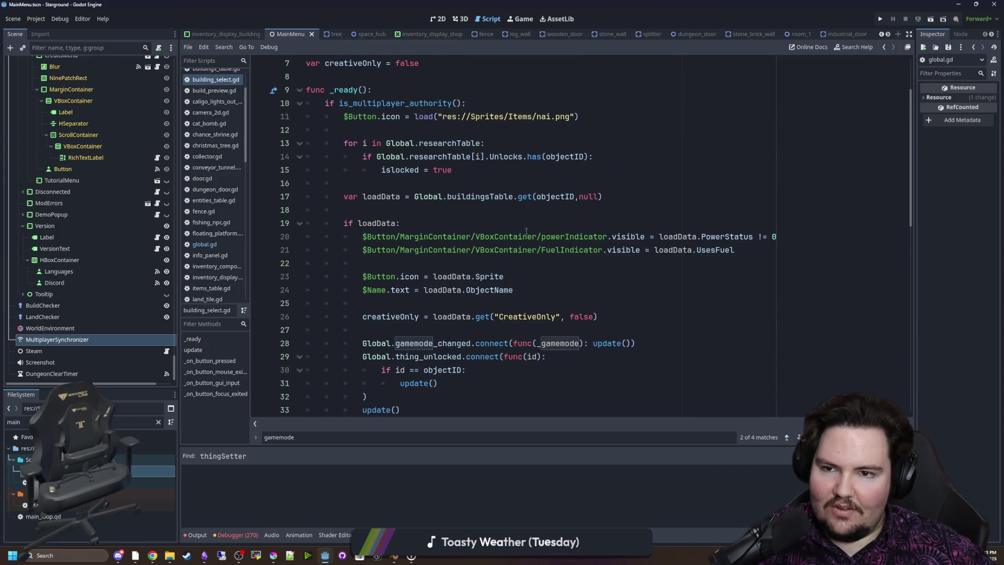
Run the project as two instances via Debug > Run Instances and continue the latest save
{"action": "left_click", "coordinate": [59, 18]}
{"action": "left_click", "coordinate": [100, 158]}
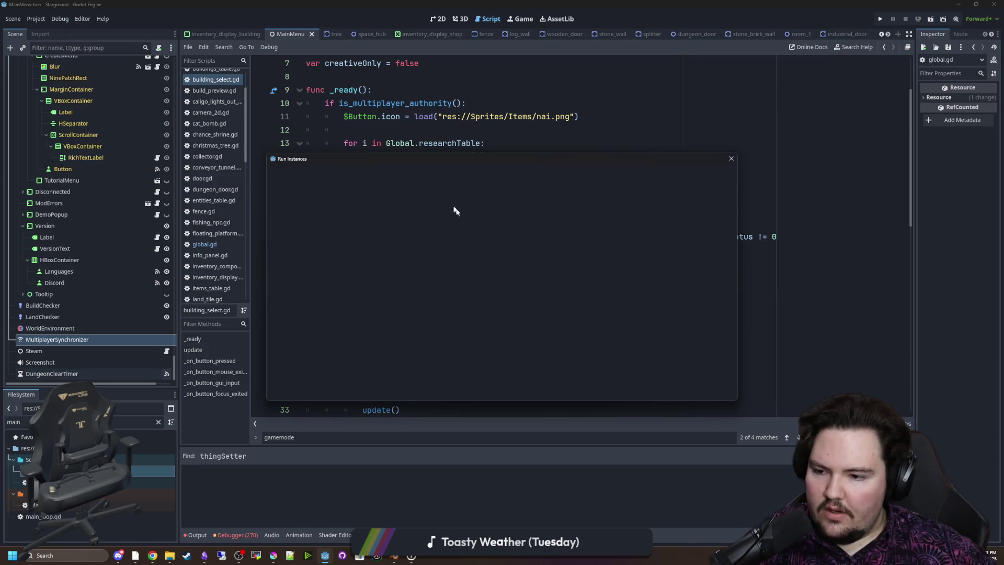
{"action": "left_click", "coordinate": [498, 390]}
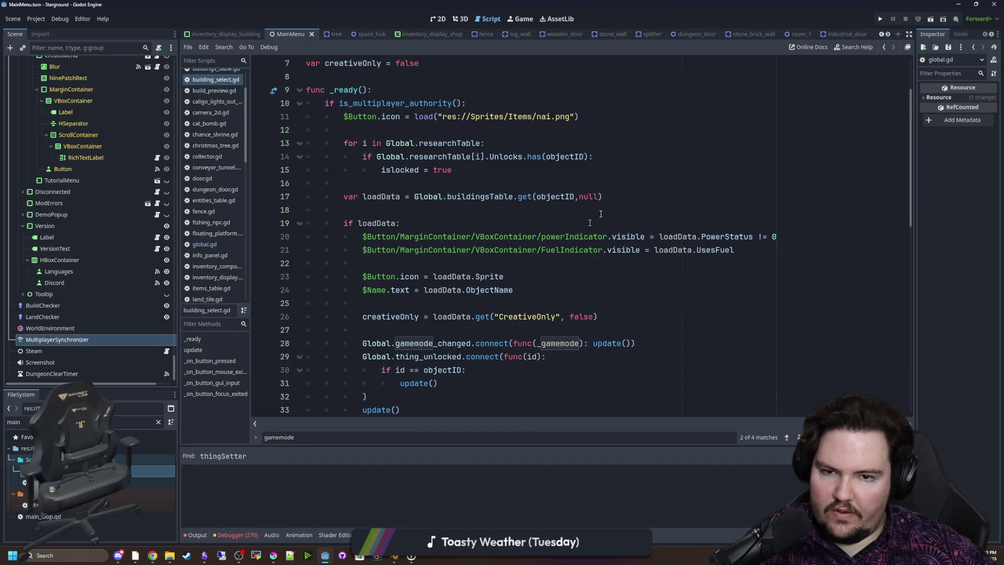
{"action": "key", "text": "F5"}
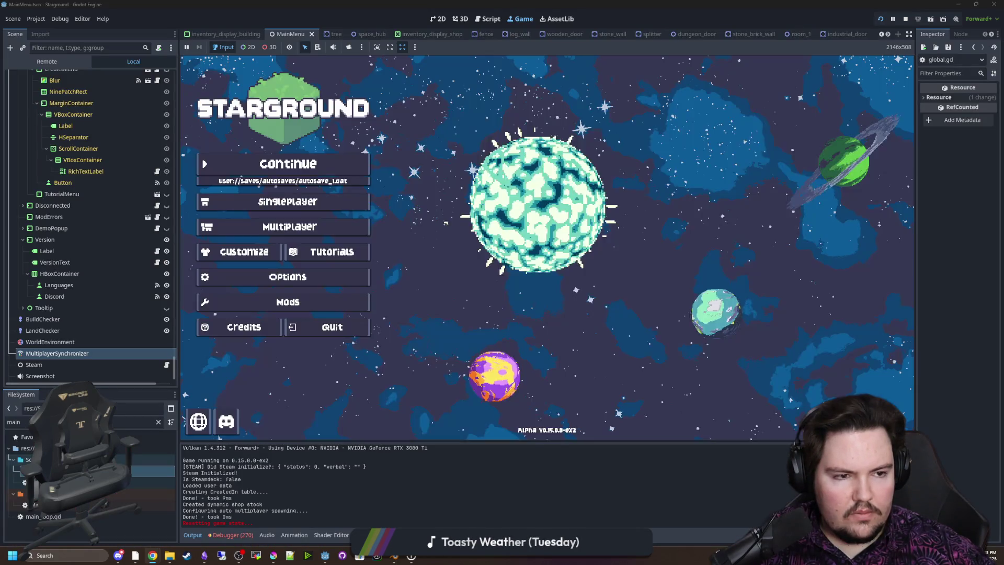
{"action": "key", "text": "alt+Tab"}
{"action": "key", "text": "alt+Tab"}
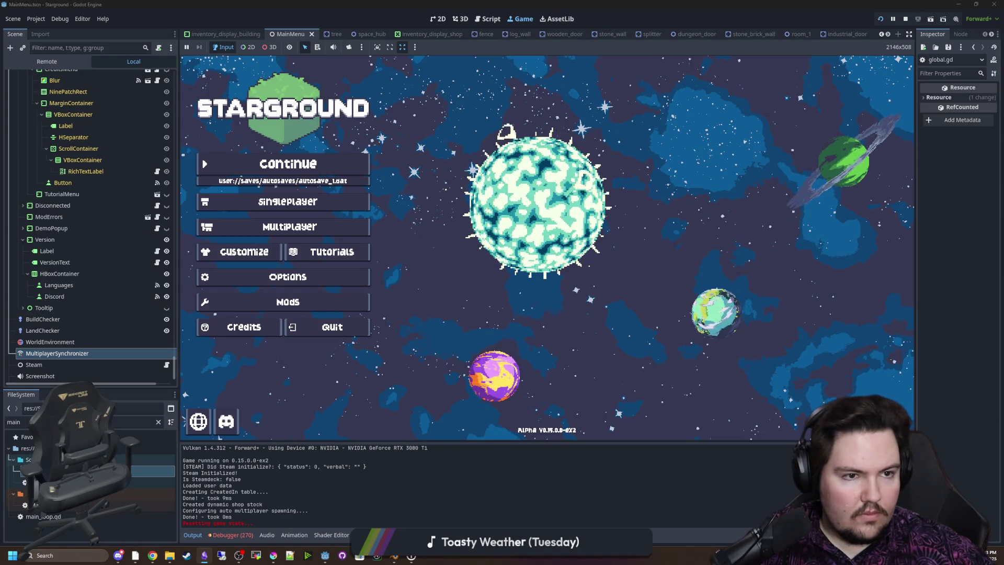
{"action": "key", "text": "Return"}
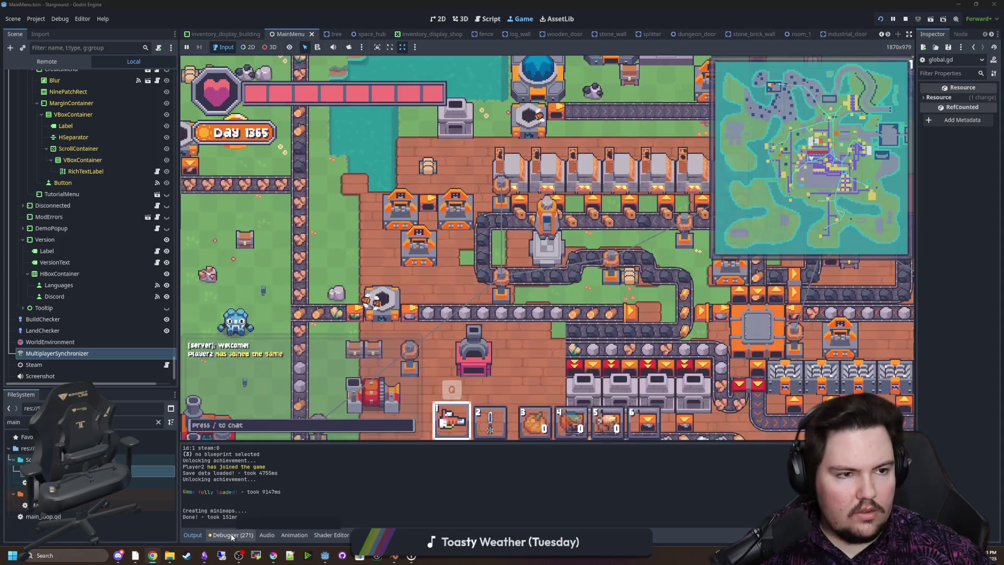
Review both sessions' debugger errors and open the unused thing_unlocked signal warning in global.gd
{"action": "left_click", "coordinate": [232, 535]}
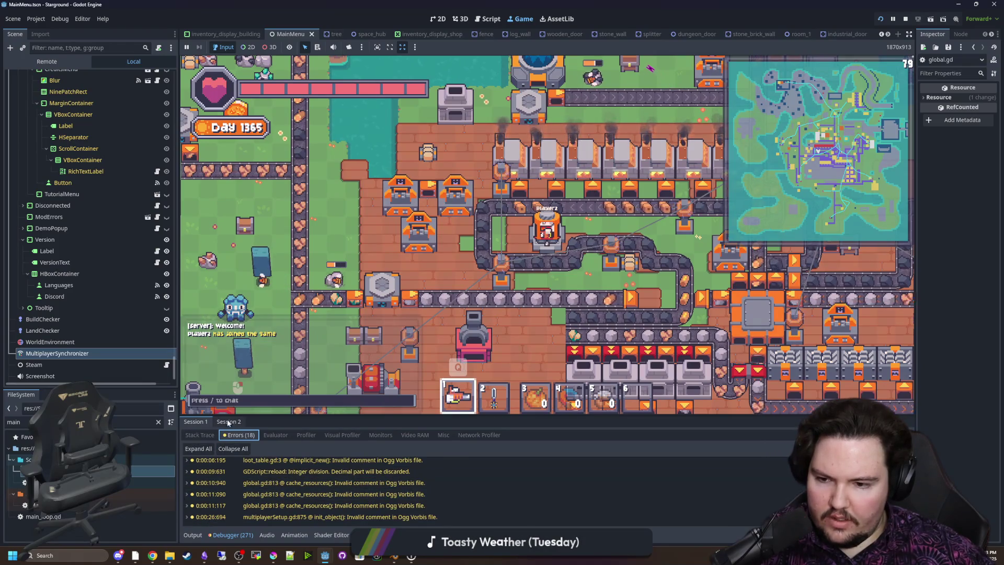
{"action": "left_click", "coordinate": [229, 421]}
{"action": "left_click", "coordinate": [236, 435]}
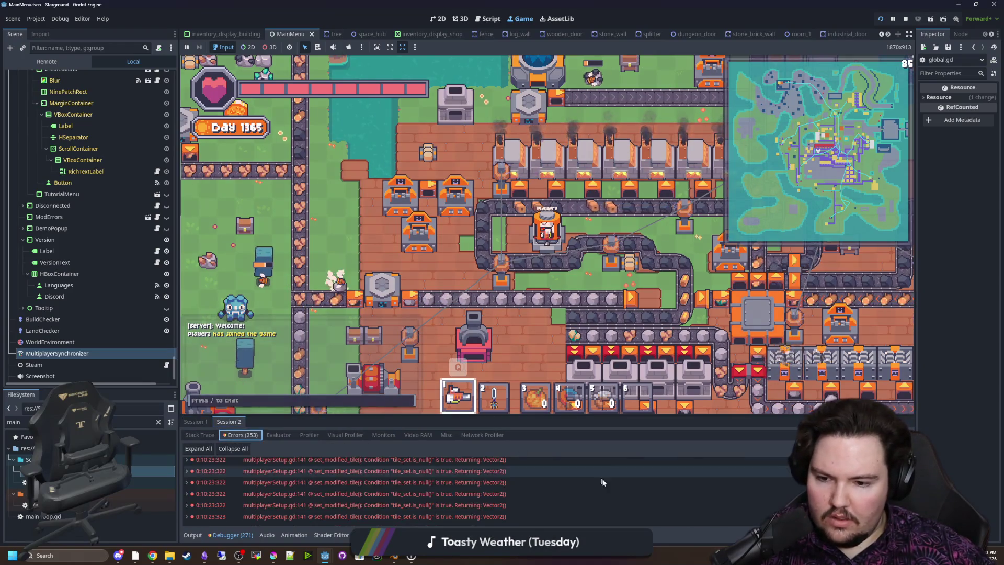
{"action": "left_click", "coordinate": [195, 421]}
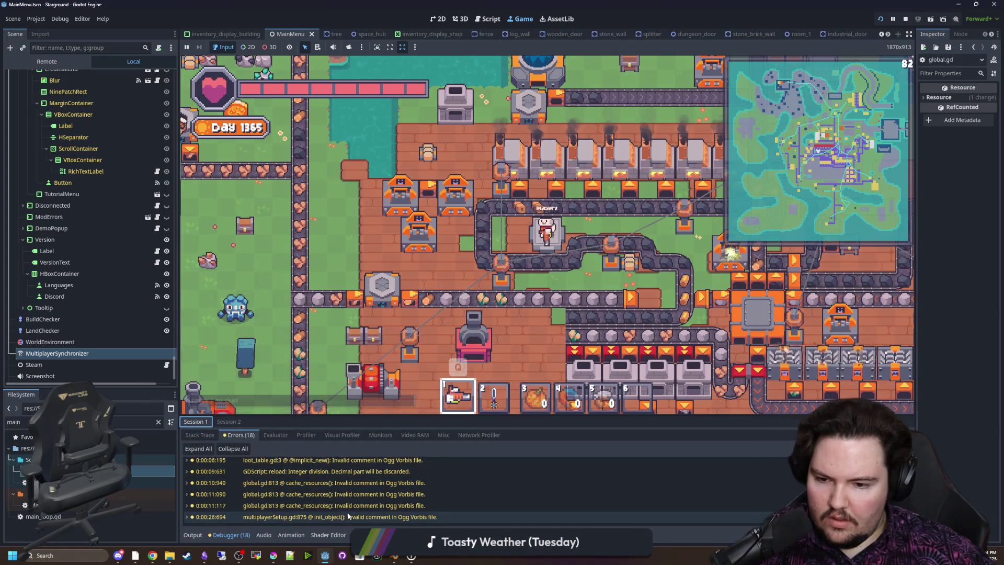
{"action": "scroll", "coordinate": [374, 504], "scroll_direction": "up", "scroll_amount": 2}
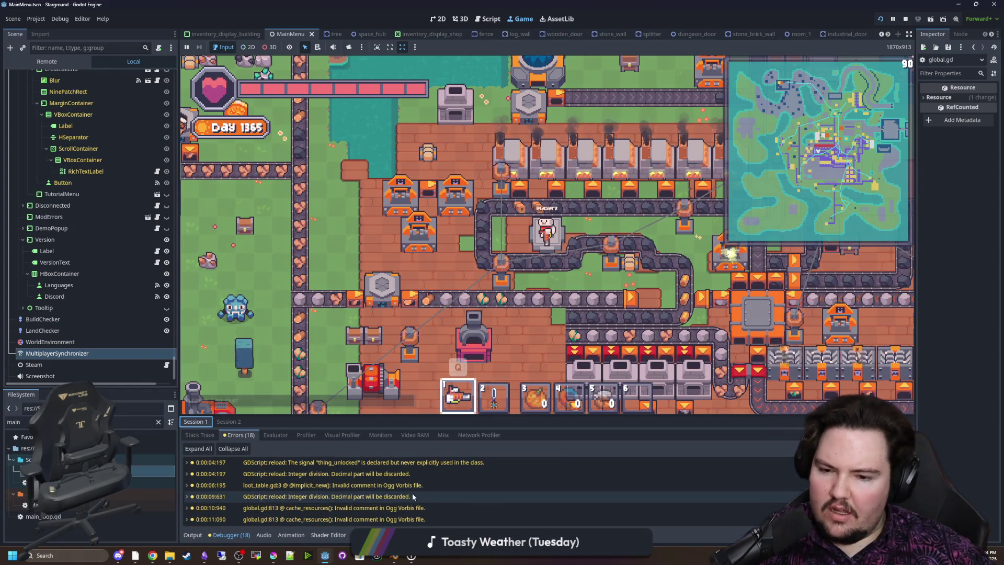
{"action": "mouse_move", "coordinate": [413, 496]}
{"action": "scroll", "coordinate": [412, 493], "scroll_direction": "up", "scroll_amount": 2}
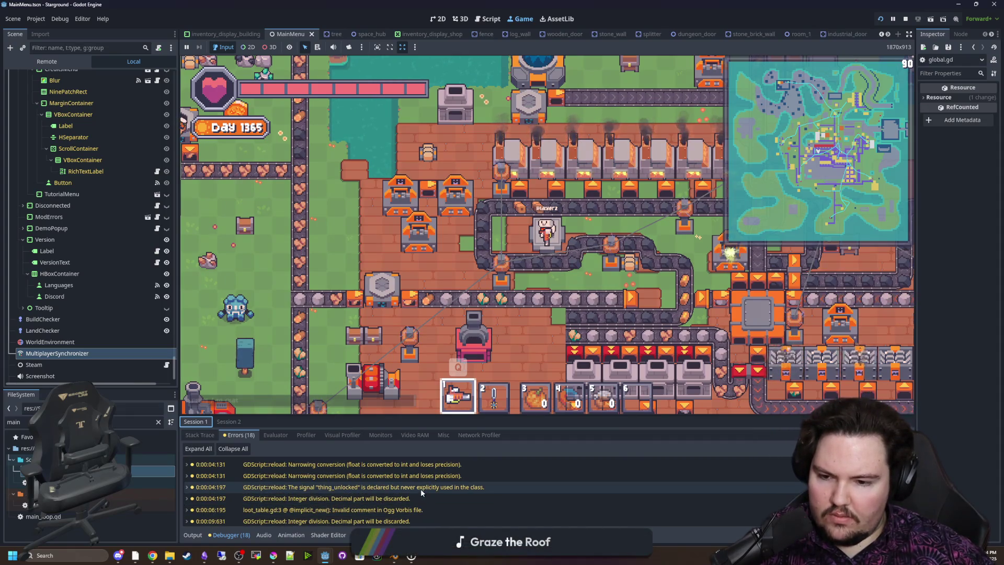
{"action": "double_click", "coordinate": [420, 489]}
{"action": "left_click", "coordinate": [470, 249]}
Cut the thing_unlocked signal from line 49 and paste it below username_changed
{"action": "scroll", "coordinate": [499, 242], "scroll_direction": "up", "scroll_amount": 12}
{"action": "scroll", "coordinate": [512, 240], "scroll_direction": "down", "scroll_amount": 13}
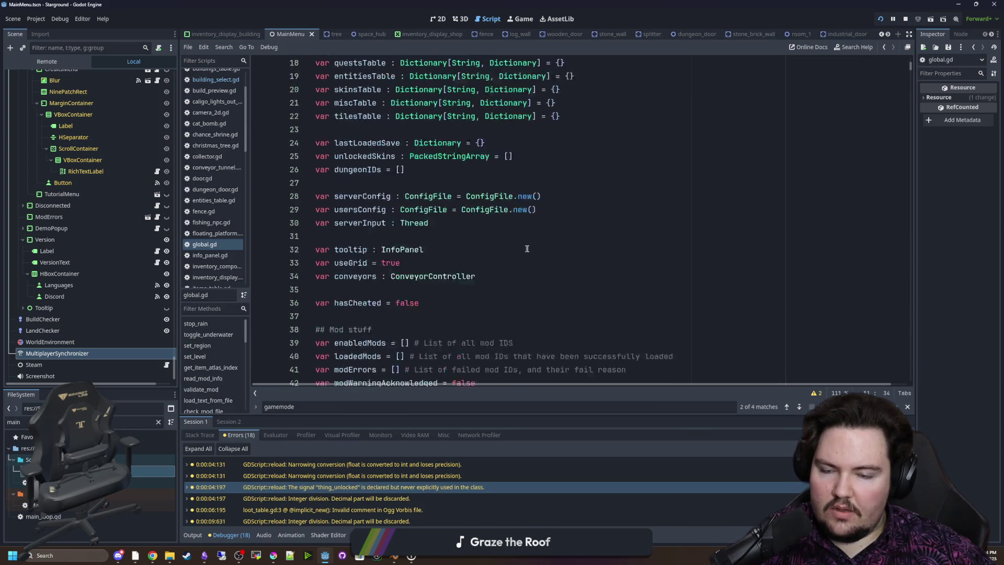
{"action": "left_click_drag", "start_coordinate": [459, 184], "coordinate": [312, 177]}
{"action": "key", "text": "ctrl+c"}
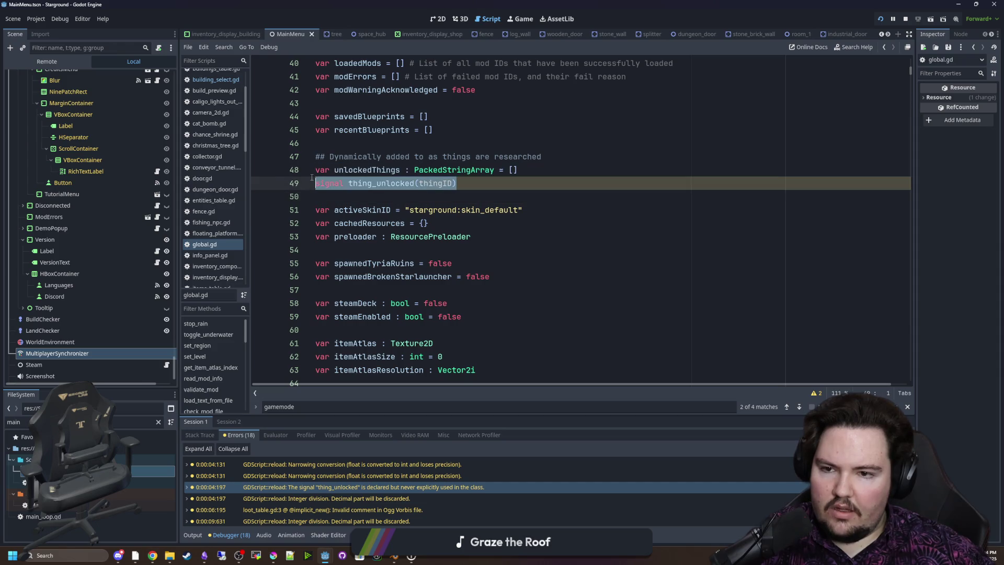
{"action": "key", "text": "BackSpace"}
{"action": "key", "text": "BackSpace"}
{"action": "scroll", "coordinate": [492, 208], "scroll_direction": "down", "scroll_amount": 16}
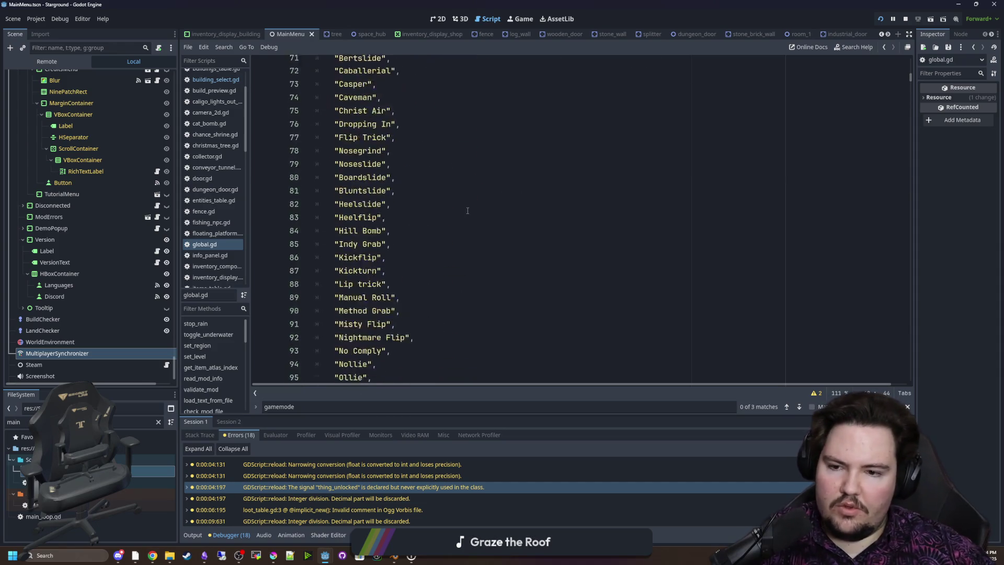
{"action": "scroll", "coordinate": [492, 208], "scroll_direction": "down", "scroll_amount": 10}
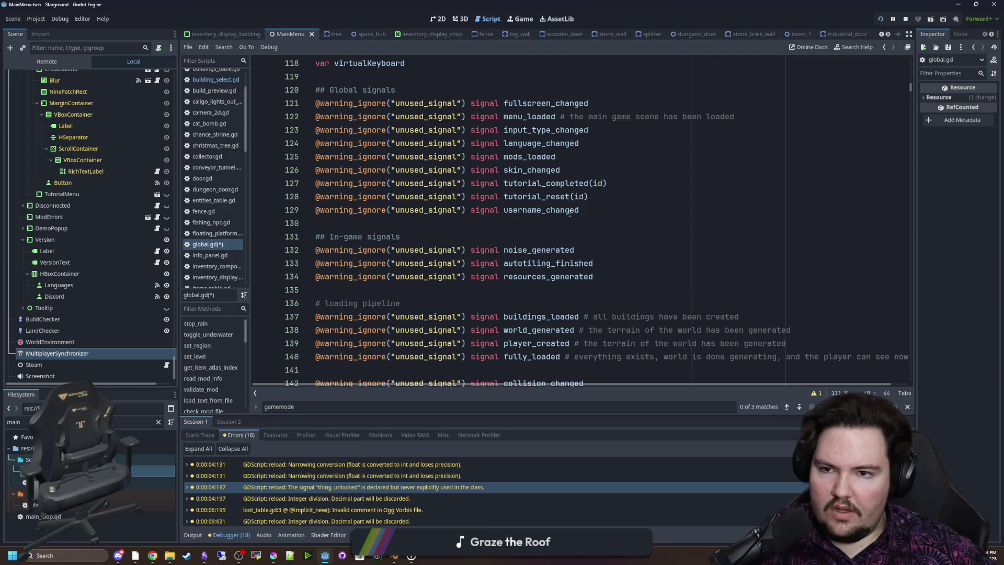
{"action": "left_click", "coordinate": [598, 210]}
{"action": "key", "text": "Return"}
{"action": "key", "text": "ctrl+v"}
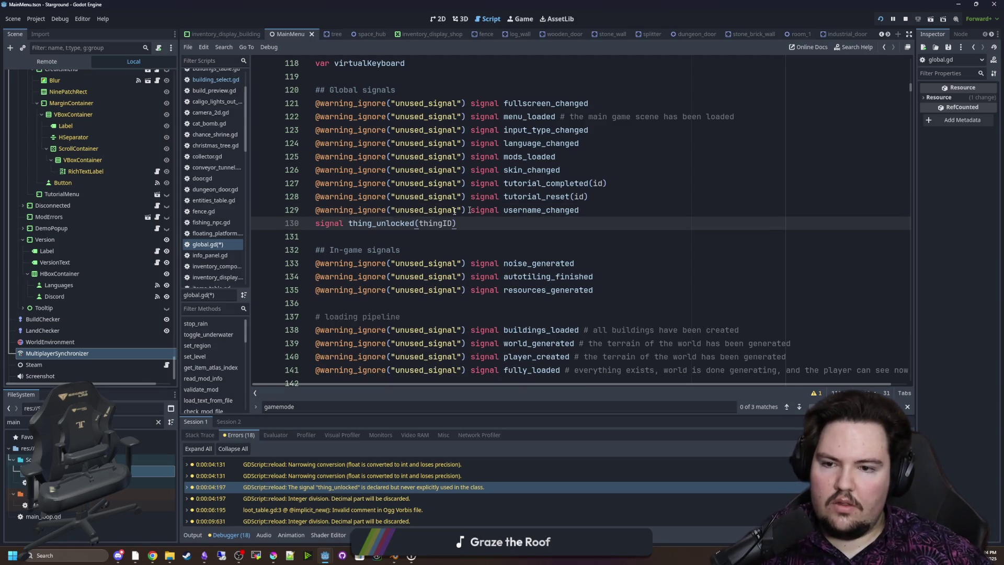
Move the thing_unlocked signal to just after resources_generated
{"action": "key", "text": "shift+Home"}
{"action": "key", "text": "ctrl+x"}
{"action": "left_click", "coordinate": [629, 289]}
{"action": "key", "text": "Return"}
{"action": "key", "text": "ctrl+v"}
{"action": "scroll", "coordinate": [386, 316], "scroll_direction": "down", "scroll_amount": 2}
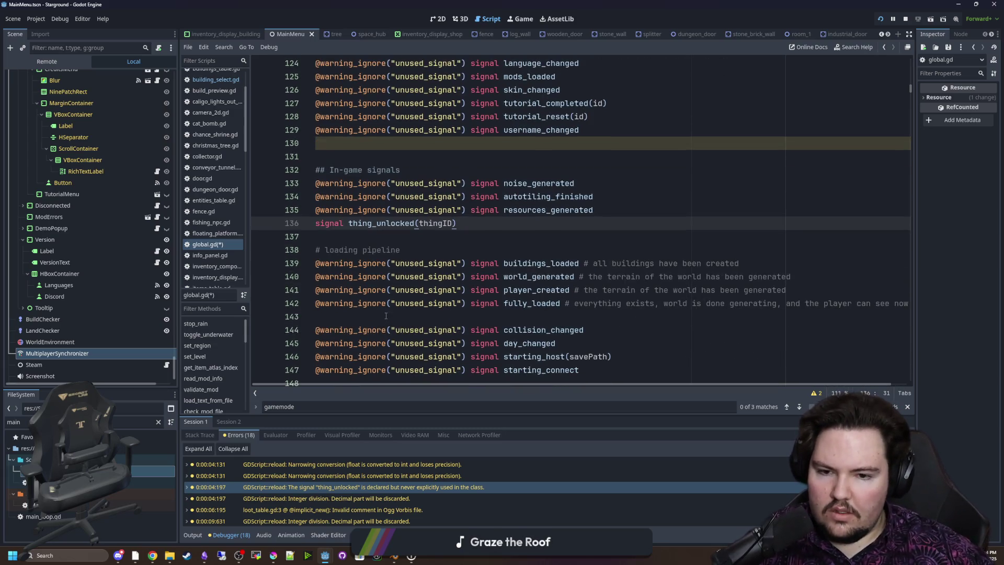
{"action": "scroll", "coordinate": [380, 284], "scroll_direction": "down", "scroll_amount": 2}
{"action": "mouse_move", "coordinate": [354, 281]}
{"action": "scroll", "coordinate": [354, 281], "scroll_direction": "down", "scroll_amount": 1}
{"action": "scroll", "coordinate": [596, 291], "scroll_direction": "down", "scroll_amount": 1}
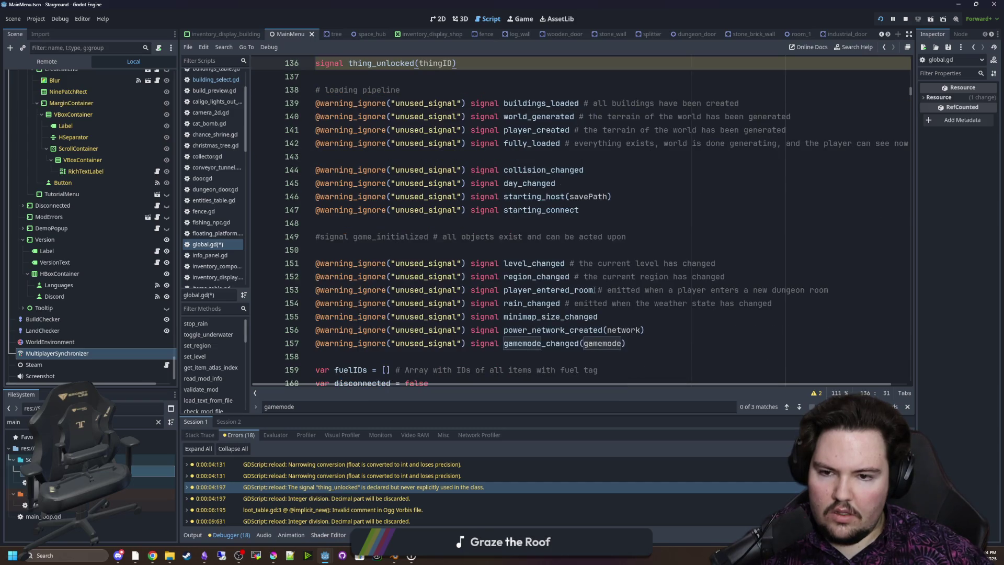
{"action": "scroll", "coordinate": [485, 220], "scroll_direction": "up", "scroll_amount": 3}
Move the thing_unlocked signal again, onto a new line below gamemode_changed
{"action": "left_click_drag", "start_coordinate": [486, 186], "coordinate": [272, 177]}
{"action": "key", "text": "BackSpace"}
{"action": "key", "text": "BackSpace"}
{"action": "scroll", "coordinate": [575, 255], "scroll_direction": "down", "scroll_amount": 2}
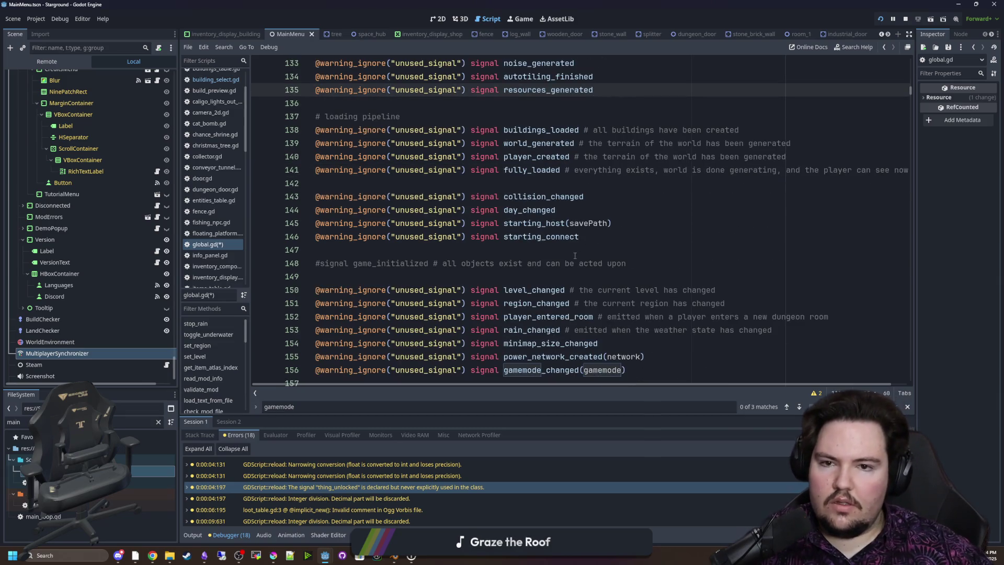
{"action": "scroll", "coordinate": [583, 240], "scroll_direction": "down", "scroll_amount": 1}
{"action": "left_click", "coordinate": [649, 330]}
{"action": "key", "text": "Return"}
{"action": "key", "text": "ctrl+v"}
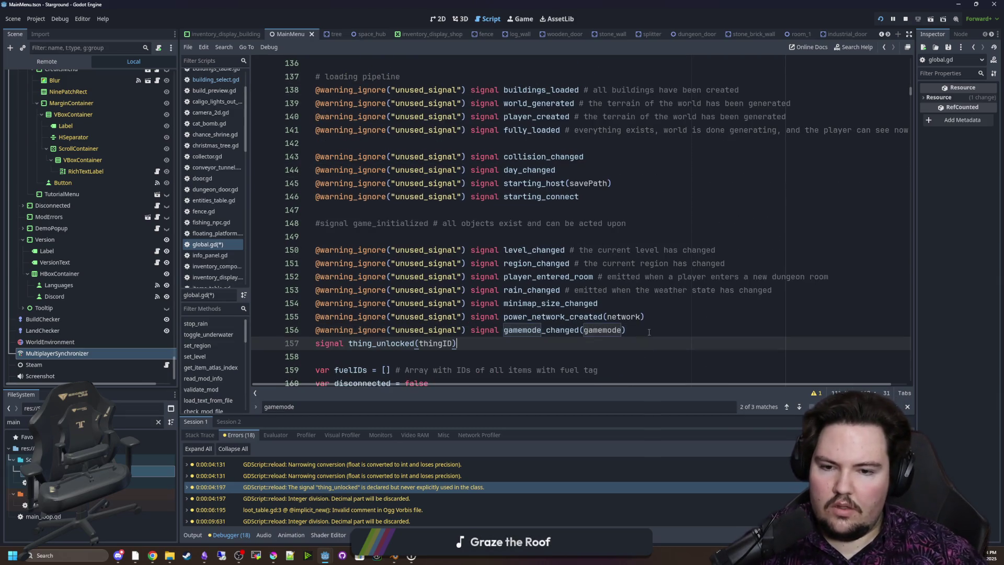
{"action": "left_click_drag", "start_coordinate": [467, 331], "coordinate": [313, 330]}
{"action": "key", "text": "ctrl+c"}
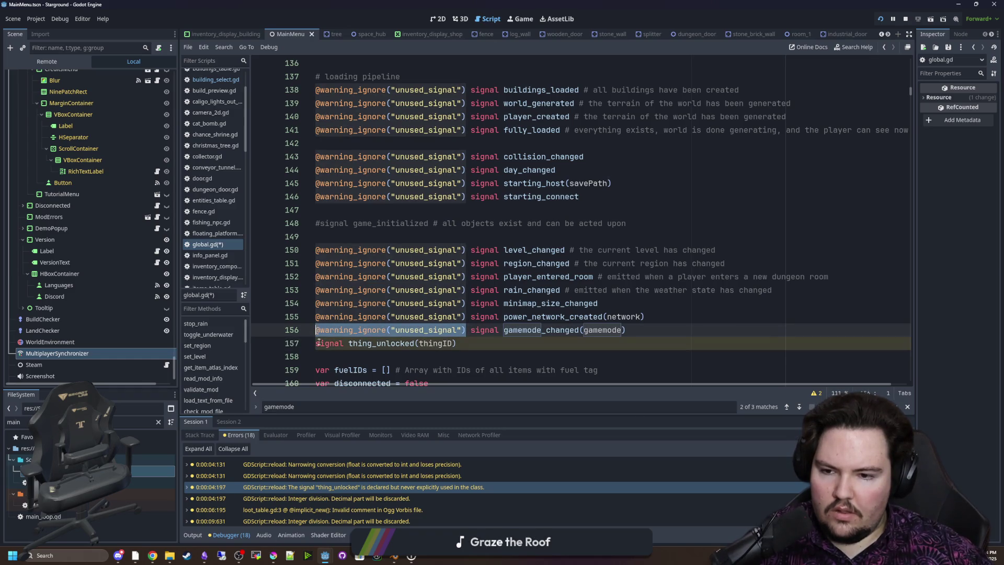
{"action": "left_click", "coordinate": [315, 343]}
{"action": "key", "text": "ctrl+v"}
{"action": "left_click", "coordinate": [630, 346]}
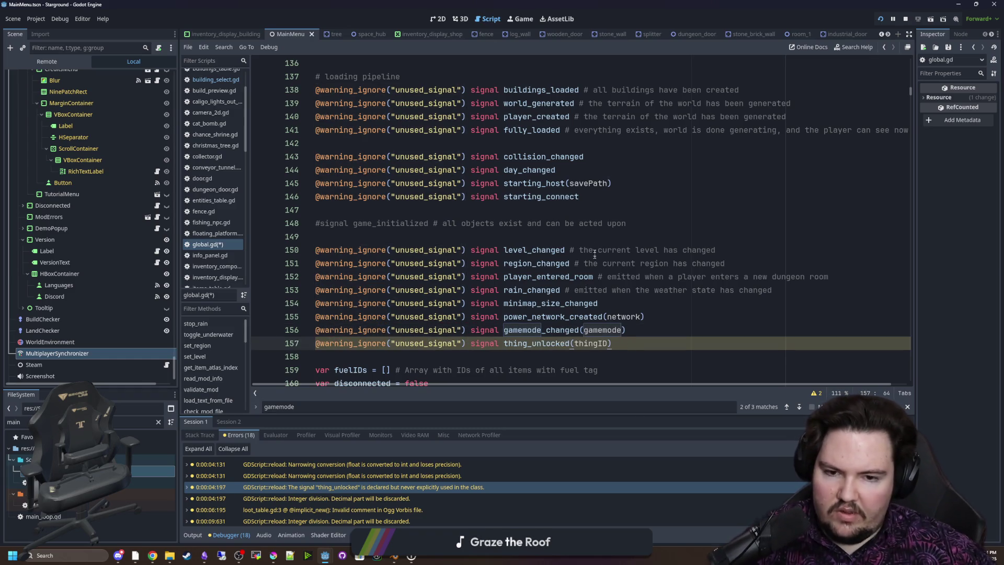
{"action": "left_click", "coordinate": [594, 237]}
{"action": "key", "text": "ctrl+s"}
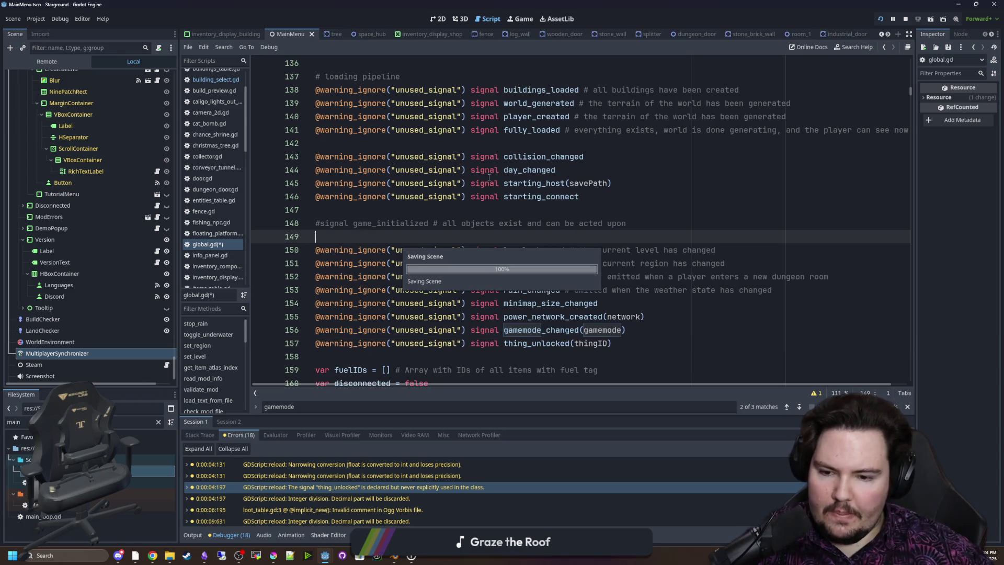
In the running game, send the chat command /gamemode normal
{"action": "left_click", "coordinate": [523, 21]}
{"action": "key", "text": "w+a"}
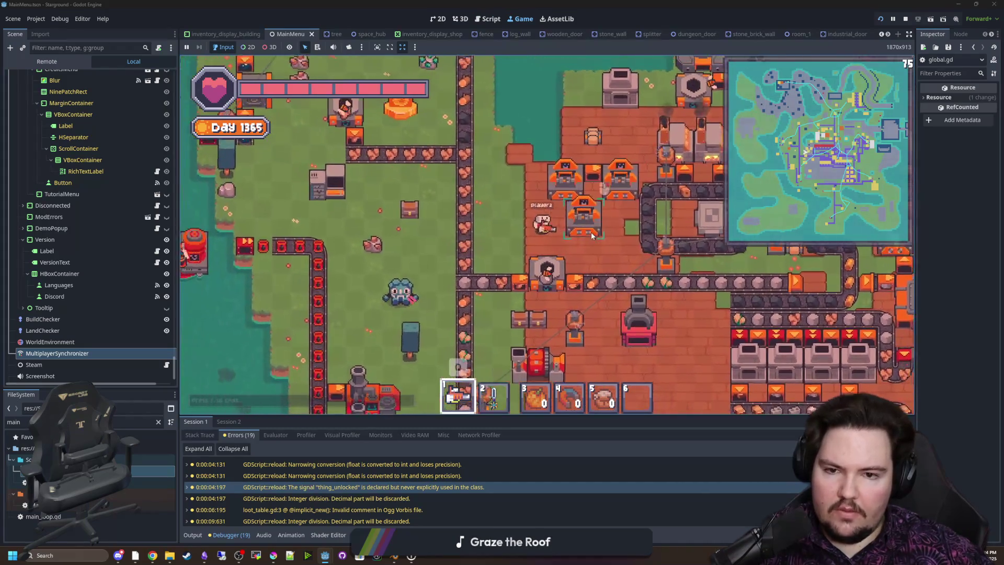
{"action": "key", "text": "b"}
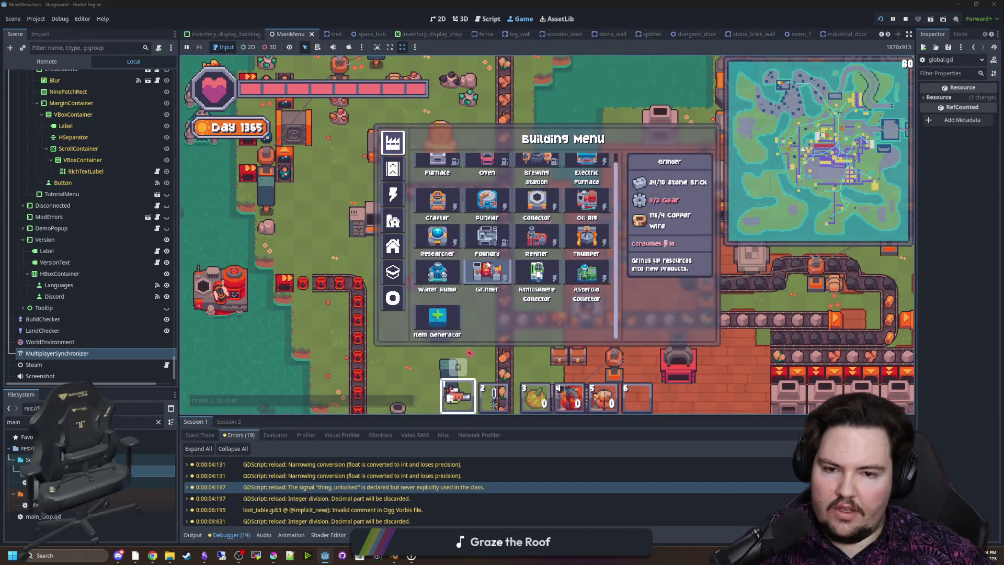
{"action": "key", "text": "slash"}
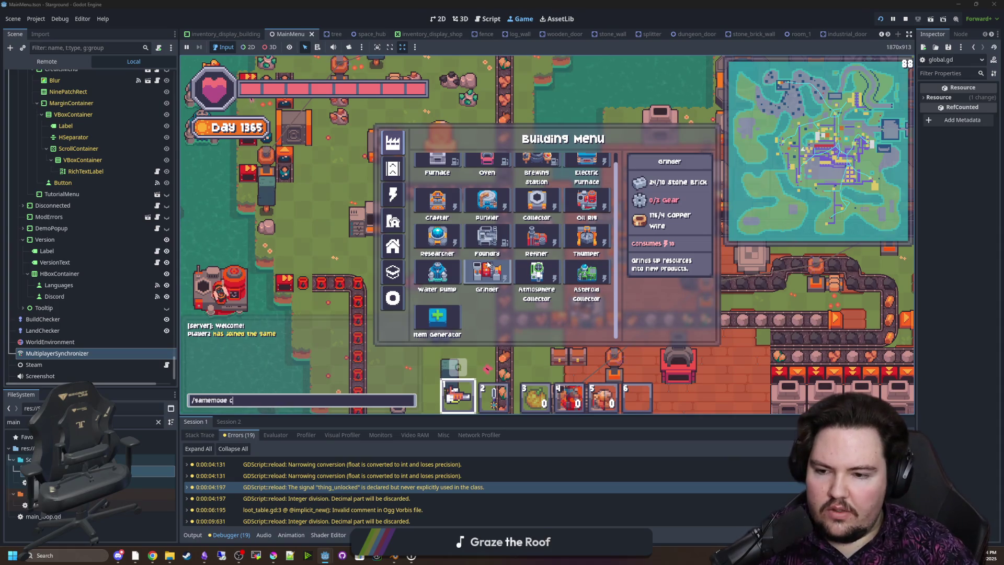
{"action": "key", "text": "Return"}
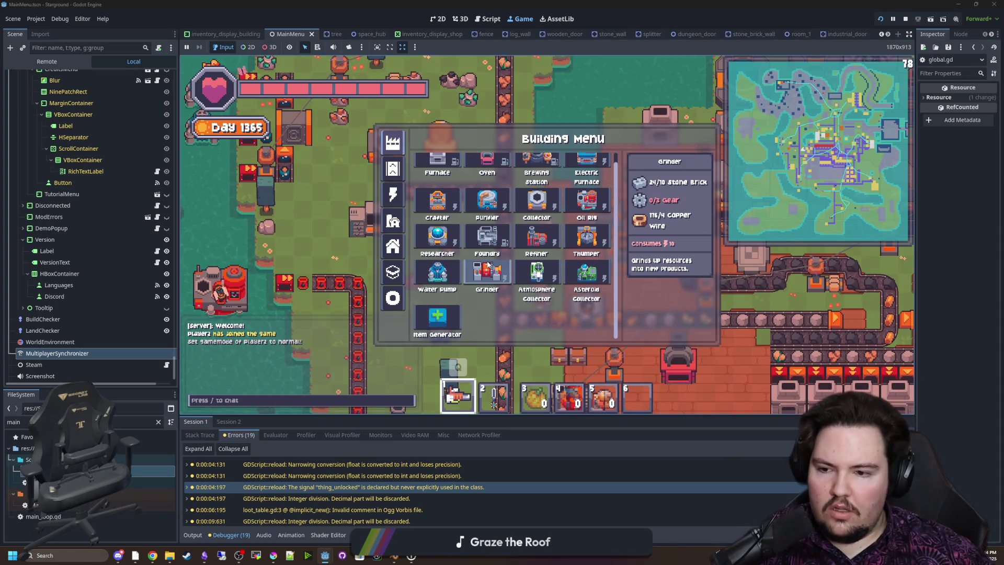
Pick the Creative Generator from the building menu's power category for hotbar slot 6
{"action": "left_click", "coordinate": [428, 321]}
{"action": "key", "text": "q"}
{"action": "left_click", "coordinate": [396, 167]}
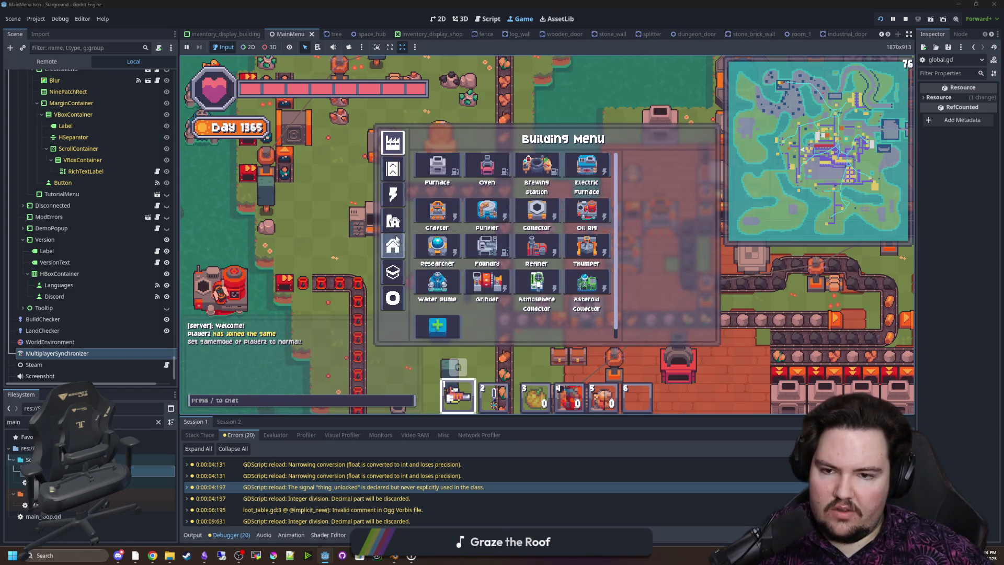
{"action": "left_click", "coordinate": [393, 195]}
{"action": "left_click", "coordinate": [432, 295]}
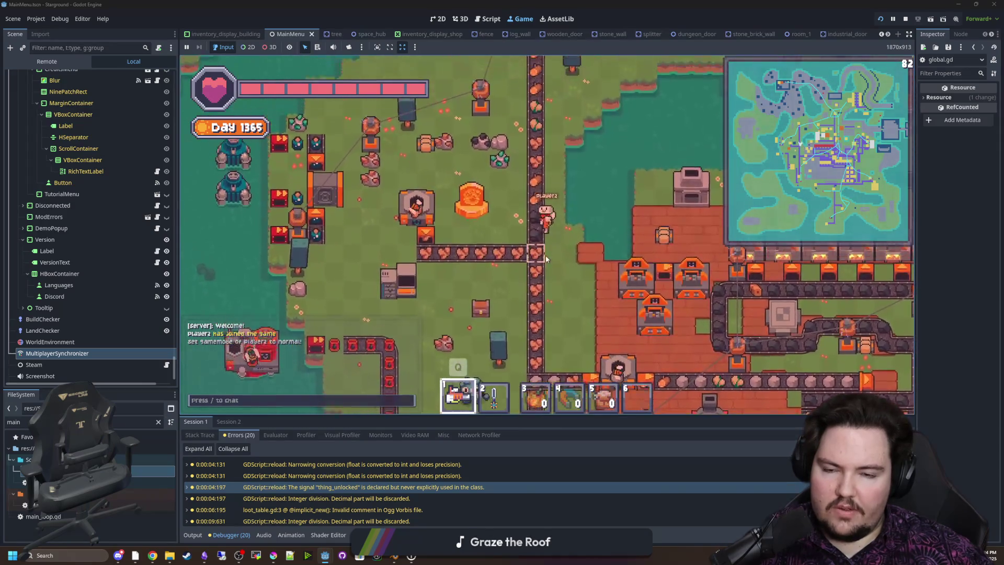
{"action": "key", "text": "w+d"}
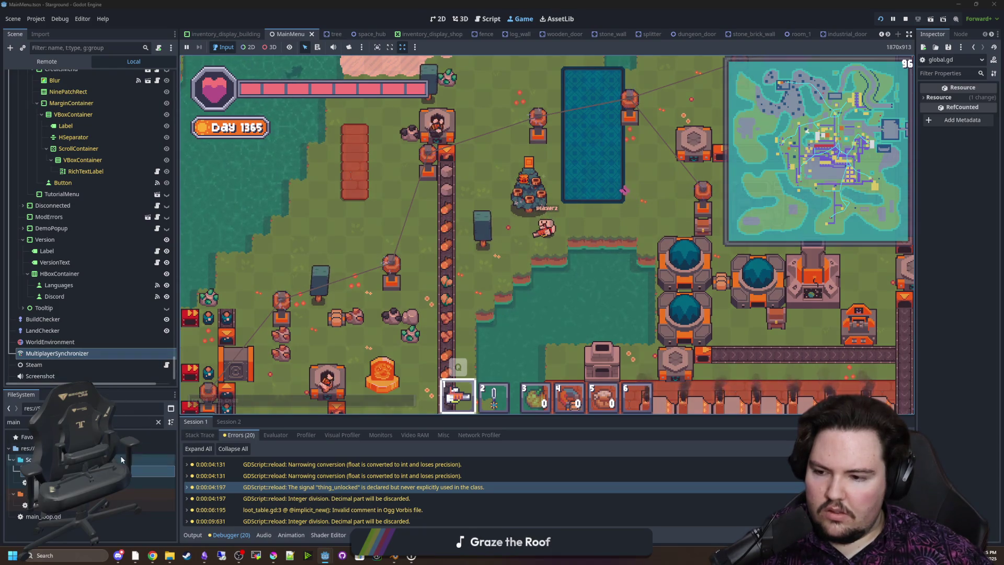
Filter the FileSystem for 'select' and open building_select.gd
{"action": "left_click", "coordinate": [158, 421]}
{"action": "type", "text": "build_s"}
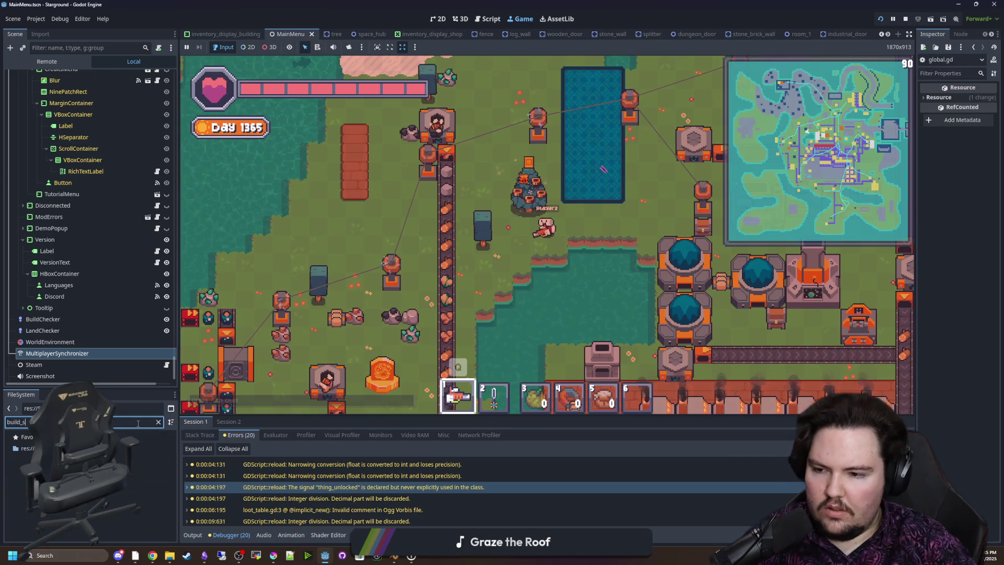
{"action": "key", "text": "BackSpace"}
{"action": "key", "text": "BackSpace"}
{"action": "key", "text": "BackSpace"}
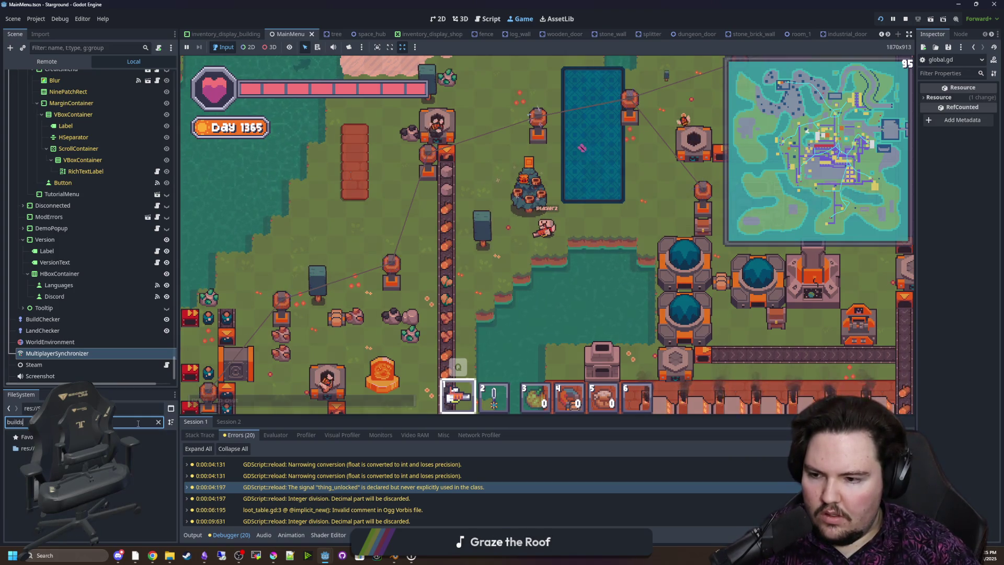
{"action": "type", "text": "build_se"}
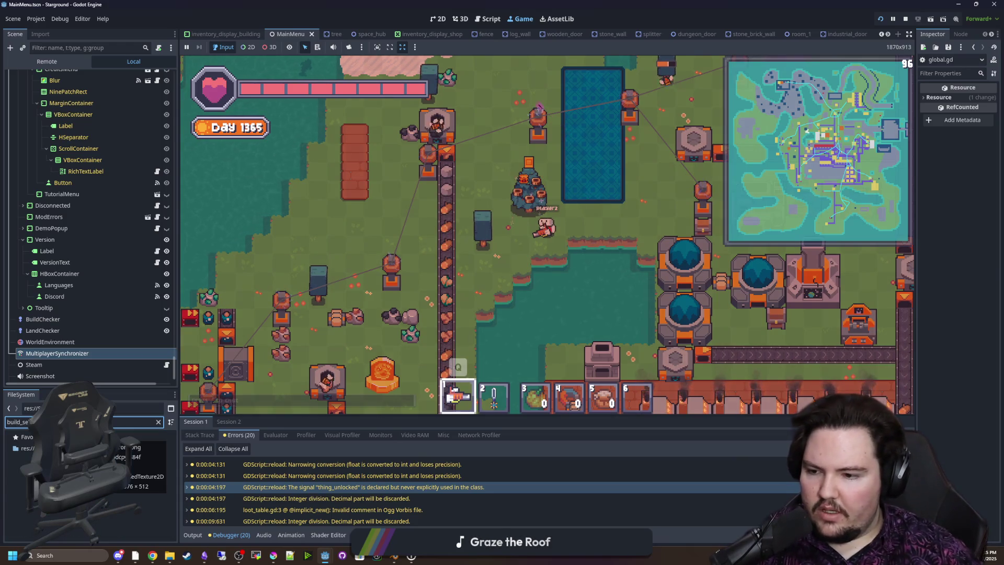
{"action": "left_click", "coordinate": [159, 422]}
{"action": "type", "text": "select"}
{"action": "double_click", "coordinate": [94, 482]}
Add a print('ha') line at the start of update() and save the script
{"action": "scroll", "coordinate": [494, 292], "scroll_direction": "down", "scroll_amount": 2}
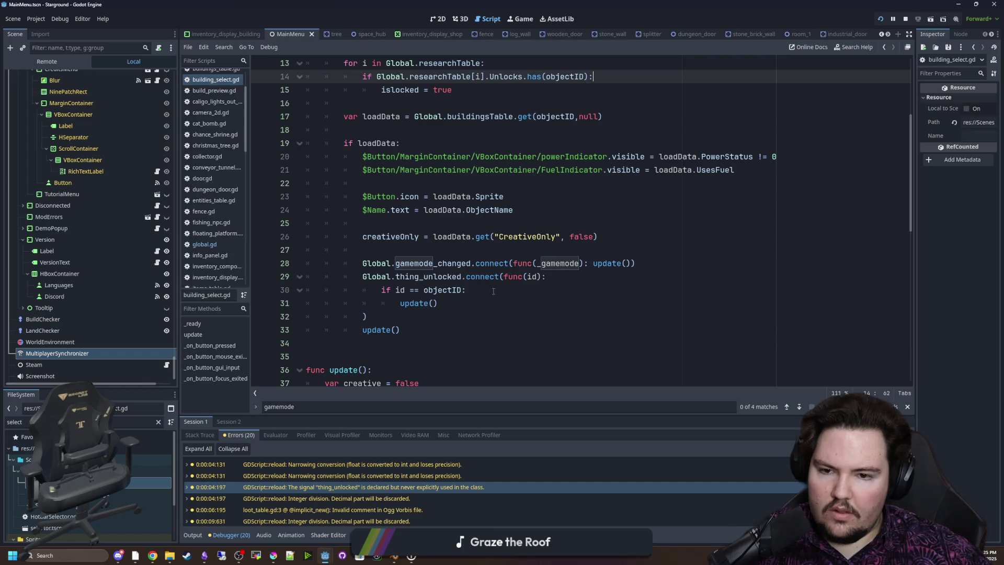
{"action": "left_click", "coordinate": [566, 284]}
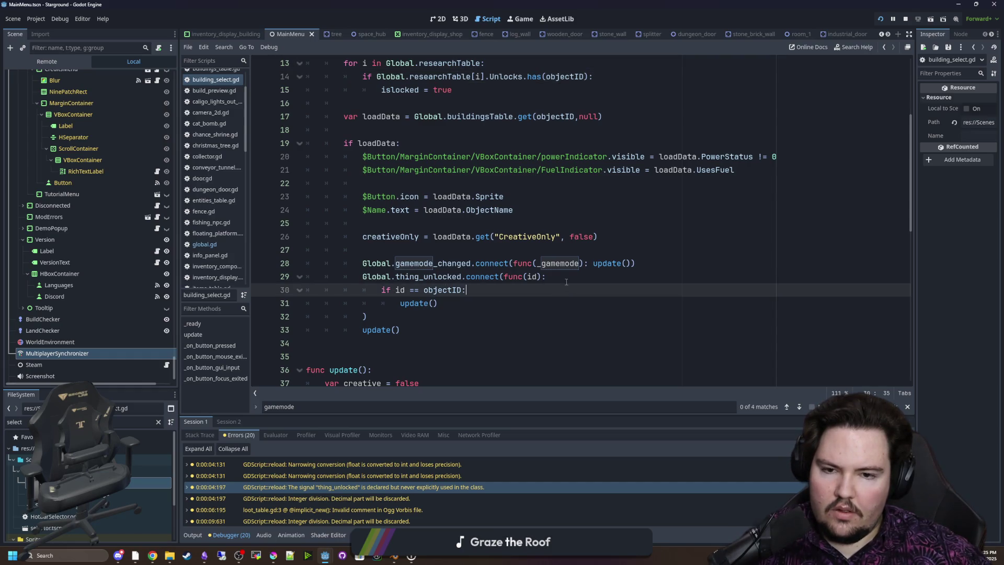
{"action": "left_click", "coordinate": [604, 264], "text": "ctrl"}
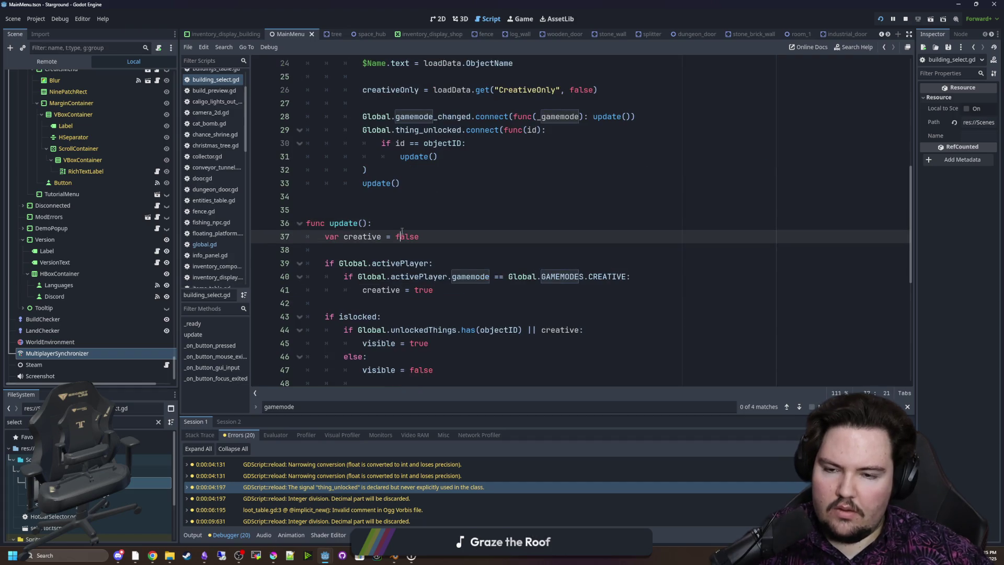
{"action": "key", "text": "End"}
{"action": "key", "text": "Return"}
{"action": "key", "text": "Return"}
{"action": "key", "text": "Up"}
{"action": "type", "text": "ha"}
{"action": "key", "text": "End"}
{"action": "key", "text": "ctrl+s"}
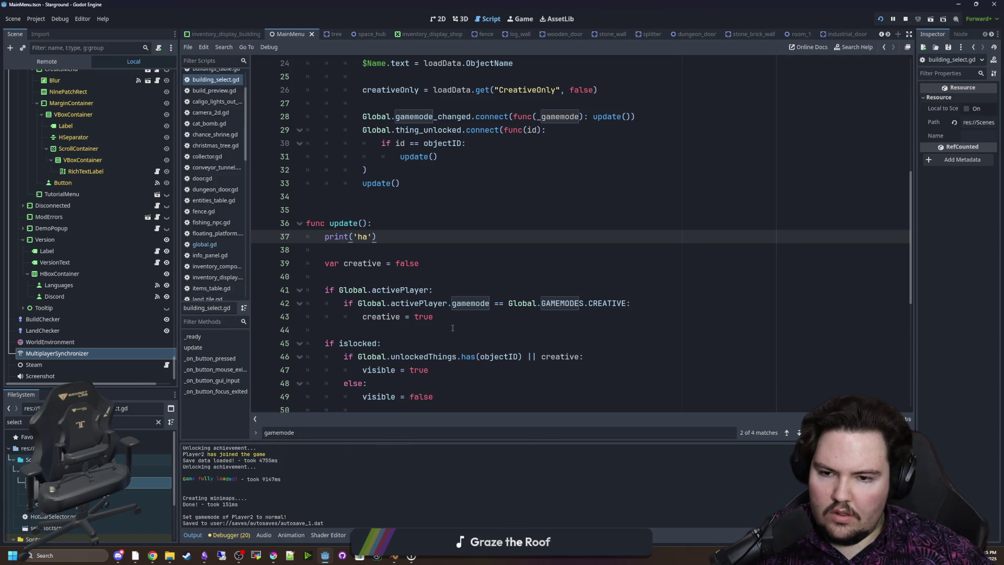
Edit the recalled chat command to /gamemode creative and send it
{"action": "left_click", "coordinate": [523, 19]}
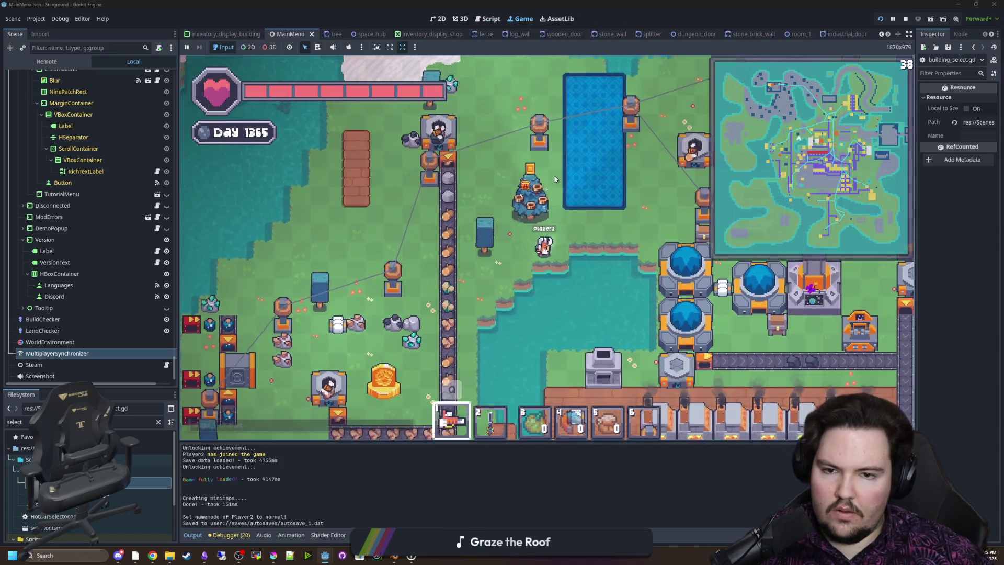
{"action": "key", "text": "End"}
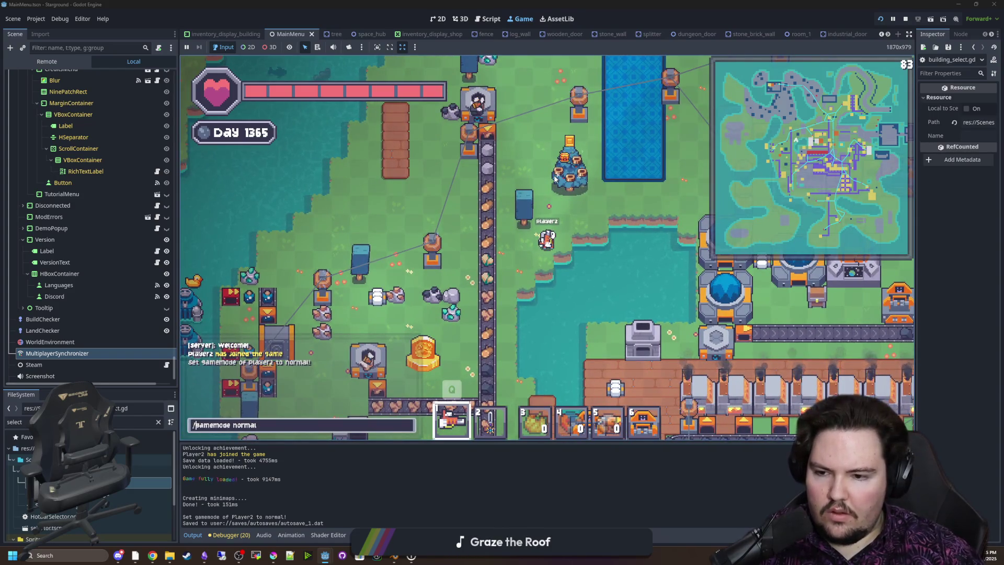
{"action": "key", "text": "BackSpace"}
{"action": "key", "text": "BackSpace"}
{"action": "key", "text": "BackSpace"}
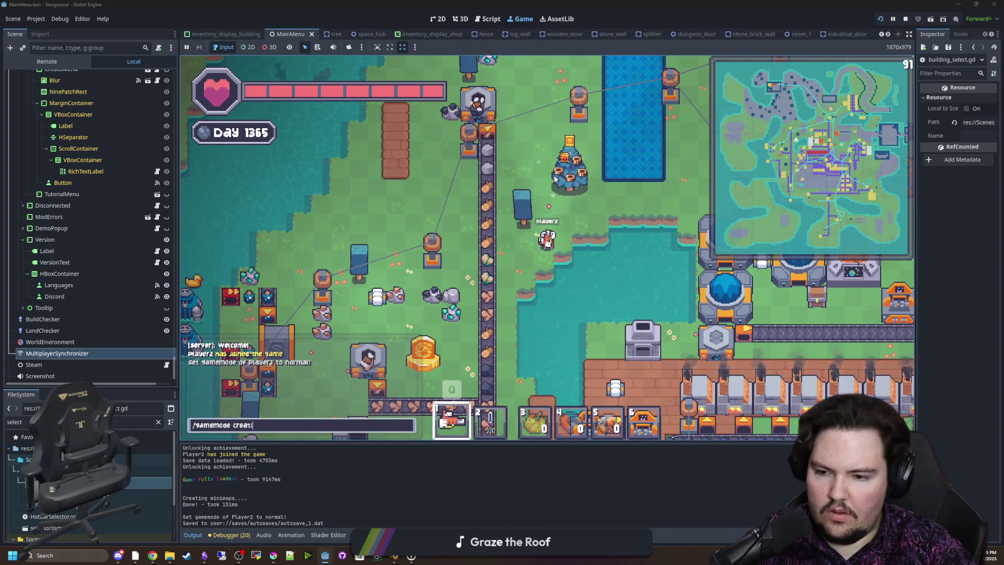
{"action": "type", "text": "ive"}
{"action": "key", "text": "Return"}
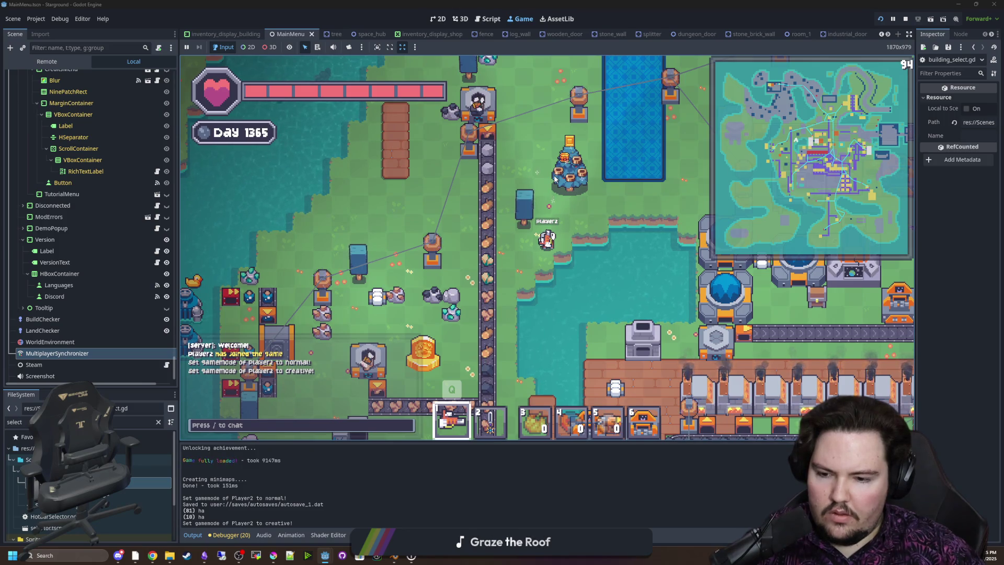
{"action": "key", "text": "w+d"}
{"action": "key", "text": "b"}
{"action": "key", "text": "b"}
{"action": "key", "text": "b"}
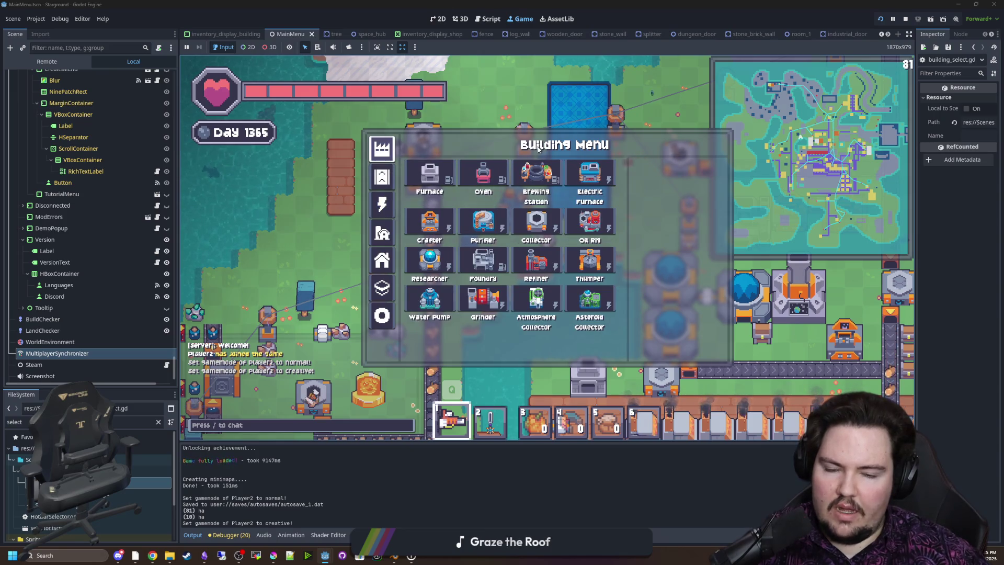
Resend /gamemode creative four more times from the chat history
{"action": "key", "text": "slash"}
{"action": "key", "text": "Up"}
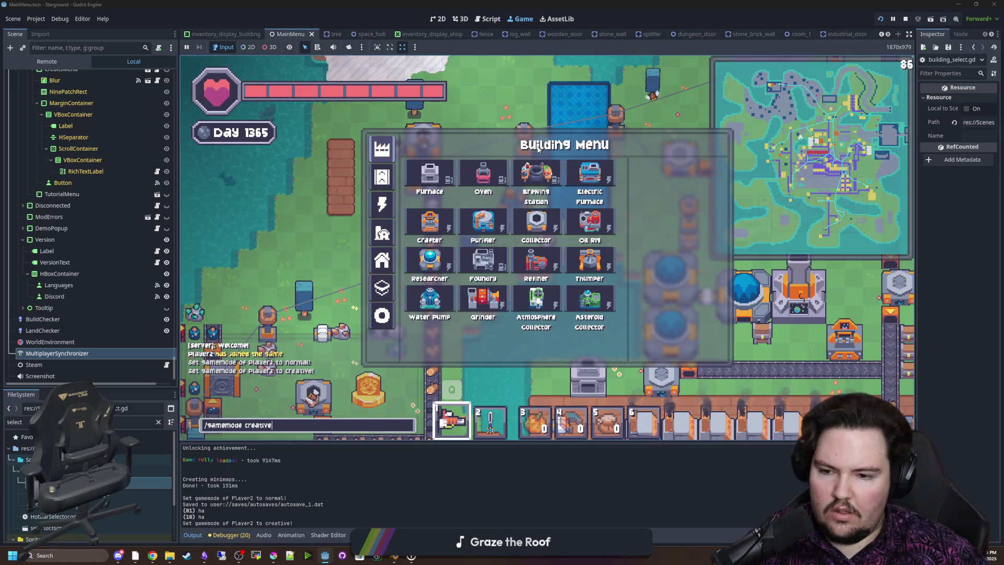
{"action": "key", "text": "Return"}
{"action": "key", "text": "slash"}
{"action": "key", "text": "Up"}
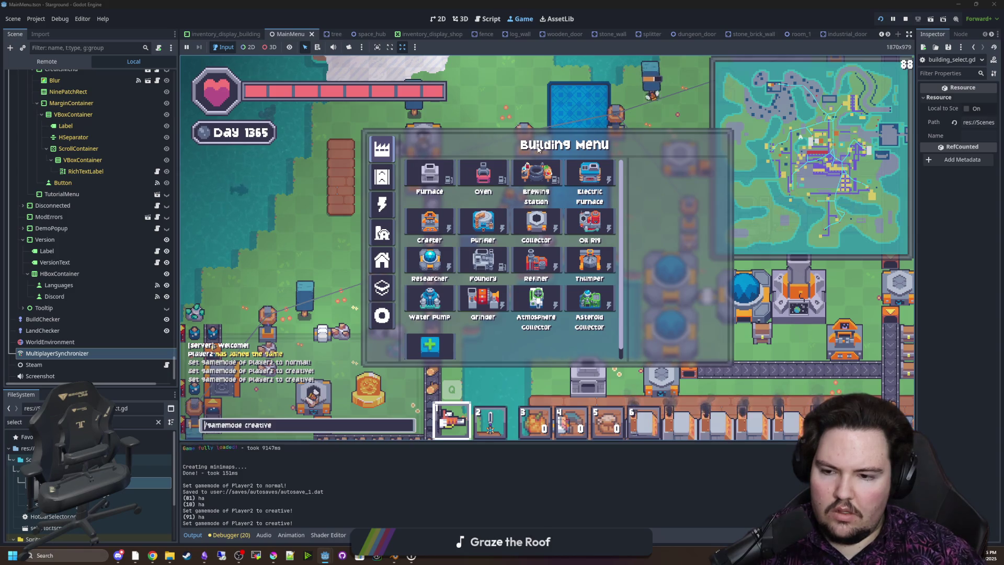
{"action": "key", "text": "Return"}
{"action": "key", "text": "slash"}
{"action": "key", "text": "Up"}
{"action": "key", "text": "Return"}
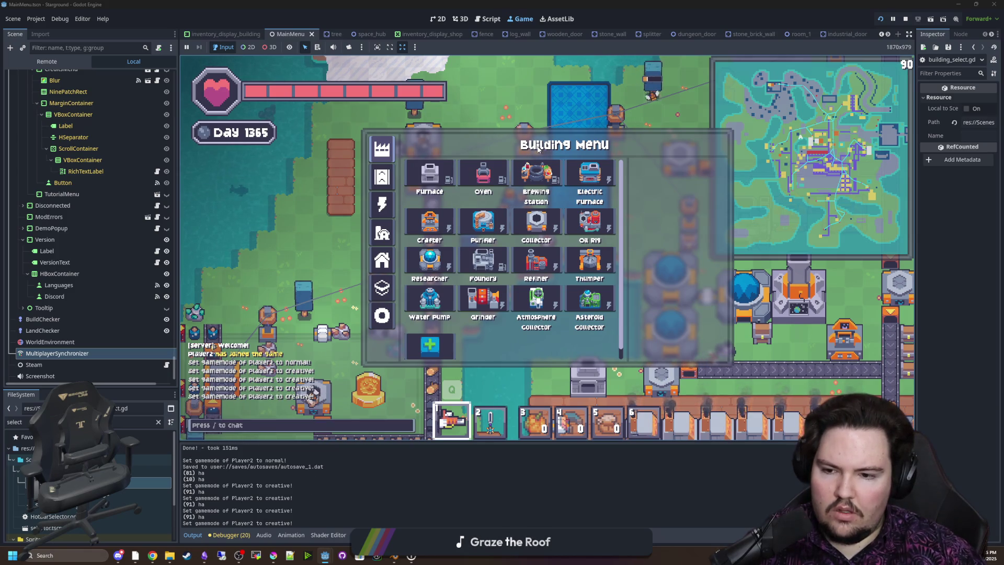
{"action": "key", "text": "slash"}
{"action": "key", "text": "Up"}
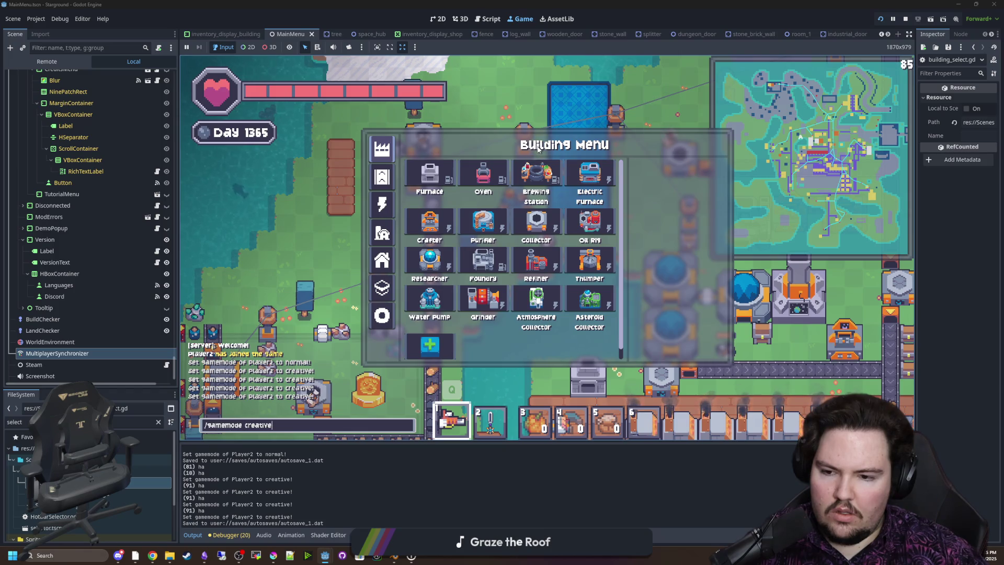
{"action": "key", "text": "Return"}
Change the command to /gamemode normal, send it, and check Output for 'ha'
{"action": "key", "text": "slash"}
{"action": "key", "text": "Up"}
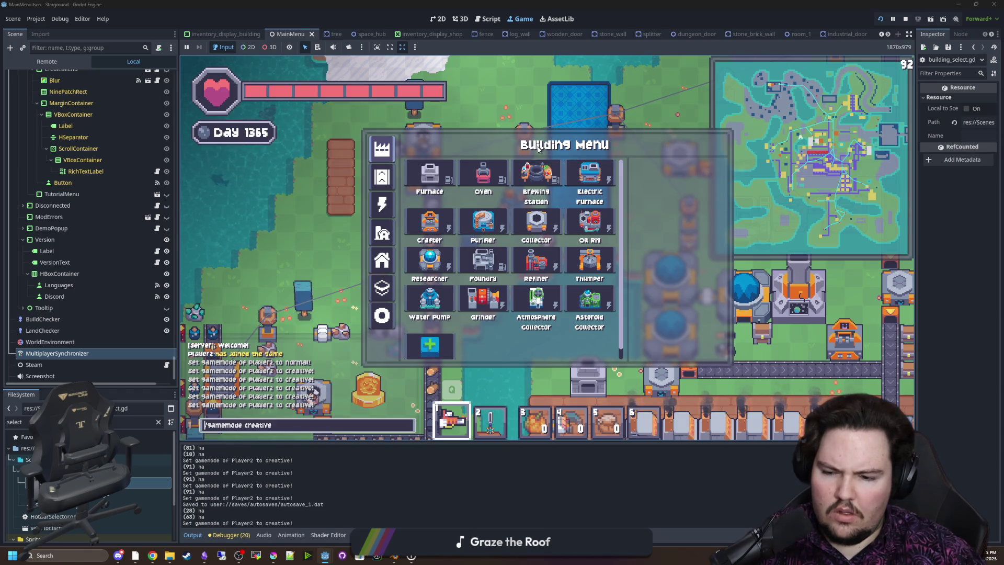
{"action": "key", "text": "BackSpace"}
{"action": "key", "text": "BackSpace"}
{"action": "key", "text": "BackSpace"}
{"action": "type", "text": "normal"}
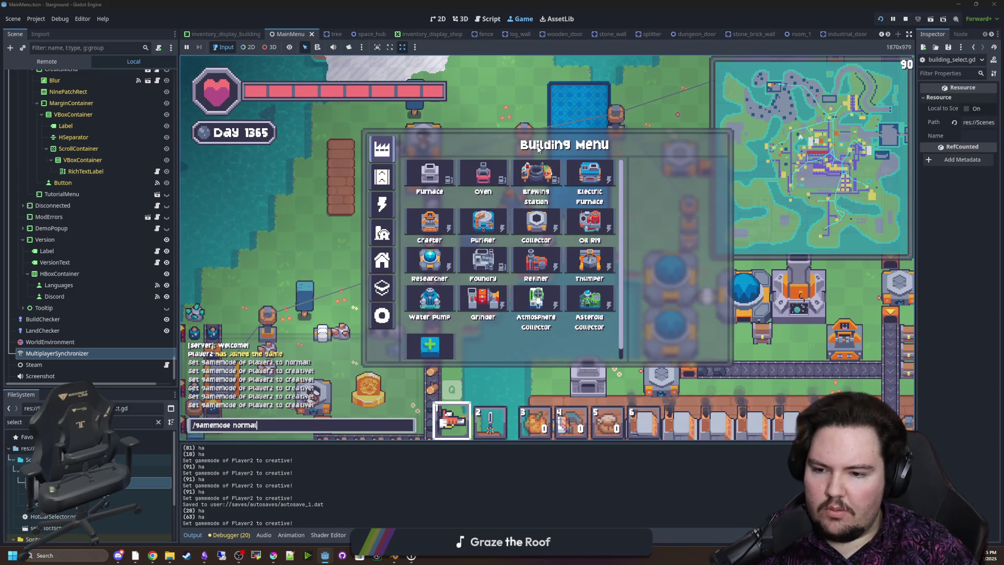
{"action": "key", "text": "Return"}
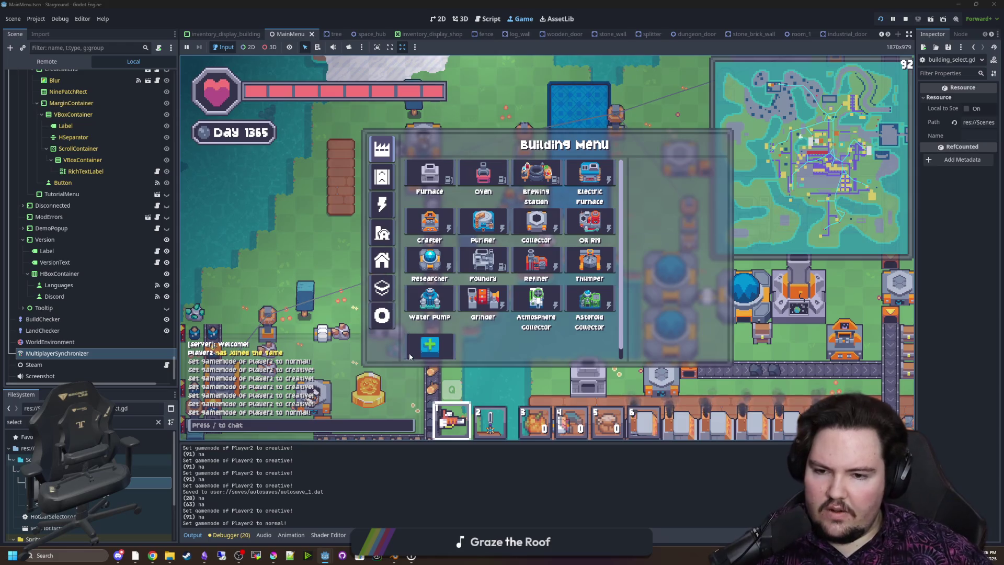
{"action": "scroll", "coordinate": [430, 346], "scroll_direction": "down", "scroll_amount": 1}
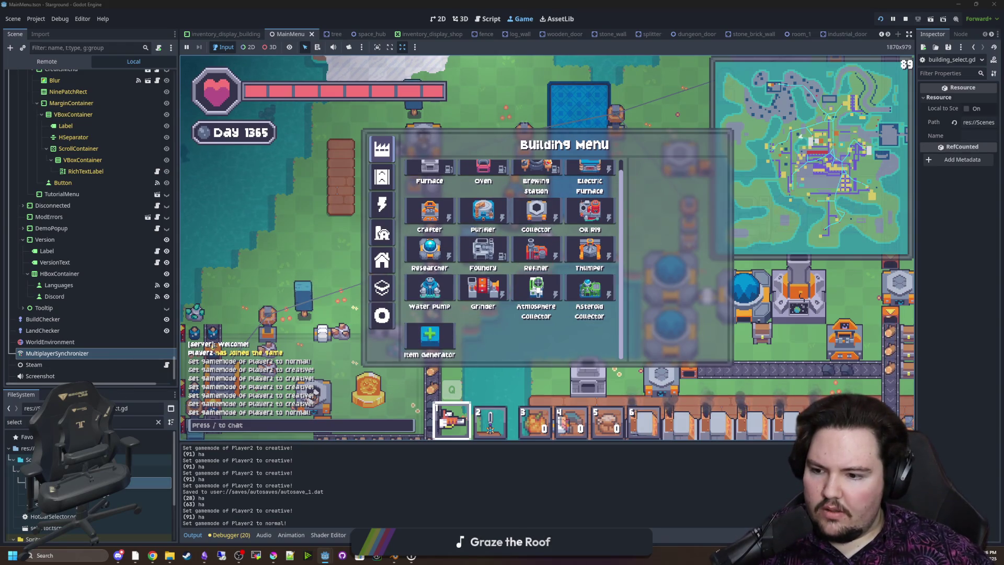
{"action": "key", "text": "ctrl+F3"}
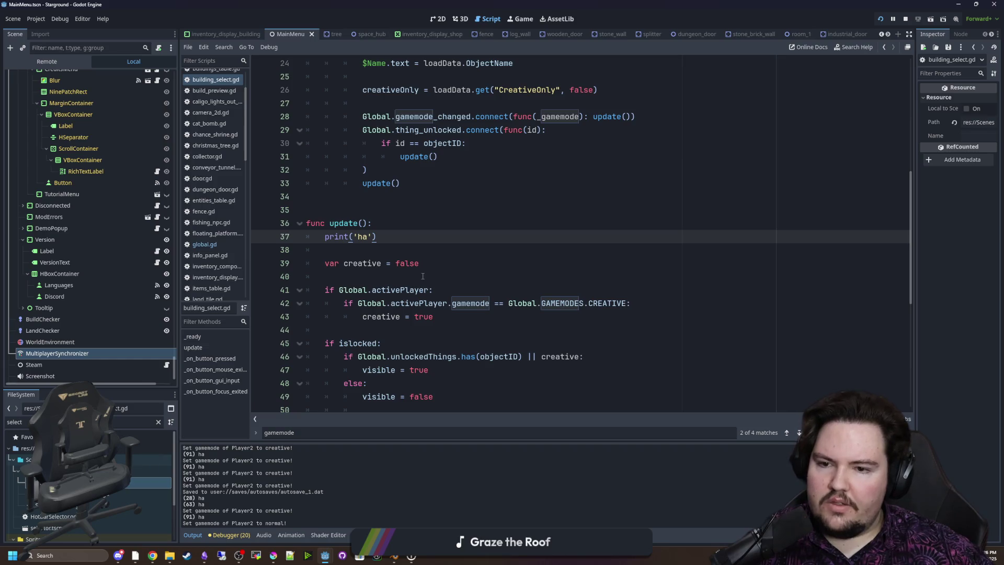
Delete the print('ha') debug line and its blank line from update()
{"action": "scroll", "coordinate": [422, 276], "scroll_direction": "down", "scroll_amount": 1}
{"action": "key", "text": "shift+Up"}
{"action": "key", "text": "BackSpace"}
{"action": "key", "text": "Delete"}
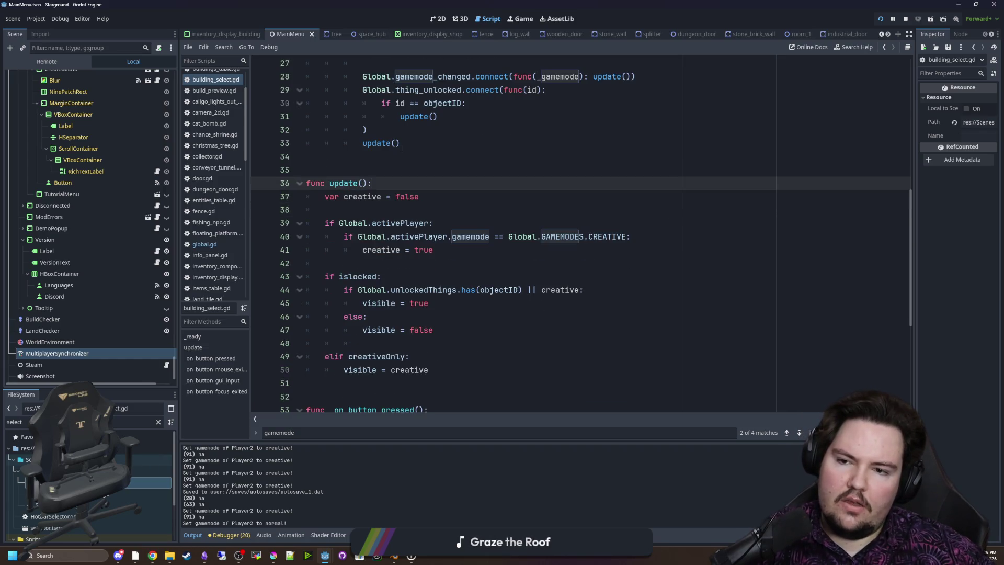
{"action": "left_click", "coordinate": [382, 166]}
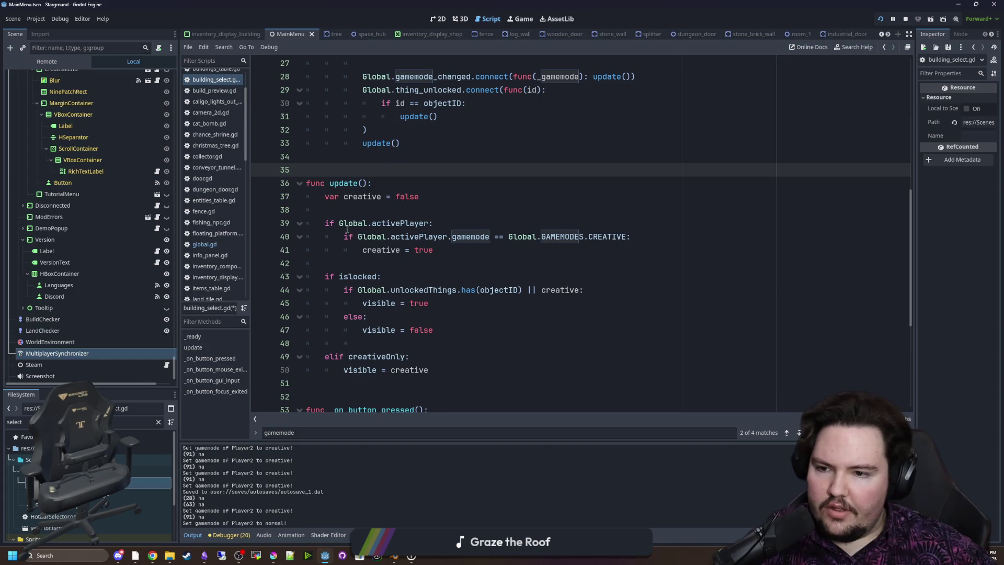
{"action": "scroll", "coordinate": [424, 216], "scroll_direction": "down", "scroll_amount": 1}
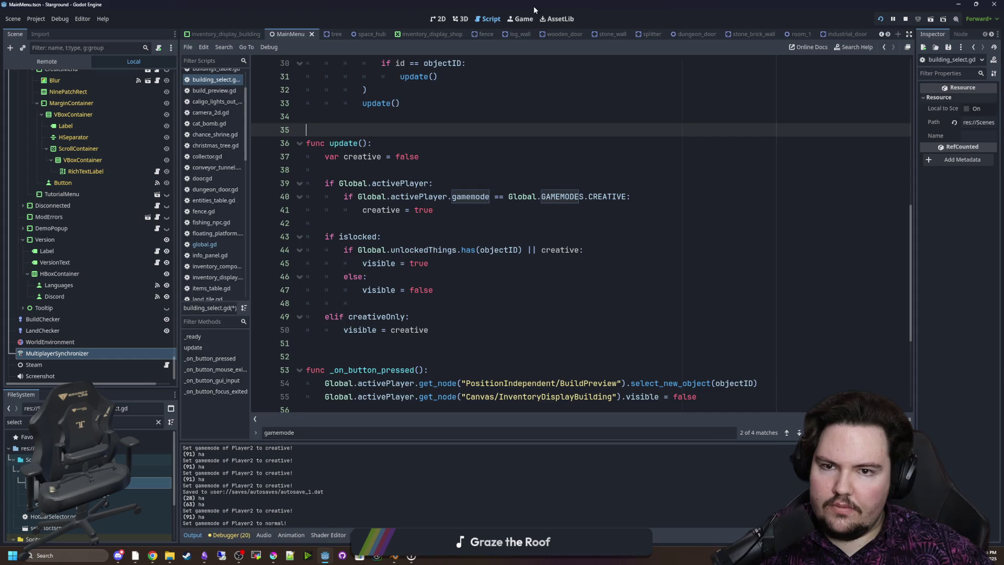
Resend /gamemode normal in the running game and clear the FileSystem filter
{"action": "left_click", "coordinate": [523, 19]}
{"action": "key", "text": "Return"}
{"action": "key", "text": "Up"}
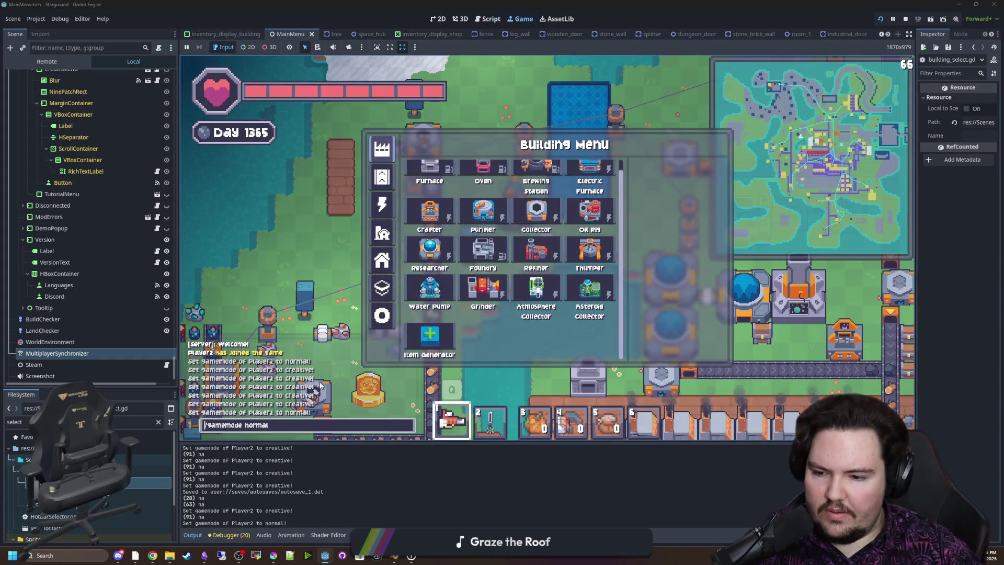
{"action": "key", "text": "Return"}
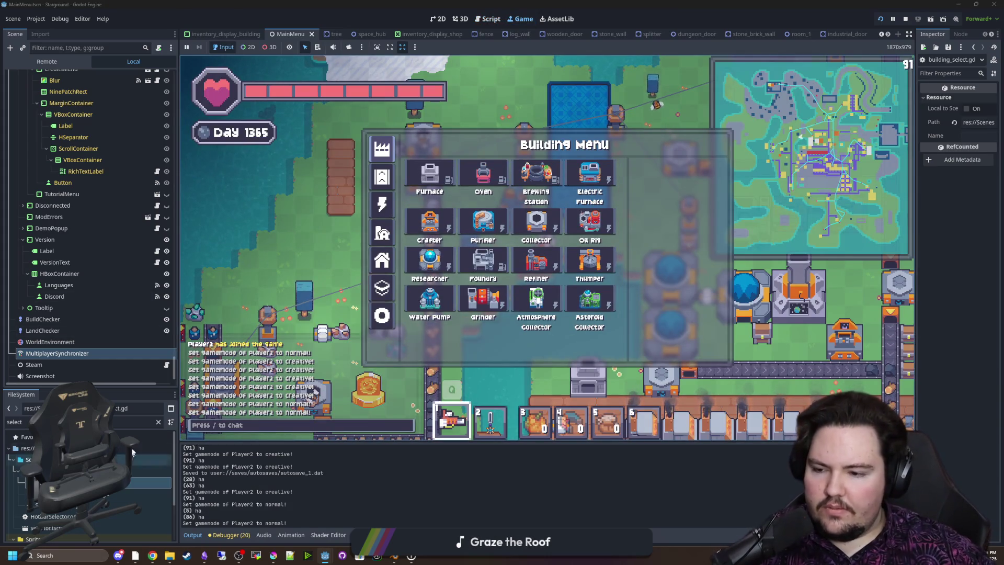
{"action": "left_click", "coordinate": [158, 423]}
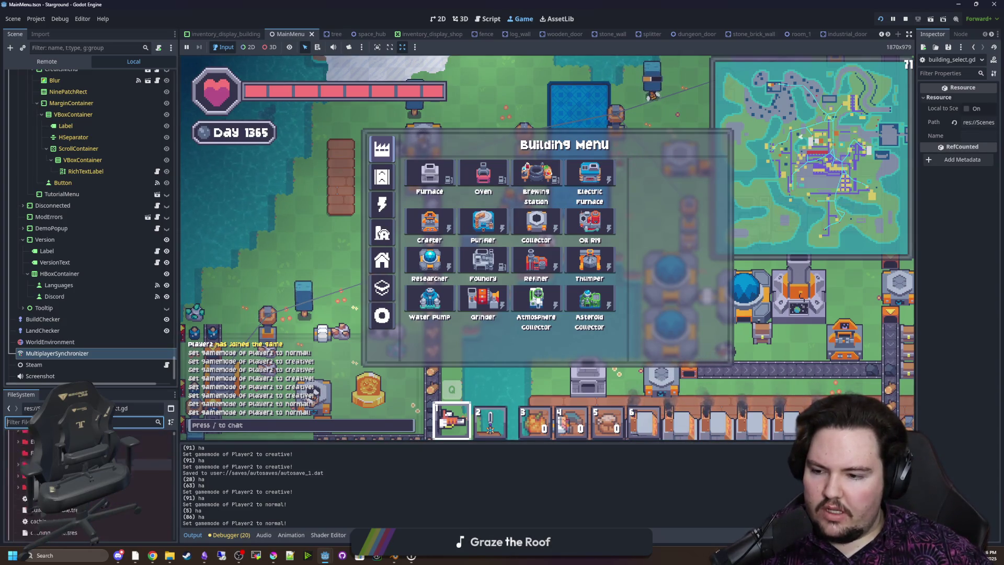
{"action": "scroll", "coordinate": [147, 489], "scroll_direction": "up", "scroll_amount": 10}
{"action": "key", "text": "ctrl+F3"}
Search the project for gamemode_changed and open its emit line in player.gd
{"action": "key", "text": "ctrl+shift+f"}
{"action": "type", "text": "gamemode_changed"}
{"action": "key", "text": "Return"}
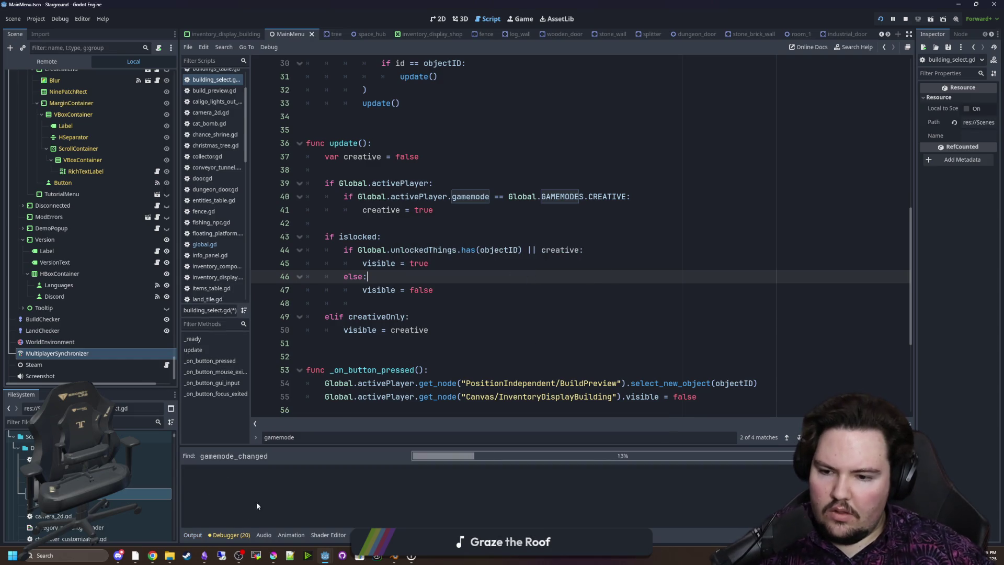
{"action": "left_click", "coordinate": [320, 484]}
{"action": "scroll", "coordinate": [360, 497], "scroll_direction": "down", "scroll_amount": 3}
{"action": "left_click", "coordinate": [312, 512]}
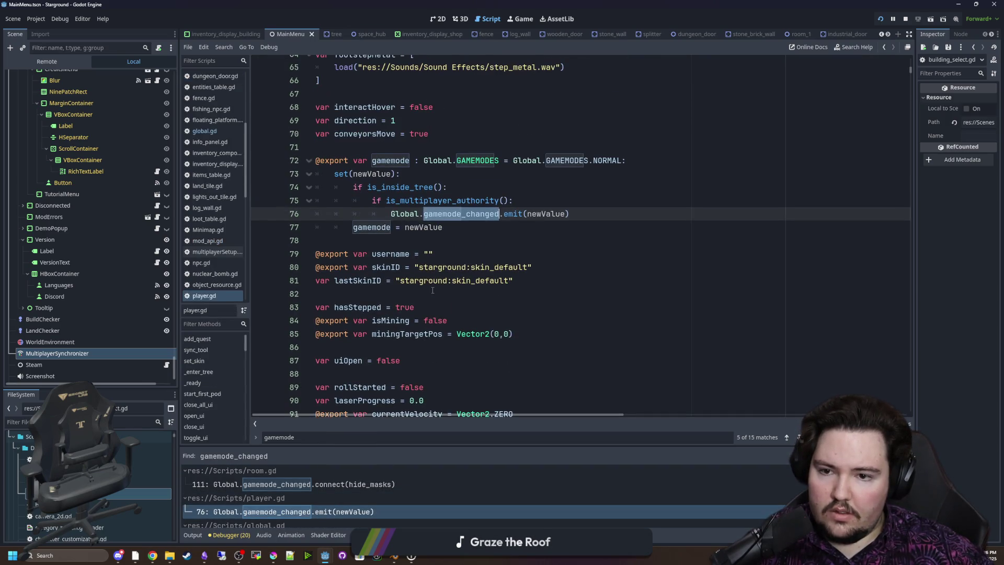
Move 'gamemode = newValue' directly under set(newValue), remove the leftover blank line, save player.gd
{"action": "left_click", "coordinate": [426, 249]}
{"action": "left_click", "coordinate": [427, 287]}
{"action": "left_click_drag", "start_coordinate": [442, 276], "coordinate": [352, 277]}
{"action": "key", "text": "ctrl+x"}
{"action": "left_click", "coordinate": [421, 226]}
{"action": "key", "text": "Return"}
{"action": "key", "text": "ctrl+v"}
{"action": "left_click", "coordinate": [386, 290]}
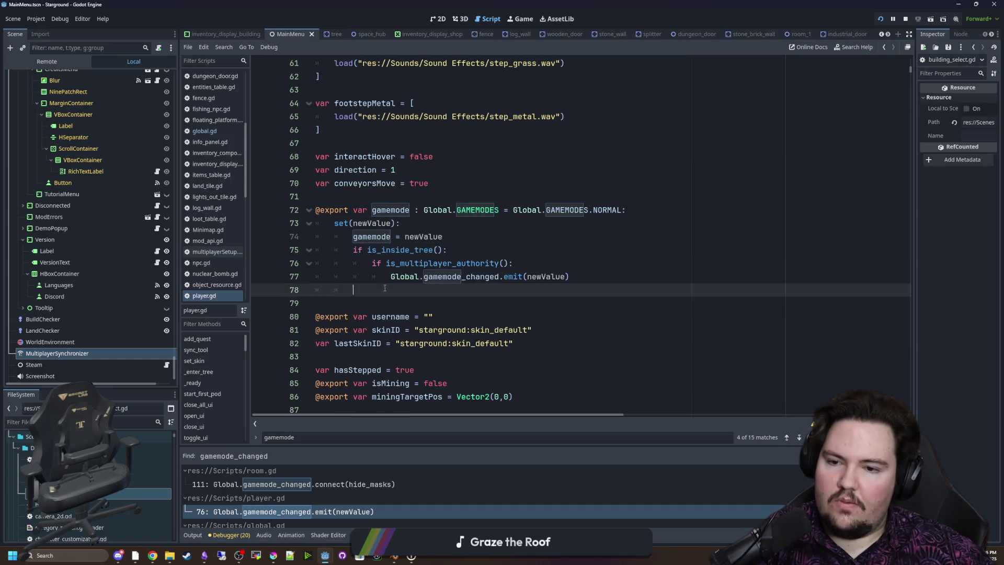
{"action": "key", "text": "BackSpace"}
{"action": "key", "text": "BackSpace"}
{"action": "key", "text": "BackSpace"}
{"action": "left_click", "coordinate": [382, 294]}
{"action": "key", "text": "ctrl+s"}
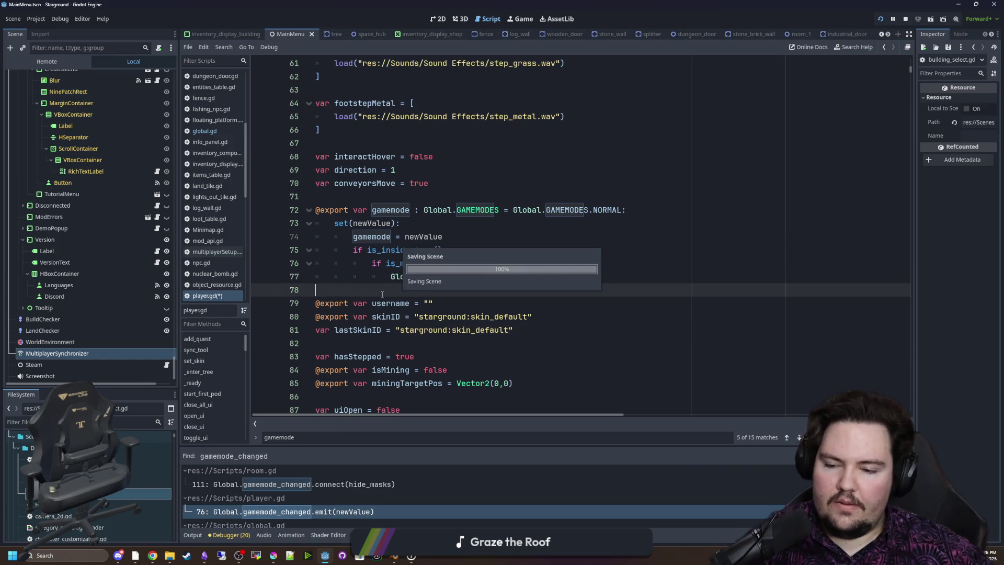
{"action": "mouse_move", "coordinate": [326, 556]}
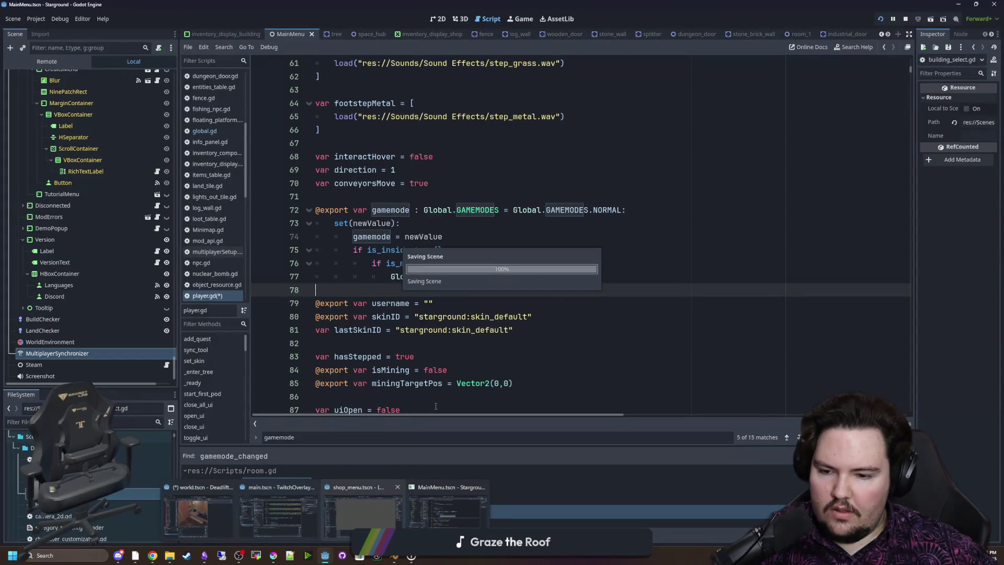
Jump to the gamemode_changed connection match in room.gd
{"action": "left_click", "coordinate": [599, 487]}
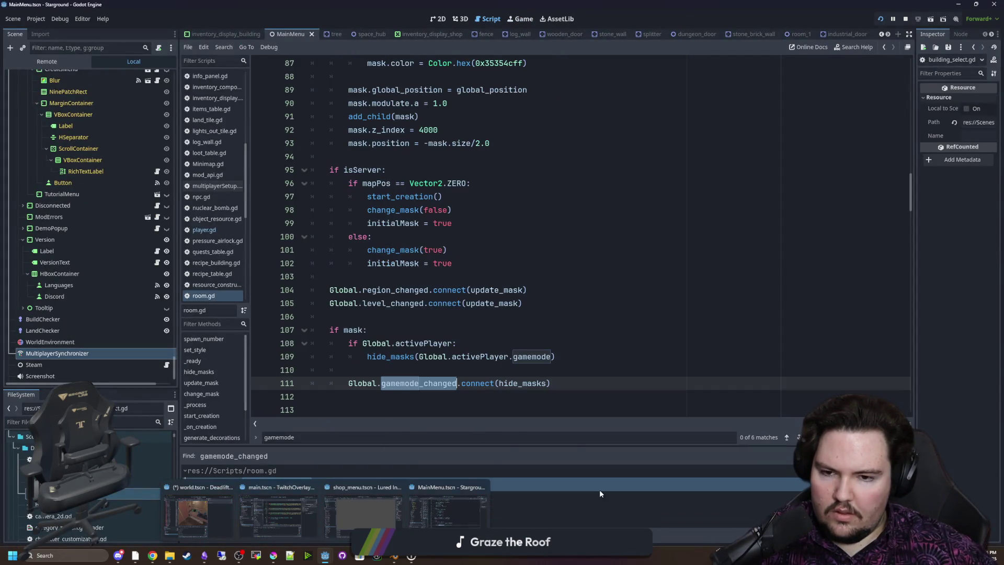
{"action": "scroll", "coordinate": [355, 495], "scroll_direction": "down", "scroll_amount": 1}
{"action": "left_click", "coordinate": [517, 239]}
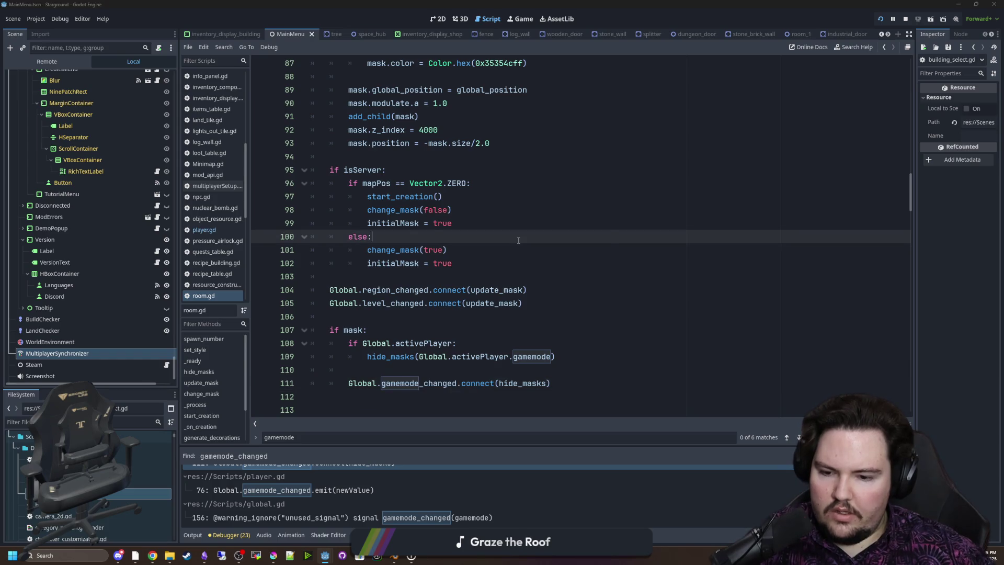
Search the project for 'gamemode' and open the room.gd line 111 result
{"action": "key", "text": "ctrl+shift+f"}
{"action": "type", "text": "gamemode"}
{"action": "key", "text": "Return"}
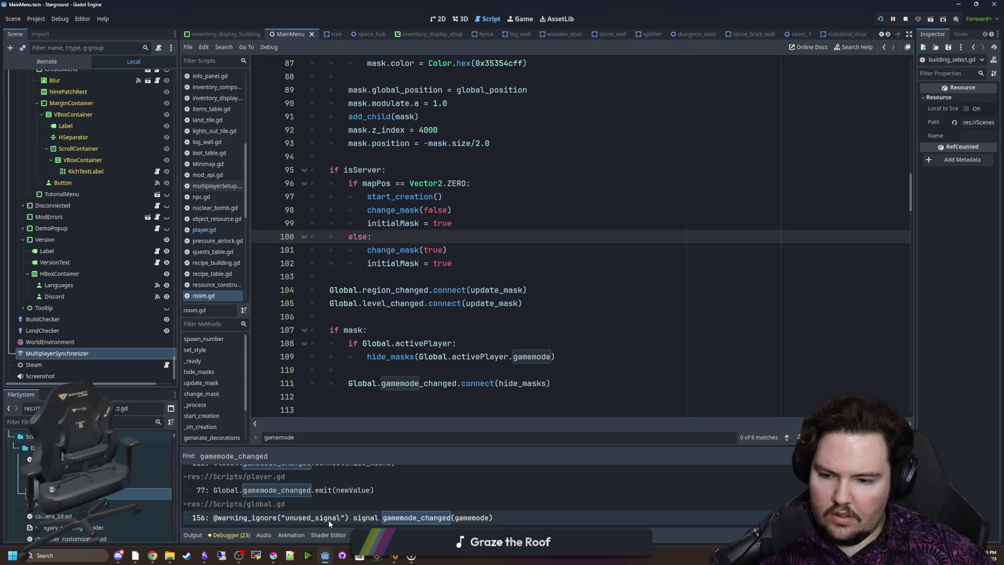
{"action": "scroll", "coordinate": [374, 504], "scroll_direction": "down", "scroll_amount": 1}
{"action": "scroll", "coordinate": [373, 504], "scroll_direction": "up", "scroll_amount": 1}
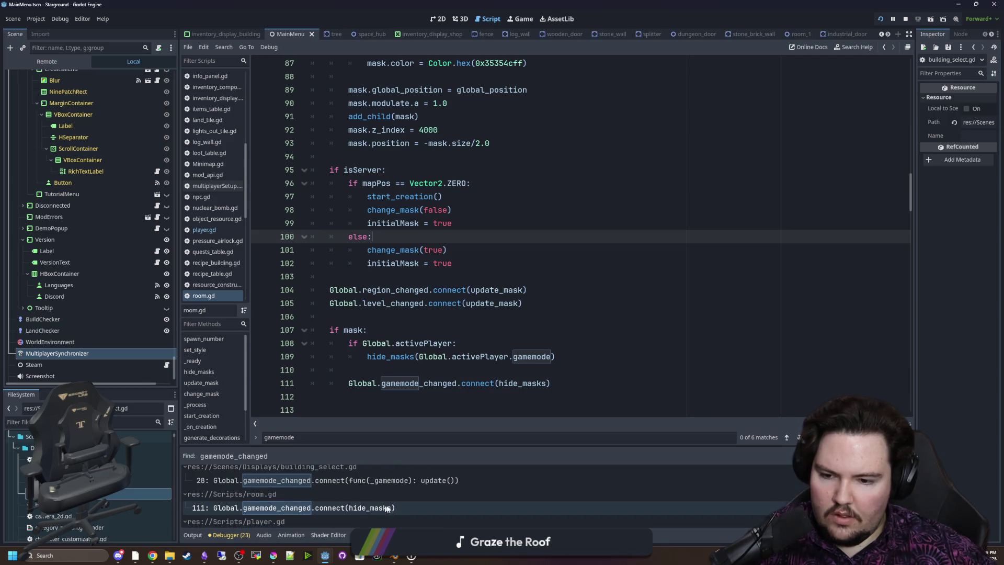
{"action": "left_click", "coordinate": [412, 508]}
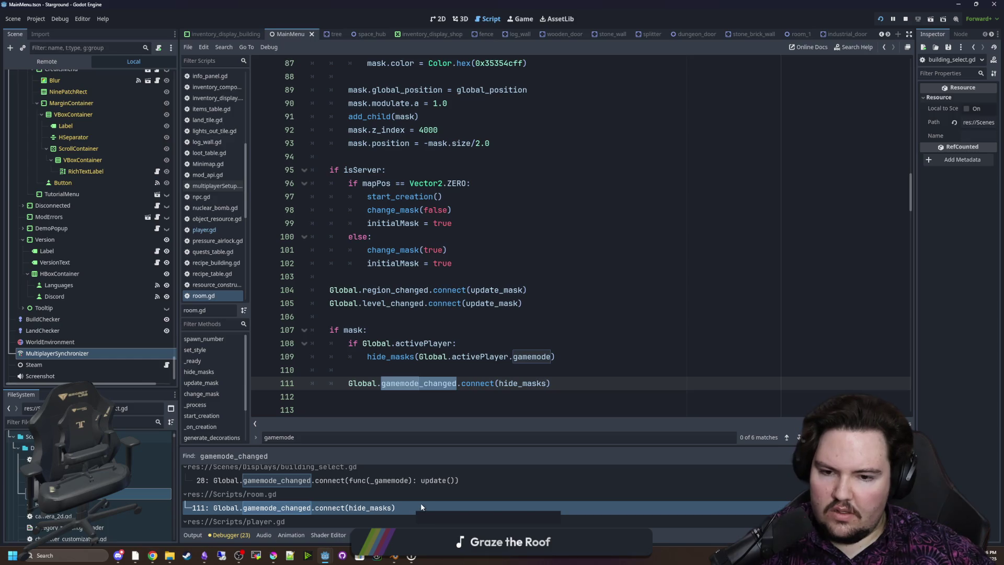
Review the hide_masks function and save room.gd
{"action": "scroll", "coordinate": [498, 363], "scroll_direction": "down", "scroll_amount": 2}
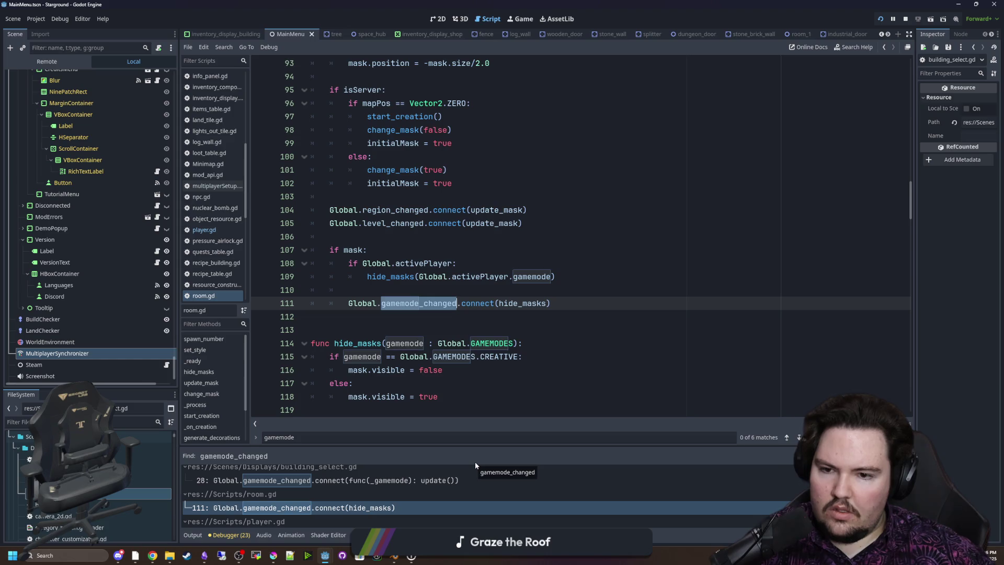
{"action": "scroll", "coordinate": [471, 471], "scroll_direction": "up", "scroll_amount": 1}
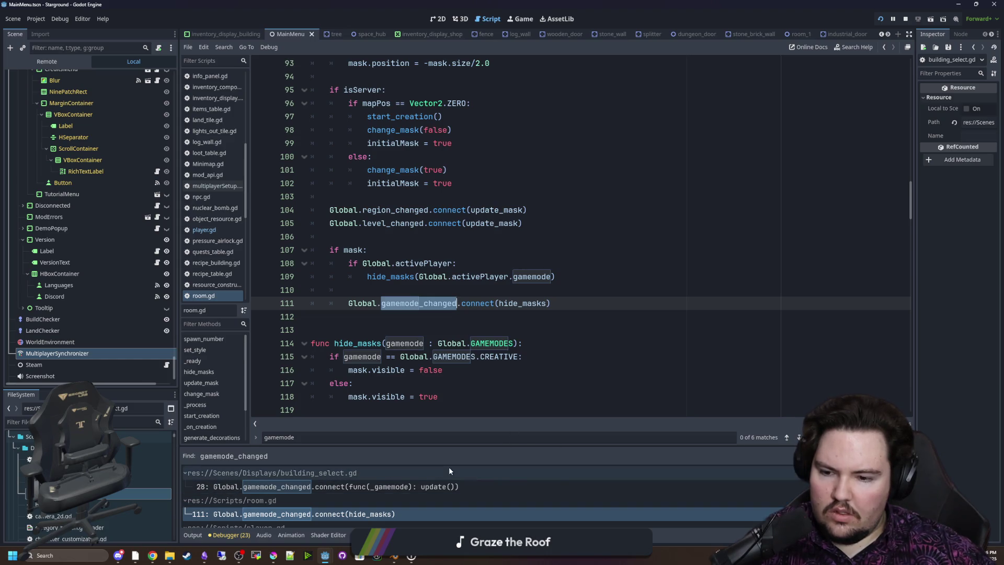
{"action": "left_click", "coordinate": [199, 372]}
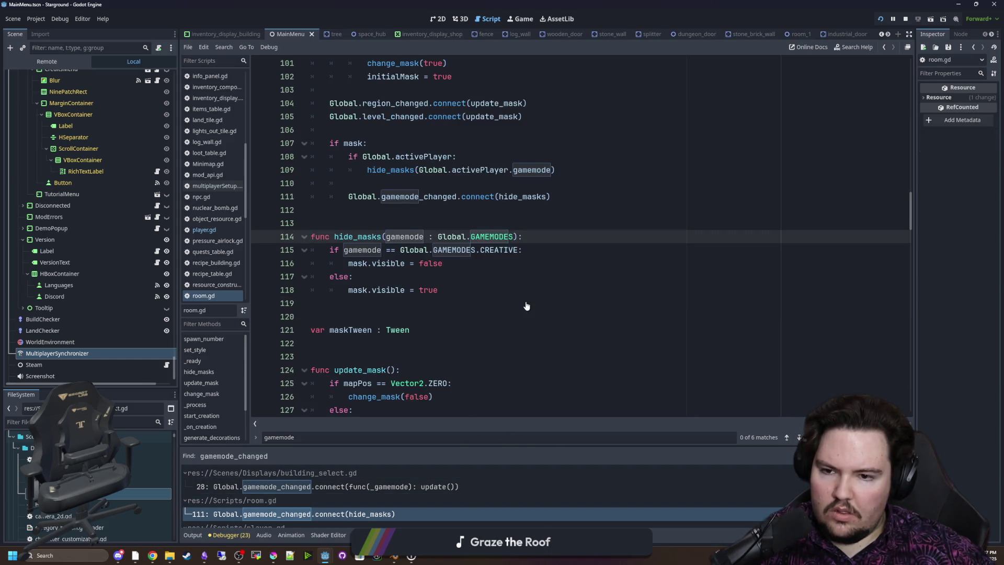
{"action": "left_click", "coordinate": [527, 306]}
{"action": "key", "text": "ctrl+s"}
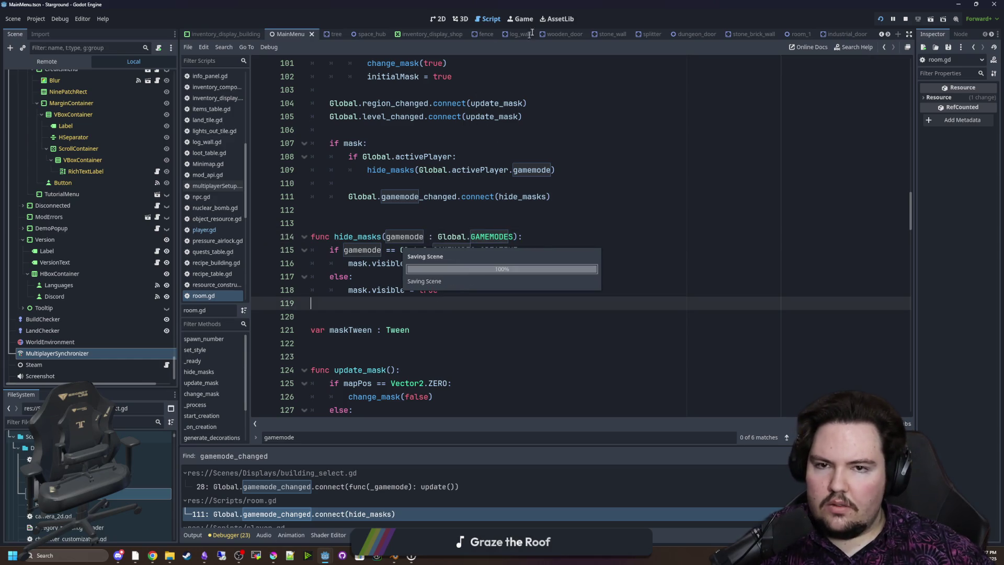
{"action": "left_click", "coordinate": [527, 17]}
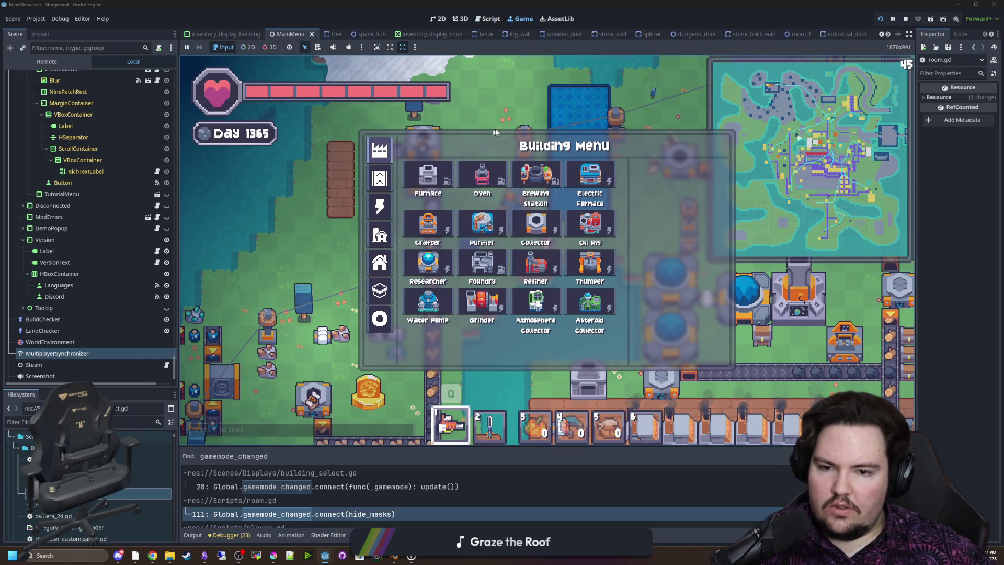
Switch the player back to normal mode with the '/gamemode normal' chat command
{"action": "type", "text": "t/gamemode cre"}
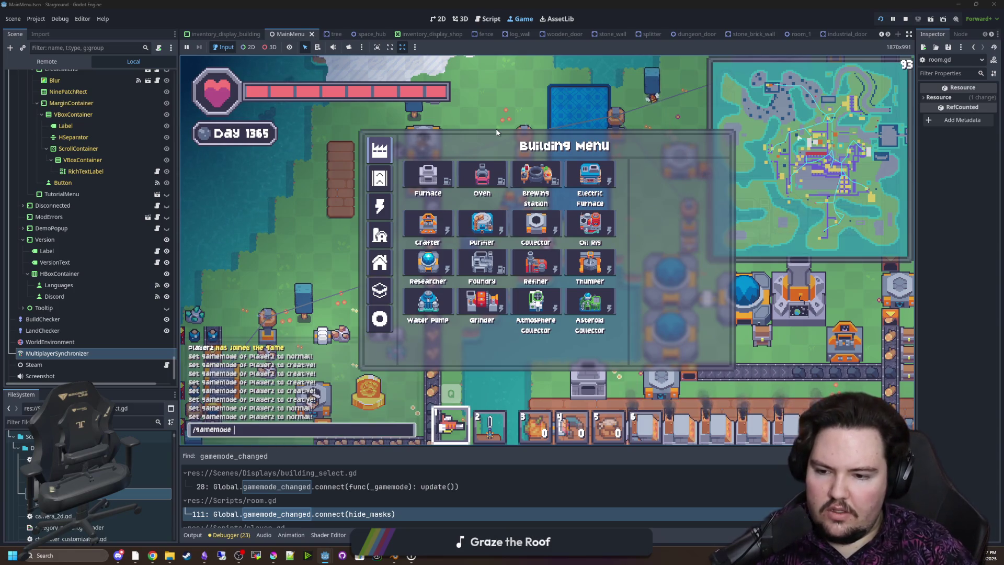
{"action": "type", "text": "at"}
{"action": "key", "text": "slash"}
{"action": "key", "text": "Up"}
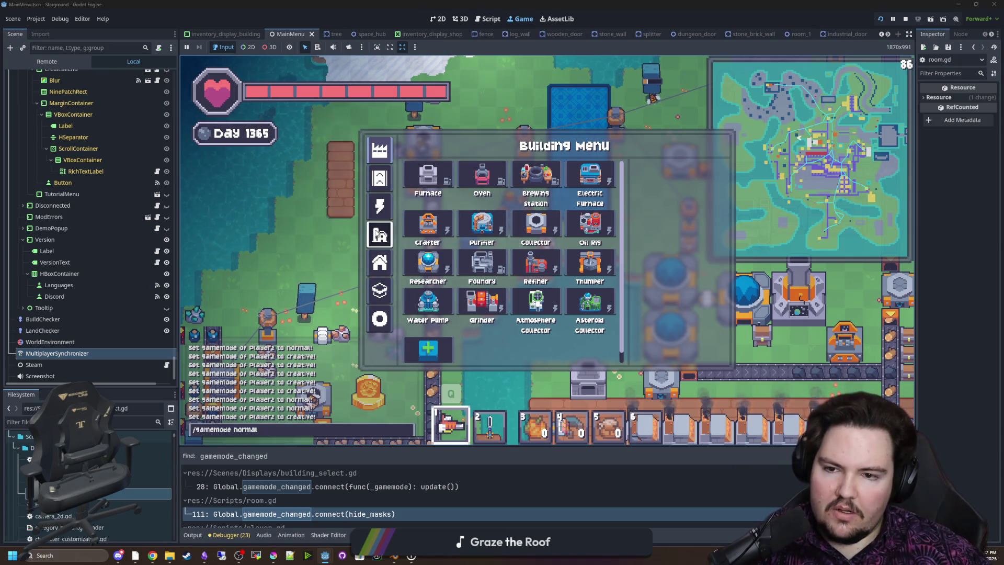
{"action": "left_click", "coordinate": [380, 206]}
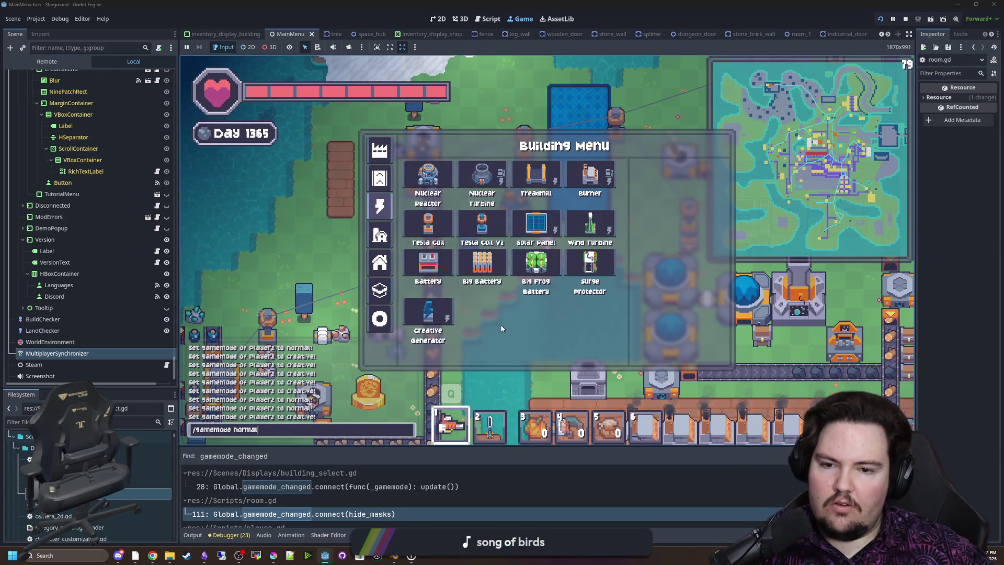
{"action": "key", "text": "Return"}
Close the building menu and quit from the pause menu to the main menu
{"action": "key", "text": "Escape"}
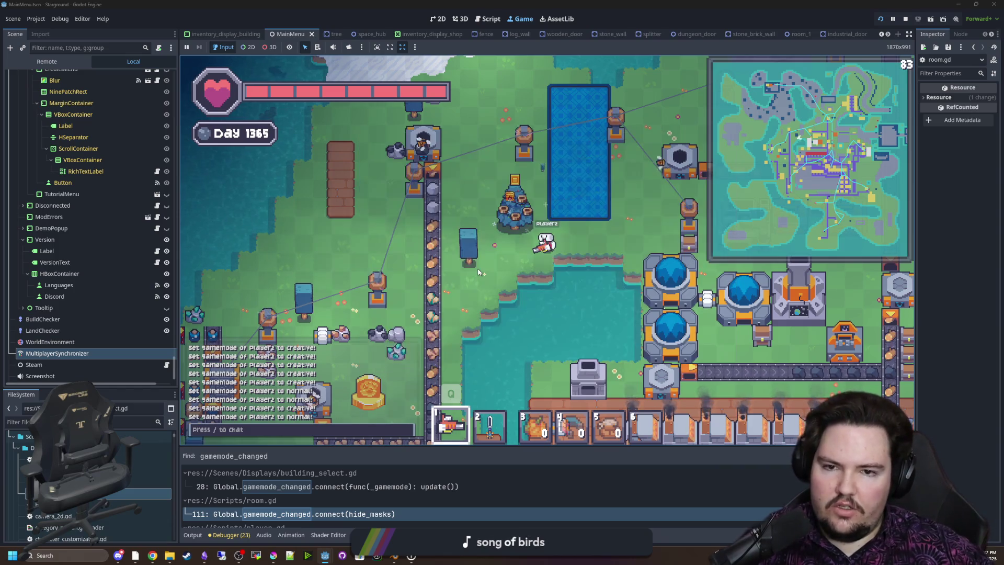
{"action": "key", "text": "w"}
{"action": "key", "text": "Escape"}
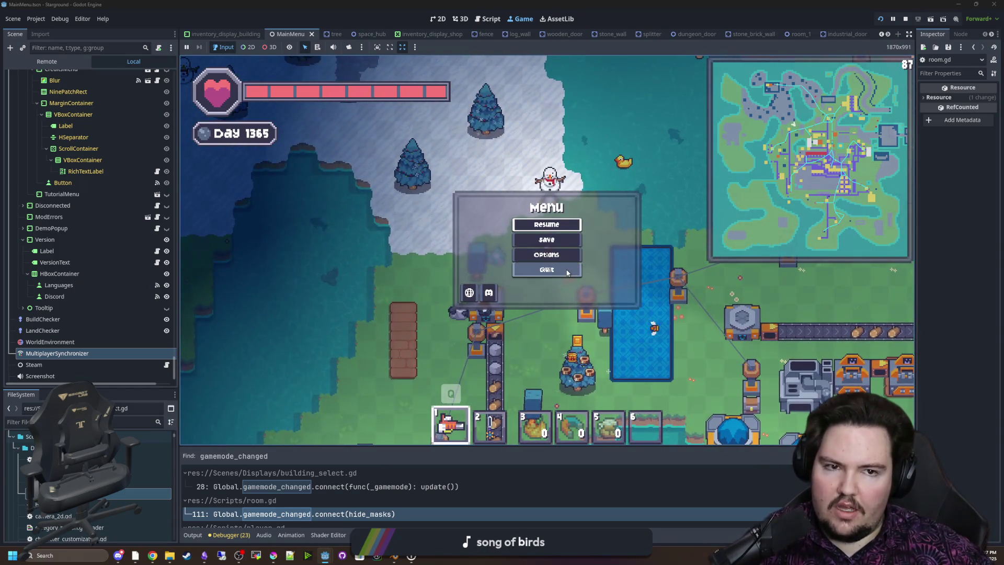
{"action": "key", "text": "Return"}
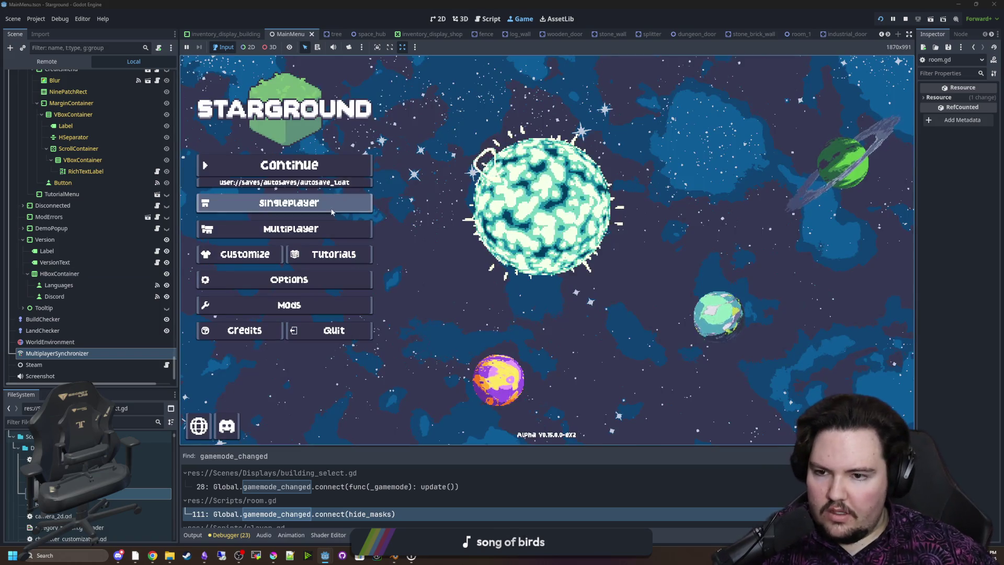
Start a new Singleplayer world and check its cheat settings in the options
{"action": "left_click", "coordinate": [285, 203]}
{"action": "left_click", "coordinate": [649, 250]}
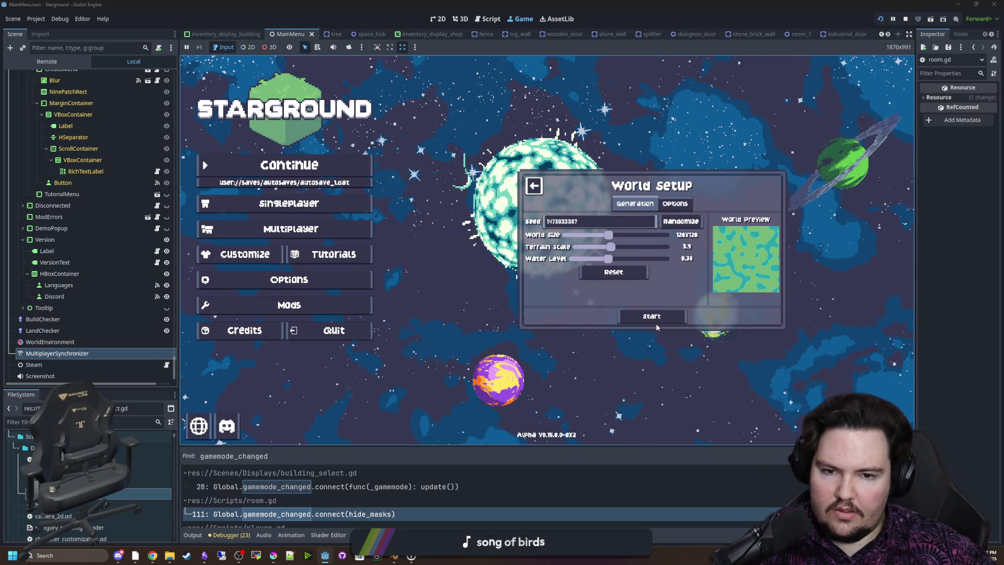
{"action": "left_click", "coordinate": [656, 321]}
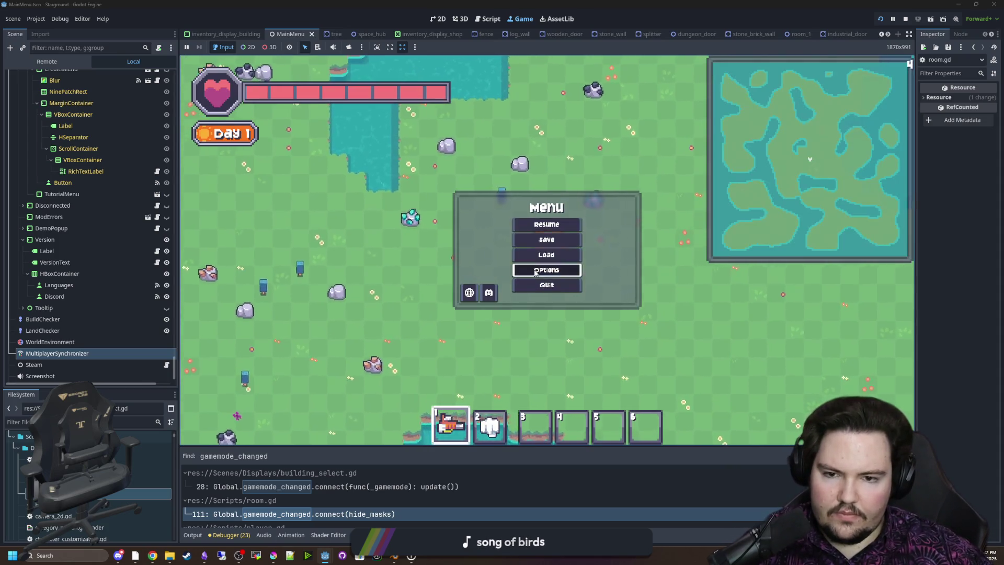
{"action": "left_click", "coordinate": [545, 270]}
{"action": "left_click", "coordinate": [512, 185]}
{"action": "key", "text": "Escape"}
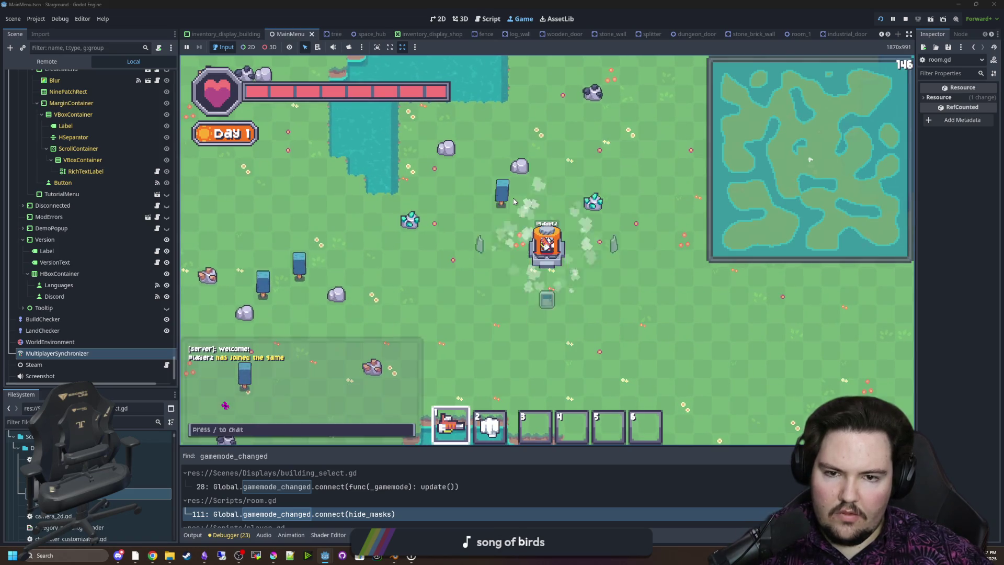
Show the power buildings category and unlock everything with '/research all'
{"action": "key", "text": "b"}
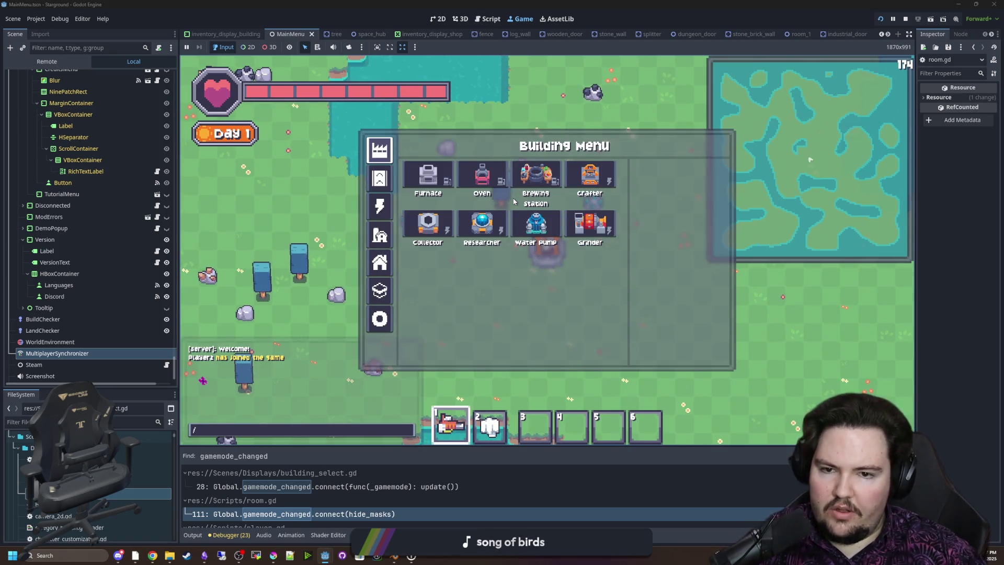
{"action": "left_click", "coordinate": [380, 178]}
{"action": "left_click", "coordinate": [380, 206]}
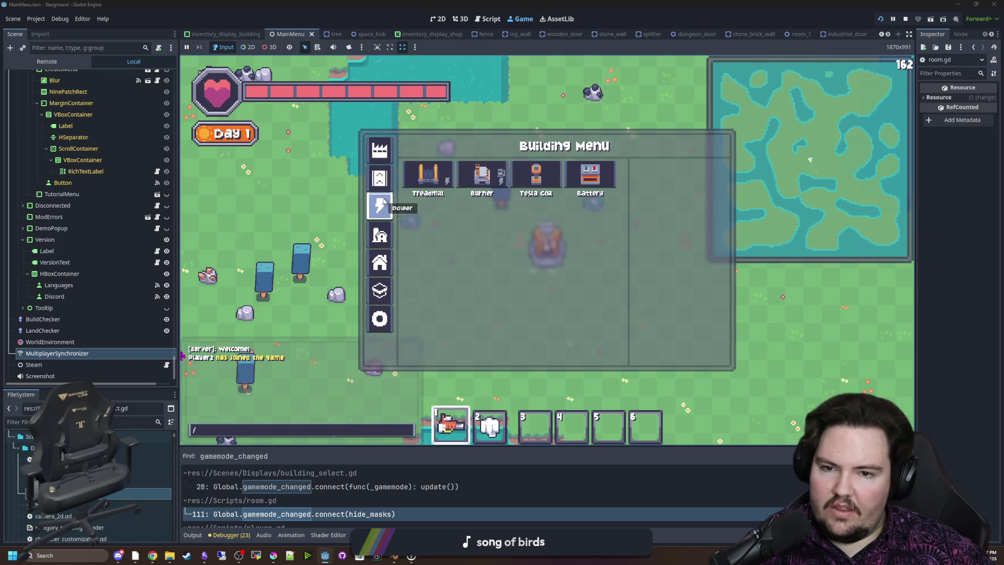
{"action": "key", "text": "slash"}
{"action": "type", "text": "research all"}
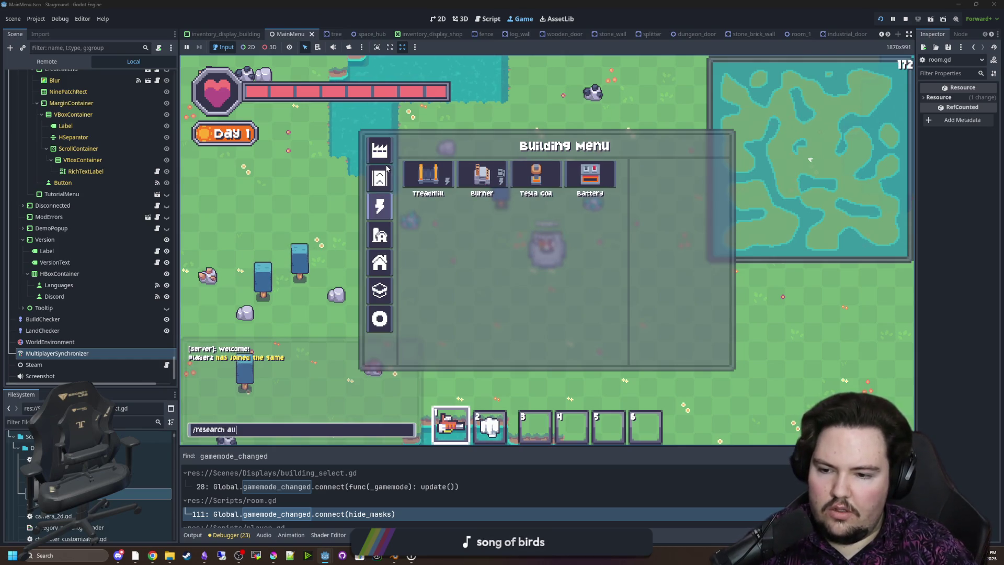
{"action": "key", "text": "Return"}
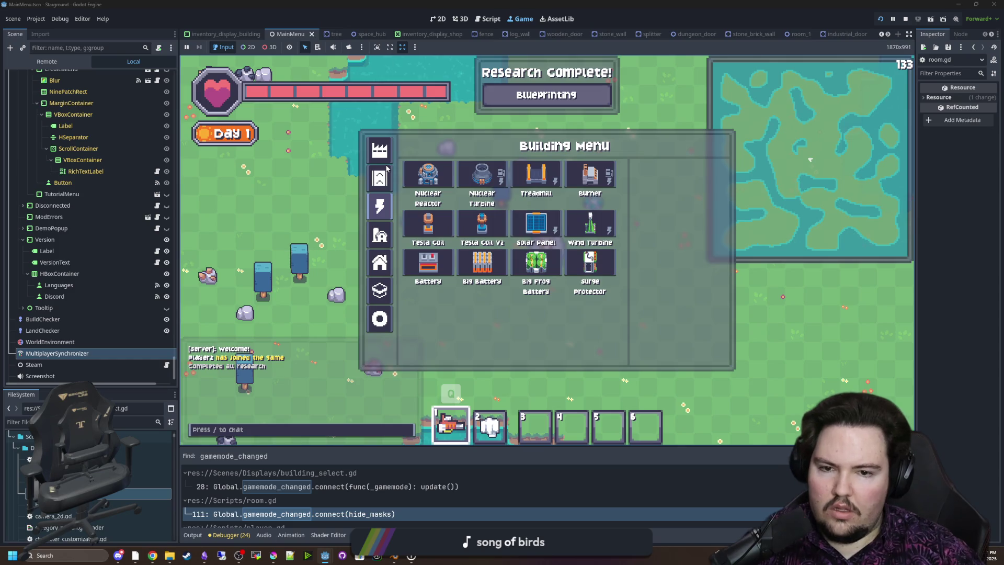
Browse the building categories, then quit from the pause menu to the main menu
{"action": "left_click", "coordinate": [380, 179]}
{"action": "left_click", "coordinate": [379, 151]}
{"action": "key", "text": "Escape"}
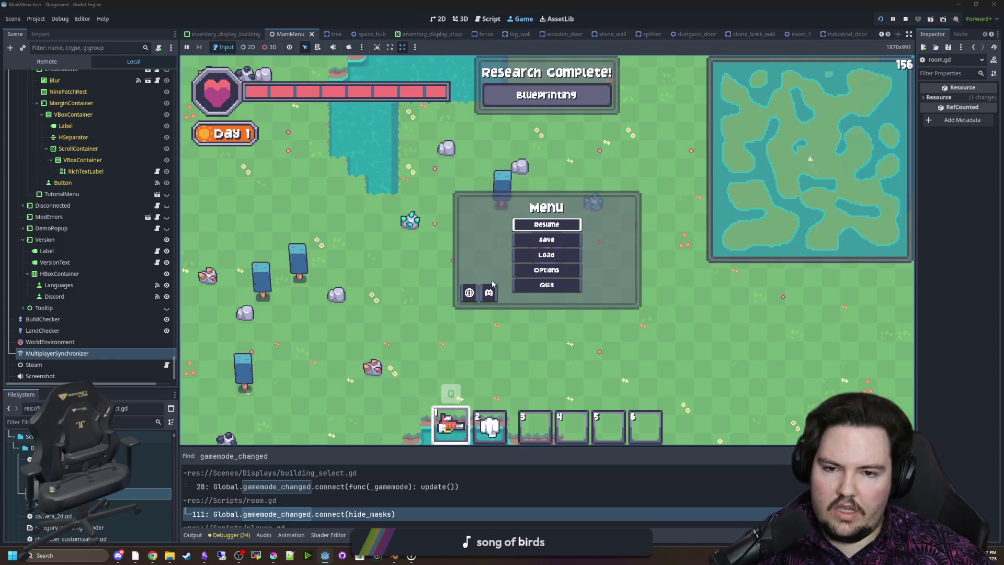
{"action": "left_click", "coordinate": [535, 283]}
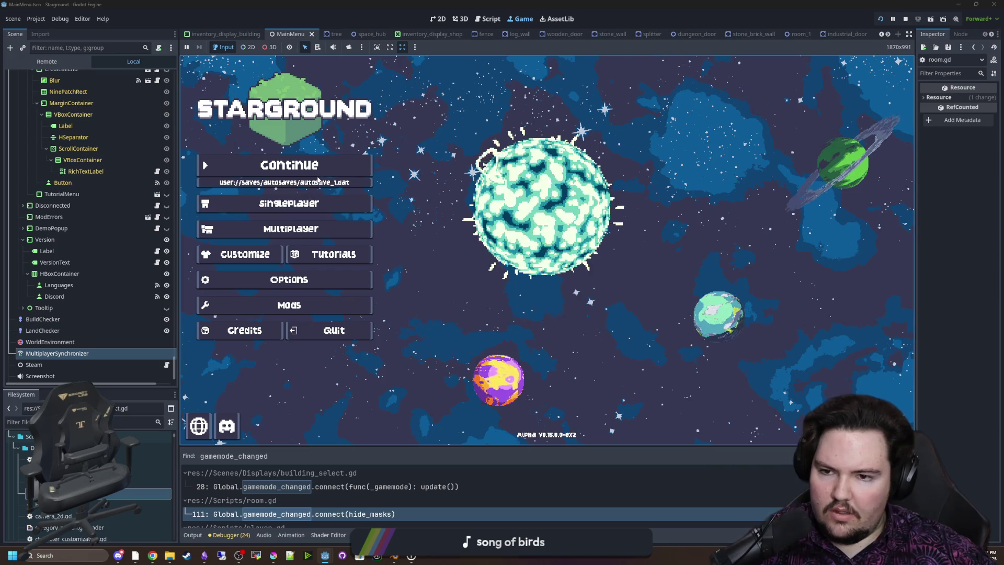
Continue the autosaved game, start the Profiler, enlarge its panel and inspect frames
{"action": "left_click", "coordinate": [323, 188]}
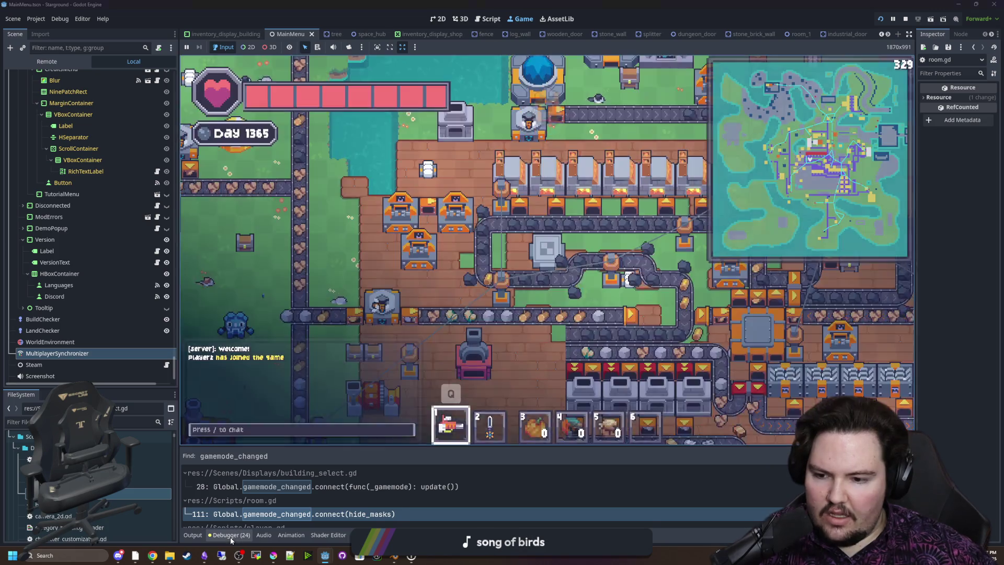
{"action": "left_click", "coordinate": [230, 536]}
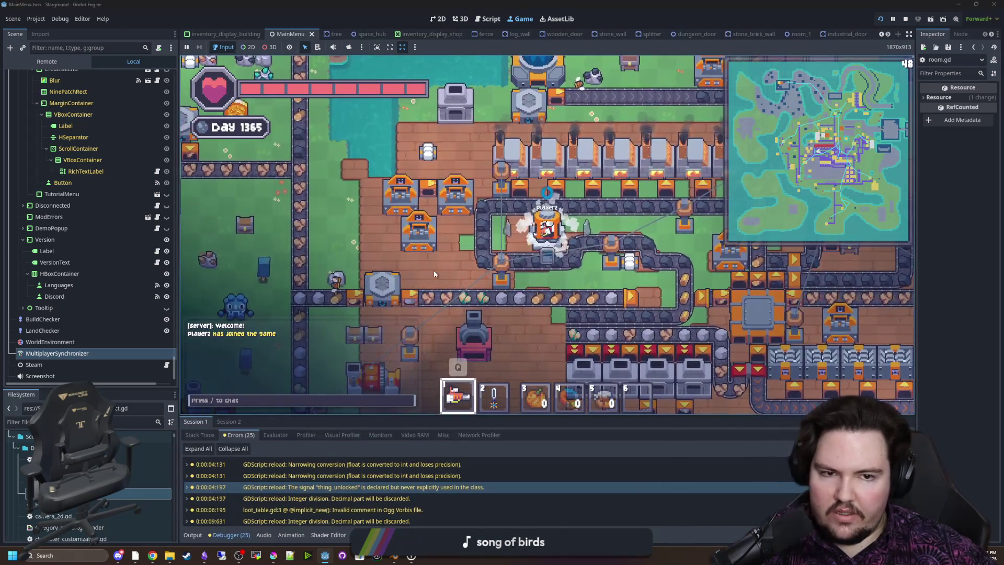
{"action": "left_click", "coordinate": [305, 434]}
{"action": "left_click", "coordinate": [195, 449]}
{"action": "left_click_drag", "start_coordinate": [434, 419], "coordinate": [445, 281]}
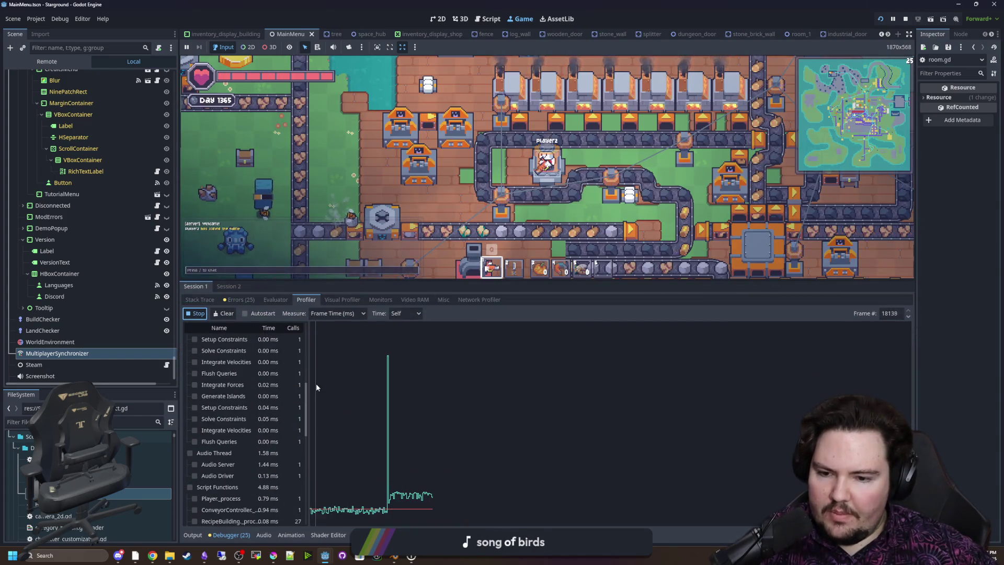
{"action": "left_click_drag", "start_coordinate": [453, 440], "coordinate": [470, 435]}
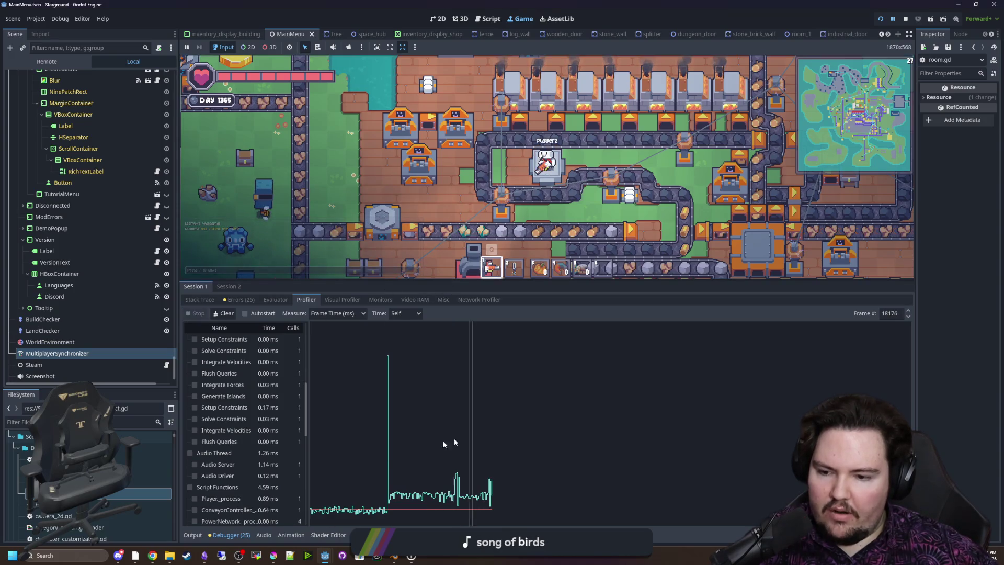
{"action": "left_click", "coordinate": [453, 417]}
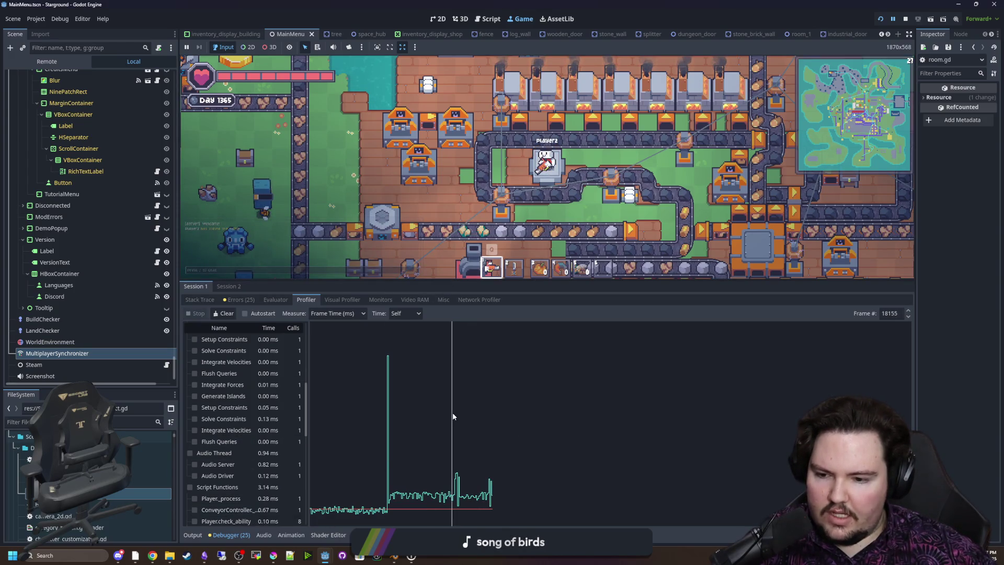
Clear the profiler data, check Stack Trace, then stop the new capture
{"action": "left_click", "coordinate": [215, 313]}
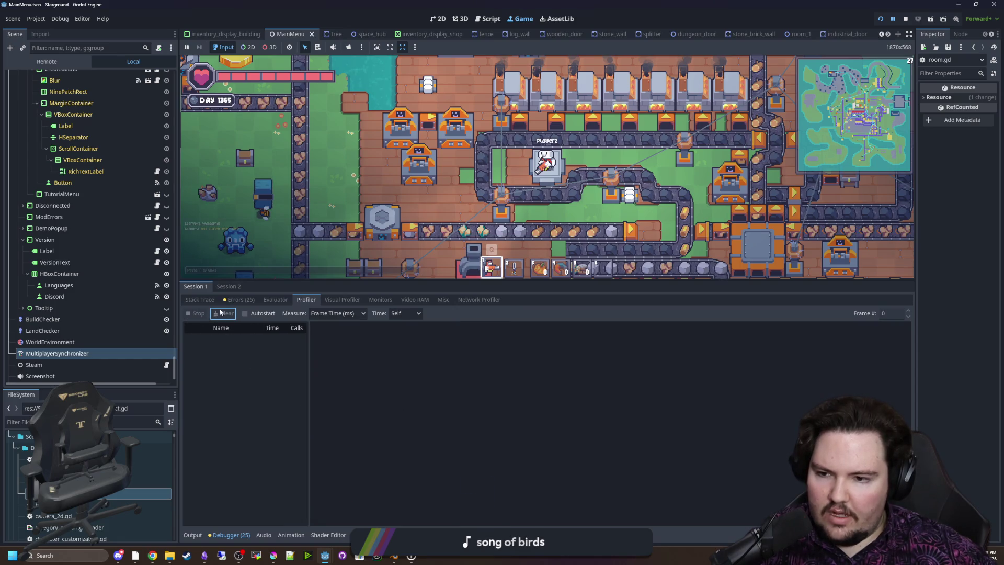
{"action": "left_click", "coordinate": [239, 300]}
{"action": "left_click", "coordinate": [306, 300]}
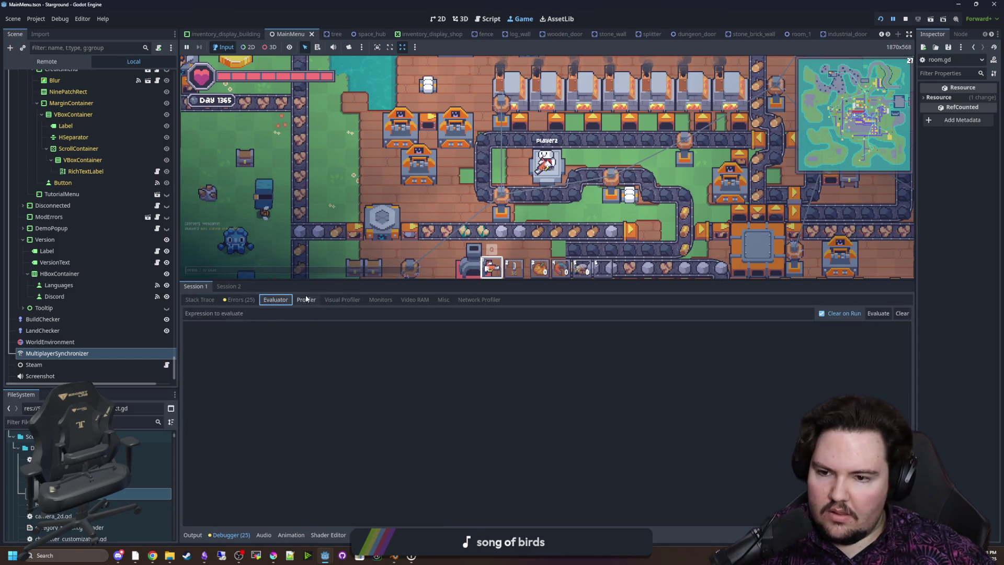
{"action": "left_click", "coordinate": [197, 302]}
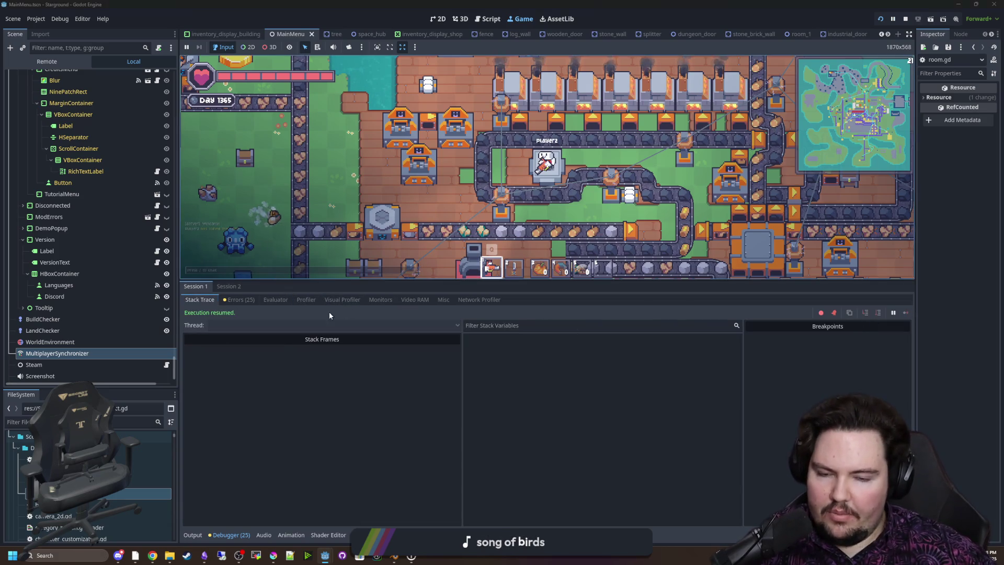
{"action": "left_click", "coordinate": [306, 300]}
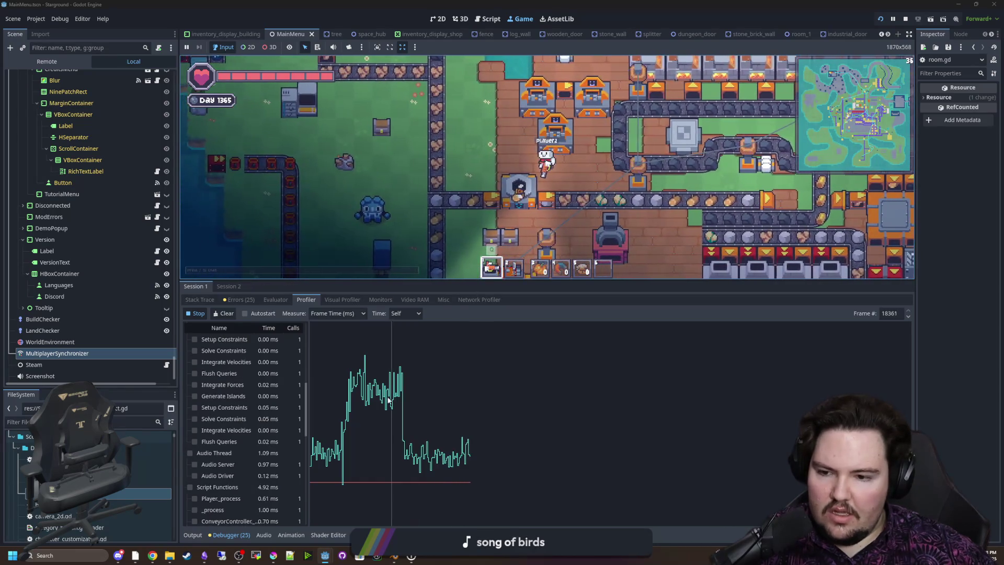
{"action": "scroll", "coordinate": [249, 401], "scroll_direction": "up", "scroll_amount": 4}
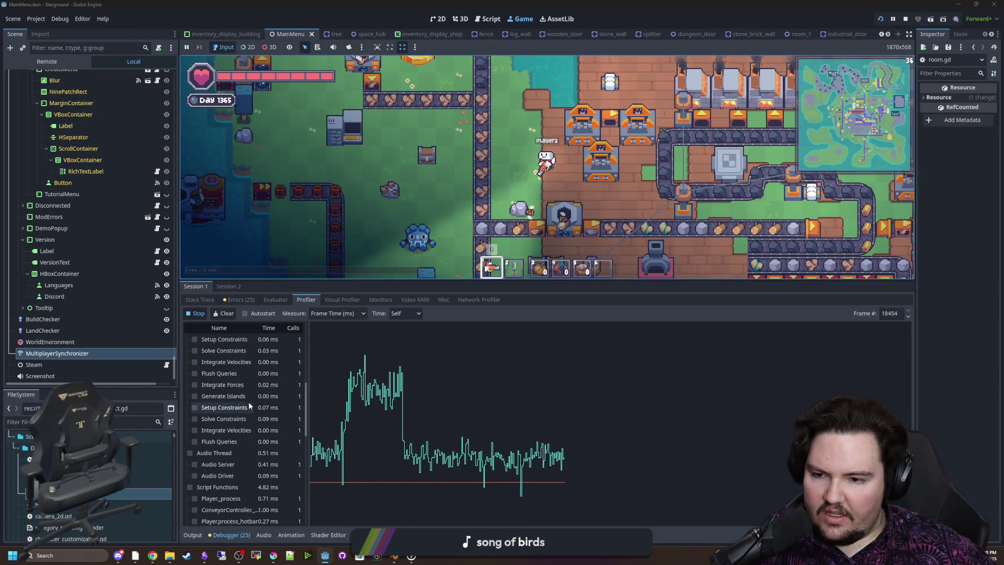
{"action": "scroll", "coordinate": [258, 450], "scroll_direction": "down", "scroll_amount": 5}
{"action": "left_click", "coordinate": [202, 314]}
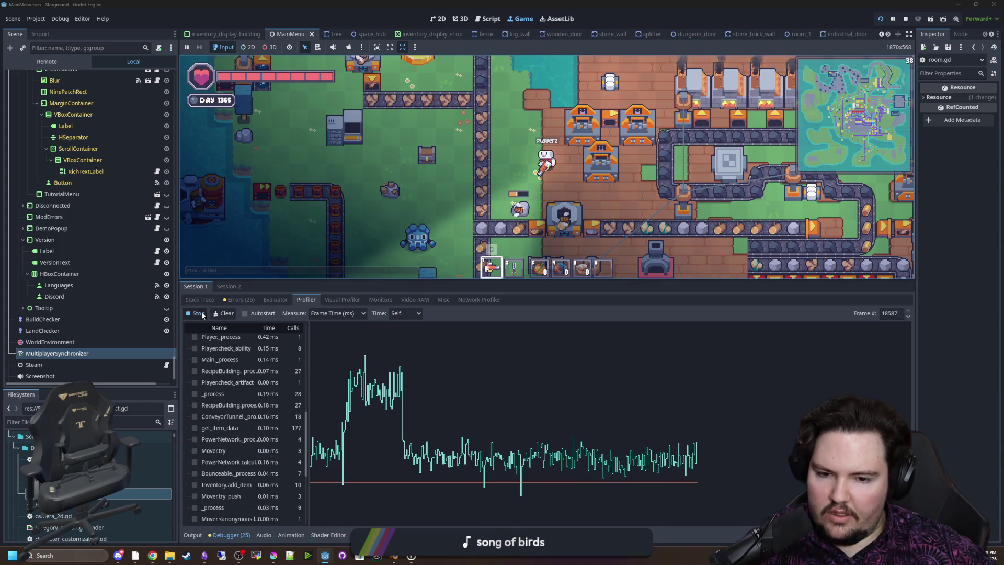
{"action": "left_click", "coordinate": [673, 408]}
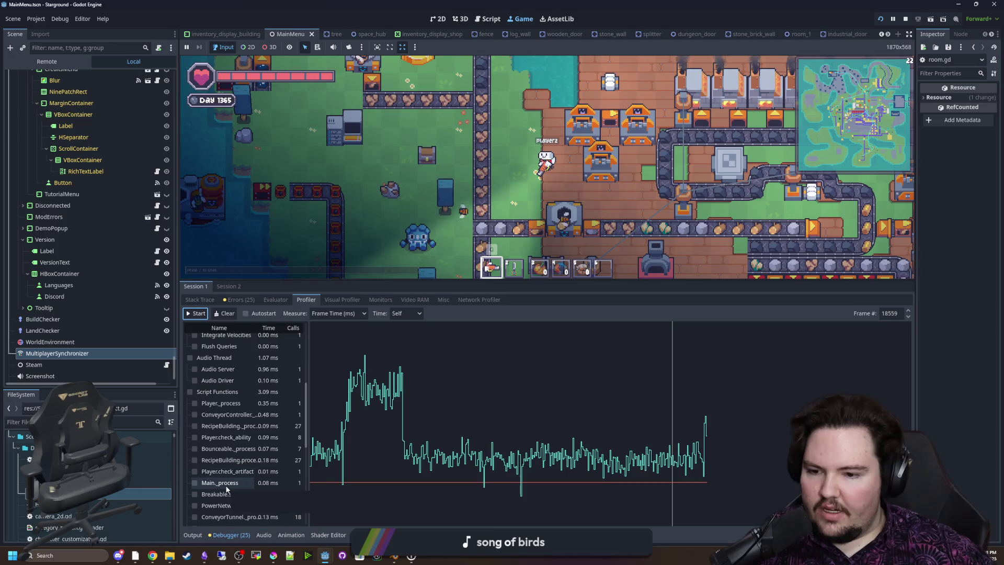
{"action": "scroll", "coordinate": [227, 486], "scroll_direction": "down", "scroll_amount": 2}
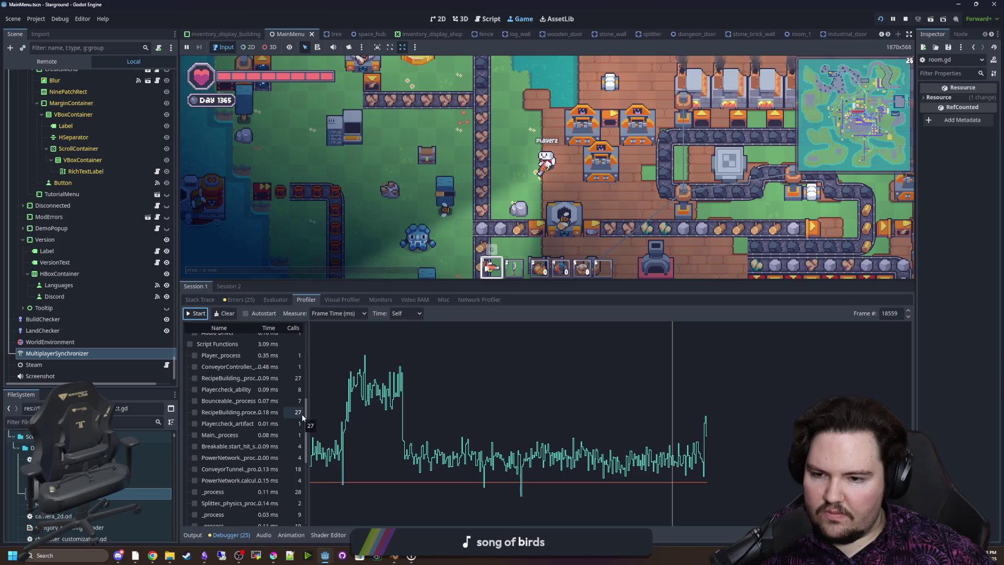
{"action": "scroll", "coordinate": [246, 389], "scroll_direction": "down", "scroll_amount": 1}
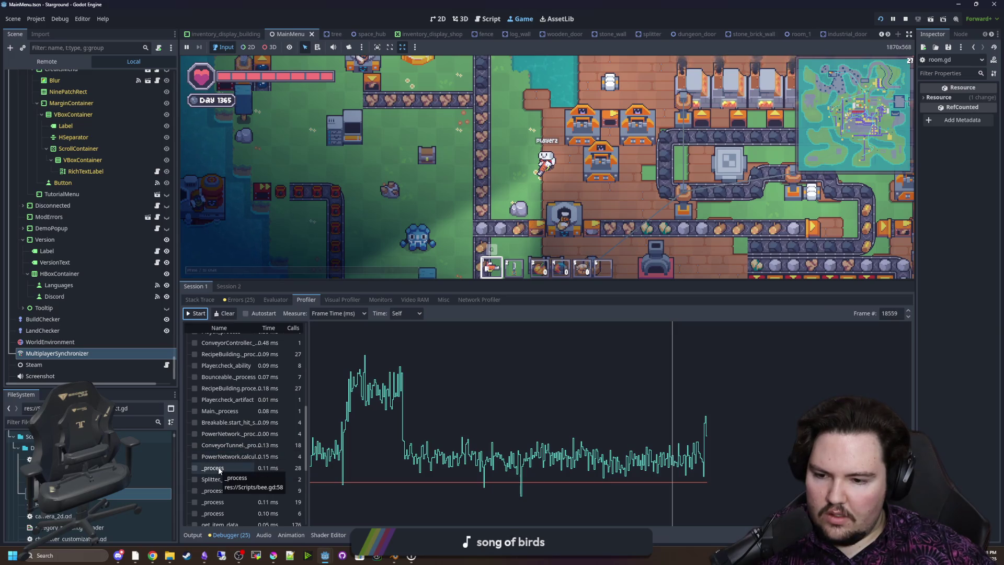
{"action": "scroll", "coordinate": [287, 463], "scroll_direction": "down", "scroll_amount": 2}
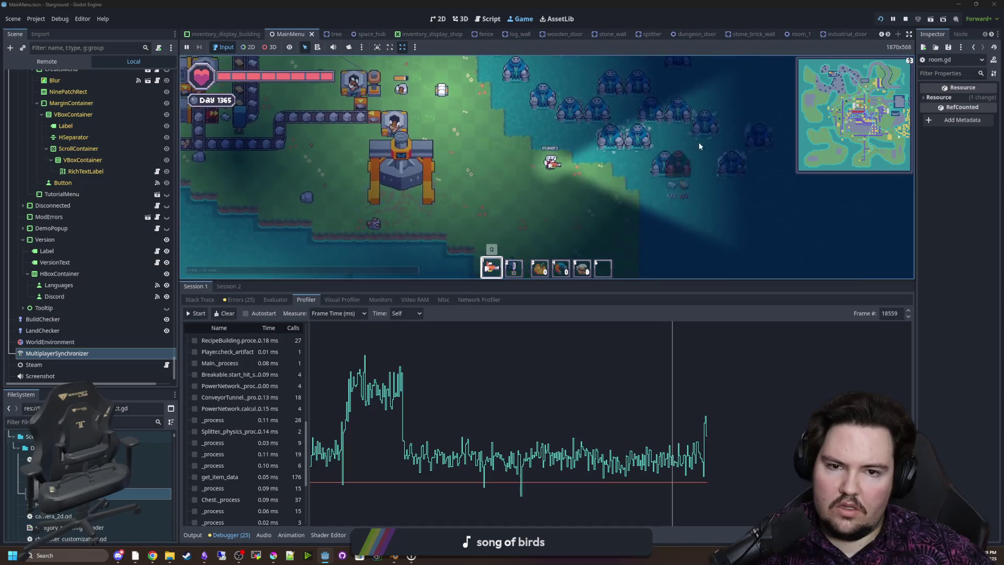
Profile while using a water pump in game, then open water_pump.gd via the FileSystem filter
{"action": "key", "text": "e"}
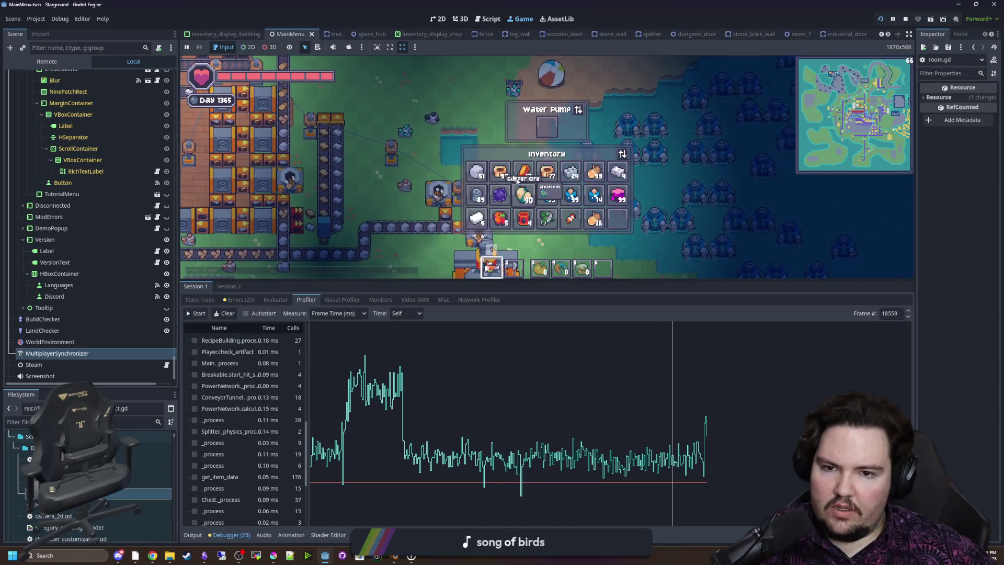
{"action": "key", "text": "e"}
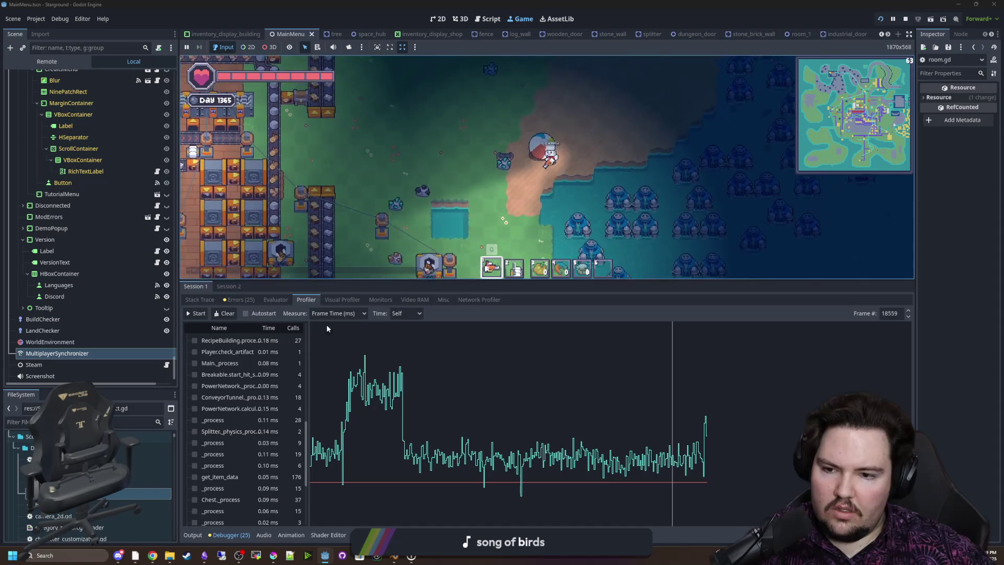
{"action": "left_click", "coordinate": [193, 316]}
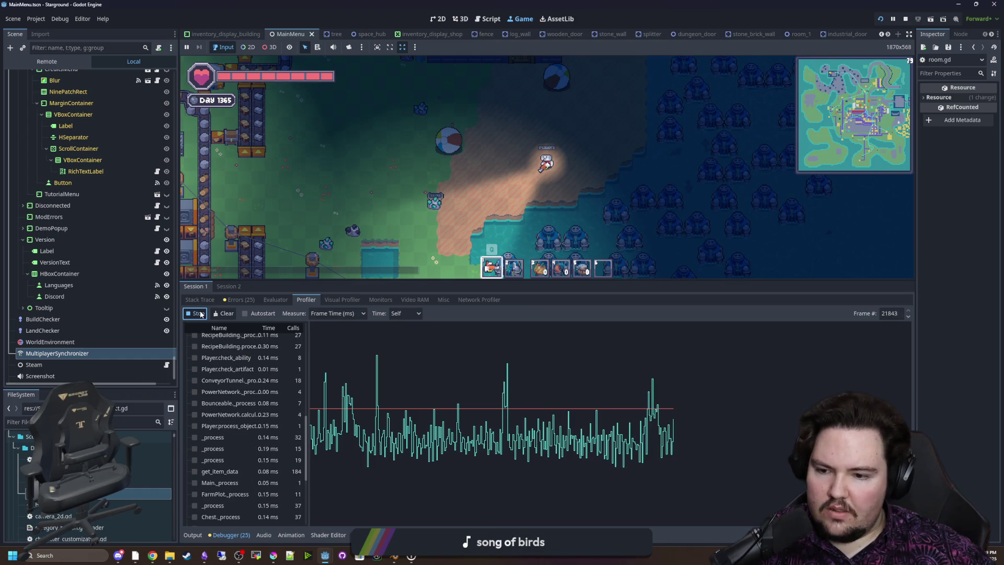
{"action": "left_click", "coordinate": [201, 313]}
{"action": "left_click", "coordinate": [577, 388]}
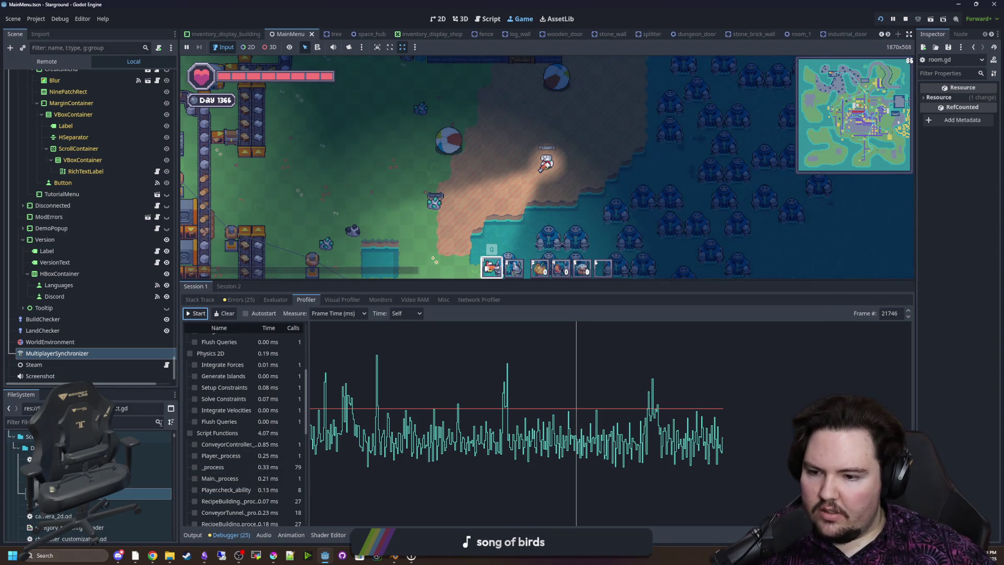
{"action": "type", "text": "water_pump"}
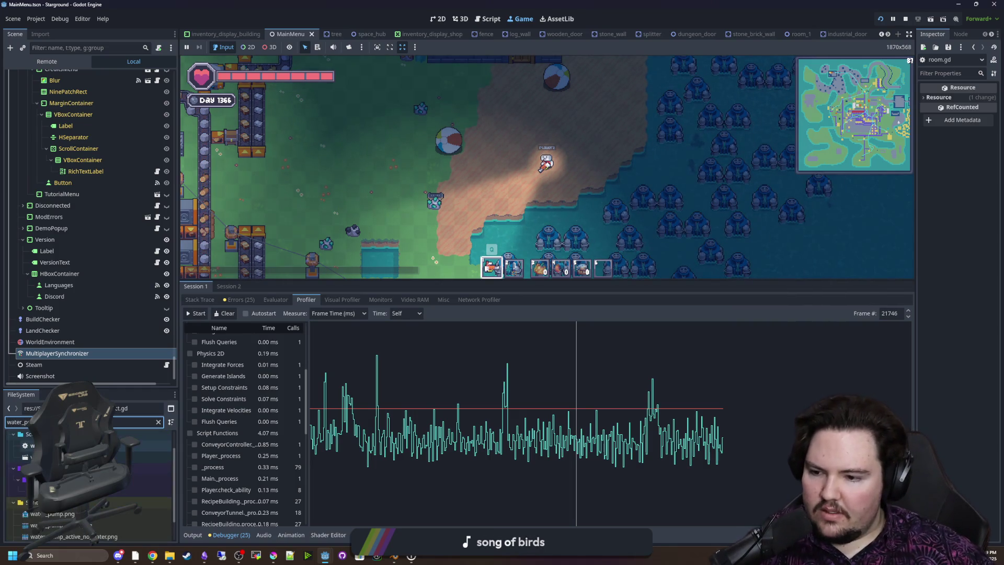
{"action": "double_click", "coordinate": [131, 445]}
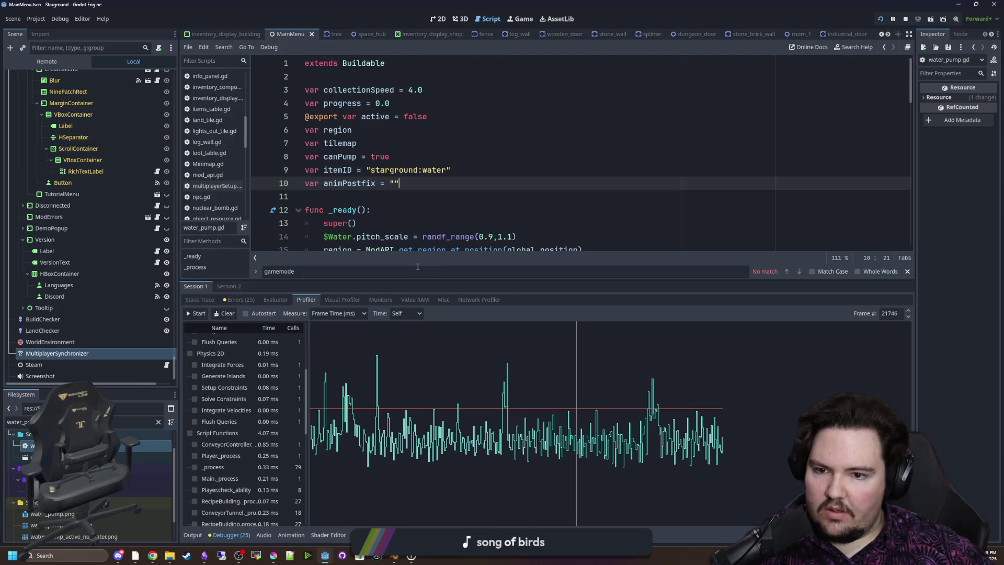
{"action": "left_click_drag", "start_coordinate": [409, 278], "coordinate": [409, 413]}
{"action": "scroll", "coordinate": [388, 285], "scroll_direction": "down", "scroll_amount": 4}
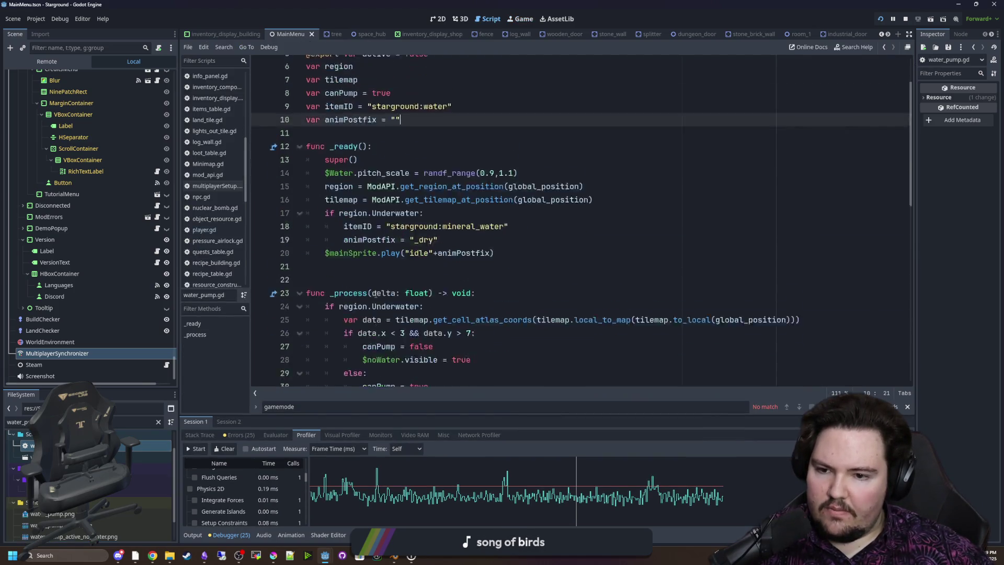
{"action": "scroll", "coordinate": [388, 284], "scroll_direction": "down", "scroll_amount": 5}
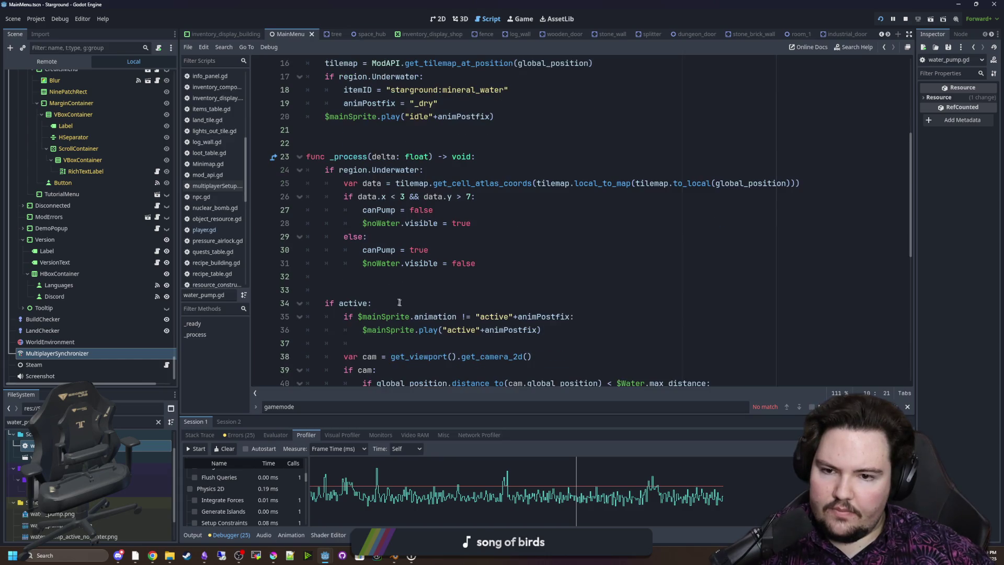
{"action": "scroll", "coordinate": [387, 226], "scroll_direction": "down", "scroll_amount": 4}
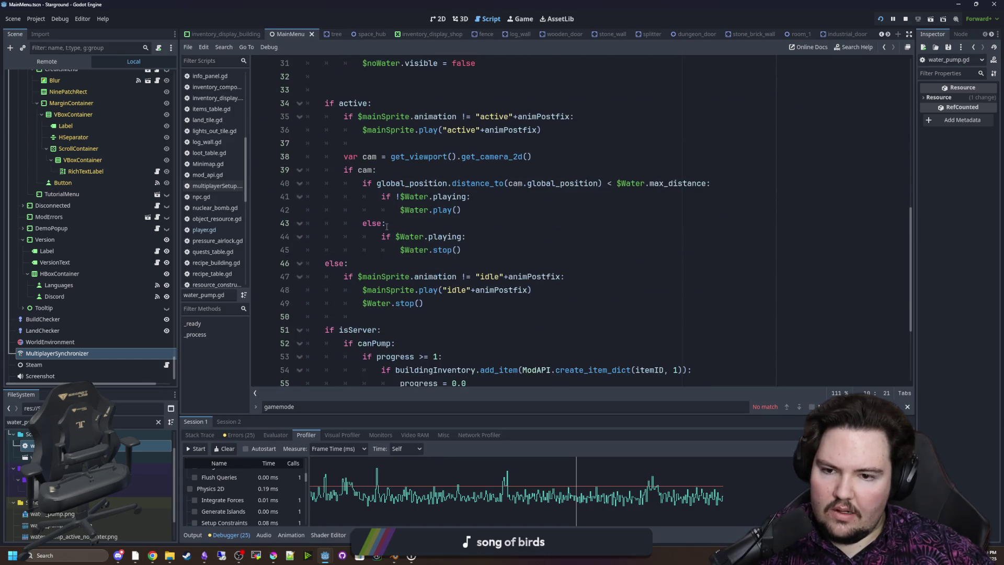
{"action": "scroll", "coordinate": [388, 226], "scroll_direction": "down", "scroll_amount": 1}
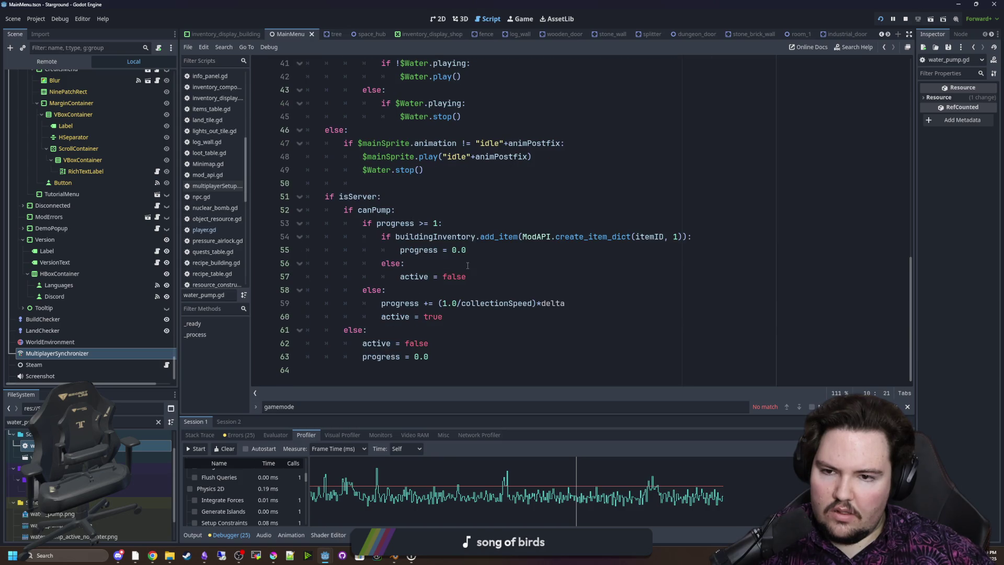
{"action": "scroll", "coordinate": [467, 265], "scroll_direction": "up", "scroll_amount": 6}
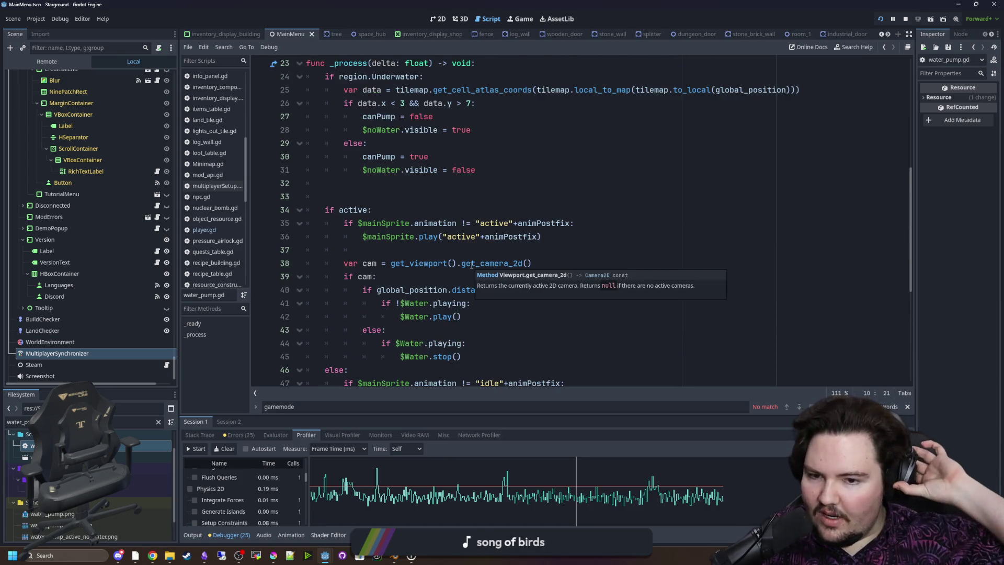
{"action": "scroll", "coordinate": [376, 305], "scroll_direction": "up", "scroll_amount": 3}
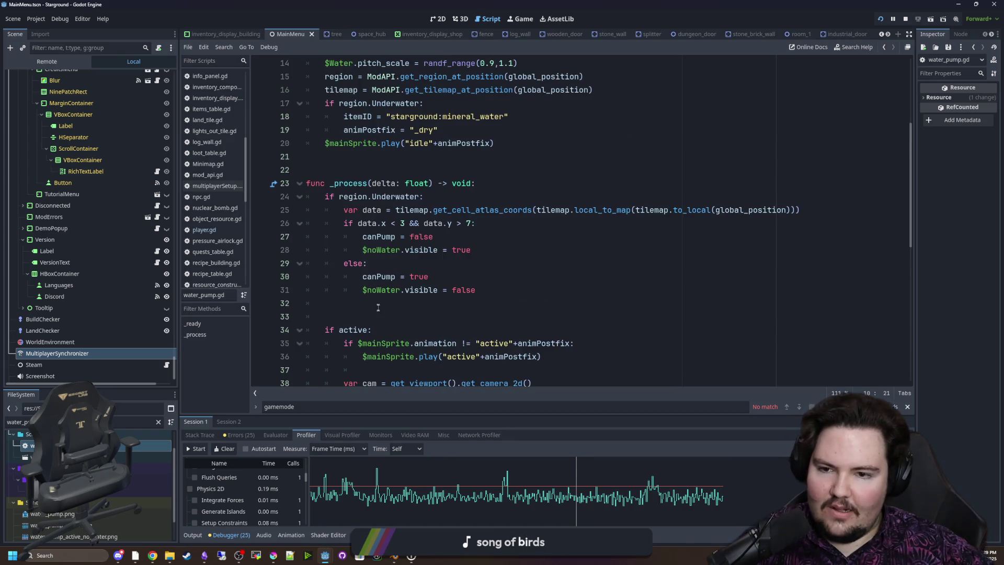
{"action": "left_click", "coordinate": [364, 304]}
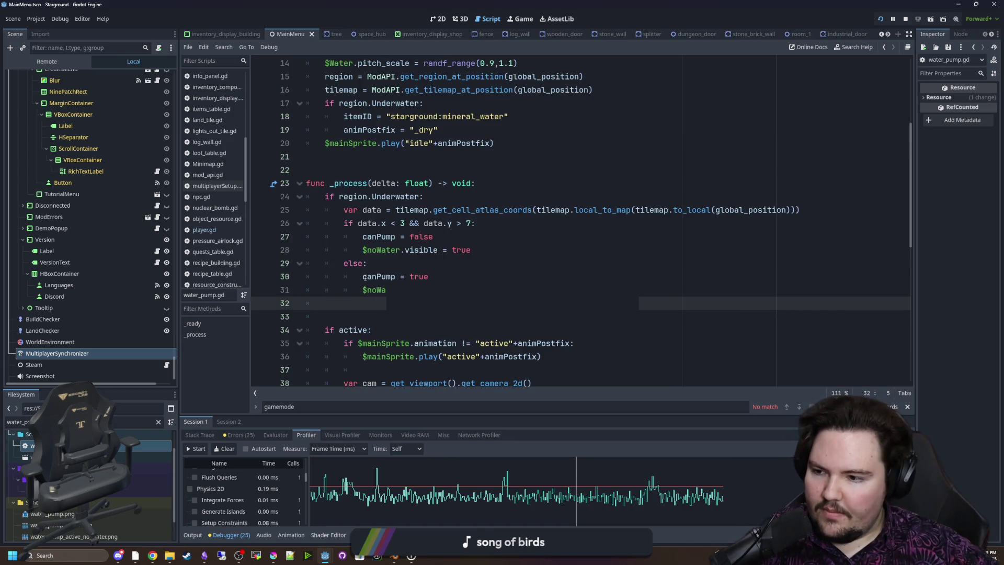
{"action": "left_click", "coordinate": [405, 172]}
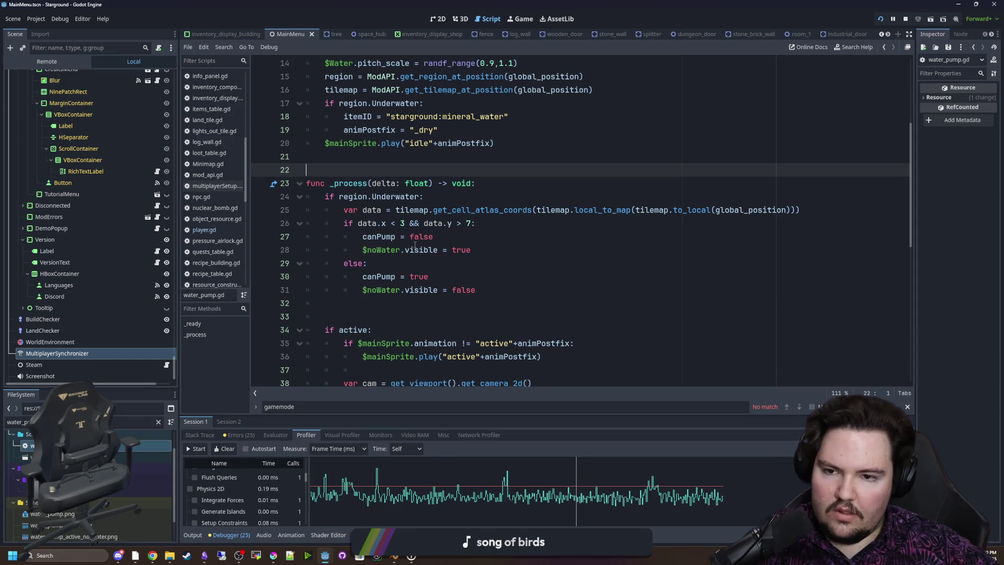
{"action": "left_click", "coordinate": [450, 308]}
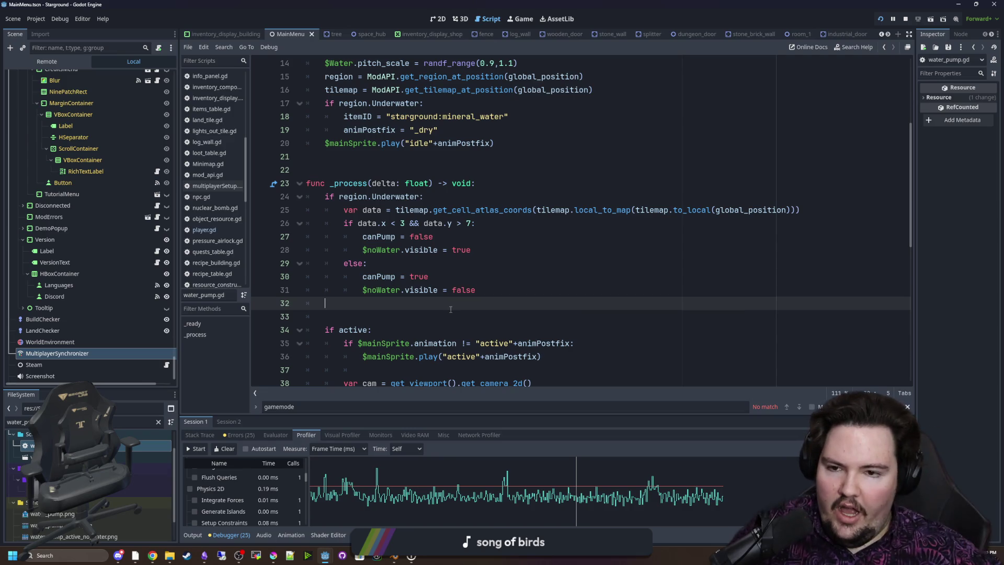
{"action": "mouse_move", "coordinate": [507, 226]}
{"action": "left_mouse_down"}
{"action": "mouse_move", "coordinate": [325, 223]}
{"action": "mouse_move", "coordinate": [325, 197]}
{"action": "left_mouse_up"}
{"action": "left_click", "coordinate": [361, 143]}
{"action": "left_click", "coordinate": [379, 157]}
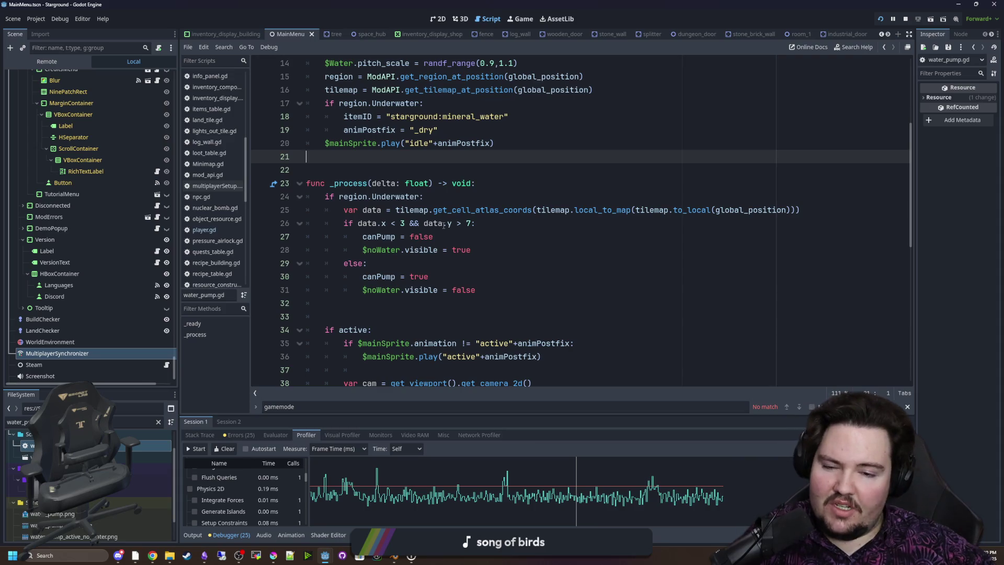
{"action": "scroll", "coordinate": [443, 225], "scroll_direction": "down", "scroll_amount": 9}
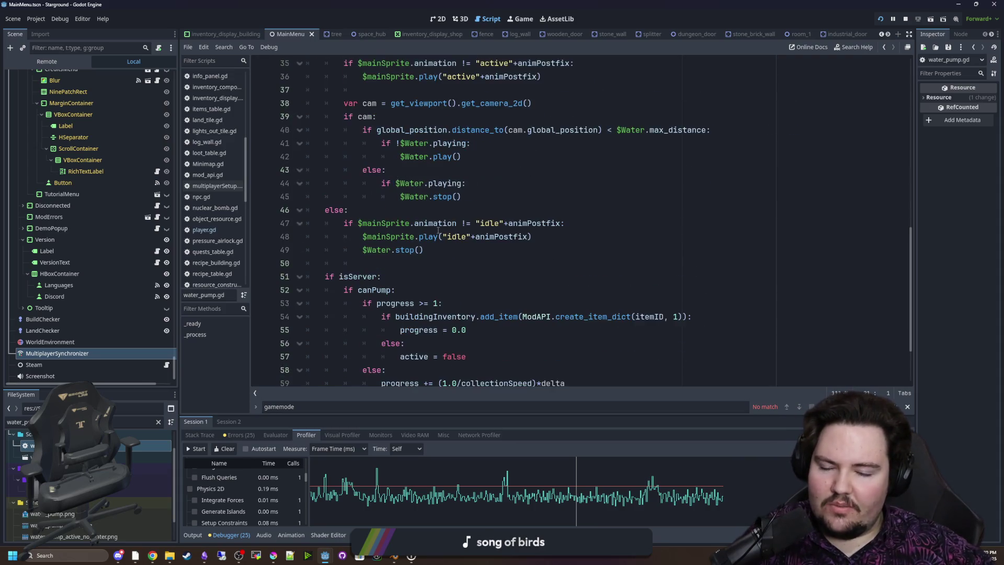
{"action": "left_click", "coordinate": [406, 188]}
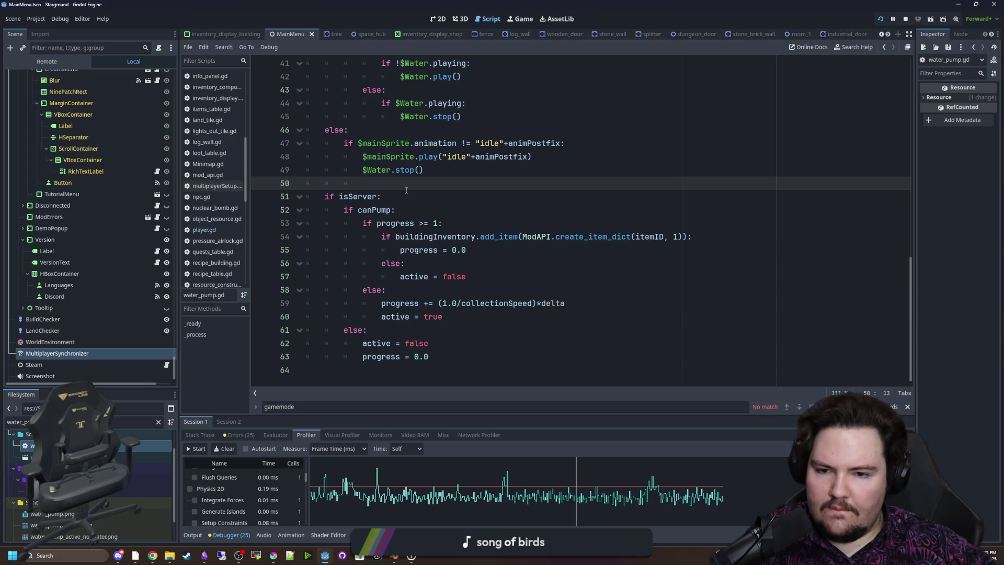
{"action": "left_click_drag", "start_coordinate": [434, 357], "coordinate": [319, 196]}
{"action": "left_click", "coordinate": [352, 179]}
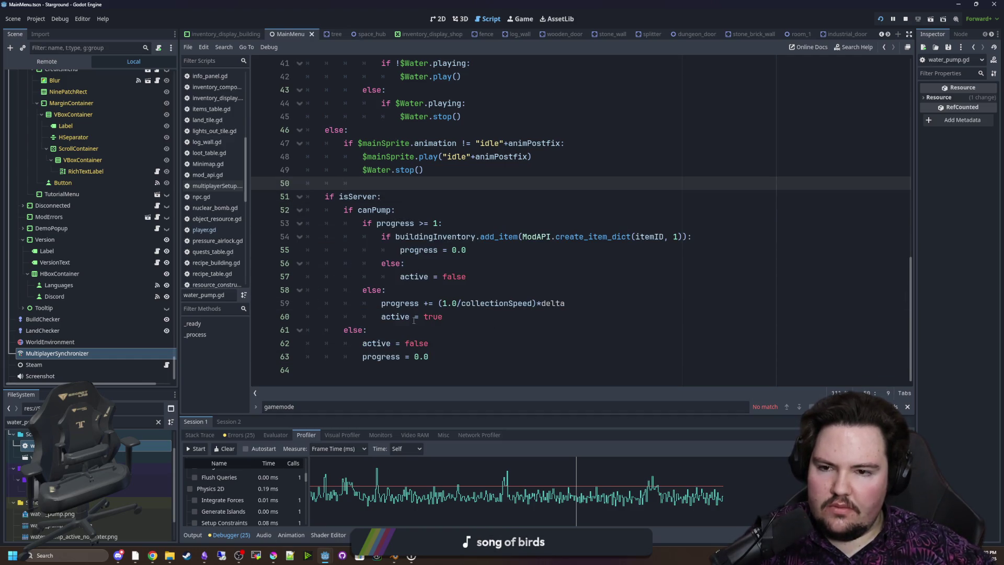
{"action": "scroll", "coordinate": [414, 320], "scroll_direction": "up", "scroll_amount": 6}
{"action": "scroll", "coordinate": [413, 320], "scroll_direction": "down", "scroll_amount": 3}
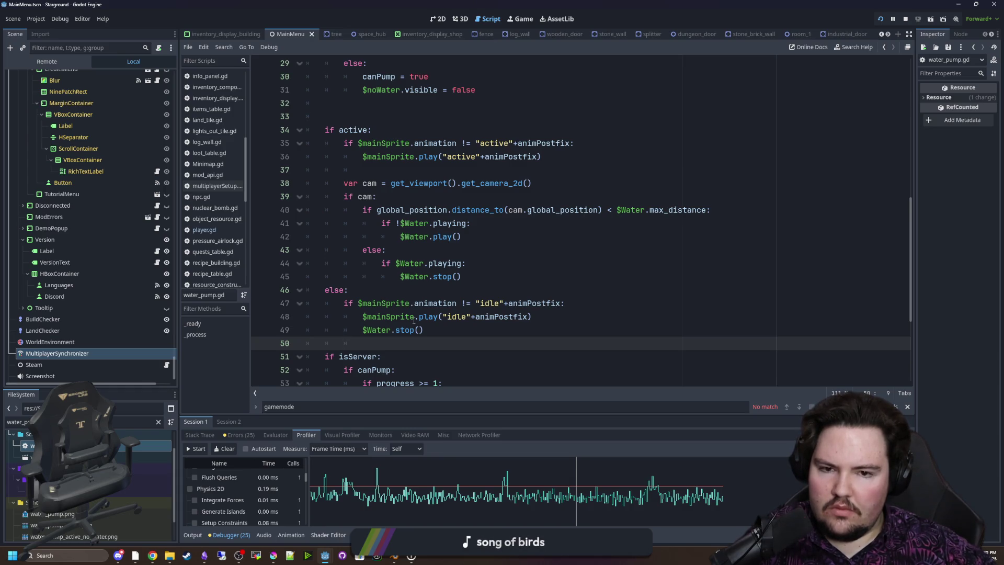
{"action": "left_click_drag", "start_coordinate": [723, 210], "coordinate": [361, 209]}
{"action": "left_click", "coordinate": [387, 196]}
{"action": "scroll", "coordinate": [408, 331], "scroll_direction": "down", "scroll_amount": 2}
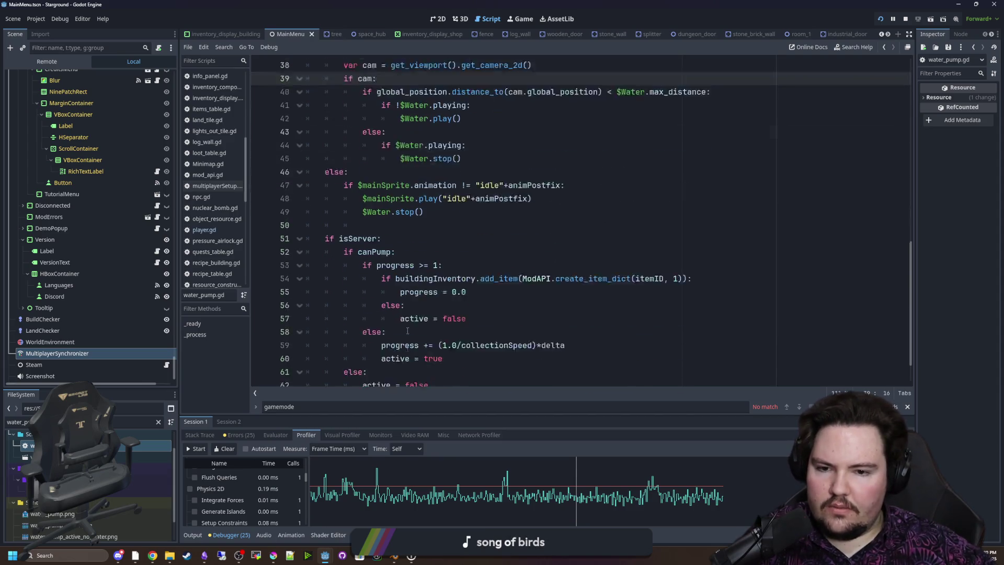
{"action": "scroll", "coordinate": [457, 324], "scroll_direction": "up", "scroll_amount": 10}
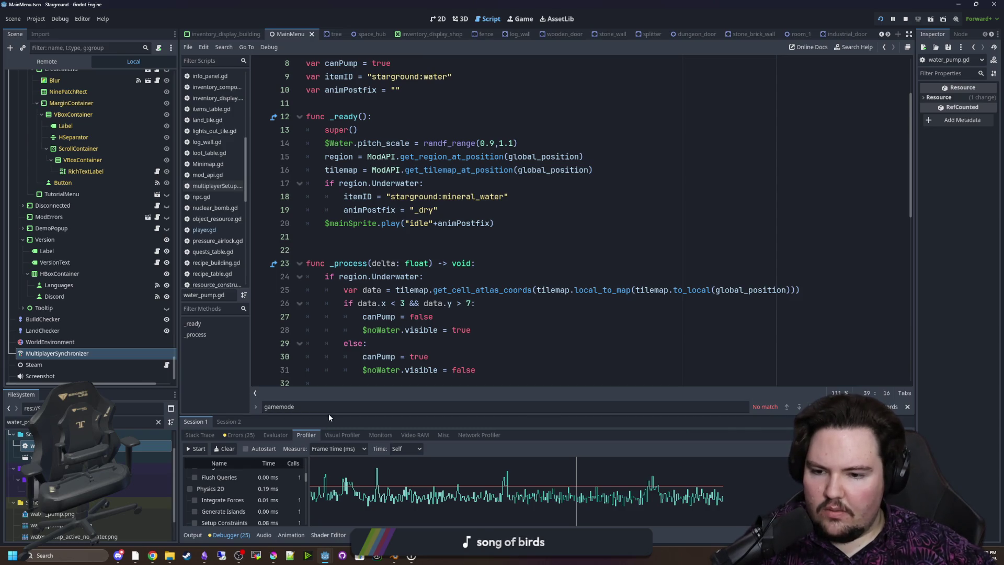
{"action": "left_click_drag", "start_coordinate": [327, 416], "coordinate": [314, 318]}
Change the Profiler's Time measurement from Self to Inclusive
{"action": "scroll", "coordinate": [252, 450], "scroll_direction": "down", "scroll_amount": 5}
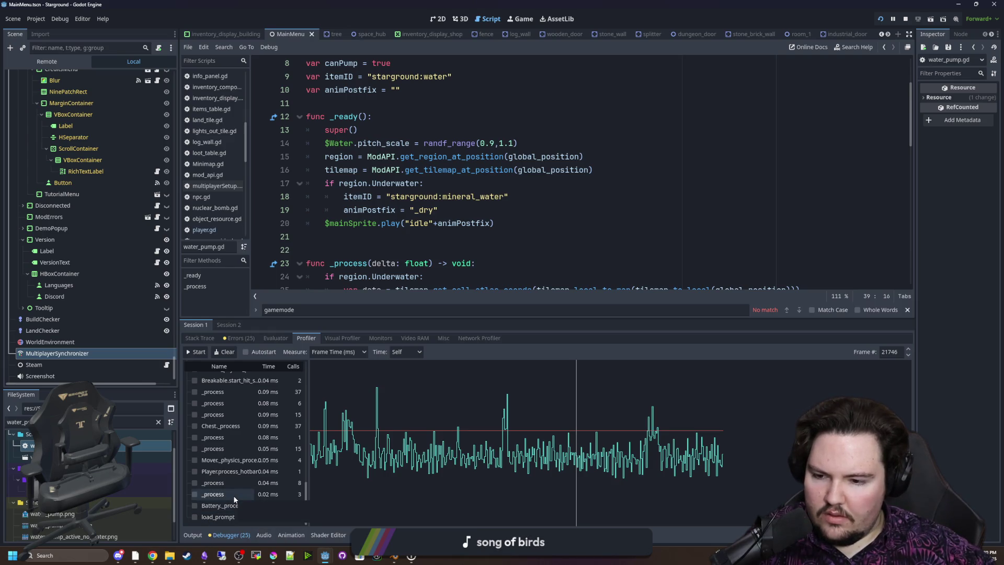
{"action": "scroll", "coordinate": [240, 491], "scroll_direction": "up", "scroll_amount": 2}
{"action": "scroll", "coordinate": [256, 488], "scroll_direction": "up", "scroll_amount": 3}
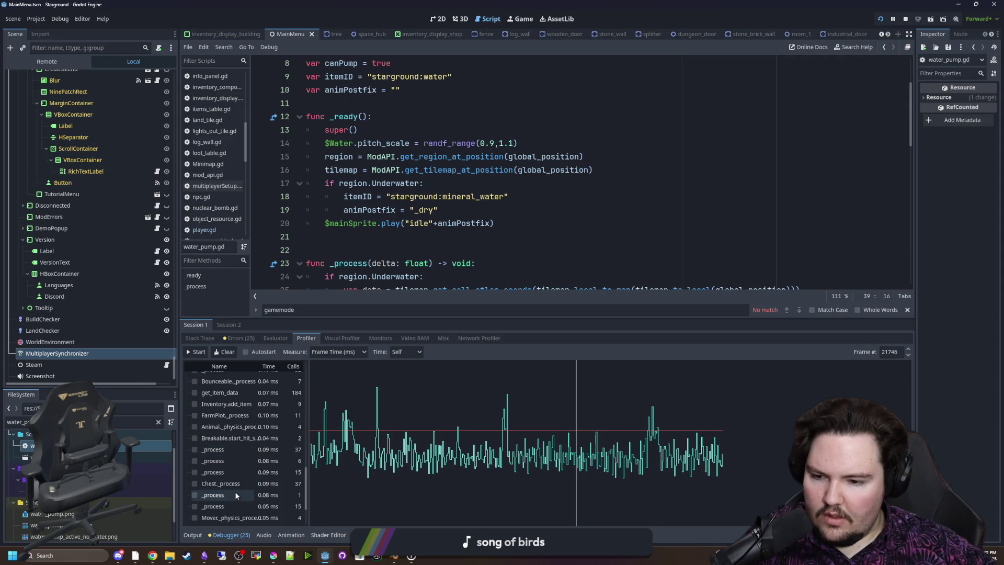
{"action": "scroll", "coordinate": [236, 494], "scroll_direction": "up", "scroll_amount": 2}
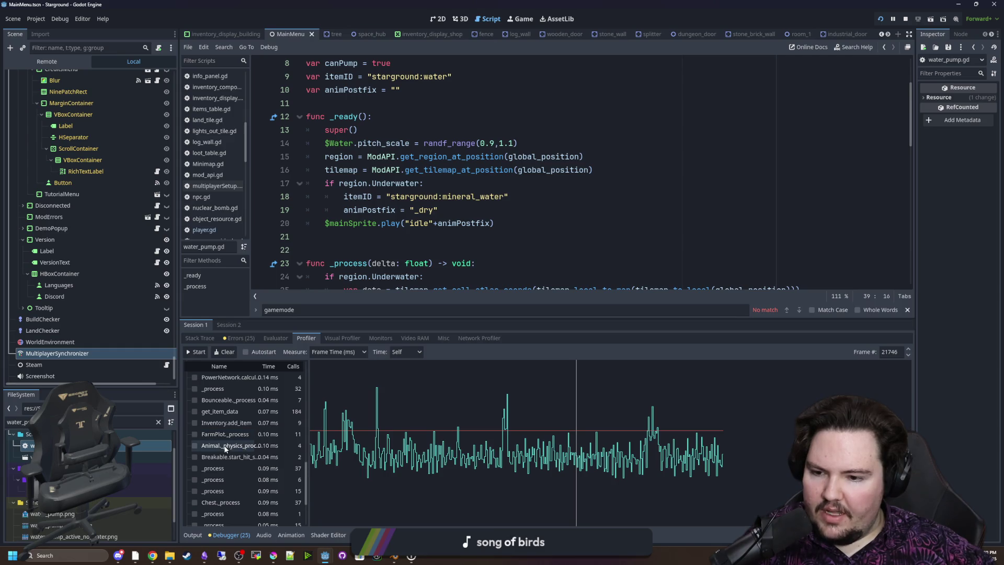
{"action": "scroll", "coordinate": [233, 450], "scroll_direction": "up", "scroll_amount": 3}
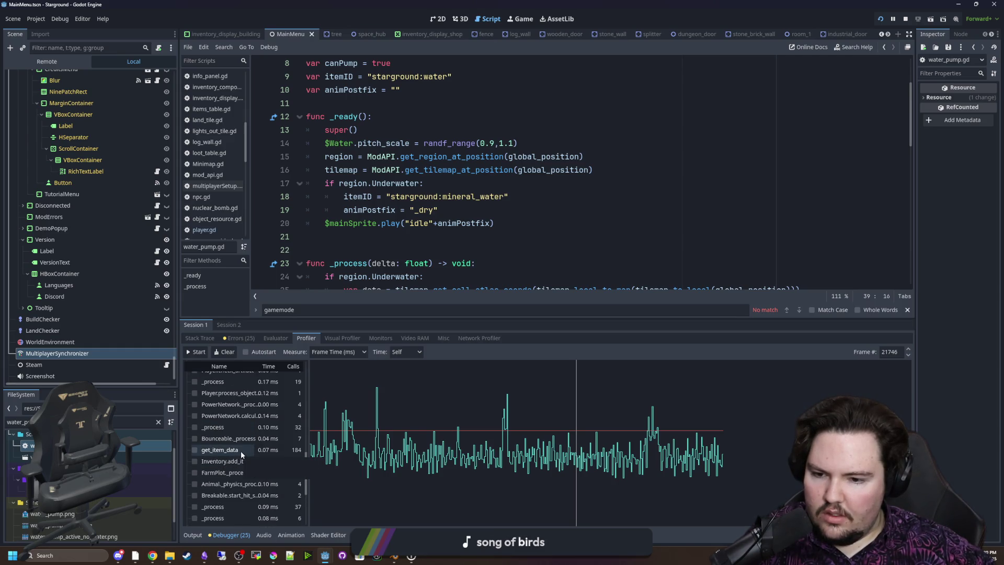
{"action": "scroll", "coordinate": [241, 454], "scroll_direction": "up", "scroll_amount": 5}
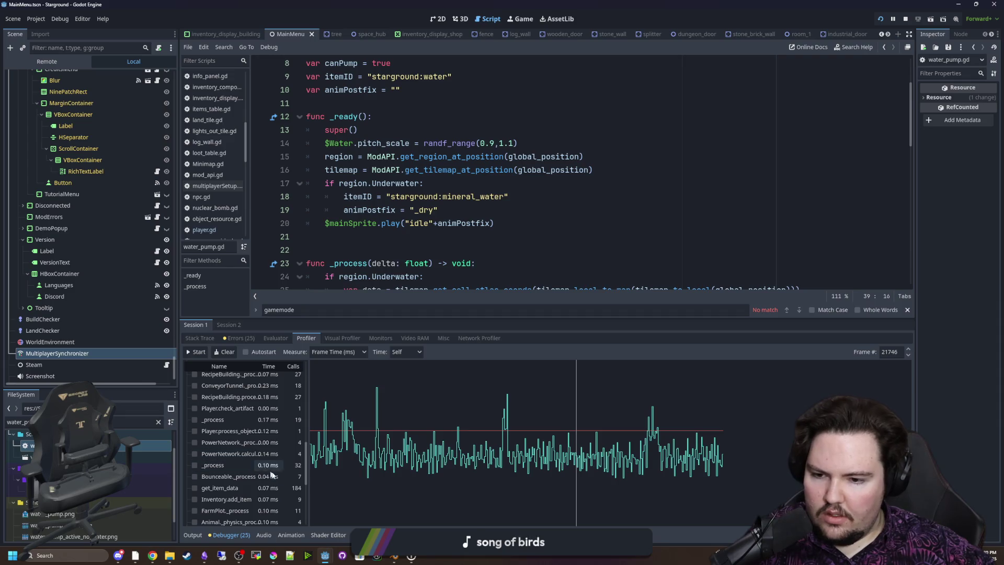
{"action": "scroll", "coordinate": [277, 407], "scroll_direction": "up", "scroll_amount": 3}
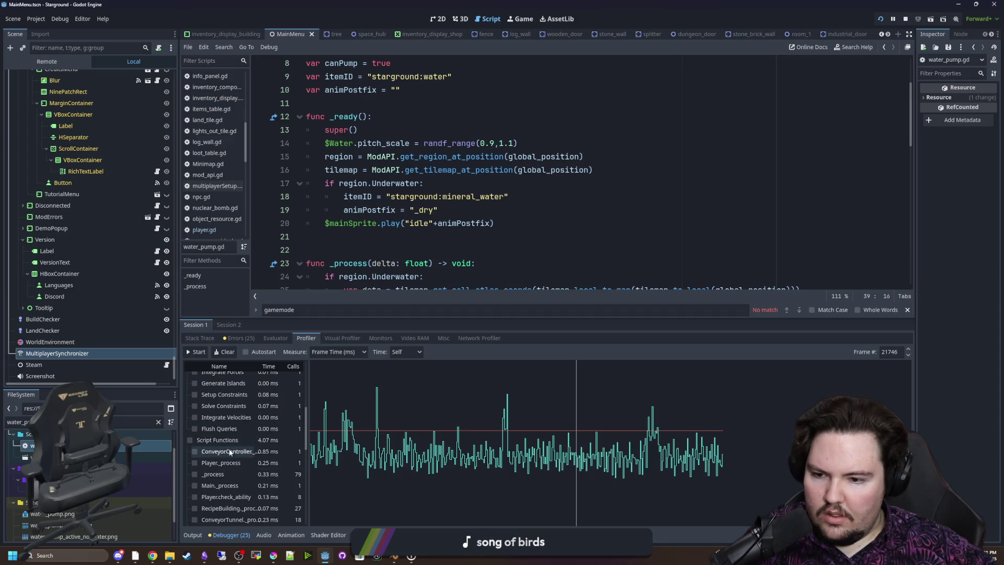
{"action": "left_click", "coordinate": [296, 368]}
{"action": "scroll", "coordinate": [274, 439], "scroll_direction": "down", "scroll_amount": 3}
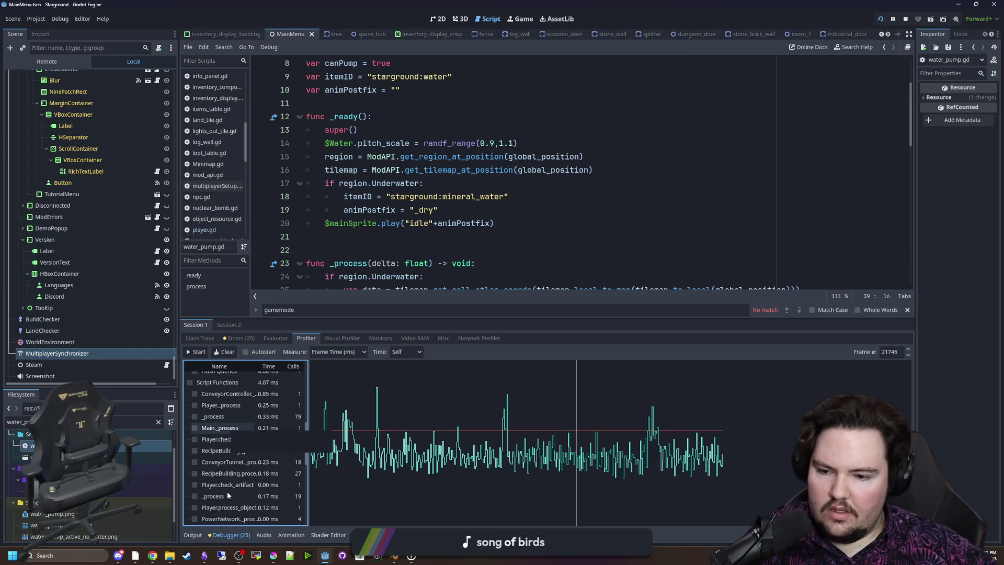
{"action": "scroll", "coordinate": [243, 469], "scroll_direction": "down", "scroll_amount": 3}
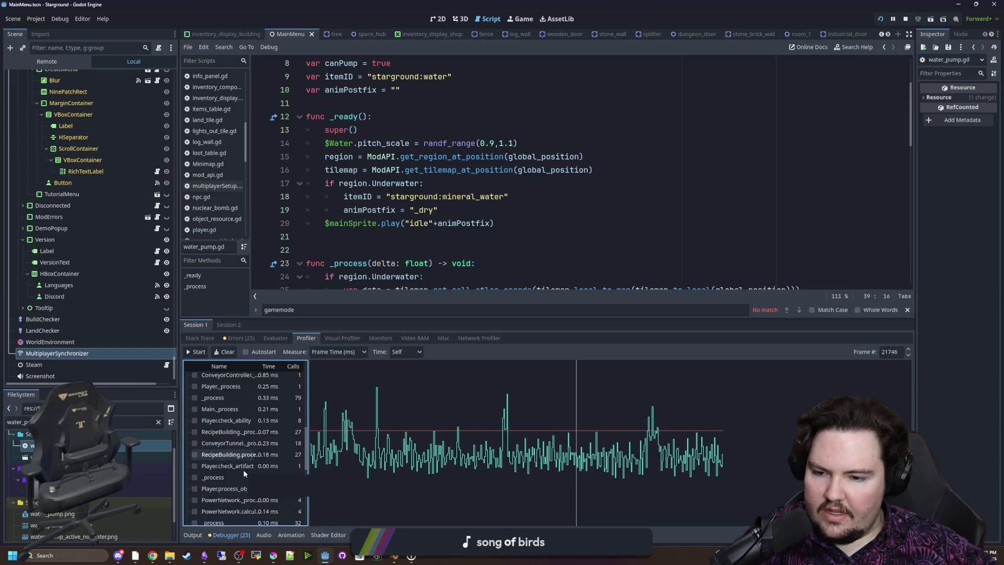
{"action": "left_click", "coordinate": [406, 350]}
{"action": "left_click", "coordinate": [406, 365]}
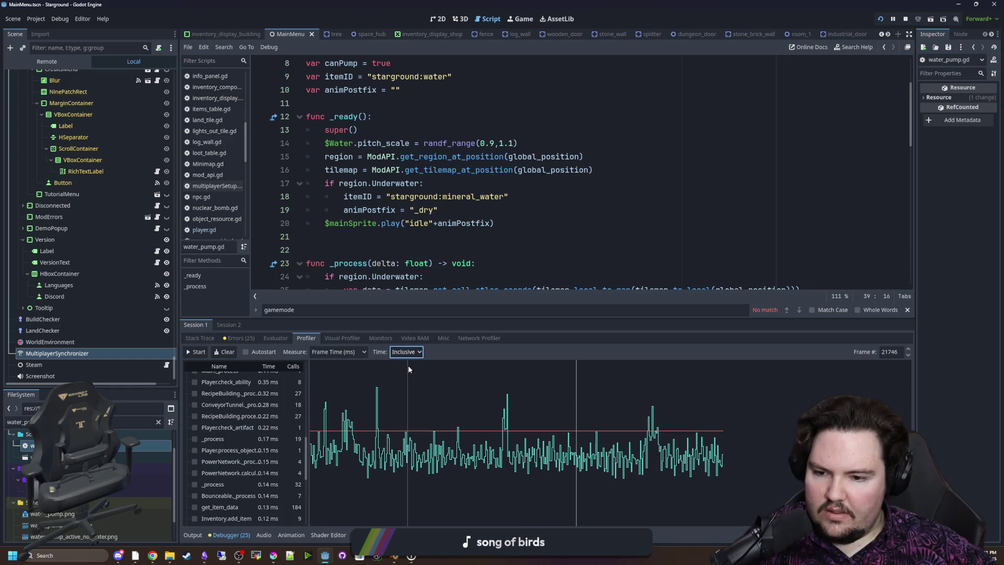
Enlarge the debugger panel, review ConveyorController timings, and filter FileSystem for 'conv'
{"action": "scroll", "coordinate": [295, 500], "scroll_direction": "down", "scroll_amount": 10}
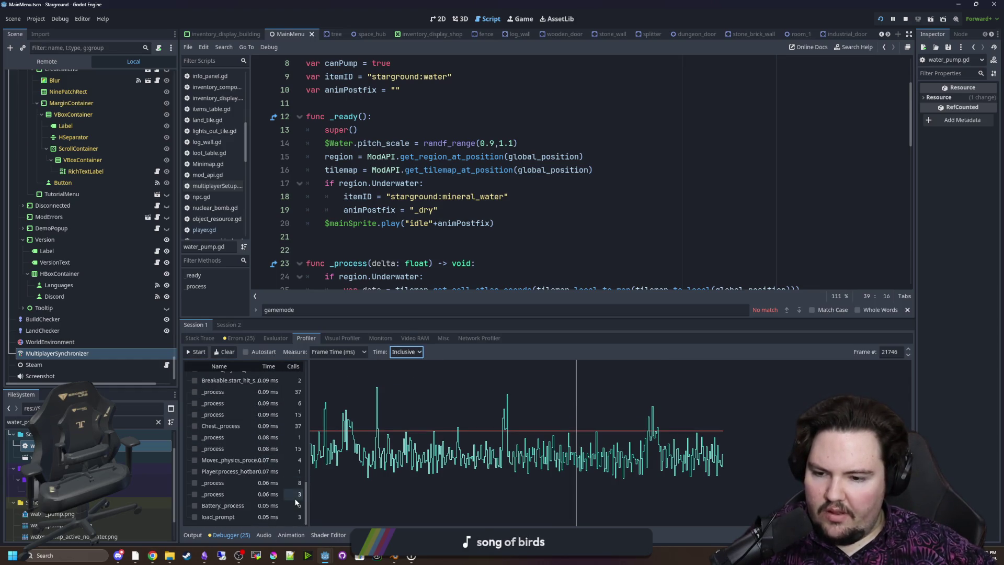
{"action": "left_click_drag", "start_coordinate": [308, 507], "coordinate": [316, 439]}
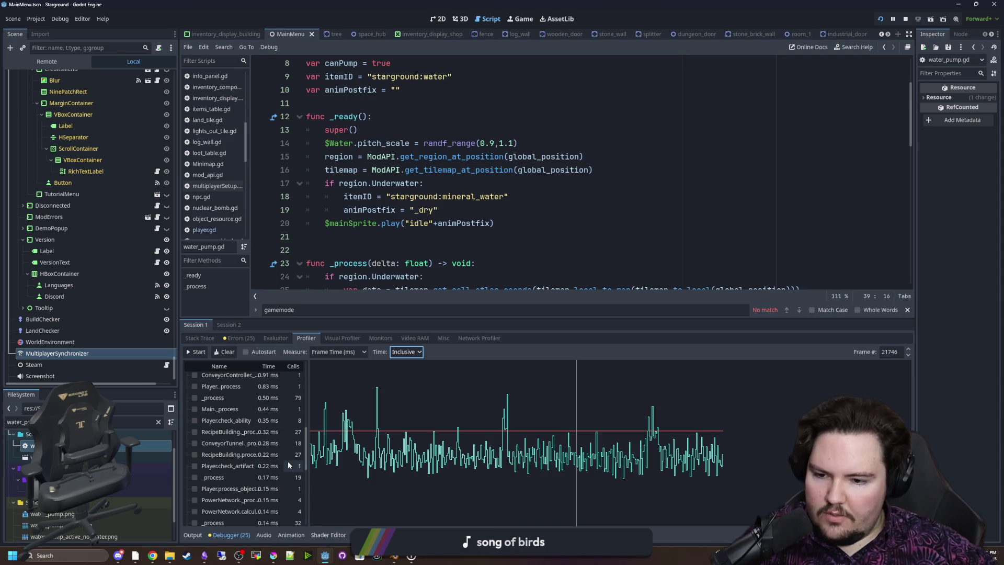
{"action": "scroll", "coordinate": [288, 460], "scroll_direction": "down", "scroll_amount": 3}
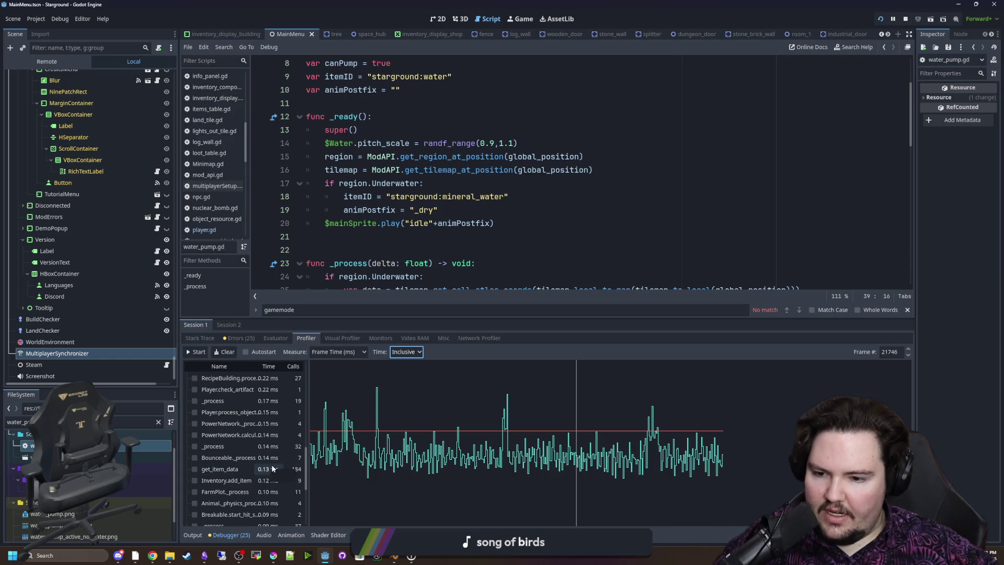
{"action": "scroll", "coordinate": [246, 465], "scroll_direction": "down", "scroll_amount": 3}
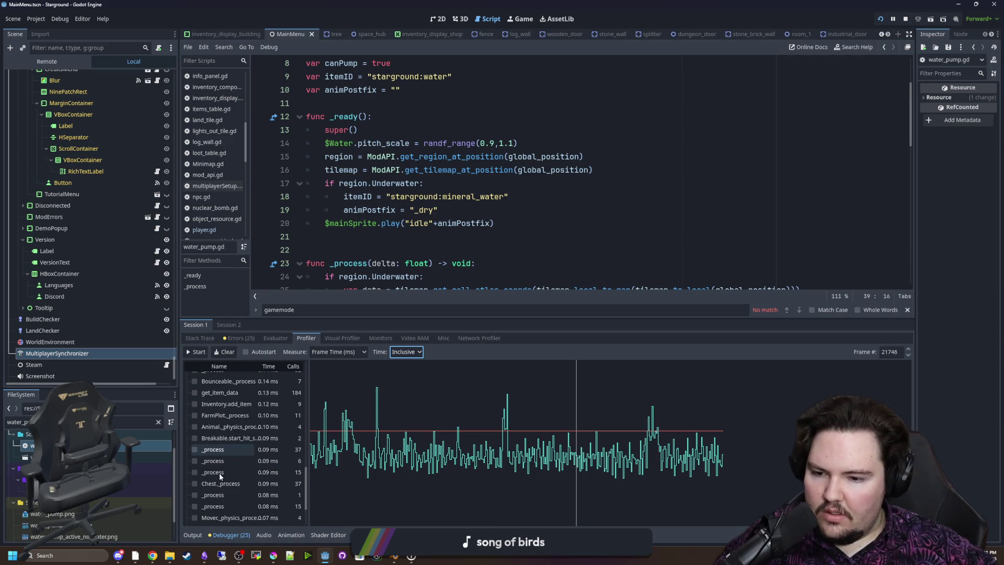
{"action": "scroll", "coordinate": [289, 431], "scroll_direction": "down", "scroll_amount": 3}
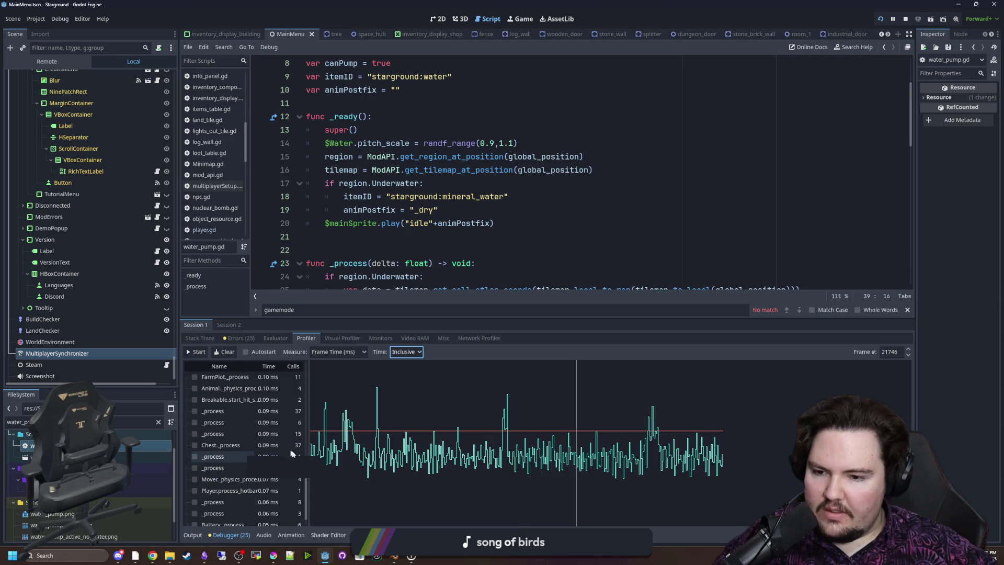
{"action": "mouse_move", "coordinate": [228, 459]}
{"action": "scroll", "coordinate": [284, 453], "scroll_direction": "down", "scroll_amount": 1}
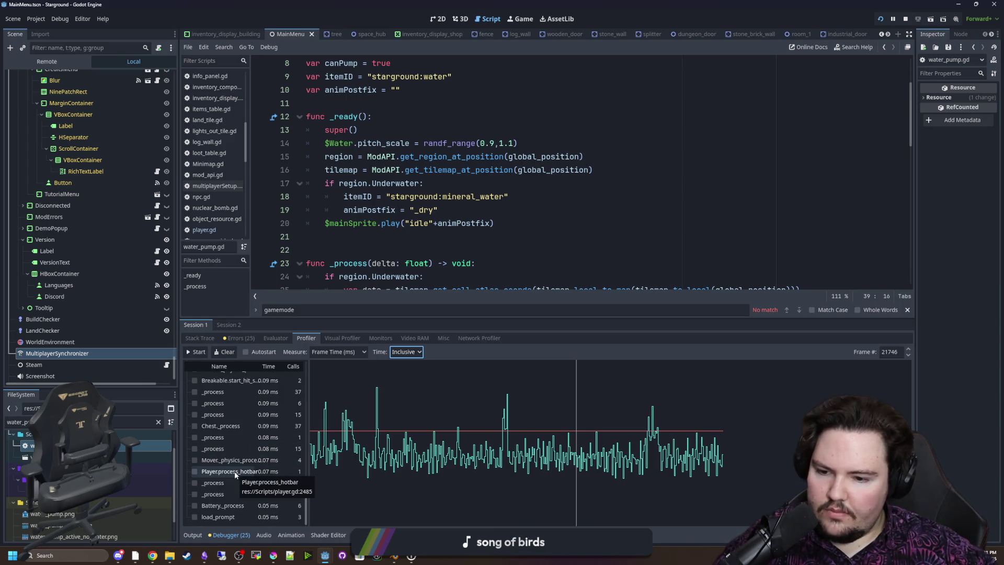
{"action": "scroll", "coordinate": [294, 493], "scroll_direction": "up", "scroll_amount": 5}
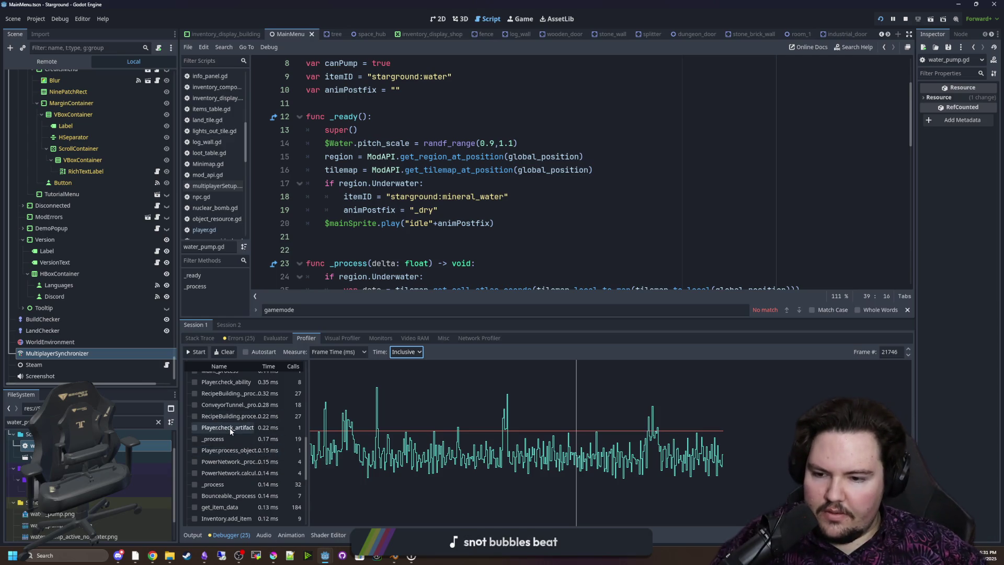
{"action": "scroll", "coordinate": [239, 428], "scroll_direction": "up", "scroll_amount": 1}
{"action": "scroll", "coordinate": [239, 428], "scroll_direction": "up", "scroll_amount": 2}
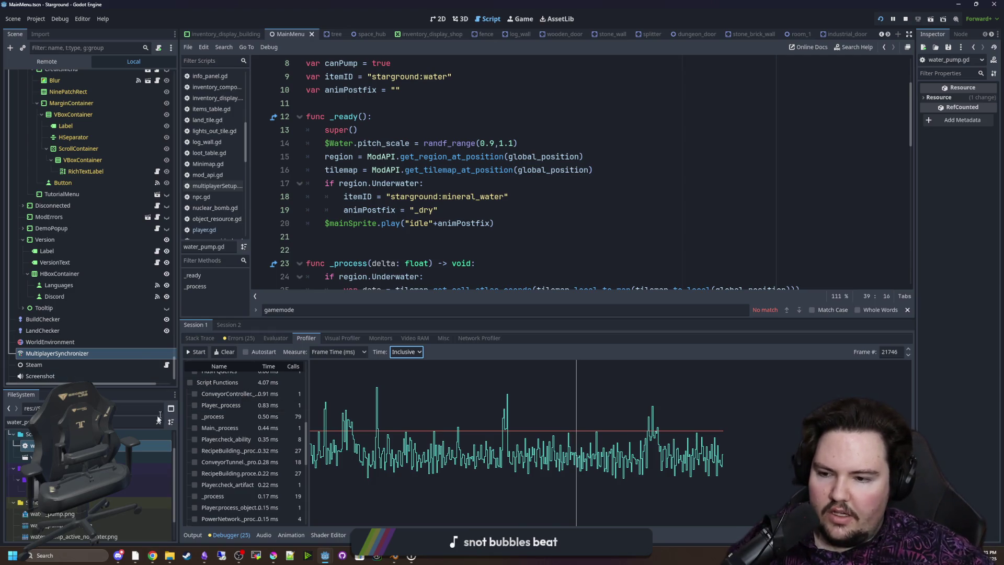
{"action": "type", "text": "conveyo"}
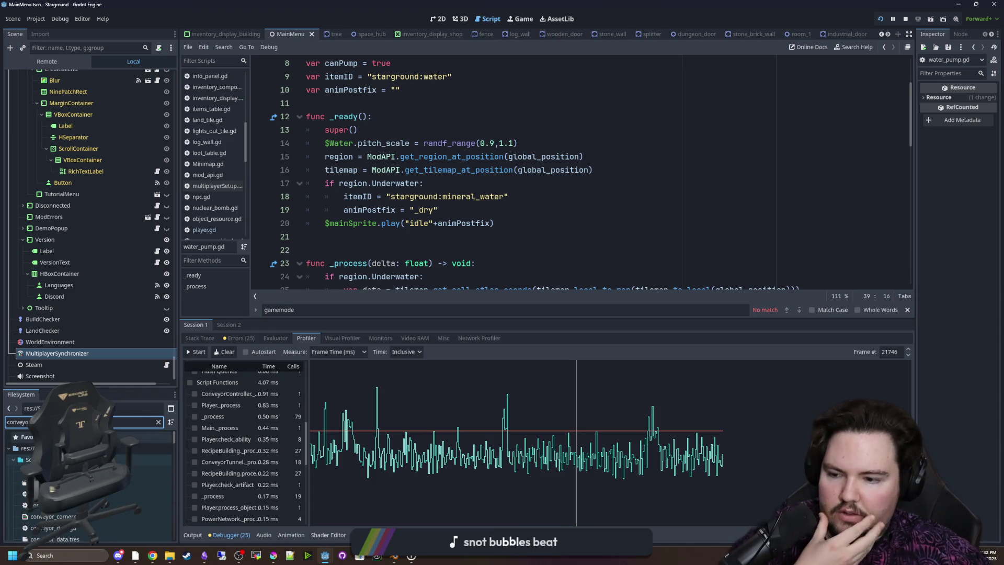
Open conveyors.gd from the 'conveyo' FileSystem results in the script editor
{"action": "scroll", "coordinate": [136, 486], "scroll_direction": "down", "scroll_amount": 1}
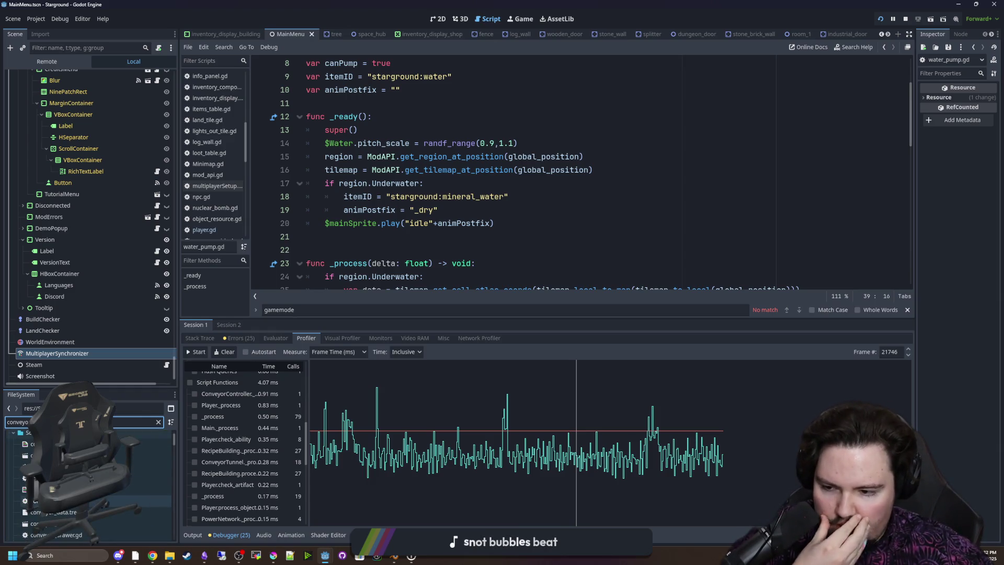
{"action": "scroll", "coordinate": [136, 486], "scroll_direction": "down", "scroll_amount": 2}
{"action": "scroll", "coordinate": [136, 486], "scroll_direction": "down", "scroll_amount": 2}
{"action": "scroll", "coordinate": [136, 486], "scroll_direction": "up", "scroll_amount": 5}
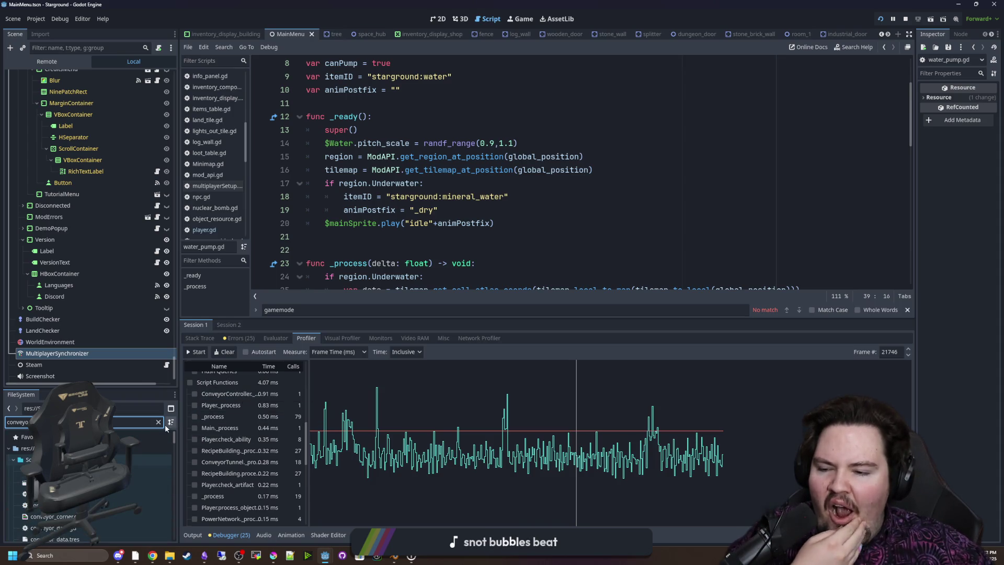
{"action": "left_click", "coordinate": [135, 505]}
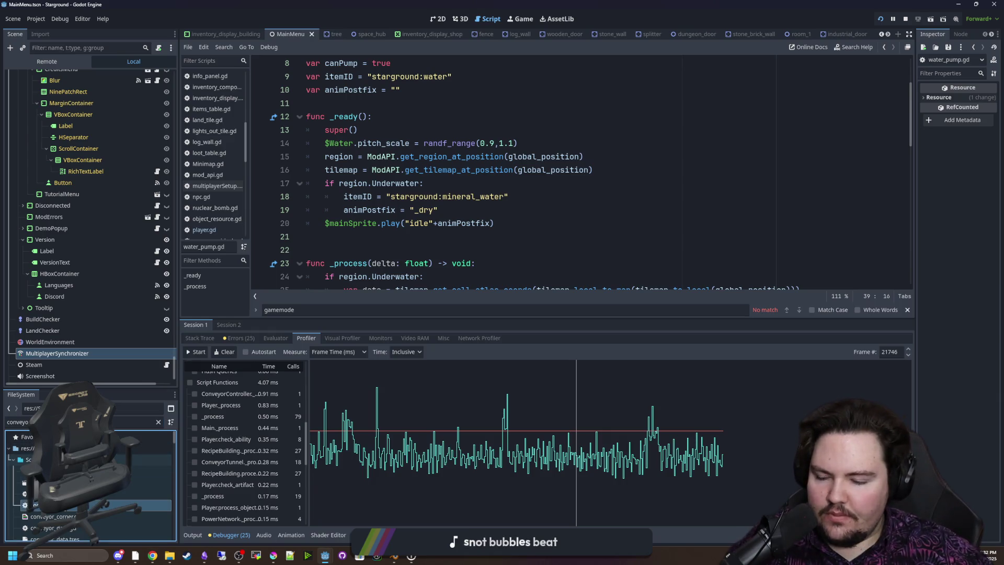
{"action": "double_click", "coordinate": [136, 506]}
{"action": "scroll", "coordinate": [527, 200], "scroll_direction": "down", "scroll_amount": 1}
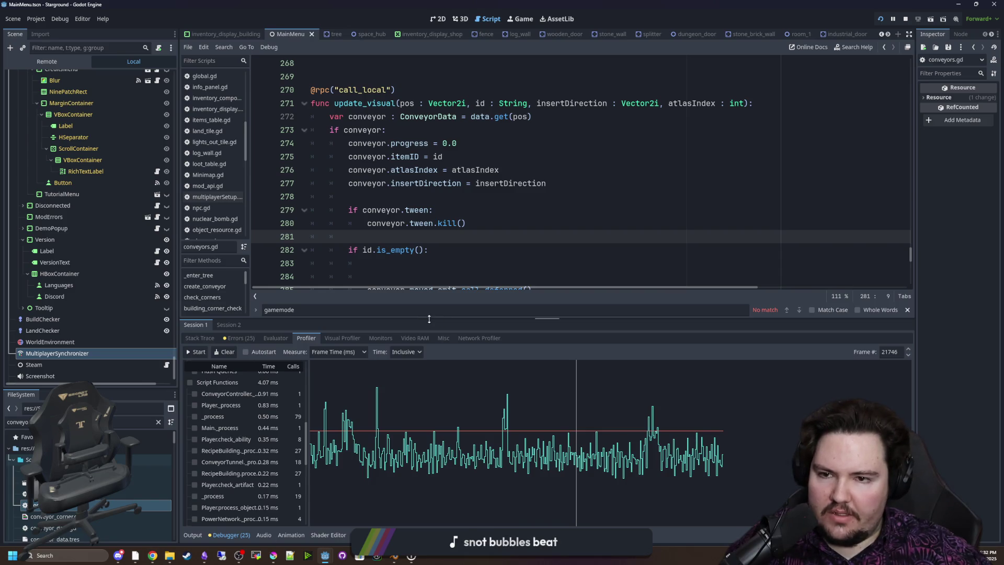
Give update_visual a '-> void' return type
{"action": "left_click_drag", "start_coordinate": [429, 319], "coordinate": [426, 422]}
{"action": "scroll", "coordinate": [528, 241], "scroll_direction": "up", "scroll_amount": 2}
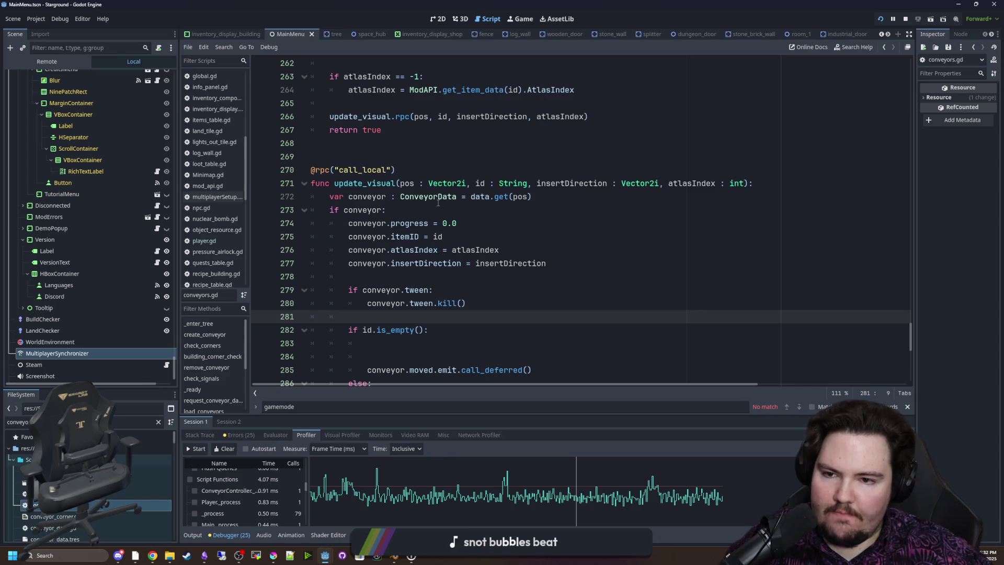
{"action": "scroll", "coordinate": [416, 218], "scroll_direction": "down", "scroll_amount": 8}
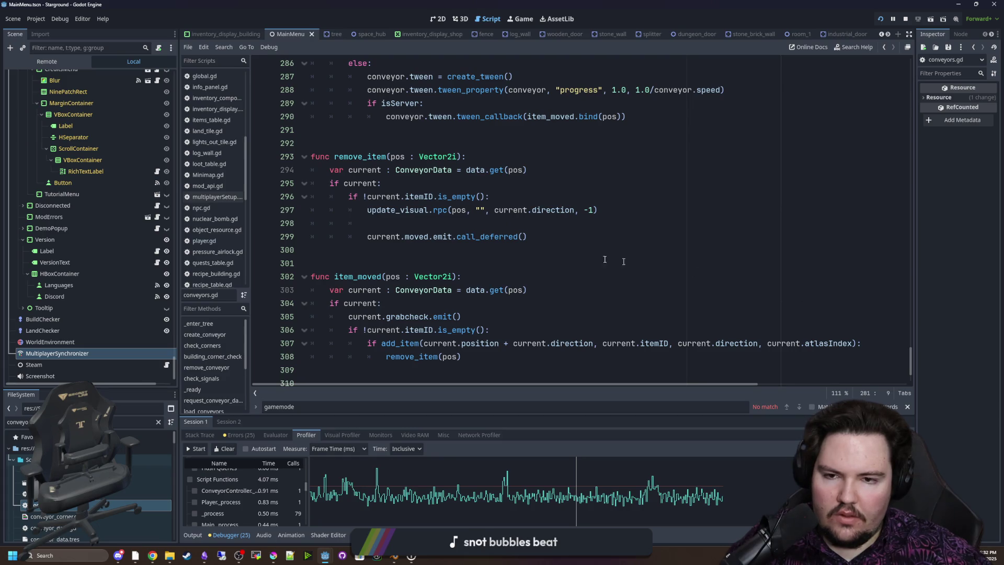
{"action": "scroll", "coordinate": [458, 273], "scroll_direction": "up", "scroll_amount": 14}
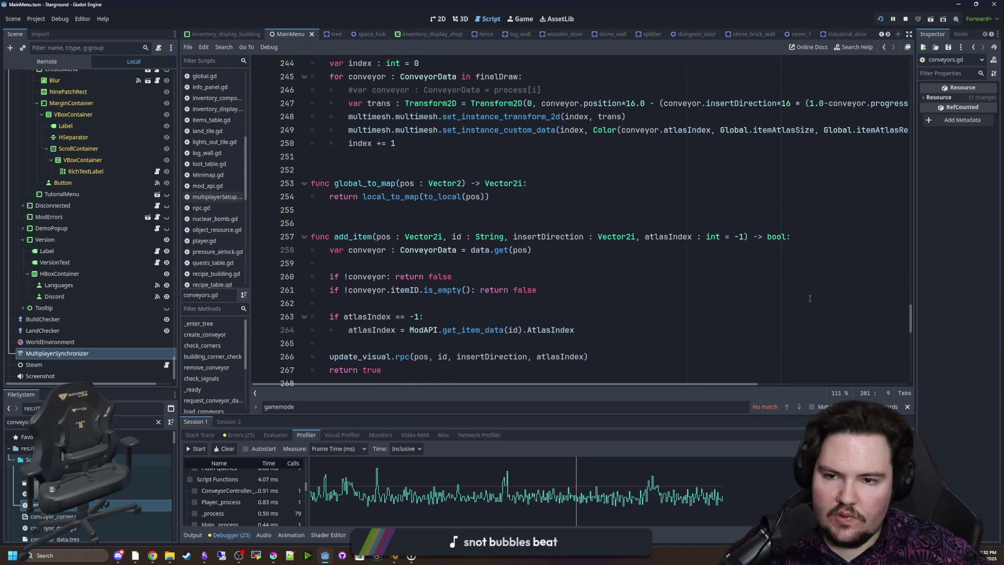
{"action": "scroll", "coordinate": [633, 183], "scroll_direction": "down", "scroll_amount": 3}
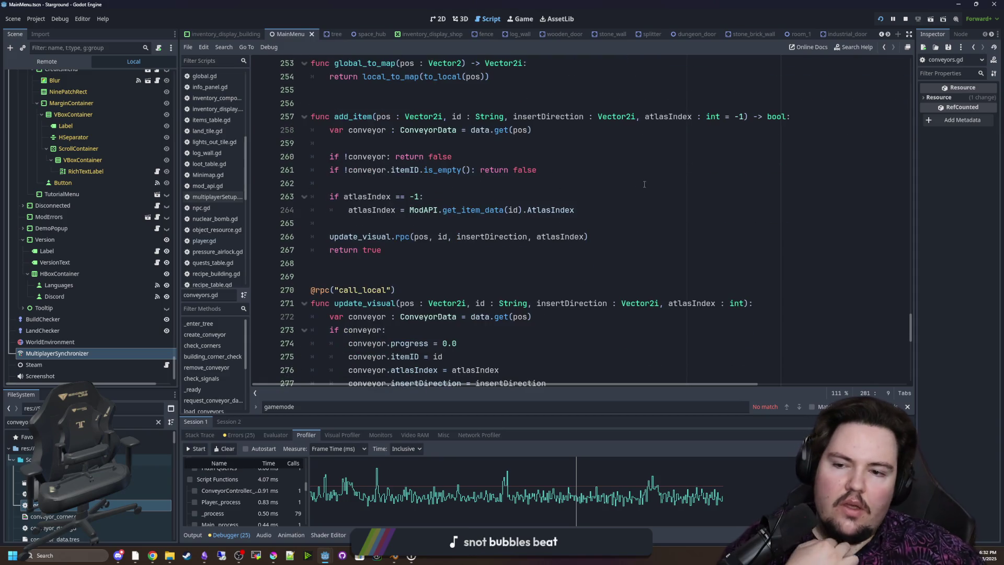
{"action": "scroll", "coordinate": [749, 220], "scroll_direction": "down", "scroll_amount": 3}
{"action": "scroll", "coordinate": [748, 248], "scroll_direction": "down", "scroll_amount": 4}
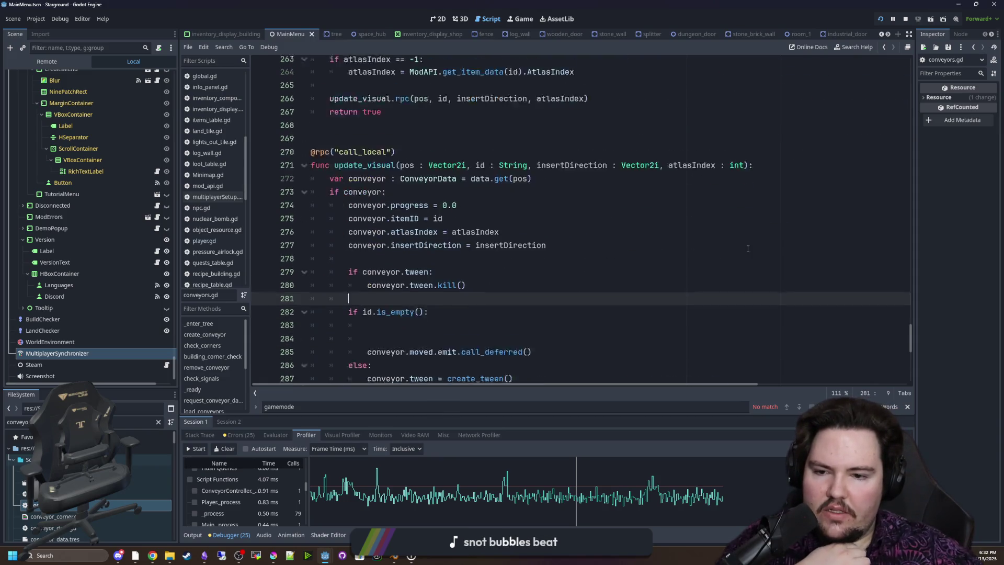
{"action": "scroll", "coordinate": [754, 225], "scroll_direction": "up", "scroll_amount": 3}
{"action": "left_click", "coordinate": [754, 224]}
{"action": "left_click", "coordinate": [748, 144]}
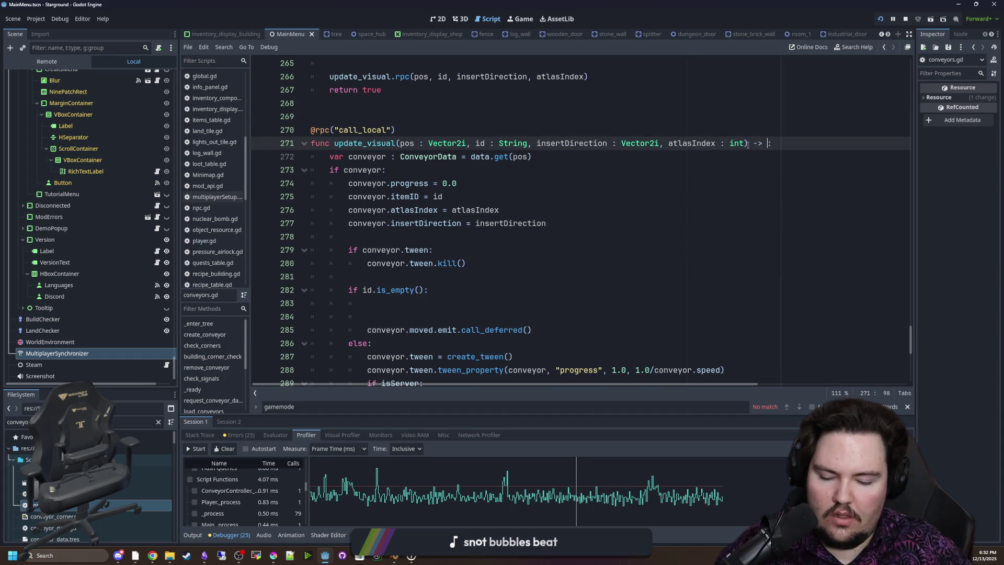
{"action": "type", "text": "d"}
{"action": "left_click", "coordinate": [702, 124]}
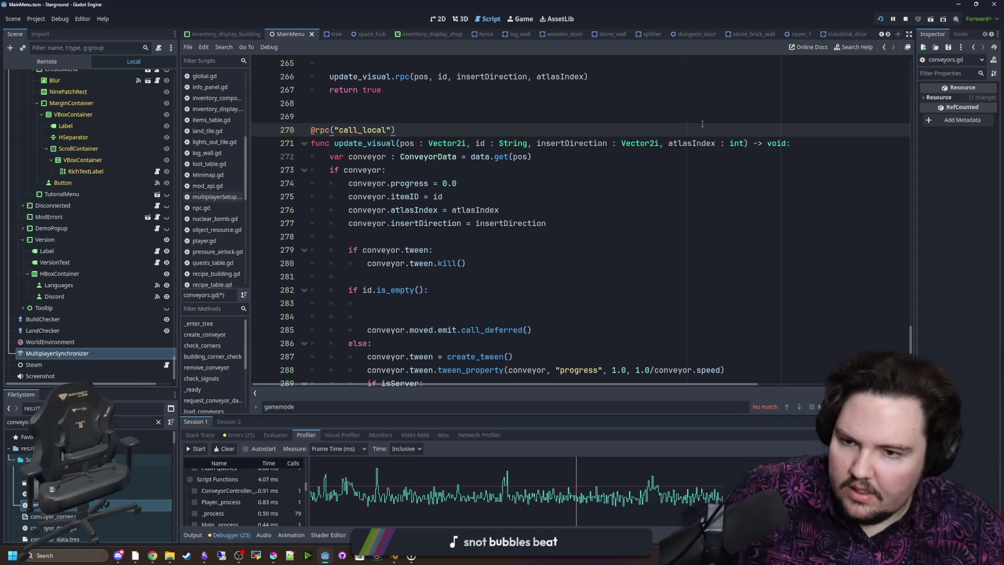
Replace 'if conveyor:' with 'if !conveyor: return', dedent the body and delete blank lines
{"action": "left_click", "coordinate": [468, 170]}
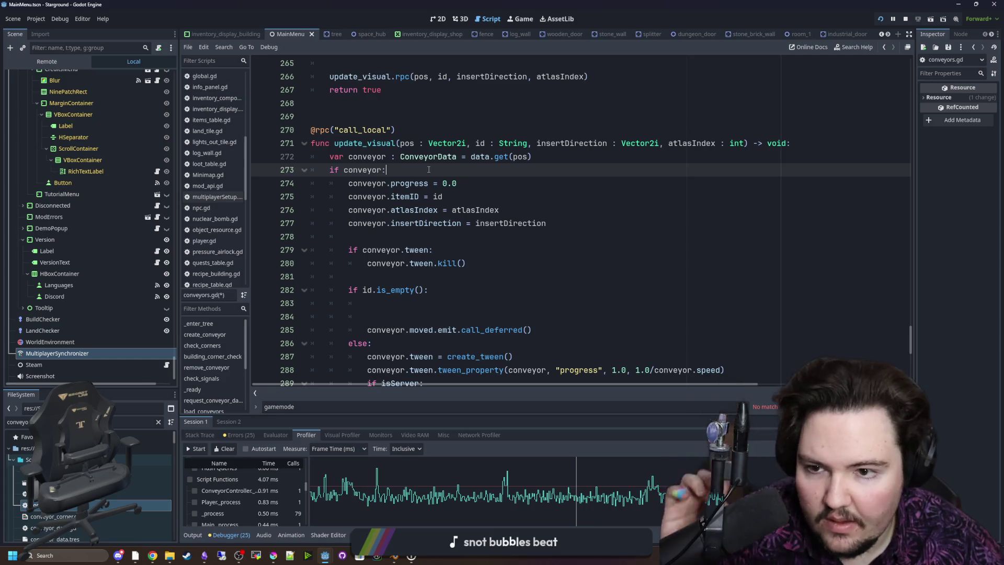
{"action": "scroll", "coordinate": [467, 179], "scroll_direction": "down", "scroll_amount": 1}
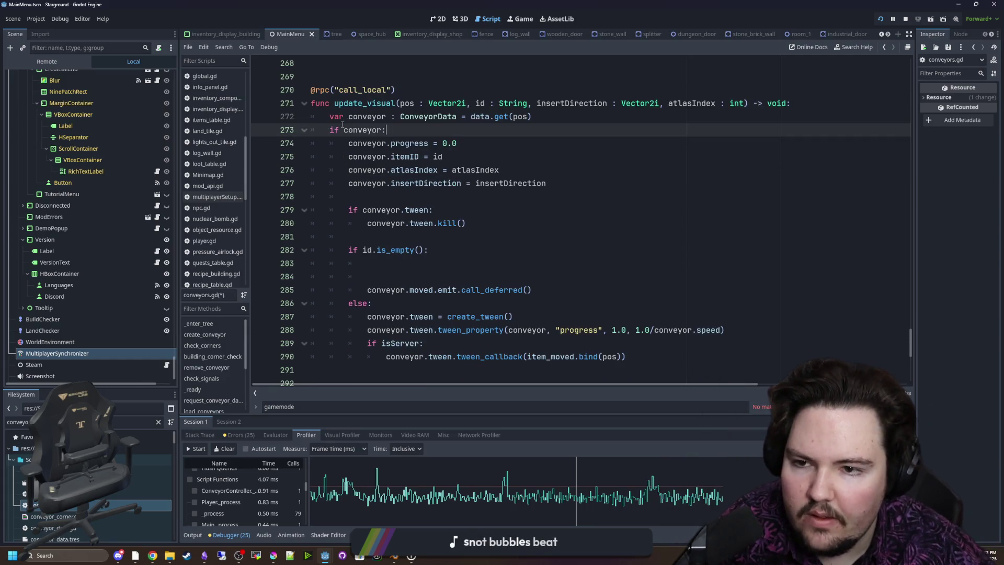
{"action": "type", "text": "!"}
{"action": "key", "text": "End"}
{"action": "type", "text": "return"}
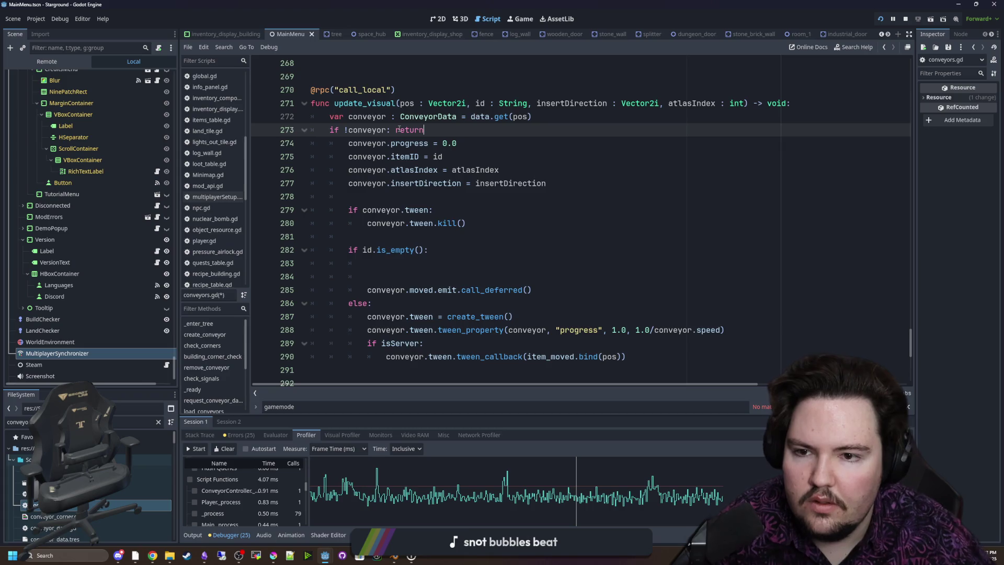
{"action": "key", "text": "Return"}
{"action": "scroll", "coordinate": [573, 285], "scroll_direction": "down", "scroll_amount": 1}
{"action": "left_click_drag", "start_coordinate": [609, 330], "coordinate": [311, 117]}
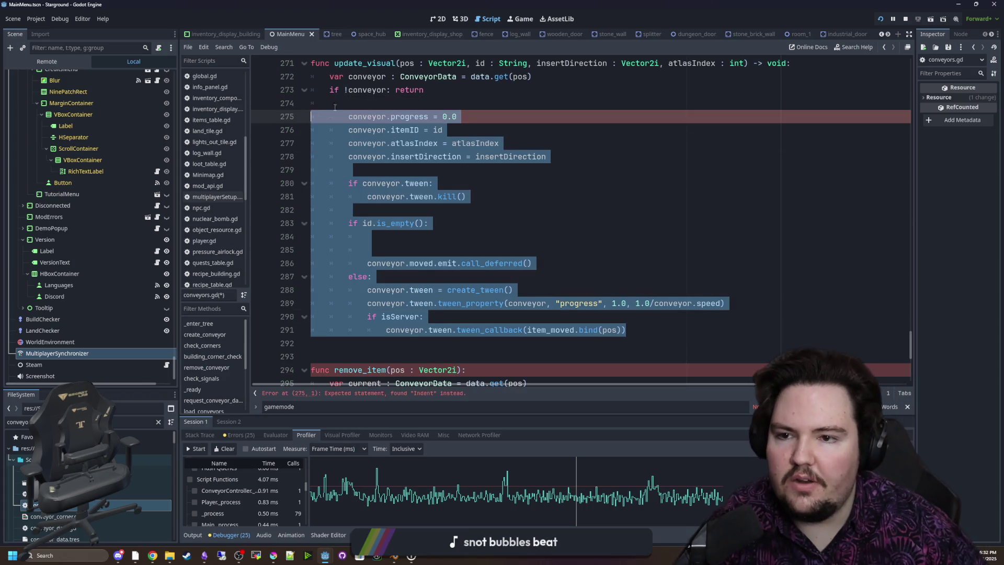
{"action": "key", "text": "shift+Tab"}
{"action": "left_click", "coordinate": [351, 105]}
{"action": "left_click", "coordinate": [382, 248]}
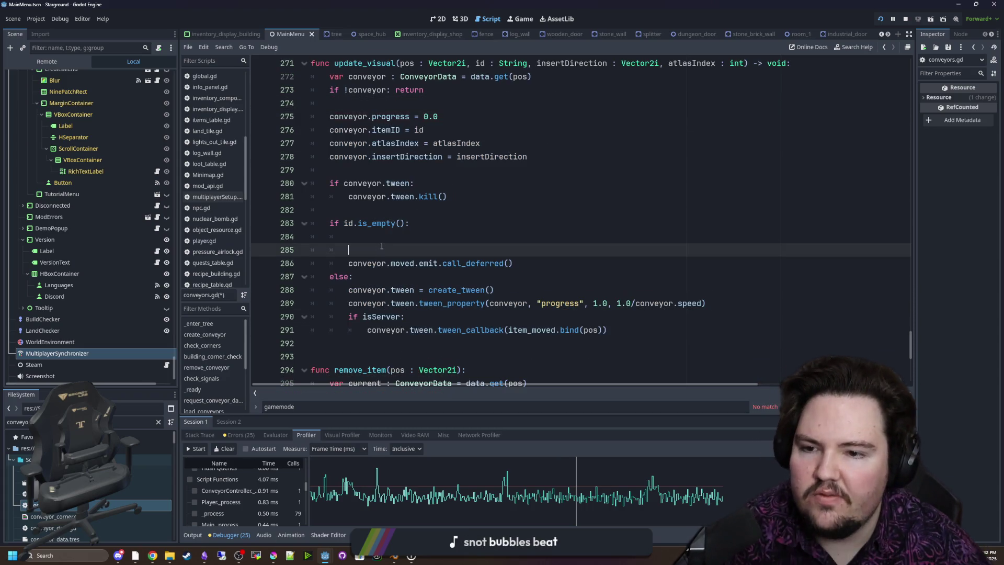
{"action": "key", "text": "BackSpace"}
{"action": "key", "text": "BackSpace"}
{"action": "key", "text": "BackSpace"}
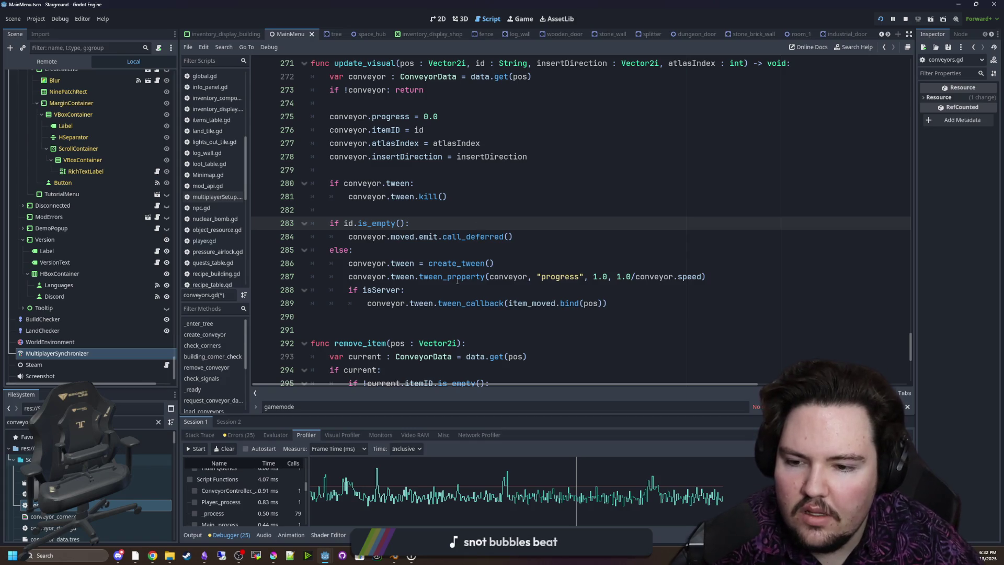
{"action": "scroll", "coordinate": [458, 281], "scroll_direction": "down", "scroll_amount": 3}
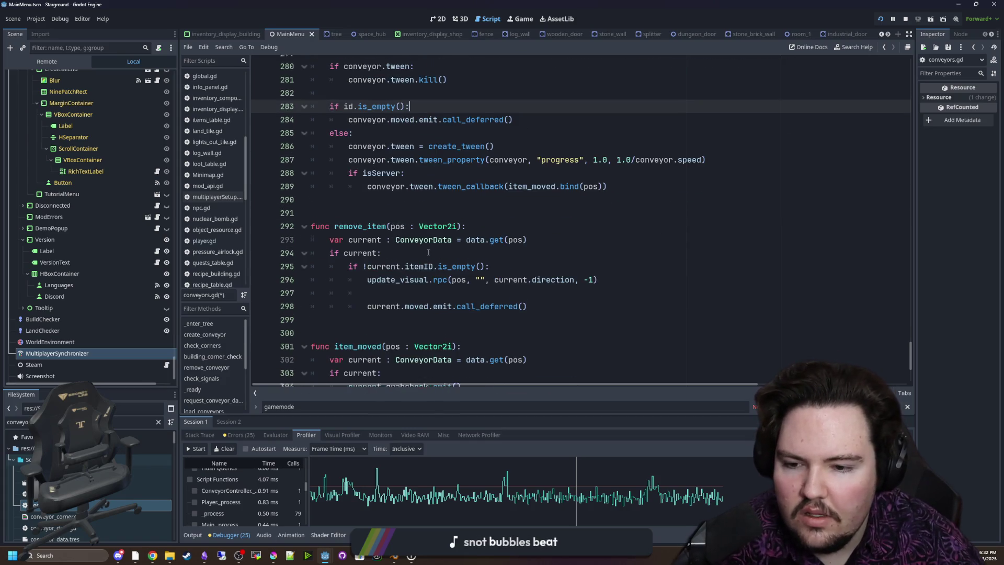
Turn remove_item's current check into an 'if !current: return' guard and dedent its body
{"action": "left_click", "coordinate": [378, 252]}
{"action": "key", "text": "ctrl+Left"}
{"action": "type", "text": "return"}
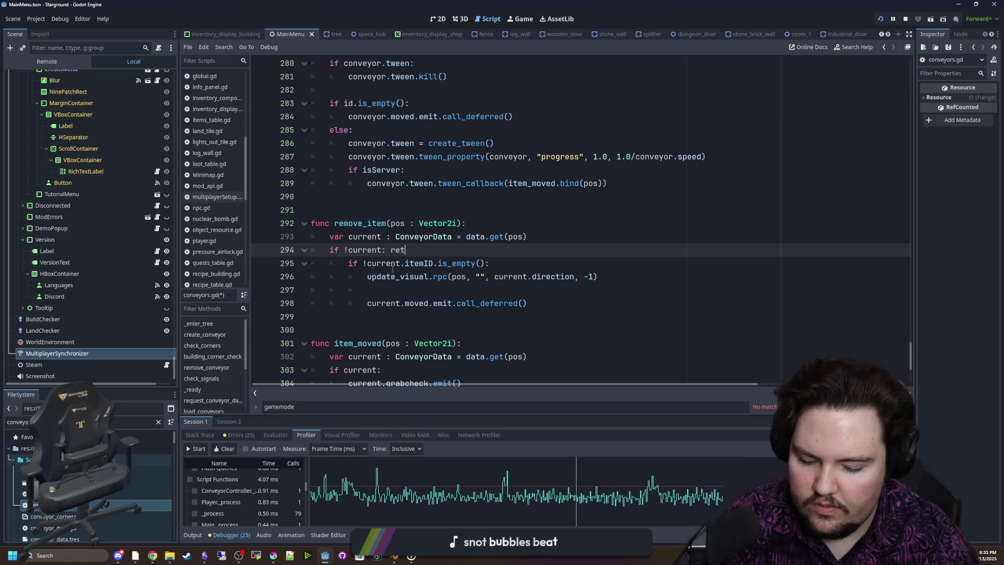
{"action": "key", "text": "Return"}
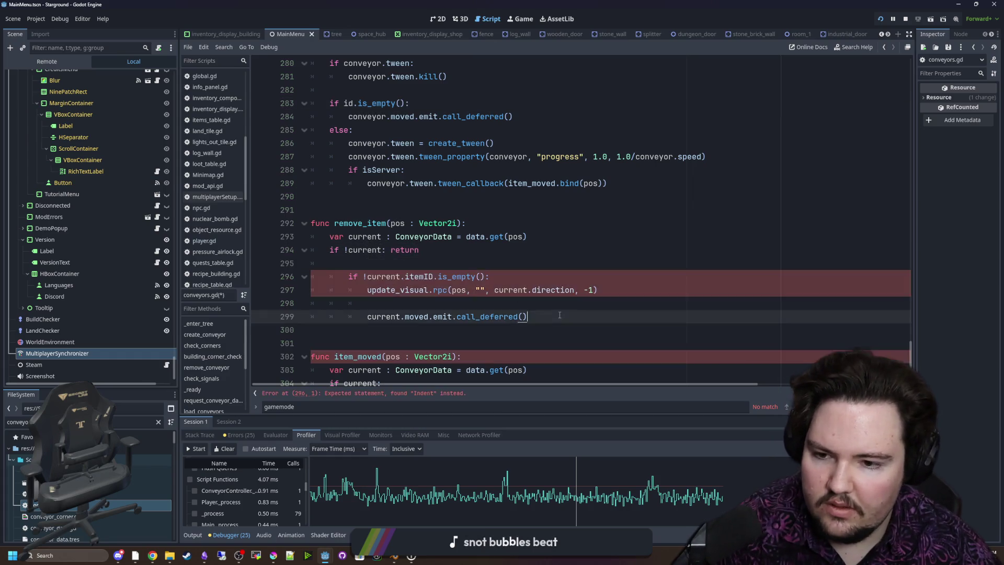
{"action": "left_click_drag", "start_coordinate": [490, 274], "coordinate": [527, 318]}
{"action": "key", "text": "shift+Tab"}
{"action": "left_click", "coordinate": [351, 262]}
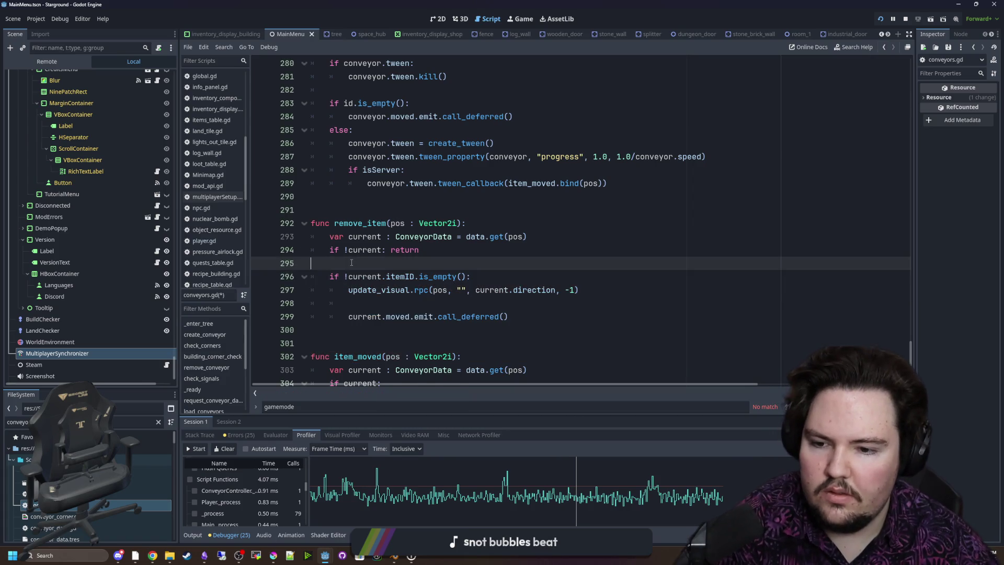
{"action": "key", "text": "BackSpace"}
{"action": "scroll", "coordinate": [345, 253], "scroll_direction": "down", "scroll_amount": 3}
Turn item_moved's current check into an 'if !current: return' guard and dedent its body
{"action": "left_click", "coordinate": [346, 253]}
{"action": "type", "text": "!"}
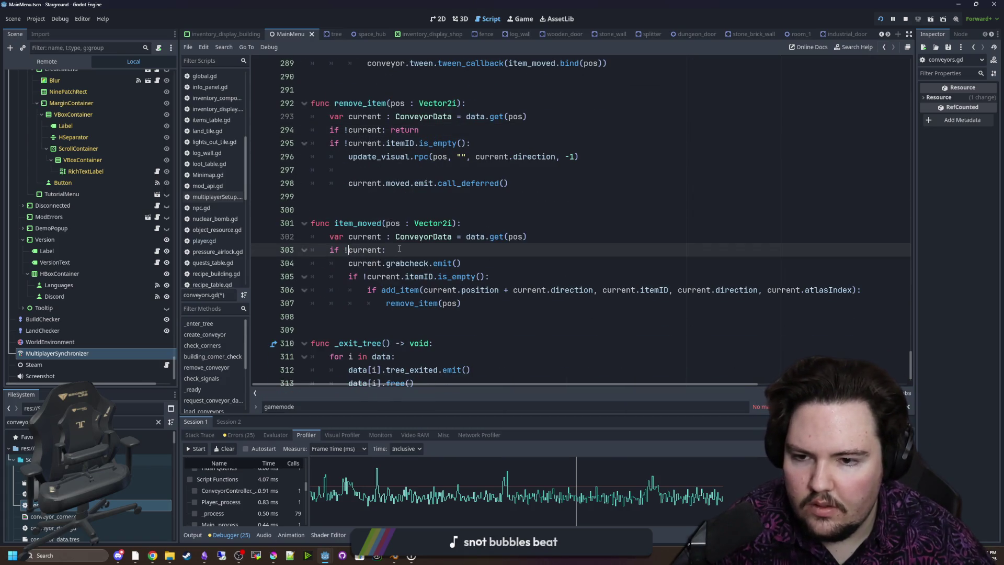
{"action": "key", "text": "End"}
{"action": "type", "text": "return"}
{"action": "left_click_drag", "start_coordinate": [463, 303], "coordinate": [314, 263]}
{"action": "key", "text": "shift+Tab"}
Add '-> void' to the item_moved and remove_item signatures
{"action": "left_click", "coordinate": [460, 224]}
{"action": "type", "text": "-> void"}
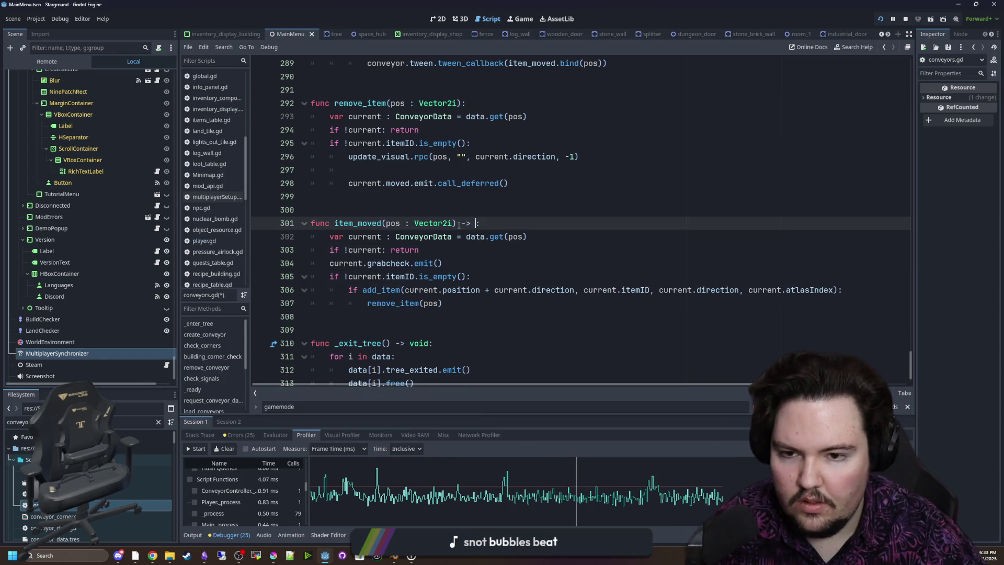
{"action": "scroll", "coordinate": [468, 188], "scroll_direction": "up", "scroll_amount": 1}
{"action": "left_click", "coordinate": [463, 144]}
{"action": "type", "text": "-> void"}
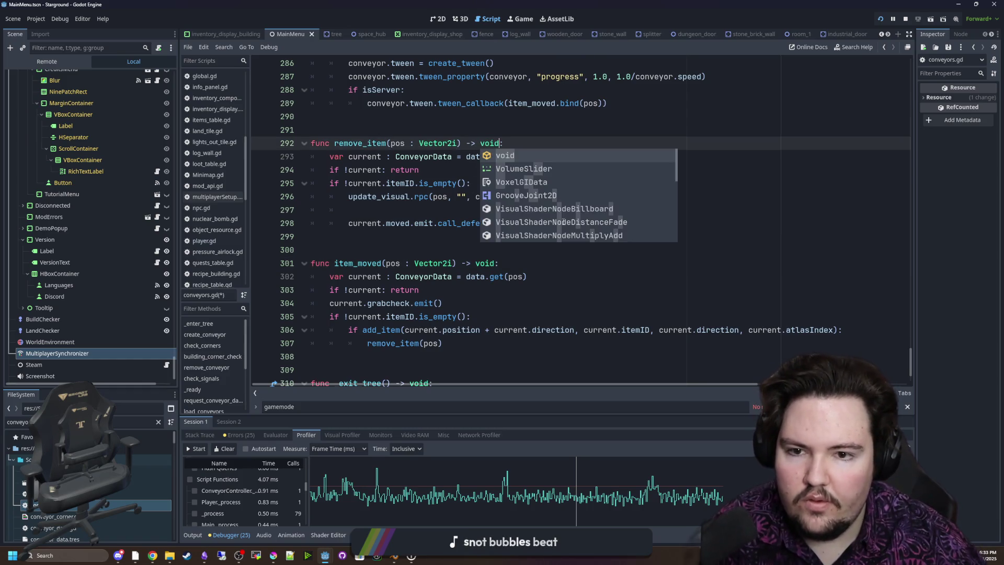
{"action": "scroll", "coordinate": [422, 263], "scroll_direction": "down", "scroll_amount": 2}
{"action": "left_click", "coordinate": [422, 289]}
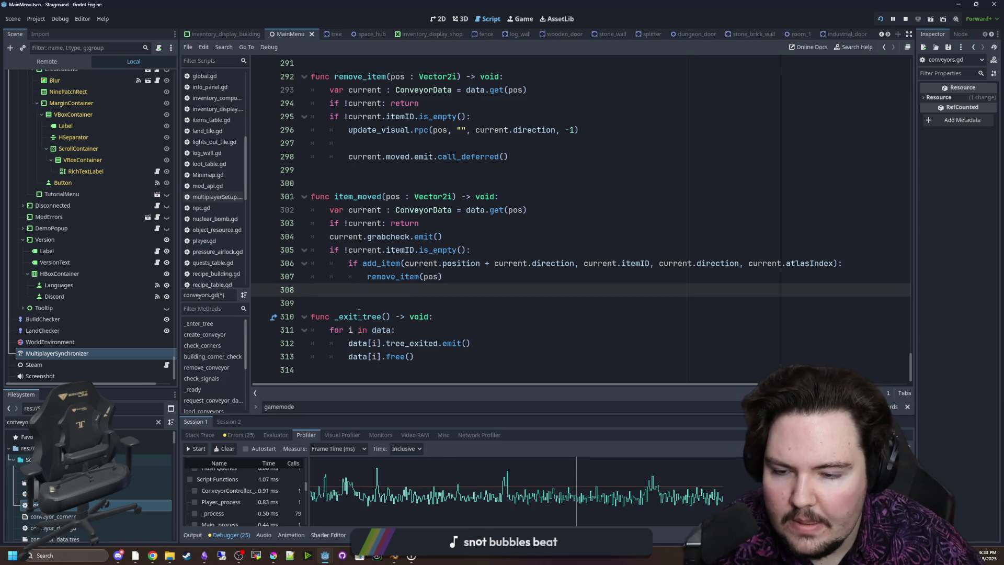
{"action": "scroll", "coordinate": [421, 284], "scroll_direction": "up", "scroll_amount": 3}
{"action": "scroll", "coordinate": [422, 285], "scroll_direction": "up", "scroll_amount": 13}
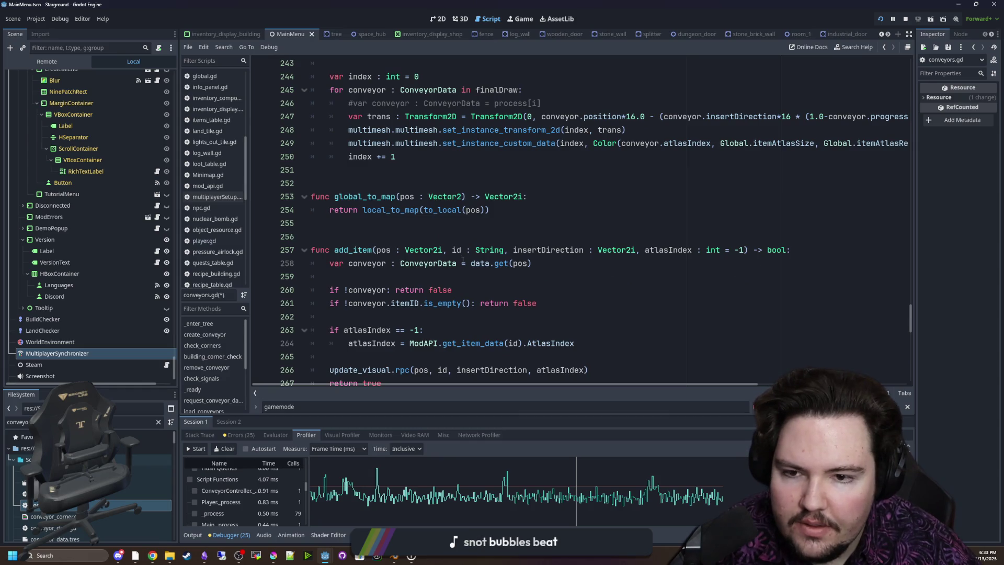
{"action": "scroll", "coordinate": [471, 255], "scroll_direction": "up", "scroll_amount": 2}
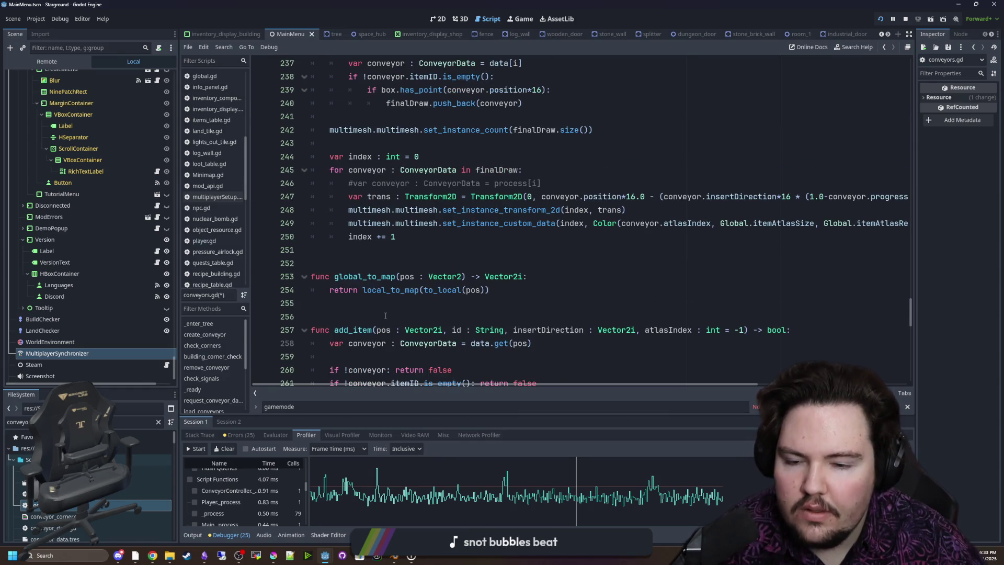
{"action": "scroll", "coordinate": [493, 281], "scroll_direction": "up", "scroll_amount": 6}
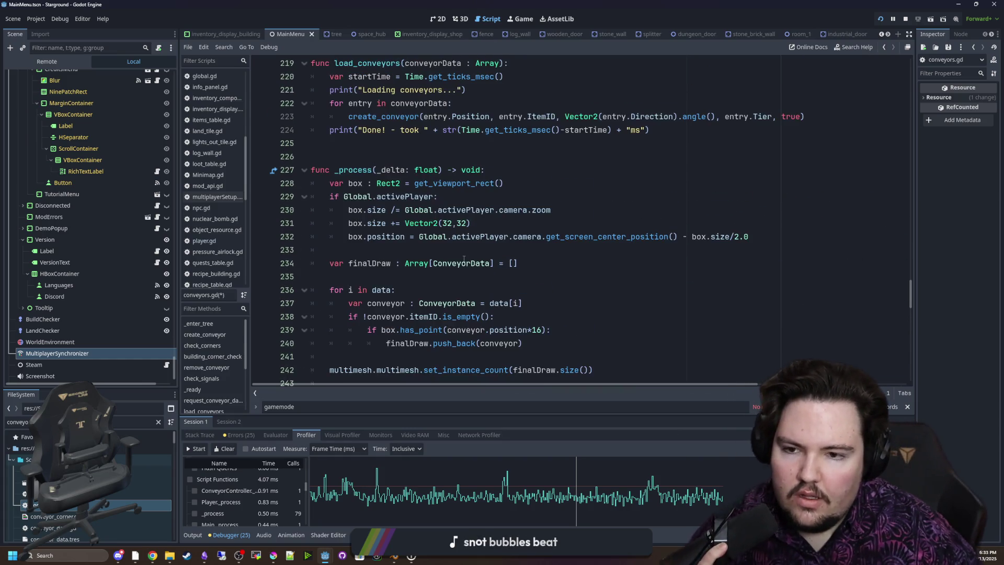
{"action": "scroll", "coordinate": [424, 225], "scroll_direction": "down", "scroll_amount": 3}
{"action": "scroll", "coordinate": [424, 225], "scroll_direction": "down", "scroll_amount": 1}
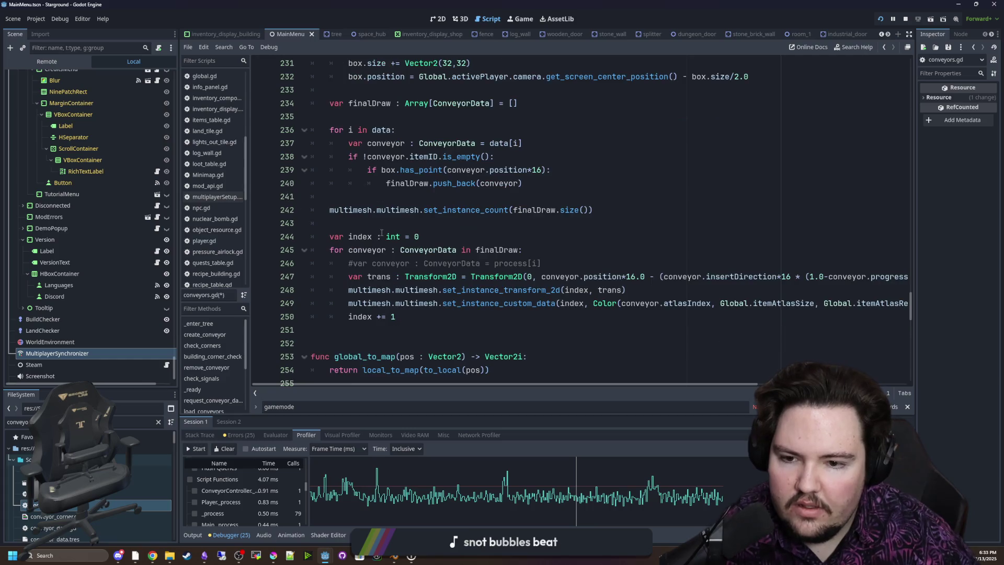
{"action": "left_click", "coordinate": [411, 229]}
{"action": "scroll", "coordinate": [413, 245], "scroll_direction": "up", "scroll_amount": 10}
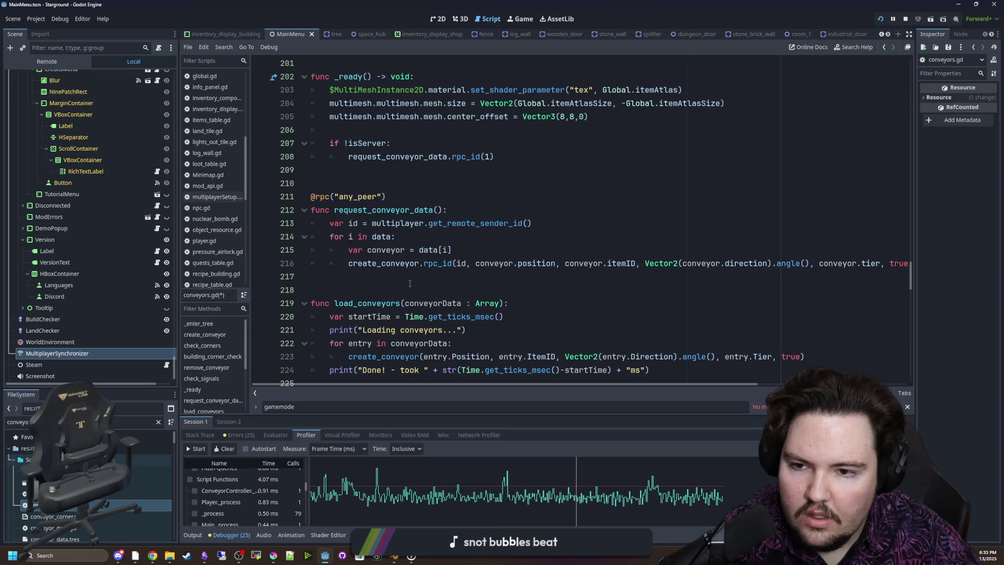
{"action": "scroll", "coordinate": [410, 283], "scroll_direction": "down", "scroll_amount": 1}
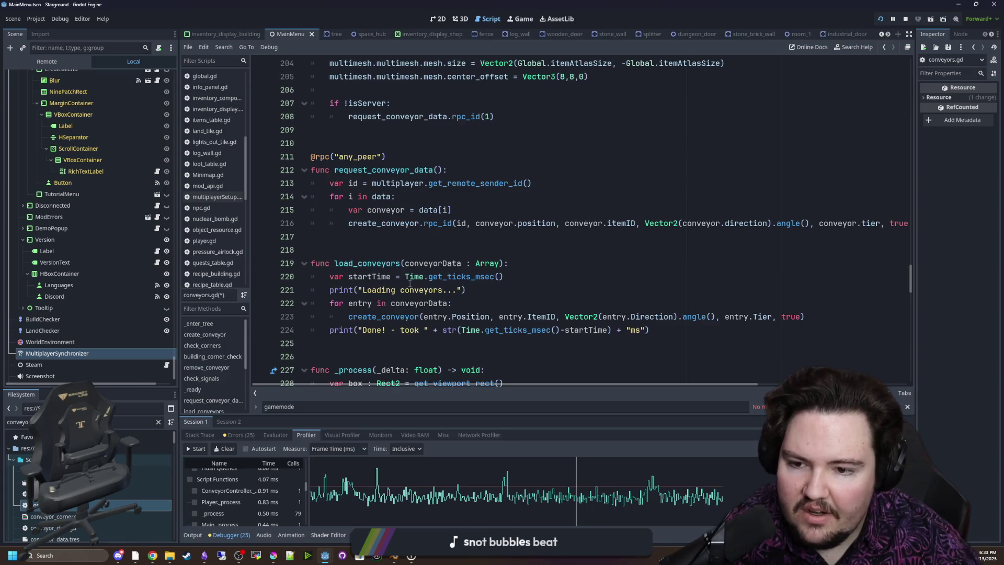
{"action": "left_click", "coordinate": [502, 263]}
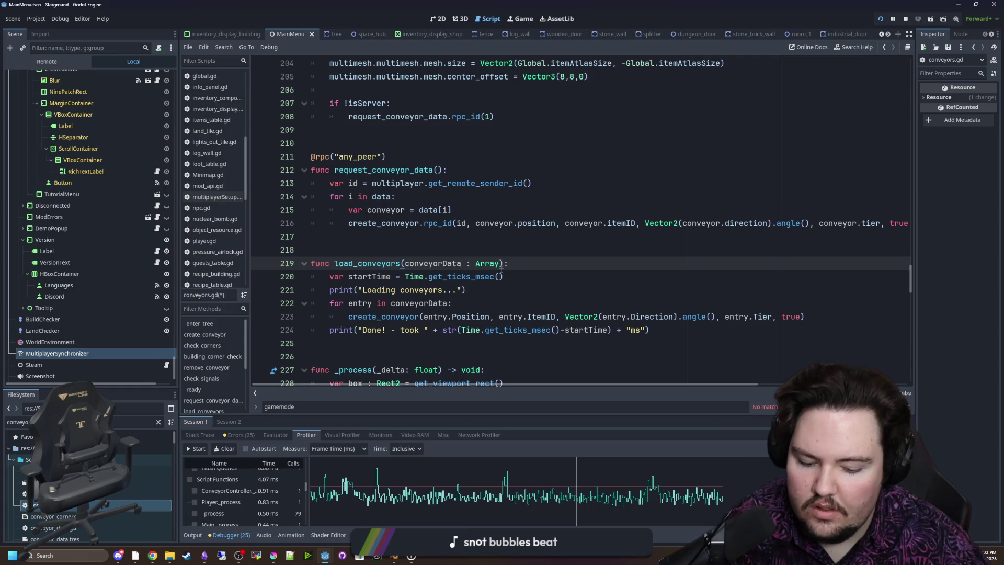
{"action": "type", "text": "-> v"}
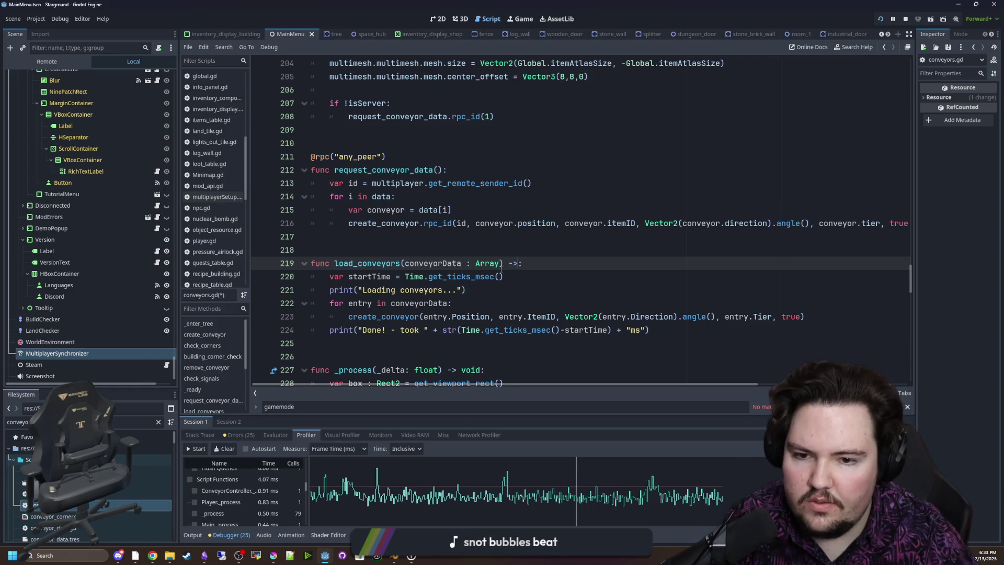
{"action": "type", "text": "oid"}
{"action": "scroll", "coordinate": [445, 235], "scroll_direction": "up", "scroll_amount": 1}
{"action": "left_click", "coordinate": [444, 212]}
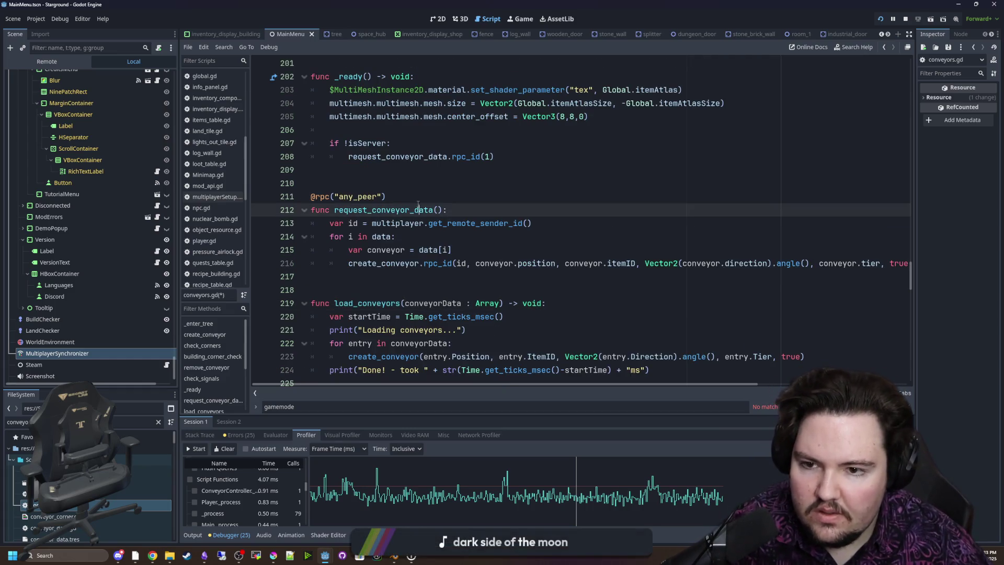
{"action": "scroll", "coordinate": [445, 233], "scroll_direction": "up", "scroll_amount": 1}
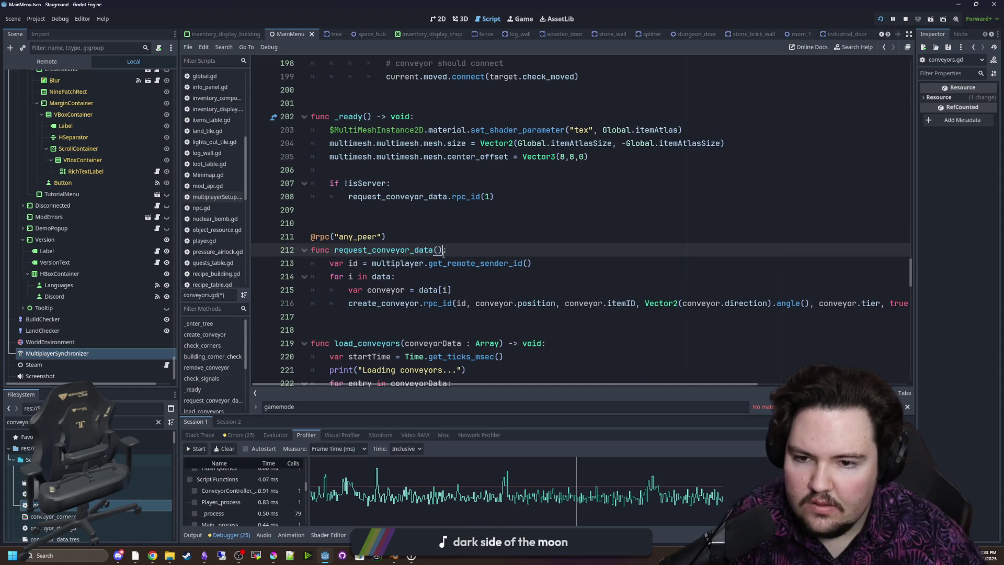
{"action": "scroll", "coordinate": [440, 259], "scroll_direction": "up", "scroll_amount": 2}
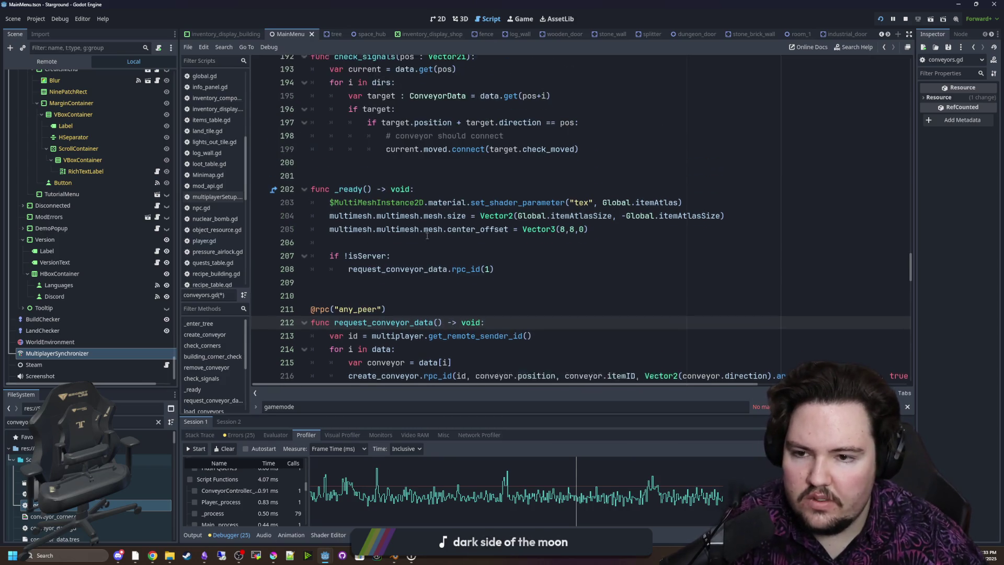
{"action": "key", "text": "Up"}
{"action": "key", "text": "Up"}
{"action": "scroll", "coordinate": [421, 200], "scroll_direction": "up", "scroll_amount": 5}
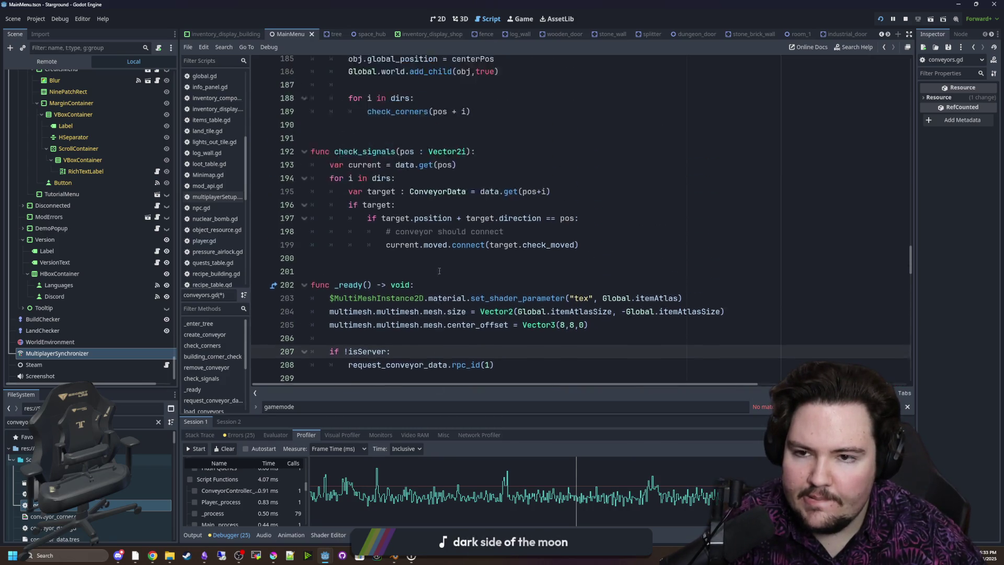
{"action": "left_click", "coordinate": [472, 253]}
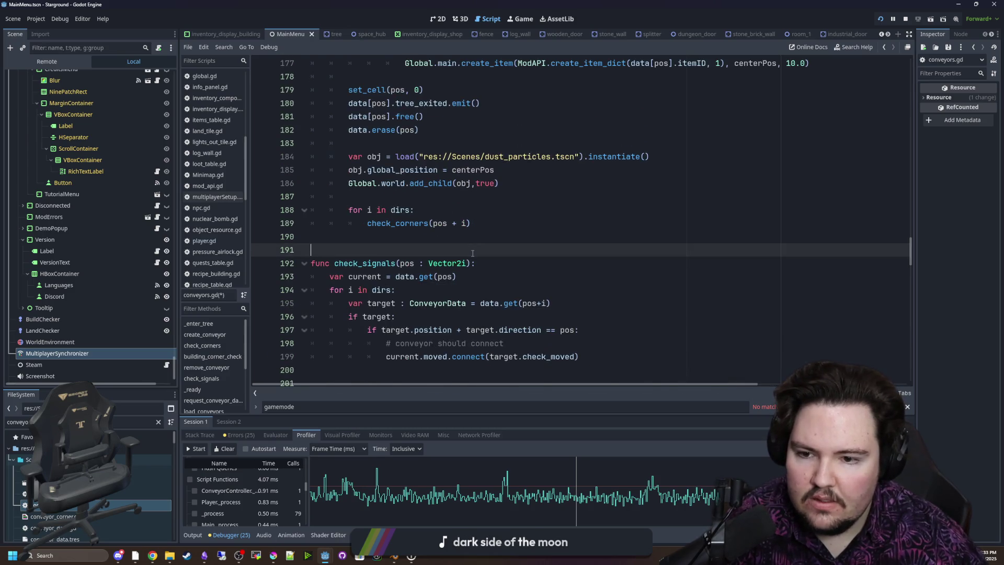
{"action": "scroll", "coordinate": [472, 253], "scroll_direction": "down", "scroll_amount": 1}
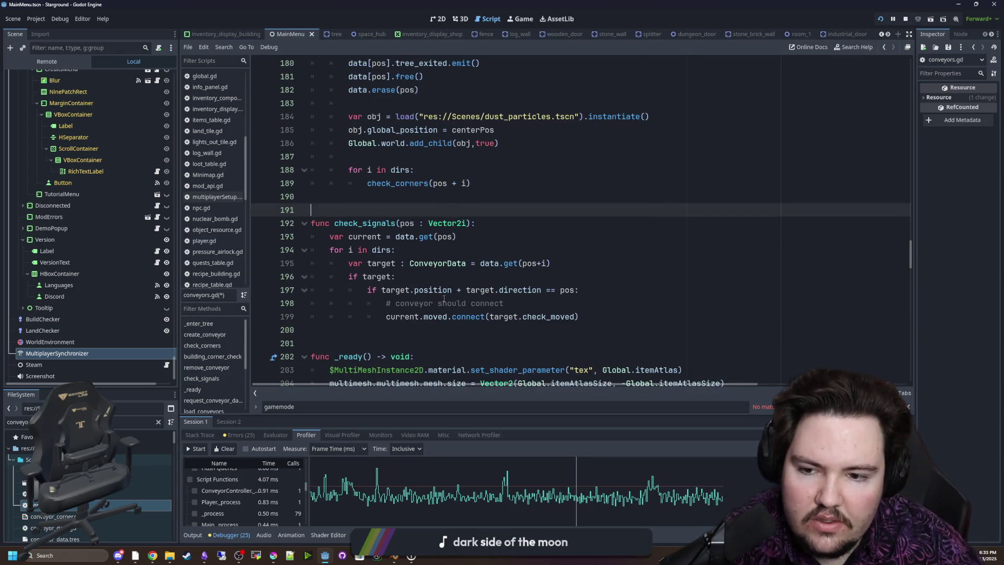
In check_signals, change 'if target:' into the guard 'if !target: continue'
{"action": "left_click", "coordinate": [413, 276]}
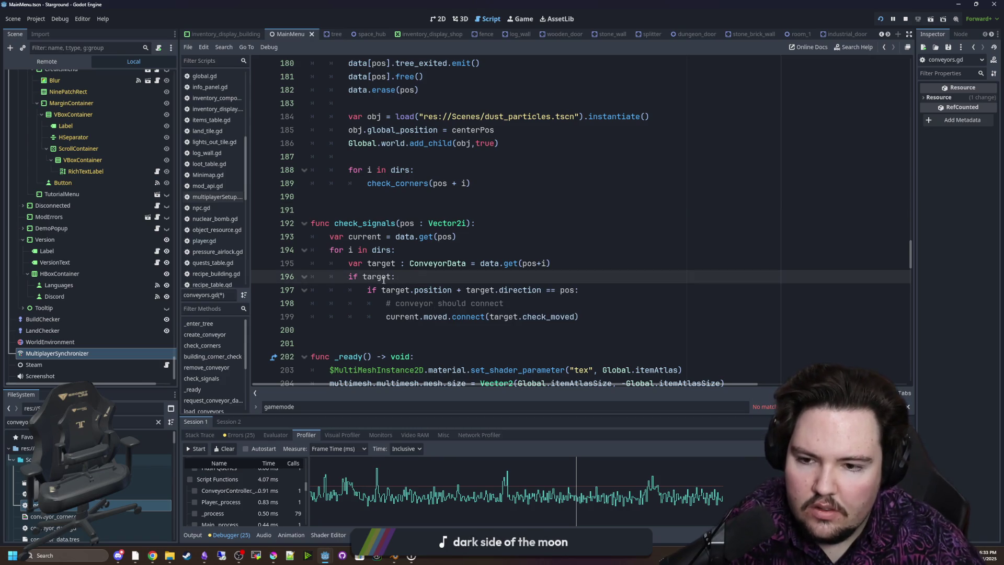
{"action": "type", "text": "!"}
{"action": "left_click", "coordinate": [407, 275]}
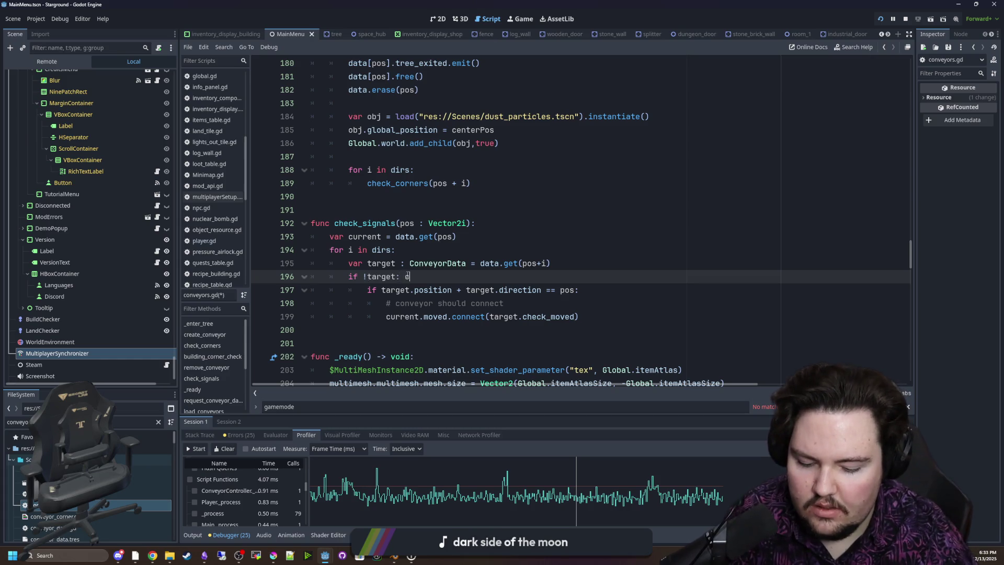
{"action": "type", "text": "ontinue"}
{"action": "key", "text": "BackSpace"}
{"action": "key", "text": "BackSpace"}
{"action": "key", "text": "BackSpace"}
{"action": "type", "text": "inue"}
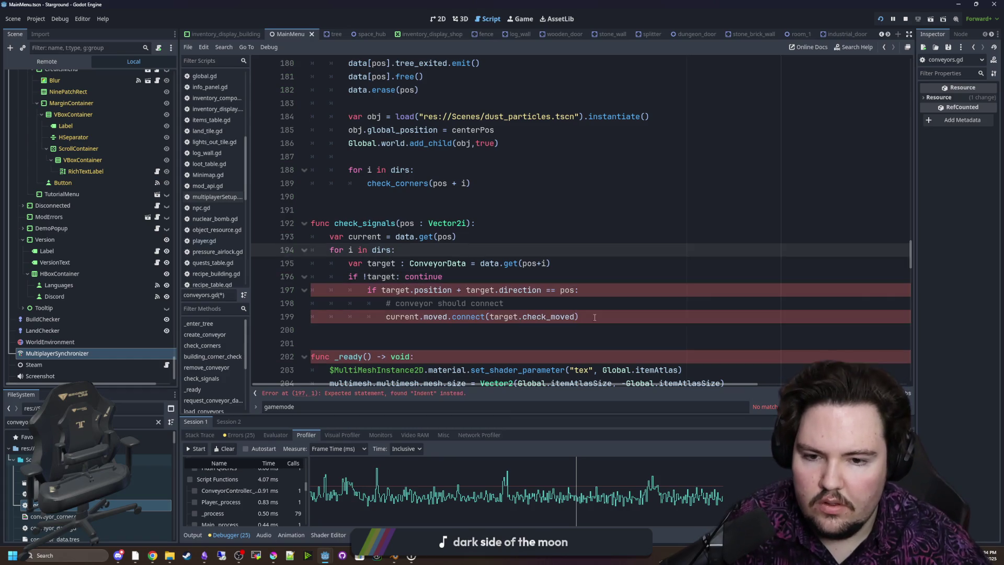
Dedent the lines under the target check and move the 'conveyor should connect' comment after the connect call
{"action": "left_click_drag", "start_coordinate": [310, 289], "coordinate": [579, 316]}
{"action": "key", "text": "shift+Tab"}
{"action": "left_click", "coordinate": [445, 307]}
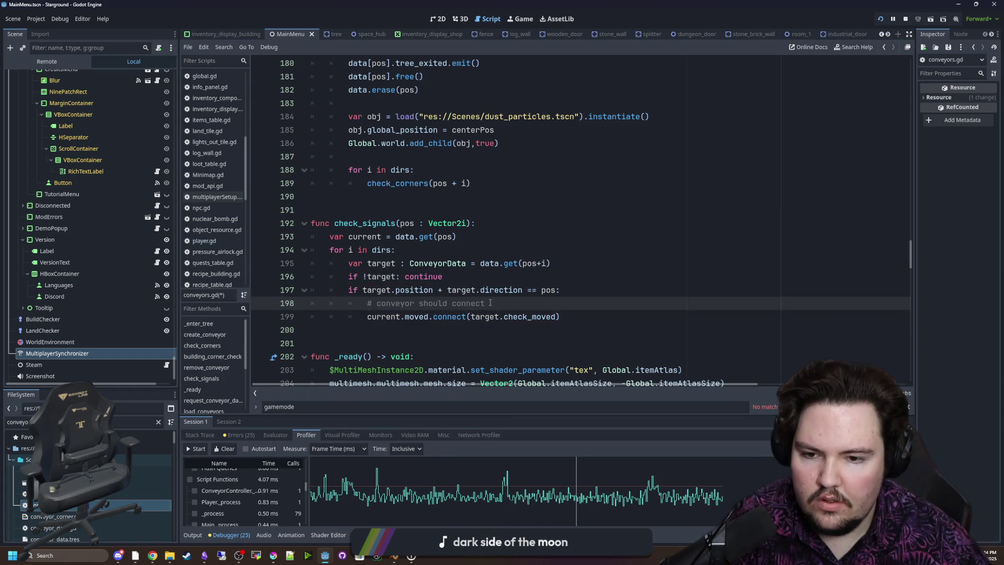
{"action": "key", "text": "shift+Home"}
{"action": "key", "text": "ctrl+x"}
{"action": "left_click", "coordinate": [568, 317]}
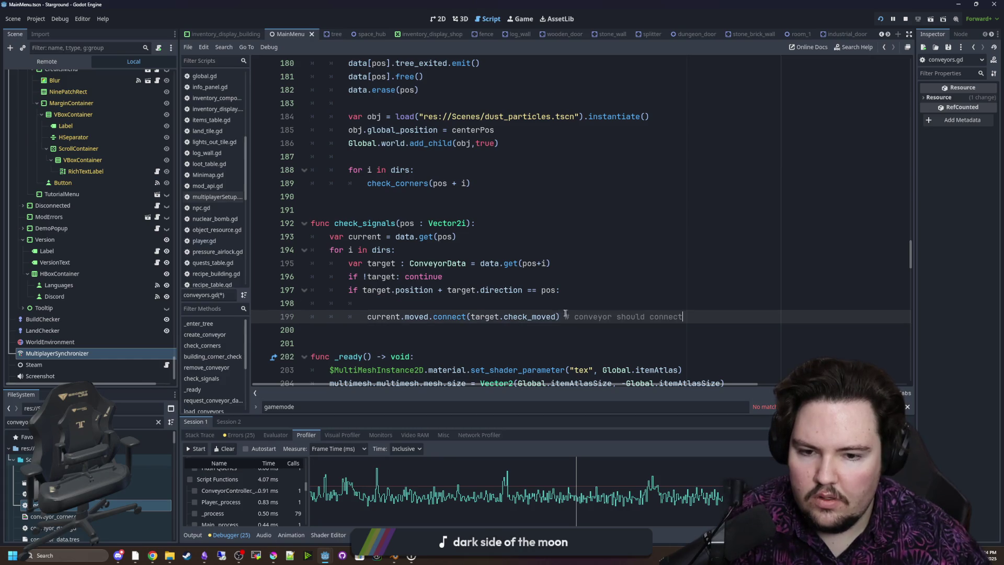
{"action": "key", "text": "ctrl+v"}
{"action": "left_click", "coordinate": [544, 303]}
{"action": "key", "text": "BackSpace"}
{"action": "key", "text": "BackSpace"}
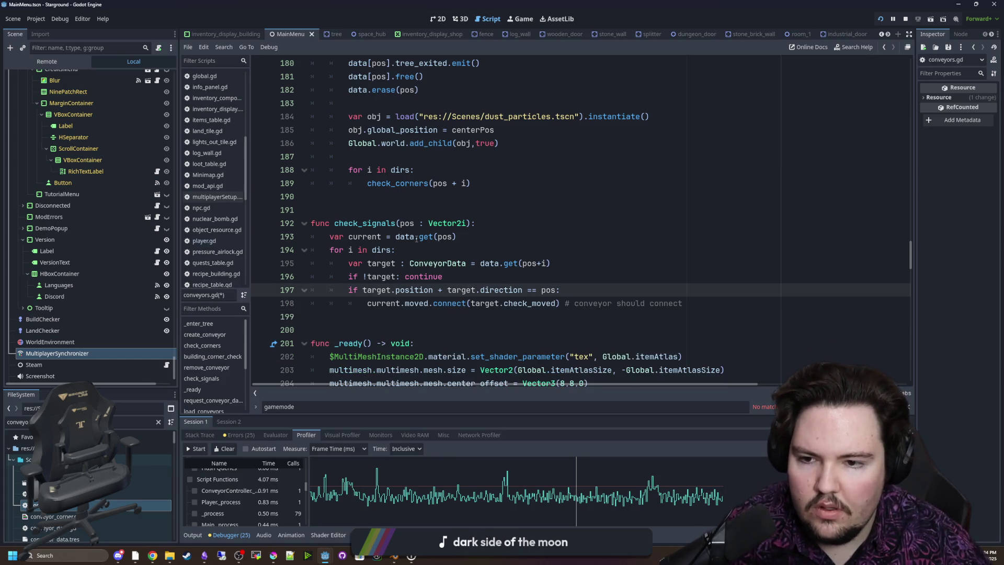
In remove_conveyor, make 'if !conveyor: return' the guard and dedent the function body one level
{"action": "scroll", "coordinate": [422, 259], "scroll_direction": "up", "scroll_amount": 2}
{"action": "scroll", "coordinate": [422, 259], "scroll_direction": "up", "scroll_amount": 9}
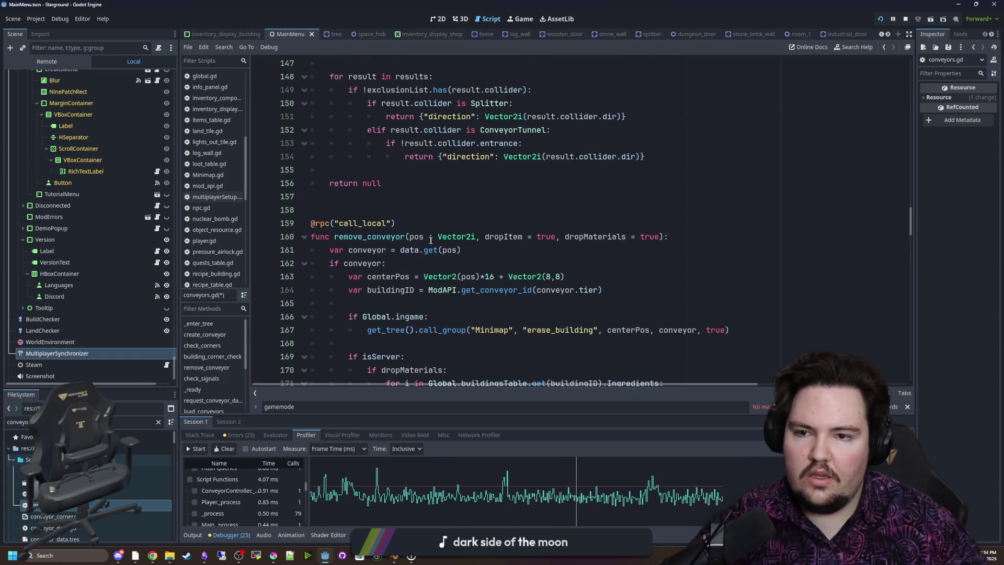
{"action": "scroll", "coordinate": [426, 252], "scroll_direction": "down", "scroll_amount": 6}
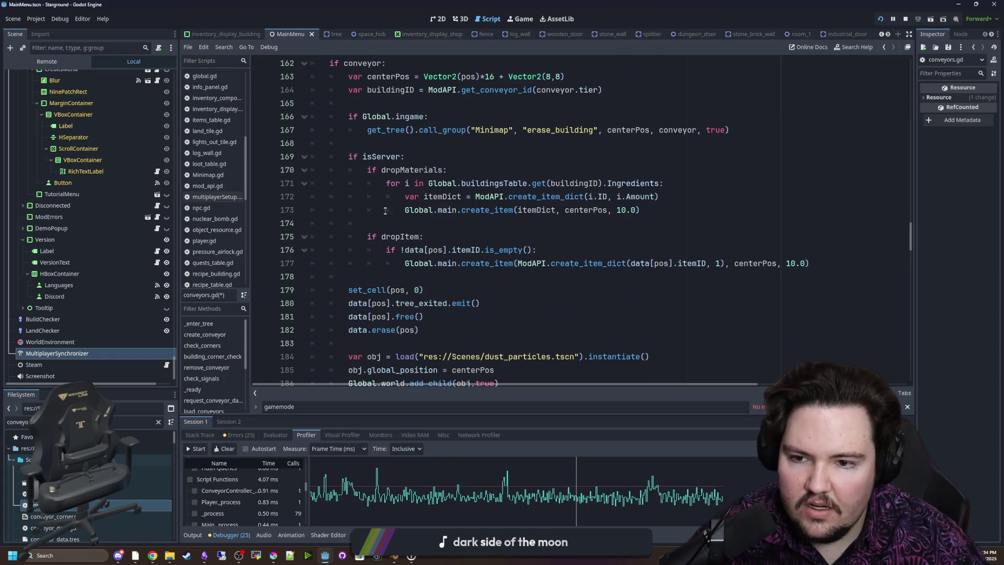
{"action": "scroll", "coordinate": [366, 225], "scroll_direction": "down", "scroll_amount": 3}
{"action": "scroll", "coordinate": [366, 225], "scroll_direction": "up", "scroll_amount": 6}
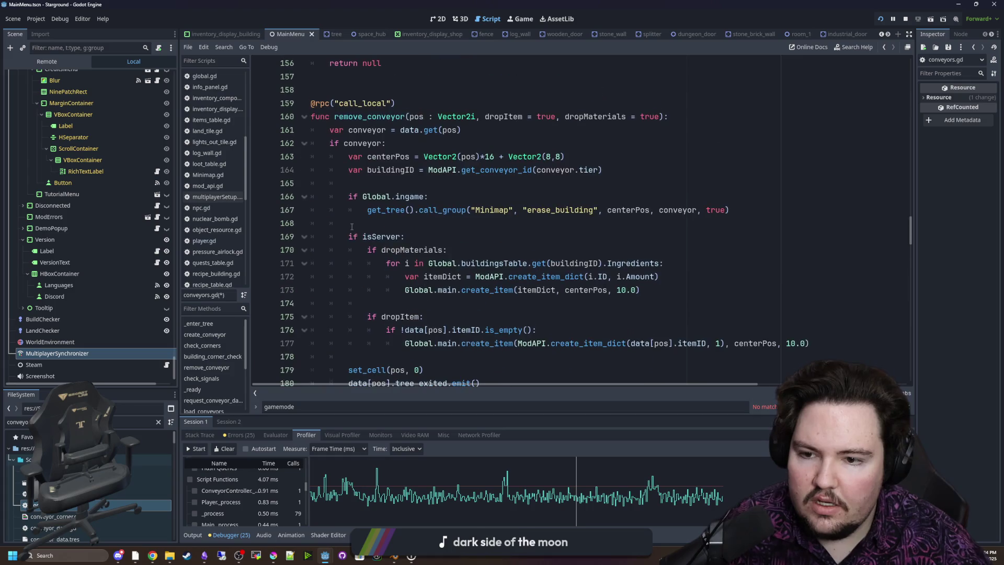
{"action": "left_click", "coordinate": [343, 141]}
{"action": "type", "text": "!"}
{"action": "type", "text": "return"}
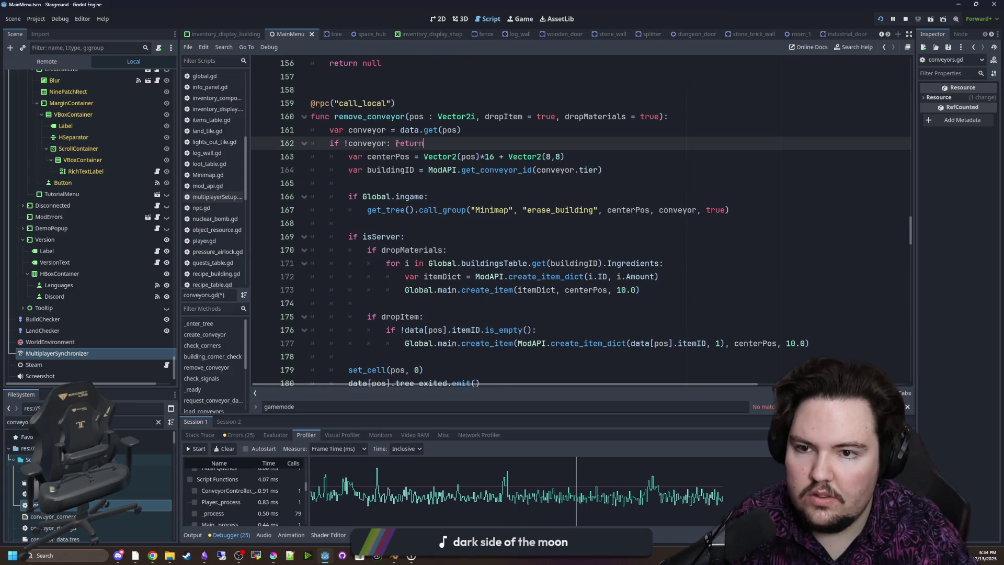
{"action": "scroll", "coordinate": [407, 151], "scroll_direction": "down", "scroll_amount": 5}
{"action": "mouse_move", "coordinate": [418, 306]}
{"action": "left_mouse_down"}
{"action": "mouse_move", "coordinate": [418, 157]}
{"action": "mouse_move", "coordinate": [444, 120]}
{"action": "left_mouse_up"}
{"action": "scroll", "coordinate": [418, 210], "scroll_direction": "up", "scroll_amount": 3}
{"action": "key", "text": "shift+Tab"}
{"action": "key", "text": "Up"}
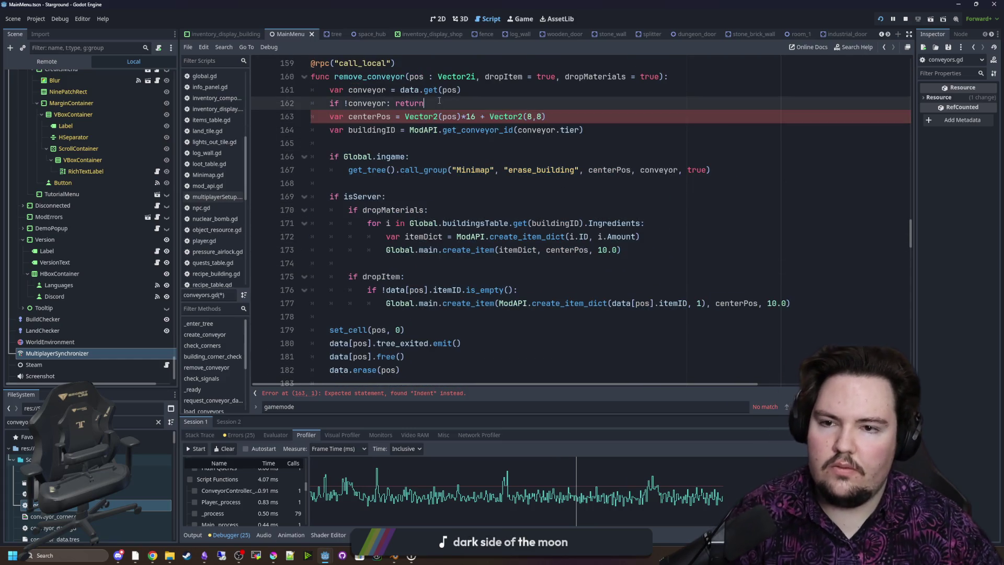
{"action": "left_click", "coordinate": [523, 18]}
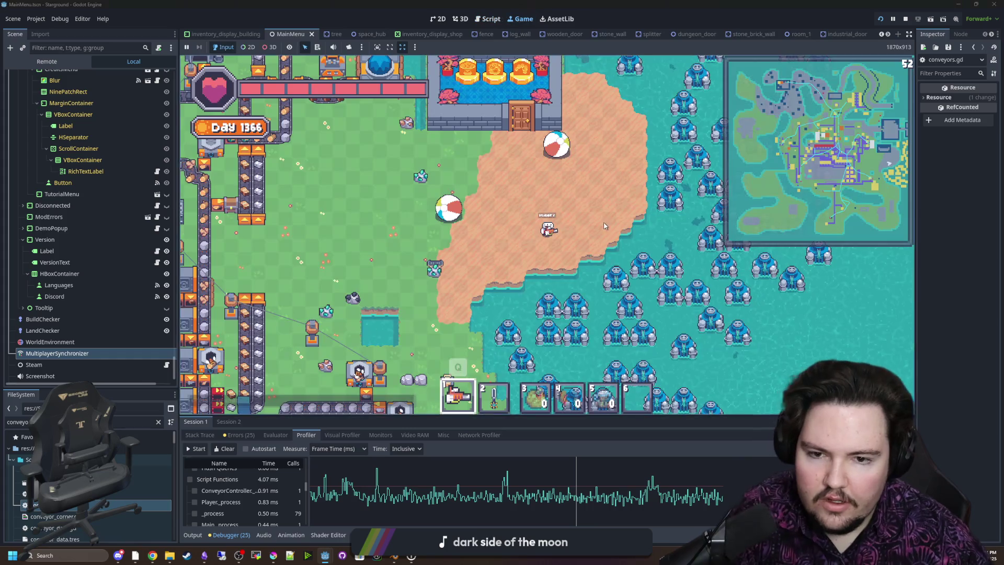
Set the running game's Master volume to about 49 under Options > Audio, then reopen conveyors.gd
{"action": "mouse_move", "coordinate": [751, 244]}
{"action": "left_mouse_down"}
{"action": "mouse_move", "coordinate": [732, 199]}
{"action": "mouse_move", "coordinate": [617, 367]}
{"action": "mouse_move", "coordinate": [675, 403]}
{"action": "mouse_move", "coordinate": [631, 378]}
{"action": "left_mouse_up"}
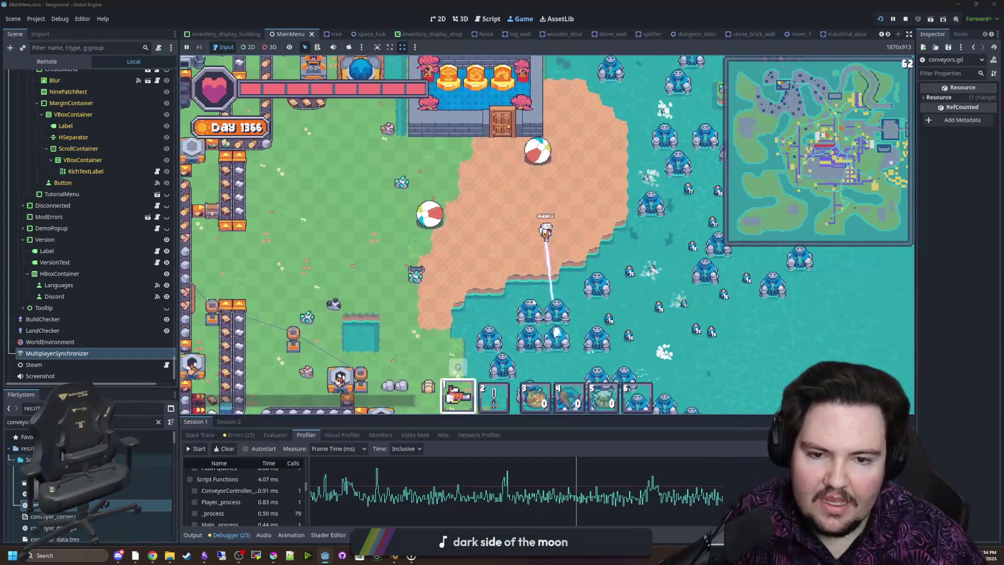
{"action": "key", "text": "Escape"}
{"action": "left_click", "coordinate": [545, 229]}
{"action": "left_click", "coordinate": [512, 171]}
{"action": "left_click", "coordinate": [536, 171]}
{"action": "left_click", "coordinate": [556, 195]}
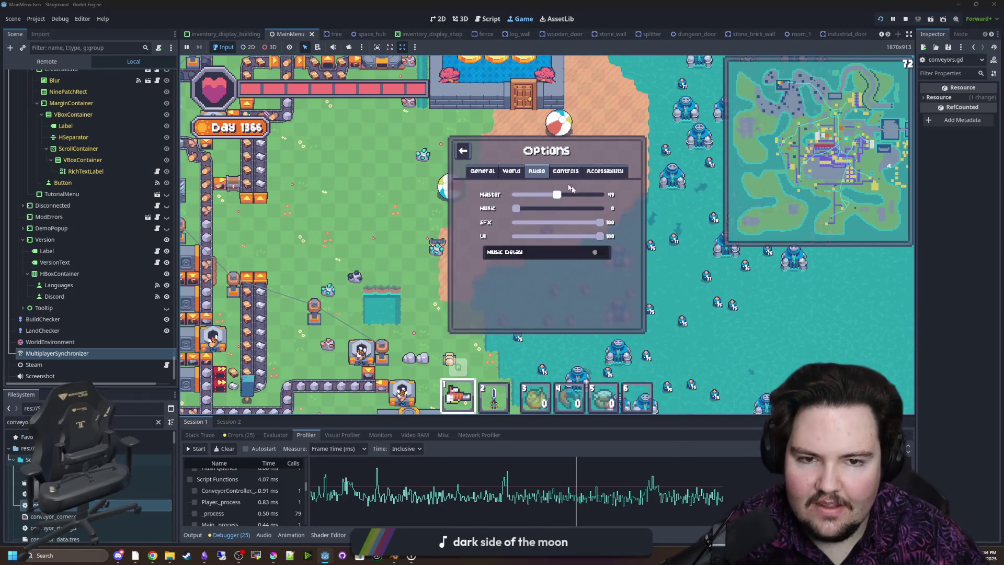
{"action": "double_click", "coordinate": [71, 509]}
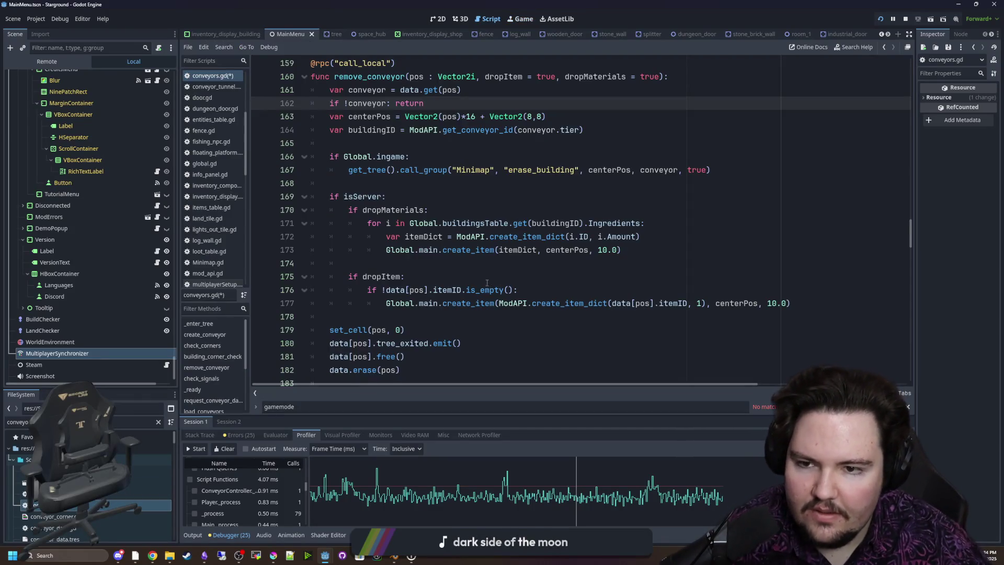
Scroll conveyors.gd down to the remove_item and item_moved functions around line 290
{"action": "scroll", "coordinate": [487, 283], "scroll_direction": "up", "scroll_amount": 2}
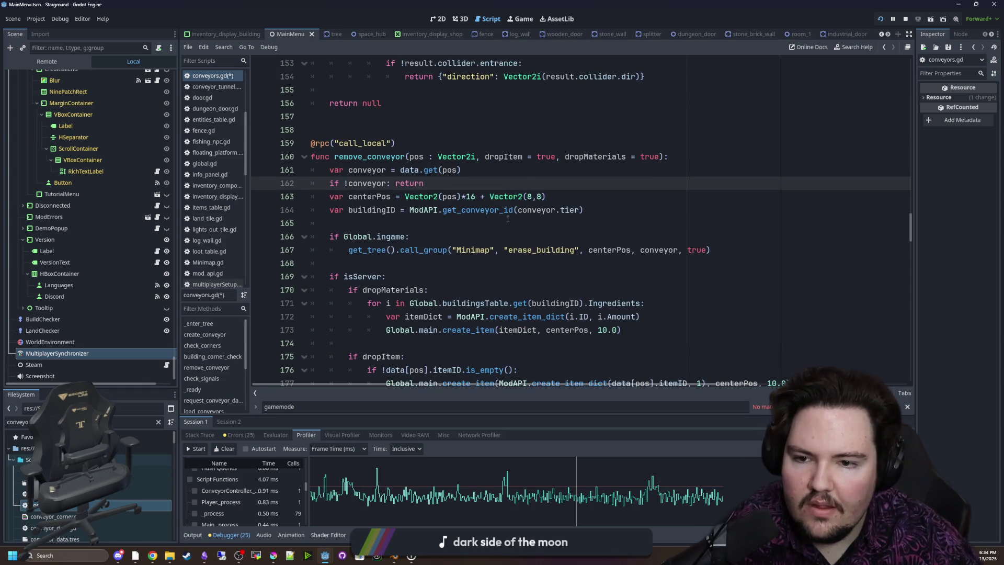
{"action": "scroll", "coordinate": [405, 242], "scroll_direction": "down", "scroll_amount": 2}
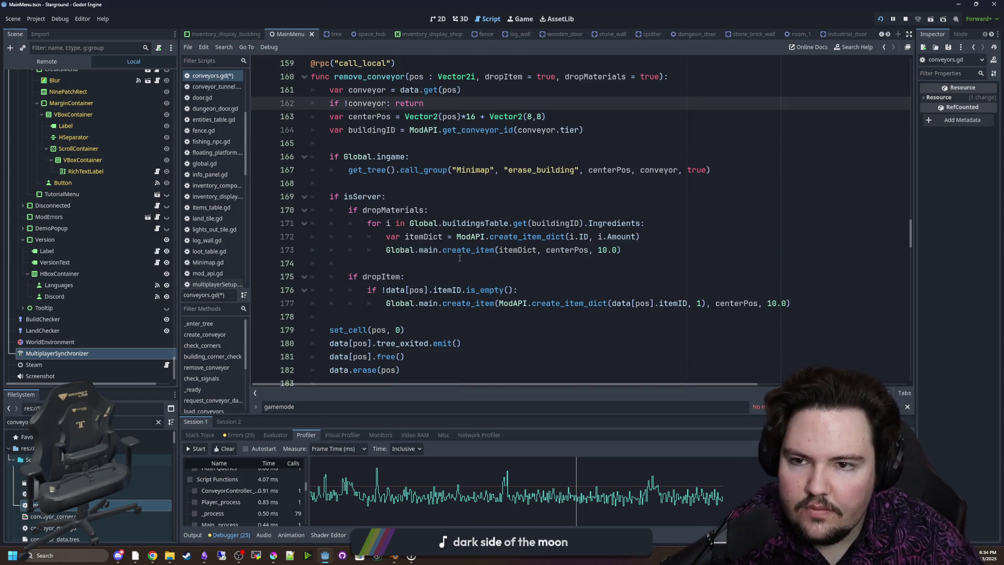
{"action": "scroll", "coordinate": [459, 258], "scroll_direction": "down", "scroll_amount": 5}
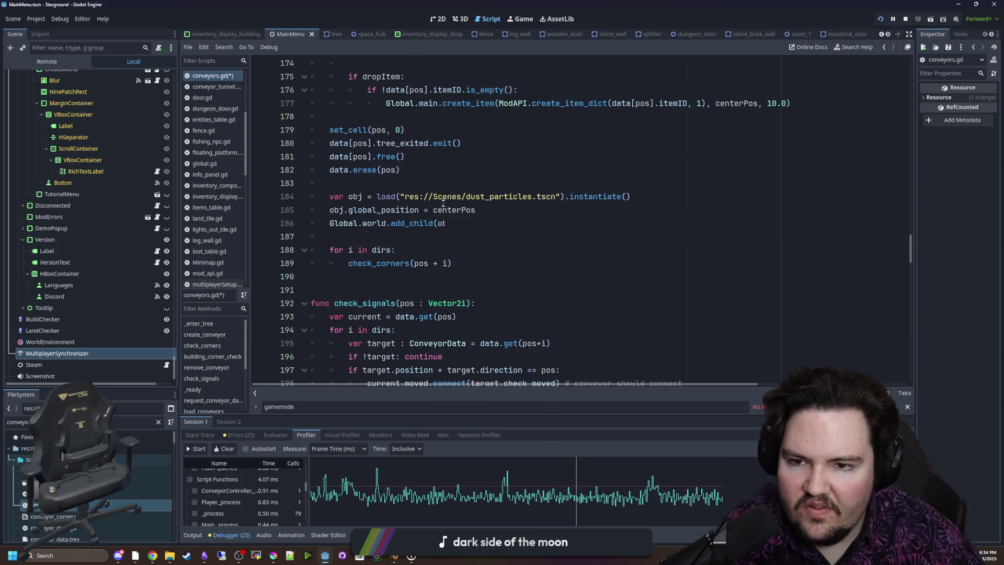
{"action": "scroll", "coordinate": [443, 205], "scroll_direction": "up", "scroll_amount": 12}
{"action": "scroll", "coordinate": [443, 204], "scroll_direction": "up", "scroll_amount": 2}
{"action": "scroll", "coordinate": [443, 203], "scroll_direction": "down", "scroll_amount": 1}
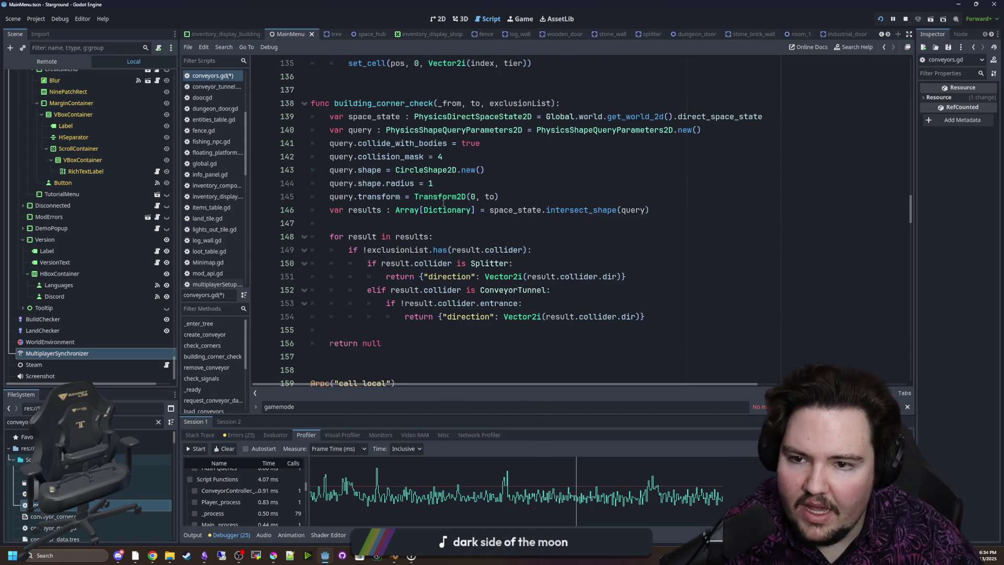
{"action": "scroll", "coordinate": [443, 202], "scroll_direction": "up", "scroll_amount": 4}
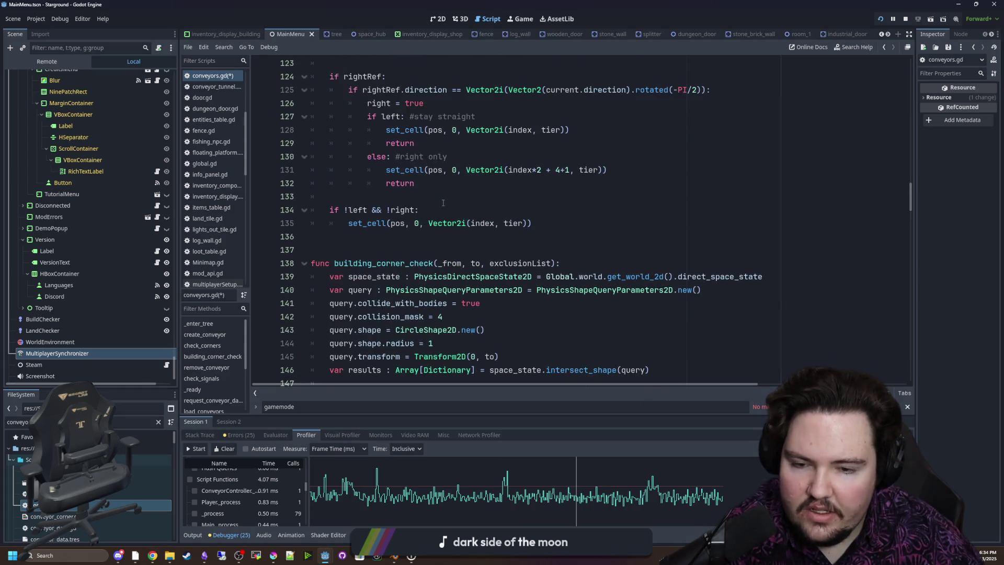
{"action": "scroll", "coordinate": [443, 203], "scroll_direction": "up", "scroll_amount": 3}
{"action": "scroll", "coordinate": [435, 228], "scroll_direction": "up", "scroll_amount": 6}
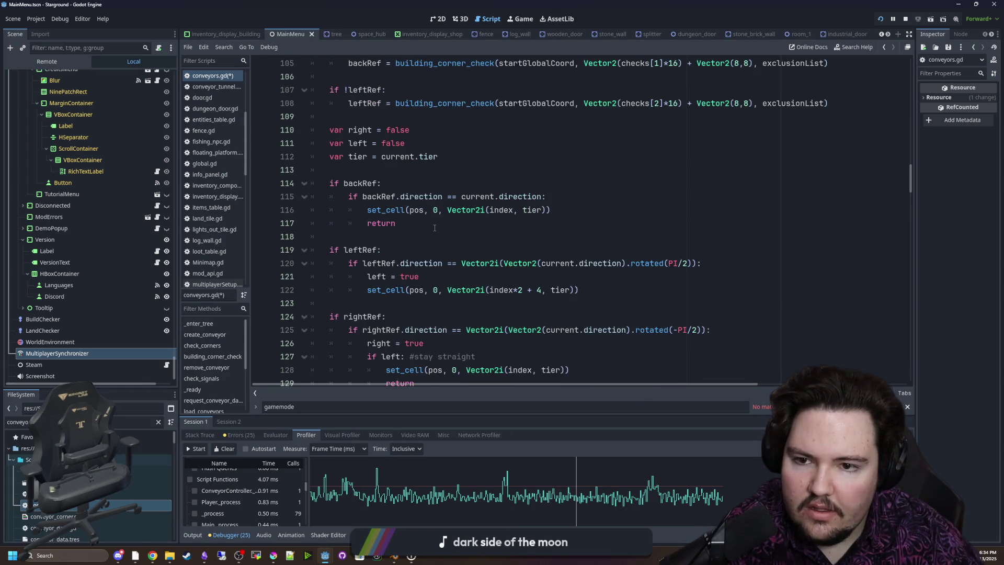
{"action": "scroll", "coordinate": [434, 228], "scroll_direction": "up", "scroll_amount": 7}
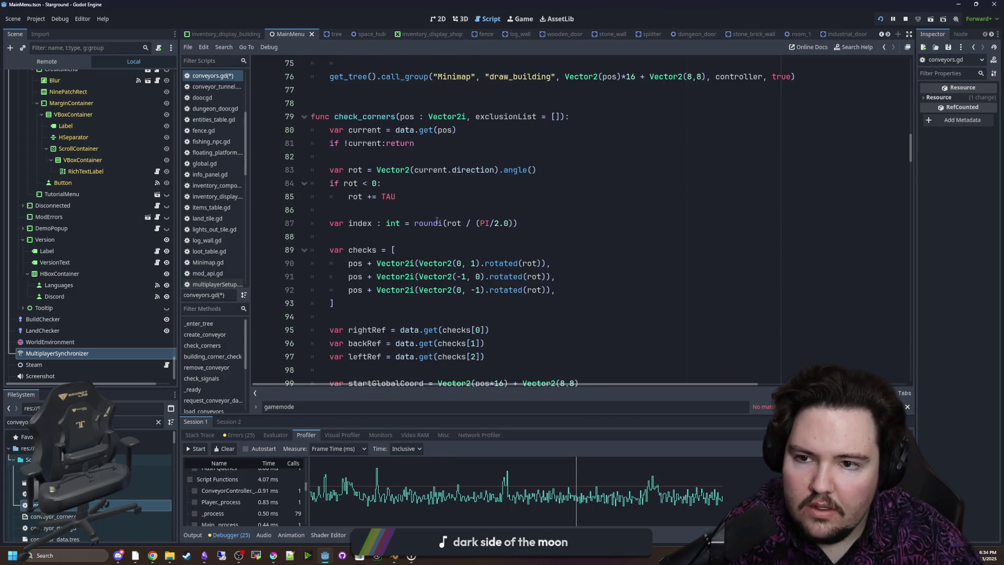
{"action": "scroll", "coordinate": [437, 221], "scroll_direction": "up", "scroll_amount": 12}
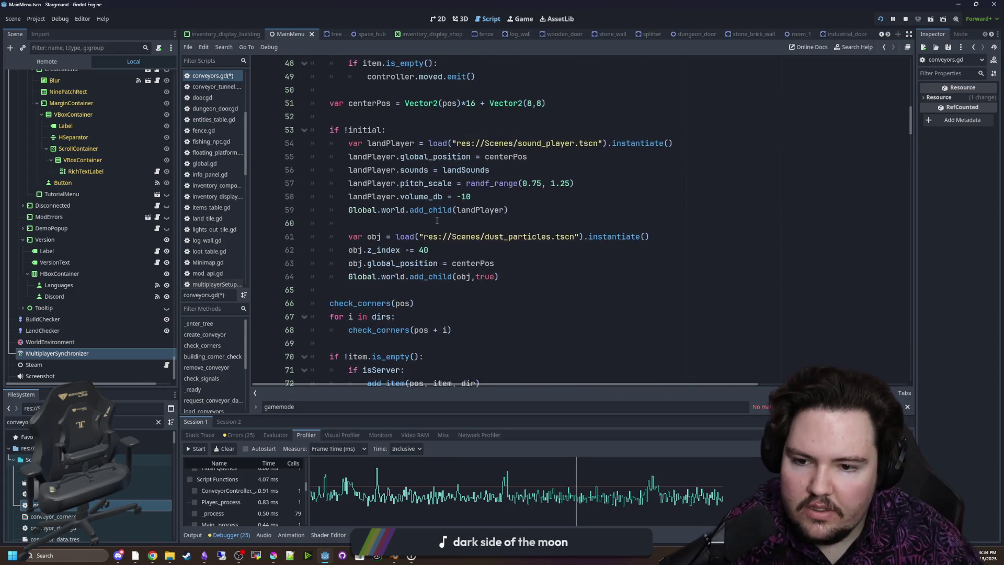
{"action": "scroll", "coordinate": [438, 221], "scroll_direction": "up", "scroll_amount": 8}
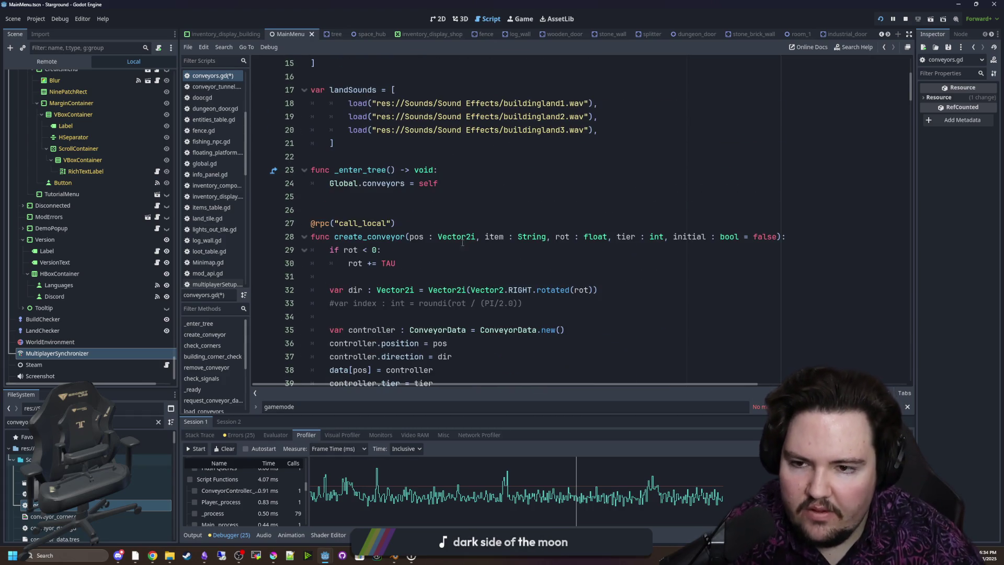
{"action": "scroll", "coordinate": [438, 221], "scroll_direction": "up", "scroll_amount": 2}
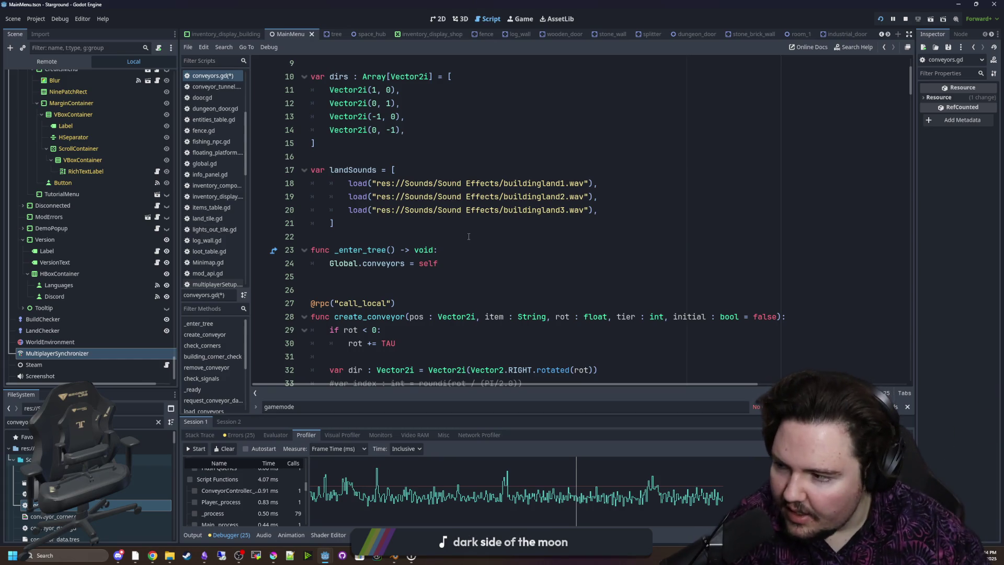
{"action": "left_click", "coordinate": [378, 238]}
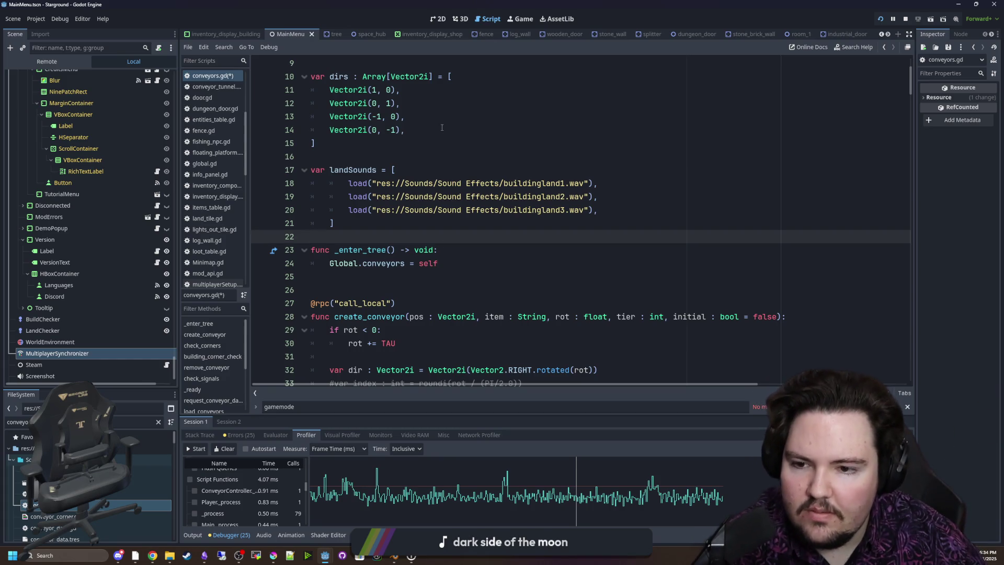
{"action": "scroll", "coordinate": [363, 172], "scroll_direction": "up", "scroll_amount": 3}
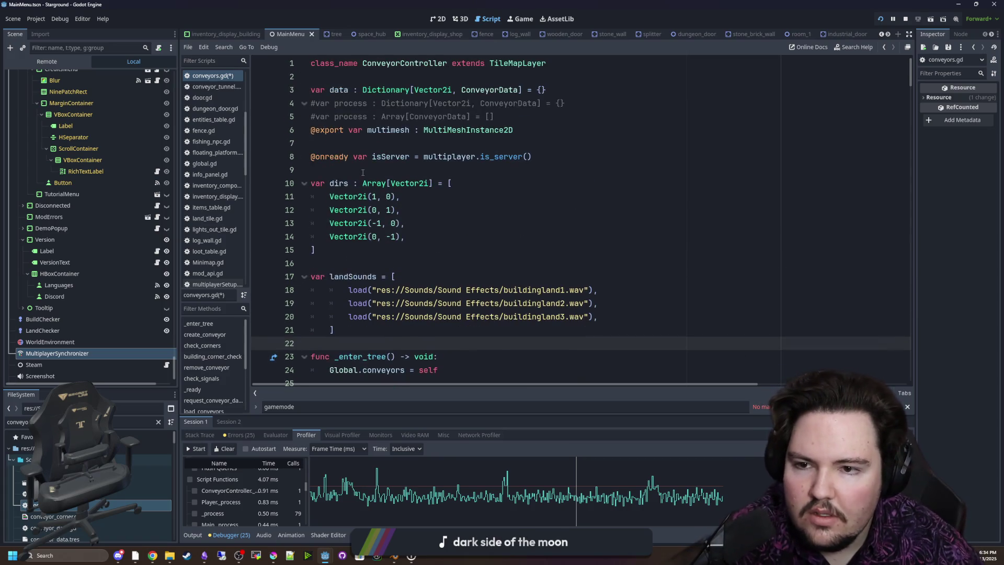
{"action": "left_click", "coordinate": [508, 114]}
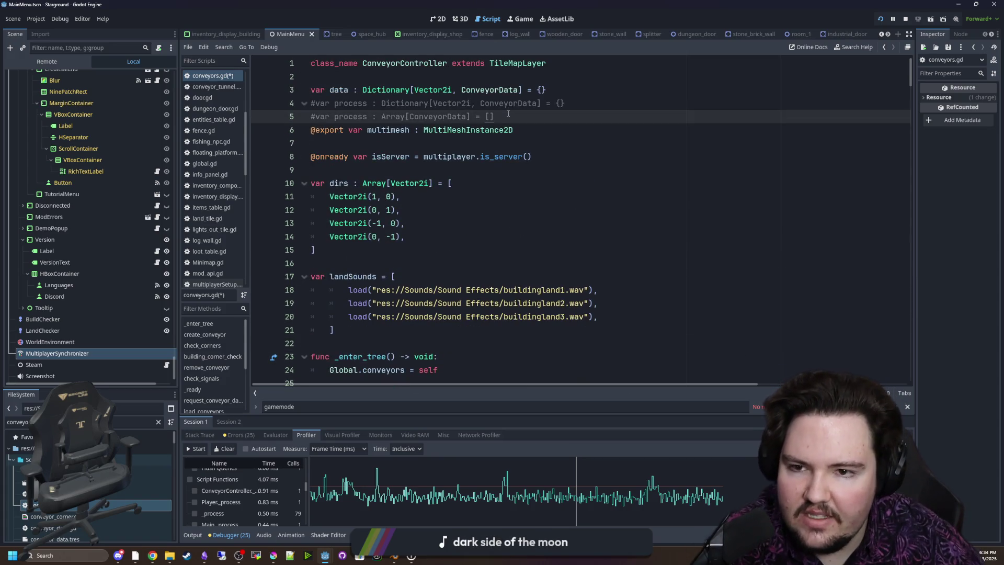
{"action": "scroll", "coordinate": [507, 132], "scroll_direction": "down", "scroll_amount": 20}
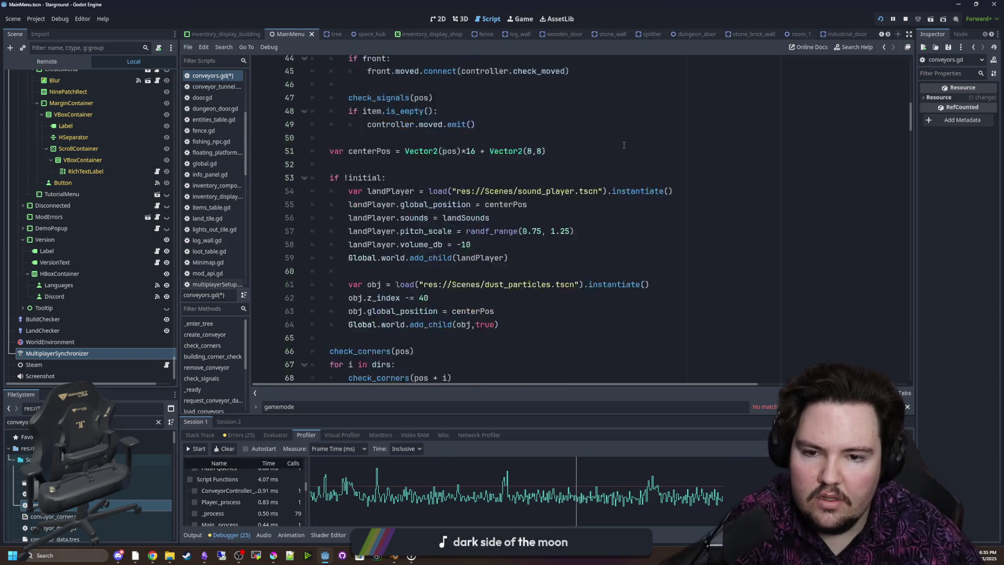
{"action": "scroll", "coordinate": [661, 165], "scroll_direction": "down", "scroll_amount": 13}
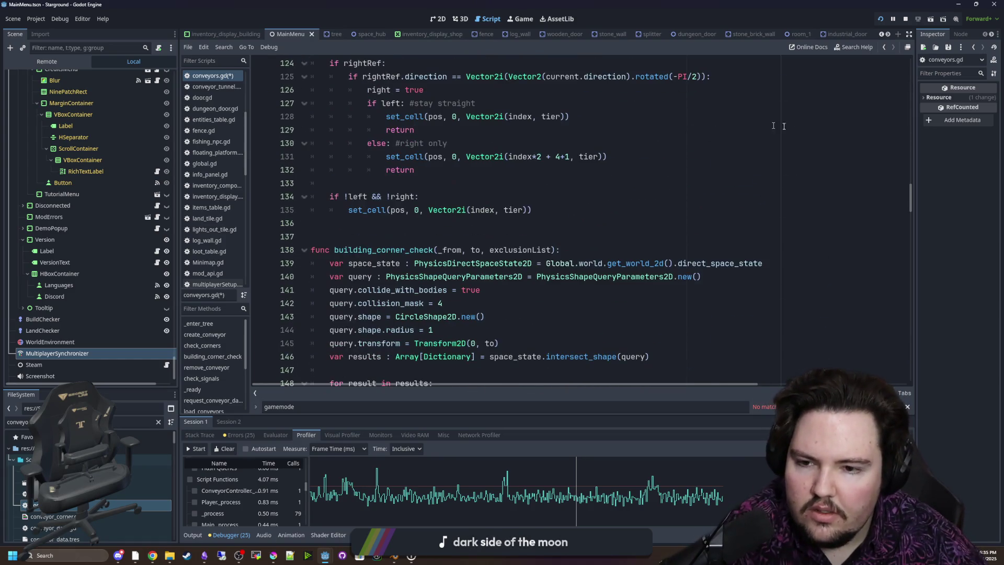
{"action": "left_click_drag", "start_coordinate": [910, 198], "coordinate": [910, 368]}
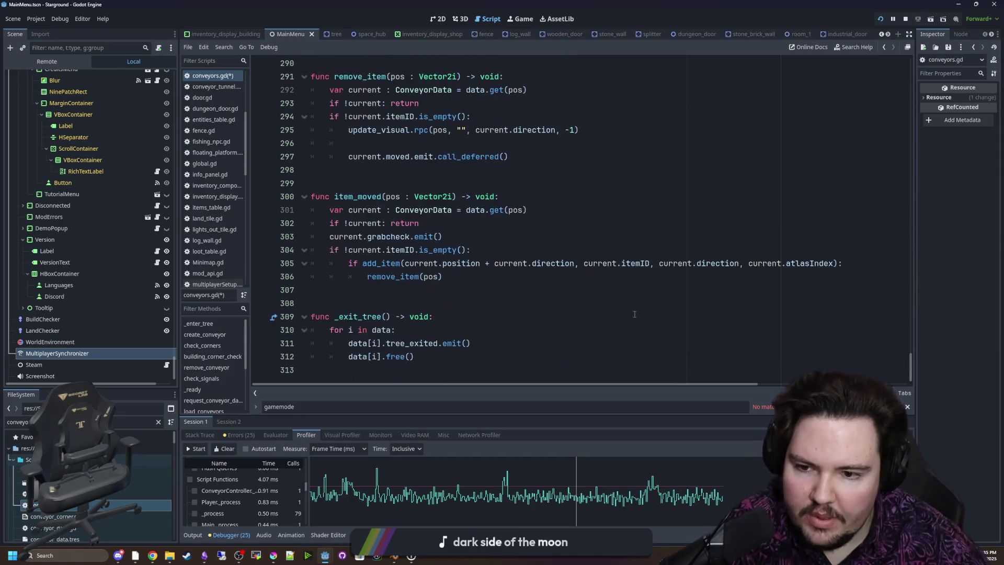
In item_moved, turn the itemID check into a return guard and un-nest the add_item lines
{"action": "scroll", "coordinate": [392, 288], "scroll_direction": "up", "scroll_amount": 2}
{"action": "scroll", "coordinate": [393, 288], "scroll_direction": "down", "scroll_amount": 2}
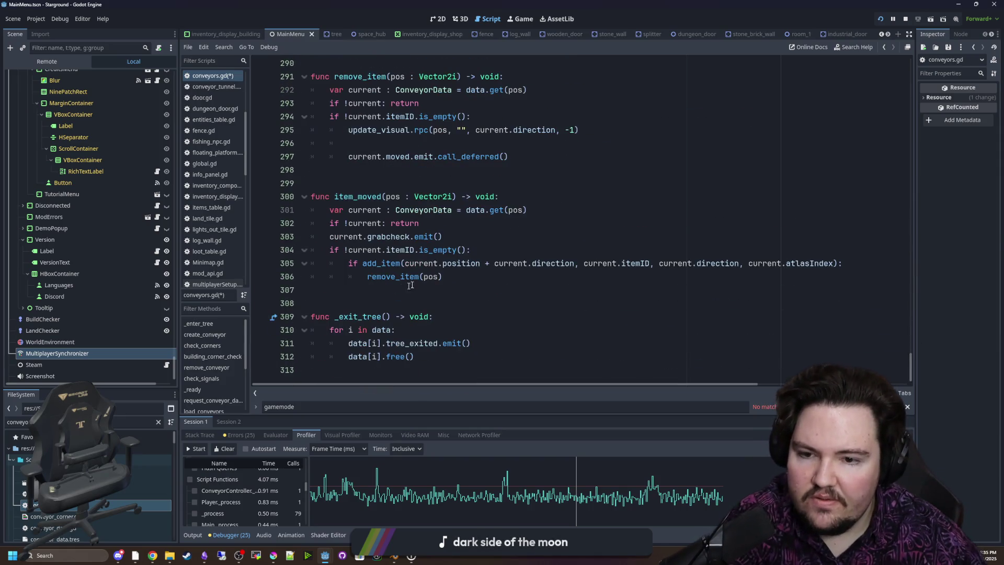
{"action": "left_click", "coordinate": [448, 277]}
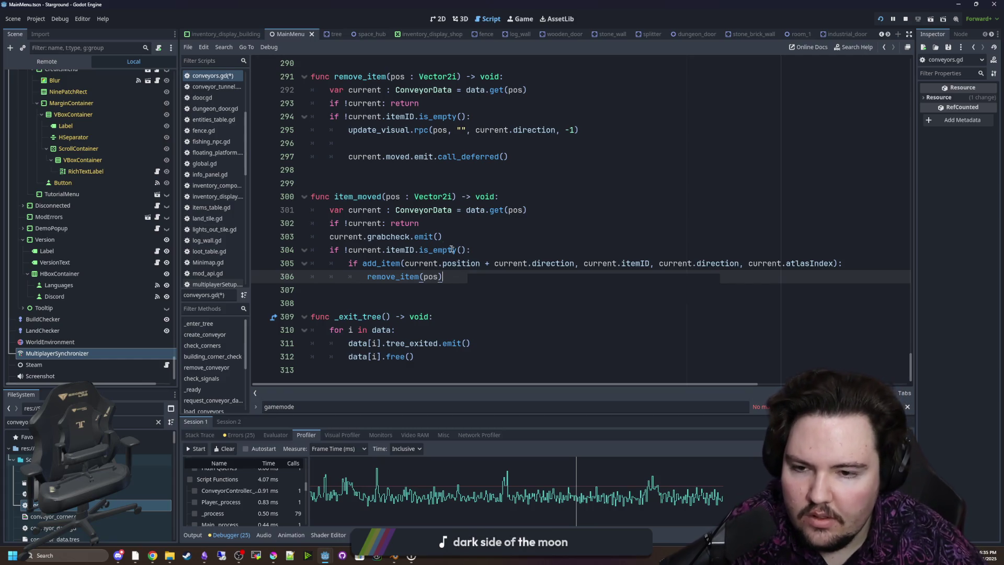
{"action": "left_click", "coordinate": [458, 234]}
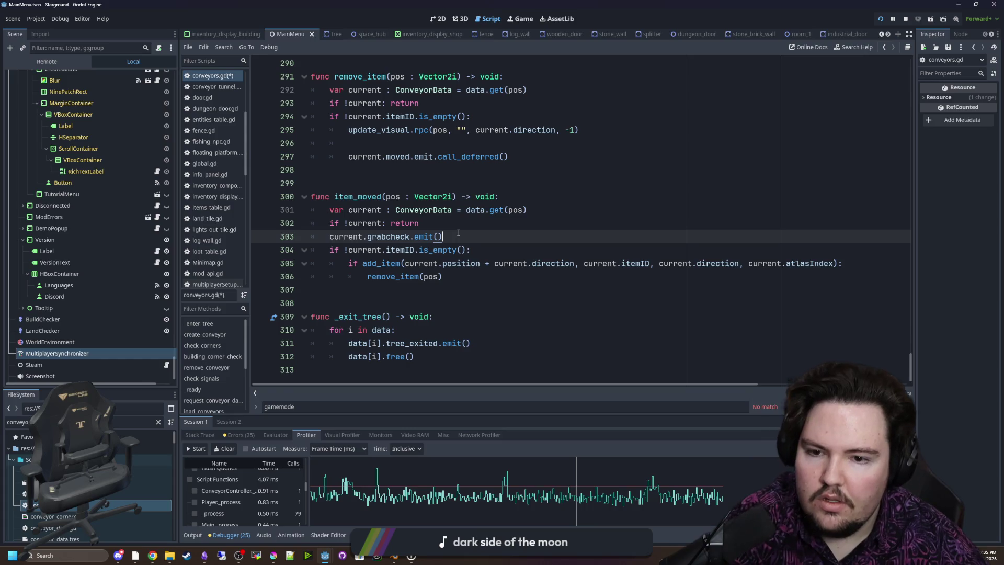
{"action": "left_click", "coordinate": [346, 250]}
{"action": "key", "text": "BackSpace"}
{"action": "key", "text": "End"}
{"action": "type", "text": "return"}
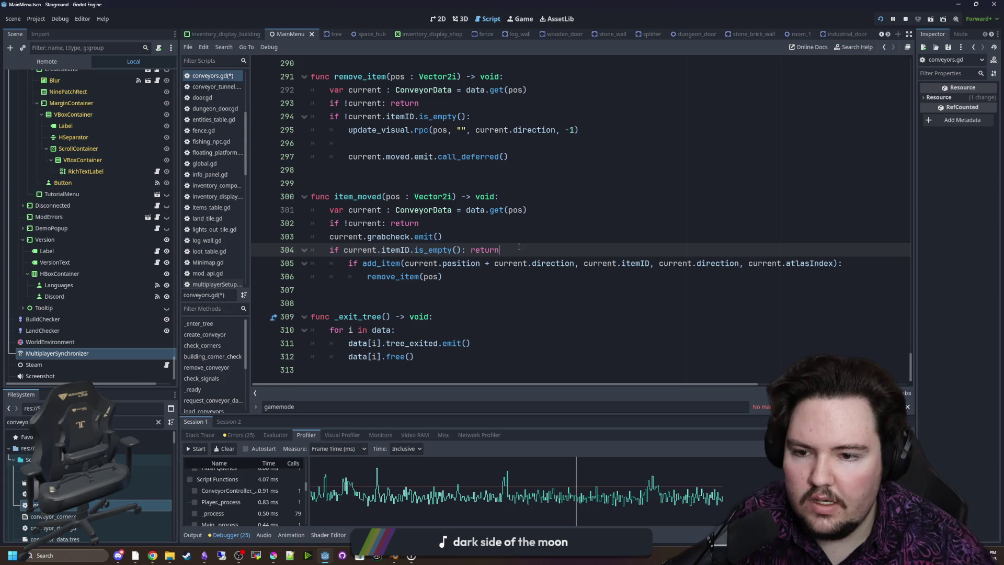
{"action": "left_click_drag", "start_coordinate": [443, 277], "coordinate": [277, 258]}
{"action": "key", "text": "shift+Tab"}
{"action": "left_click", "coordinate": [515, 244]}
{"action": "key", "text": "Return"}
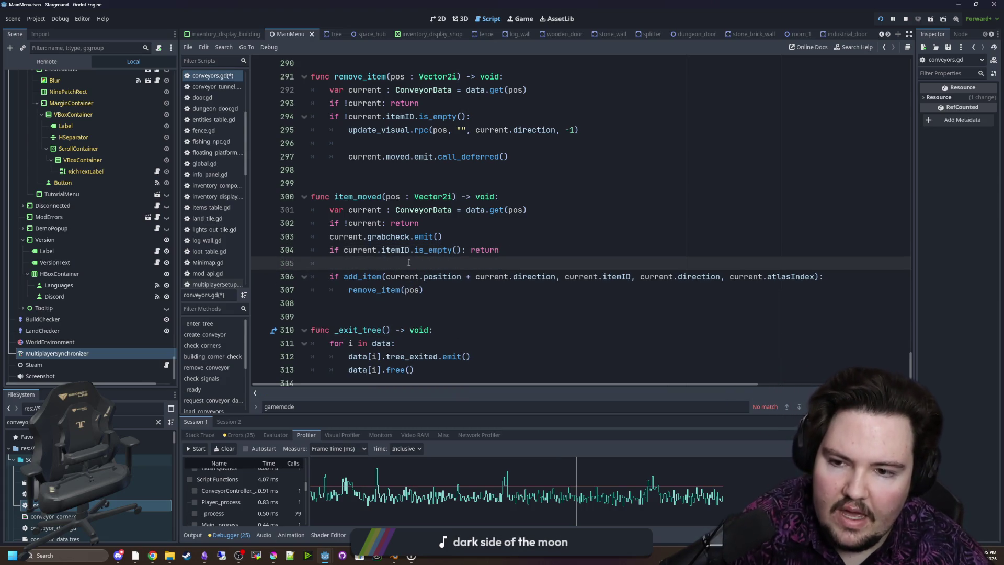
{"action": "key", "text": "Up"}
{"action": "key", "text": "Up"}
{"action": "key", "text": "Up"}
In remove_item, make the itemID check return early, un-nest its body and remove the blank line
{"action": "scroll", "coordinate": [413, 209], "scroll_direction": "up", "scroll_amount": 2}
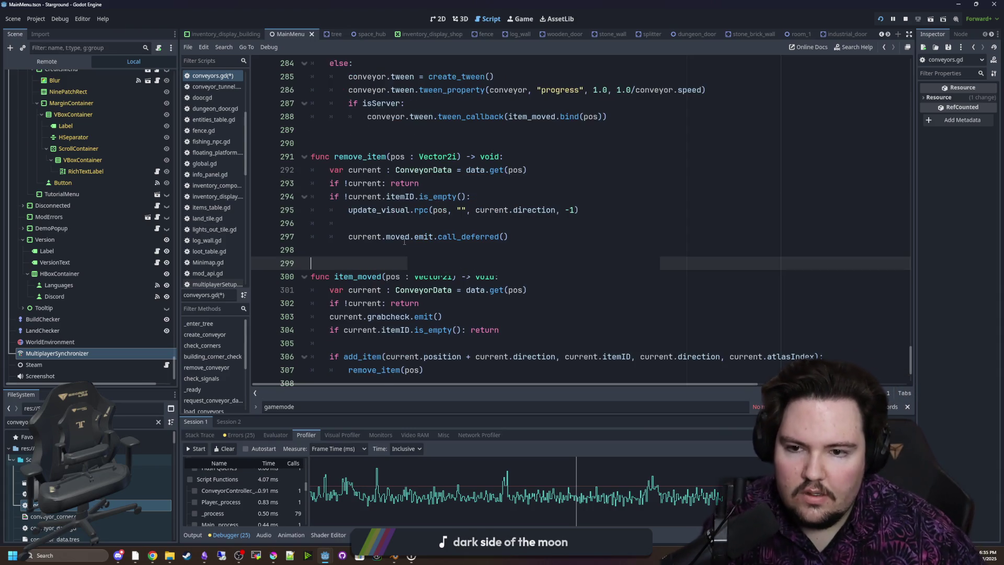
{"action": "left_click", "coordinate": [482, 197]}
{"action": "key", "text": "Home"}
{"action": "key", "text": "Right"}
{"action": "key", "text": "Right"}
{"action": "key", "text": "Right"}
{"action": "key", "text": "Delete"}
{"action": "type", "text": "return"}
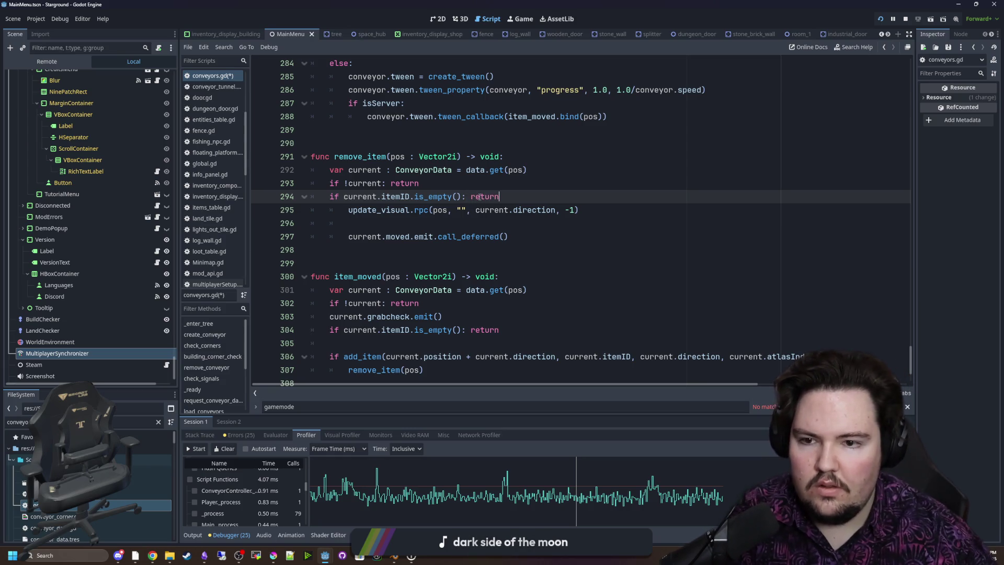
{"action": "left_click_drag", "start_coordinate": [537, 236], "coordinate": [309, 210]}
{"action": "key", "text": "shift+Tab"}
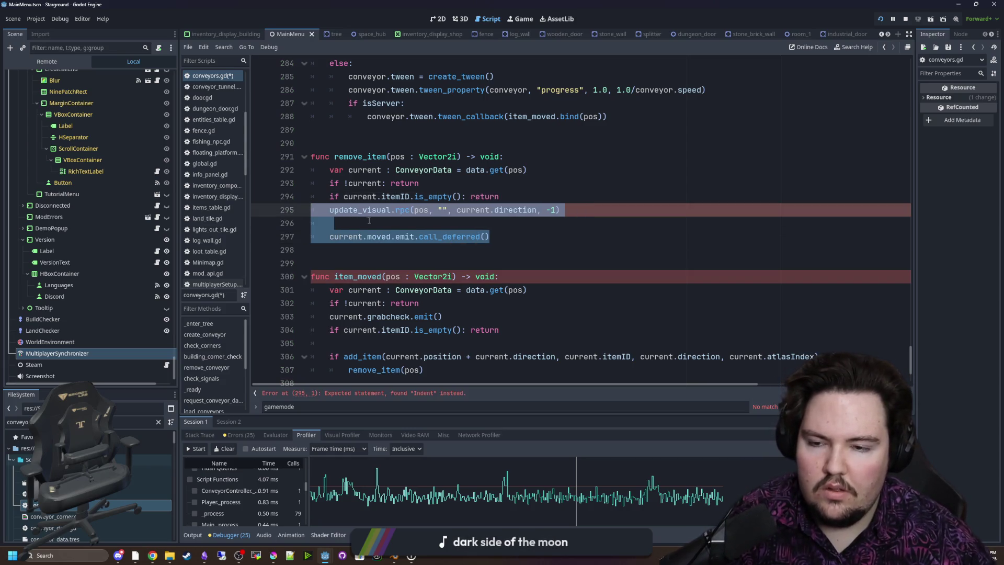
{"action": "left_click", "coordinate": [361, 220]}
{"action": "key", "text": "BackSpace"}
{"action": "key", "text": "BackSpace"}
Save conveyors.gd
{"action": "scroll", "coordinate": [418, 217], "scroll_direction": "up", "scroll_amount": 3}
{"action": "left_click", "coordinate": [387, 260]}
{"action": "scroll", "coordinate": [434, 188], "scroll_direction": "up", "scroll_amount": 3}
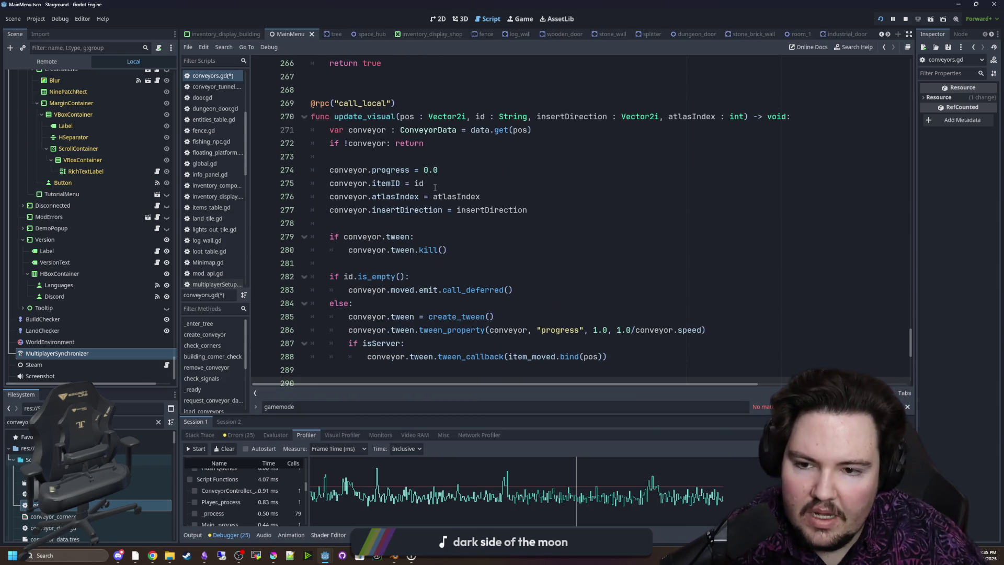
{"action": "scroll", "coordinate": [421, 179], "scroll_direction": "up", "scroll_amount": 5}
{"action": "scroll", "coordinate": [427, 189], "scroll_direction": "down", "scroll_amount": 11}
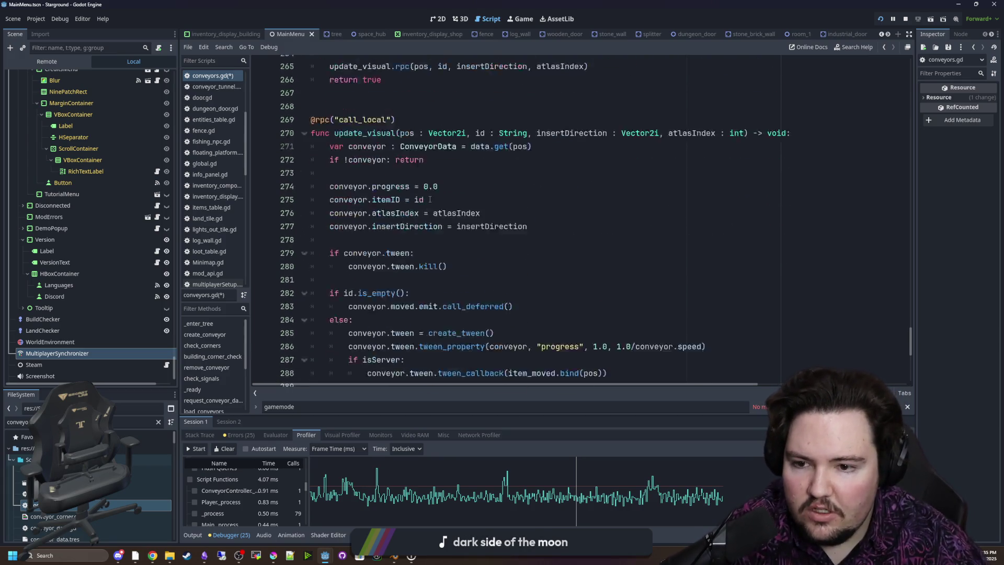
{"action": "scroll", "coordinate": [430, 198], "scroll_direction": "down", "scroll_amount": 3}
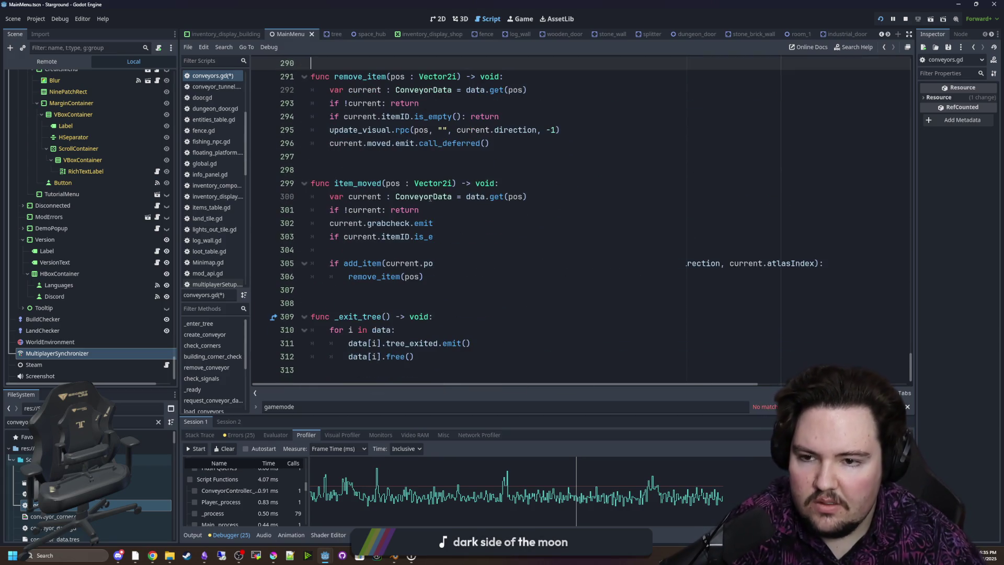
{"action": "scroll", "coordinate": [375, 289], "scroll_direction": "up", "scroll_amount": 3}
{"action": "left_click", "coordinate": [375, 289]}
{"action": "key", "text": "ctrl+s"}
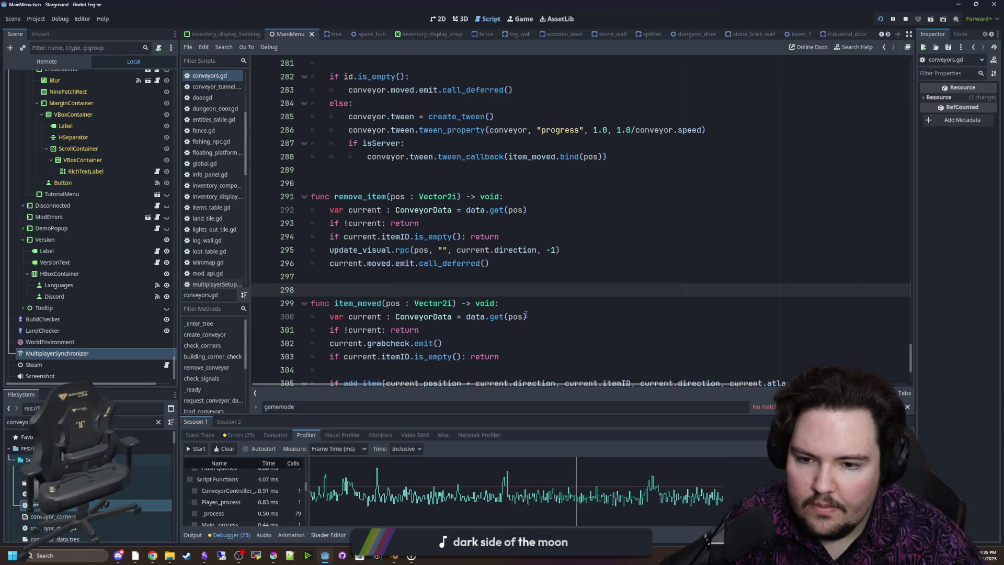
Save conveyors.gd again with the item_moved guard clause in place
{"action": "scroll", "coordinate": [526, 314], "scroll_direction": "down", "scroll_amount": 3}
{"action": "left_click", "coordinate": [403, 252]}
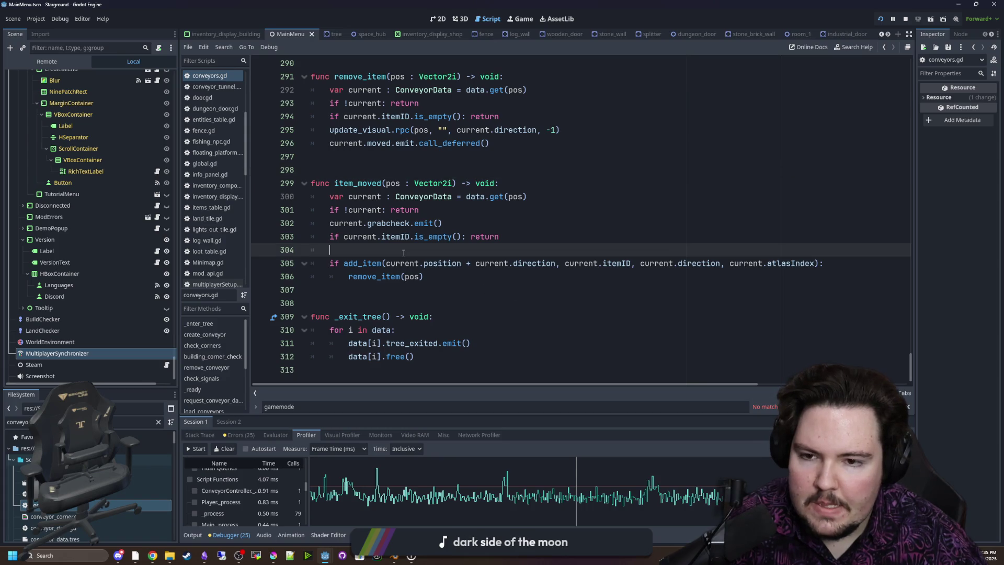
{"action": "key", "text": "ctrl+s"}
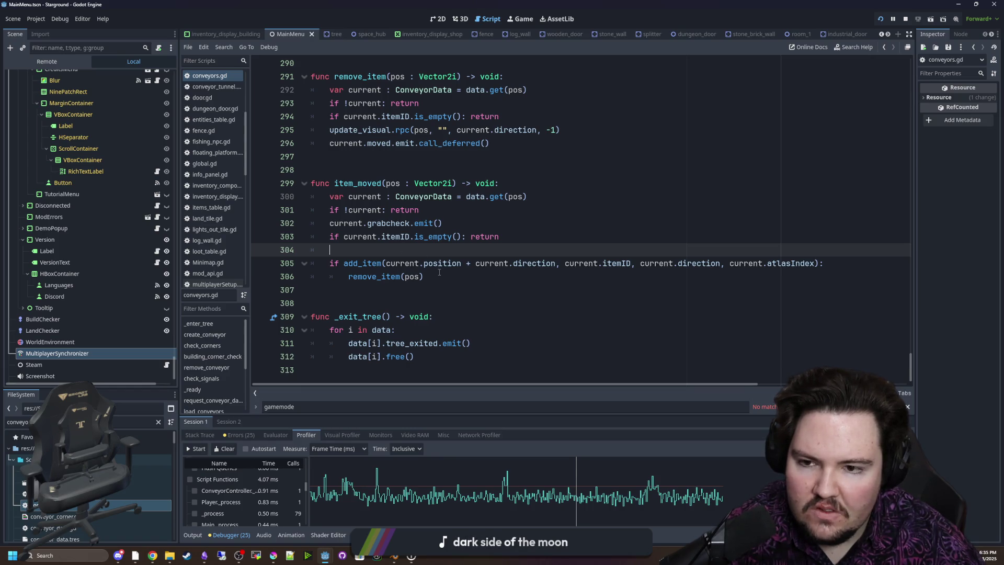
Scroll back up to the drawing code in _process around line 227
{"action": "scroll", "coordinate": [439, 272], "scroll_direction": "up", "scroll_amount": 14}
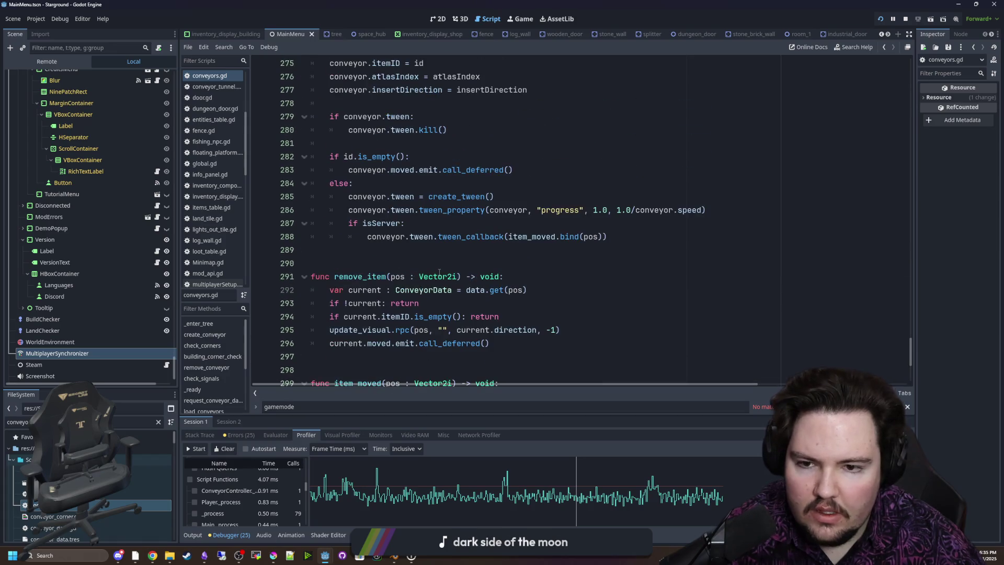
{"action": "scroll", "coordinate": [443, 272], "scroll_direction": "up", "scroll_amount": 7}
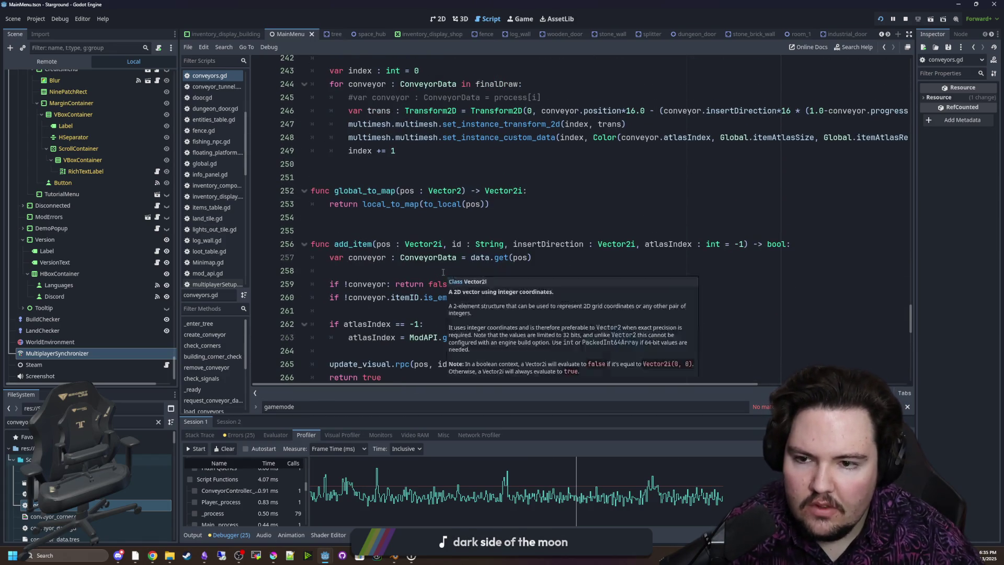
{"action": "scroll", "coordinate": [443, 272], "scroll_direction": "up", "scroll_amount": 20}
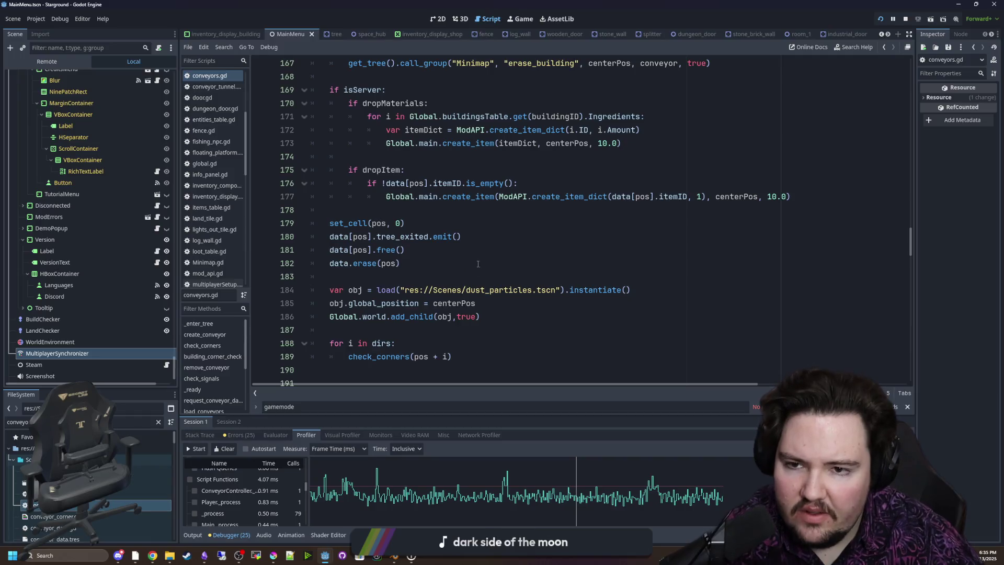
{"action": "scroll", "coordinate": [494, 272], "scroll_direction": "down", "scroll_amount": 20}
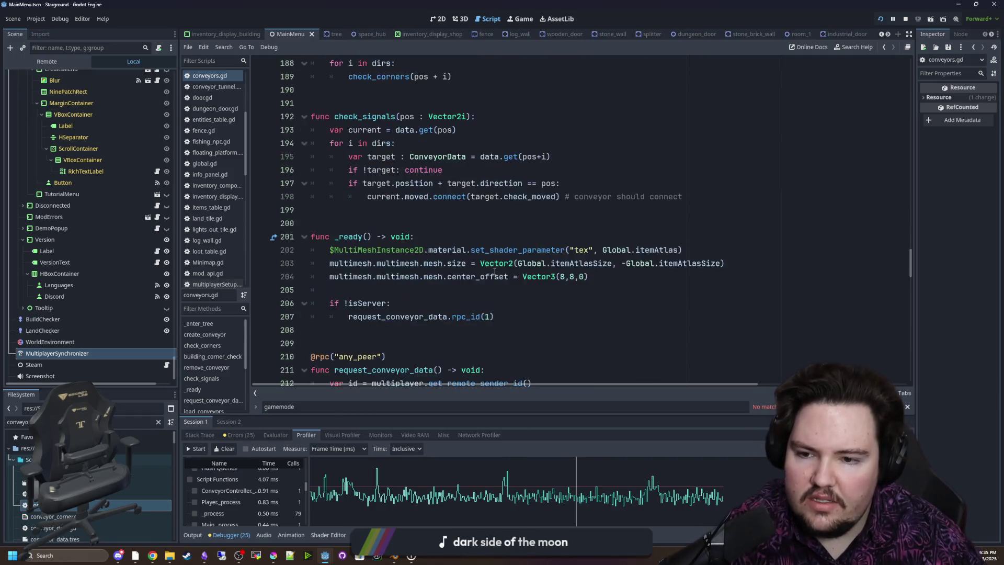
{"action": "scroll", "coordinate": [494, 272], "scroll_direction": "down", "scroll_amount": 5}
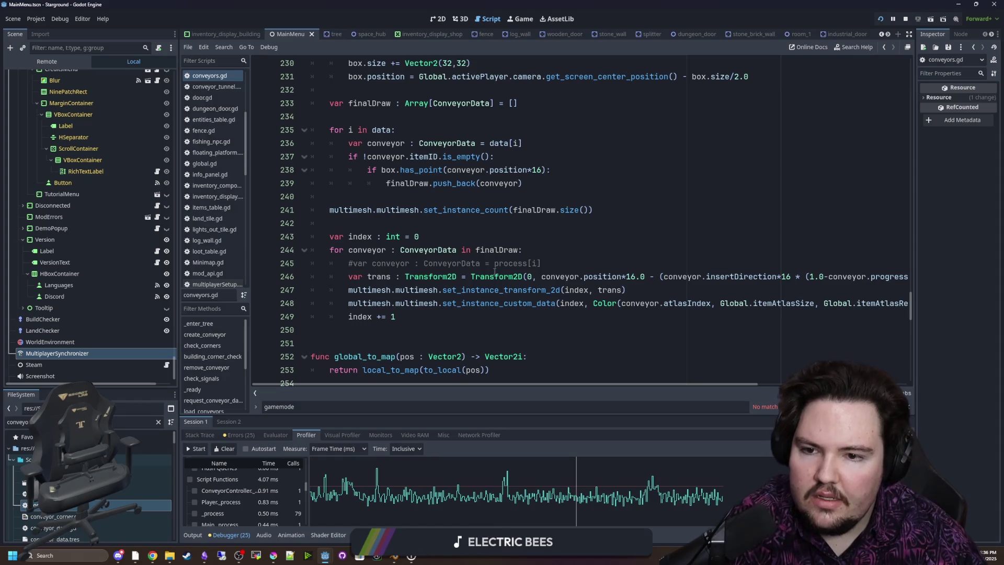
{"action": "left_click", "coordinate": [426, 327]}
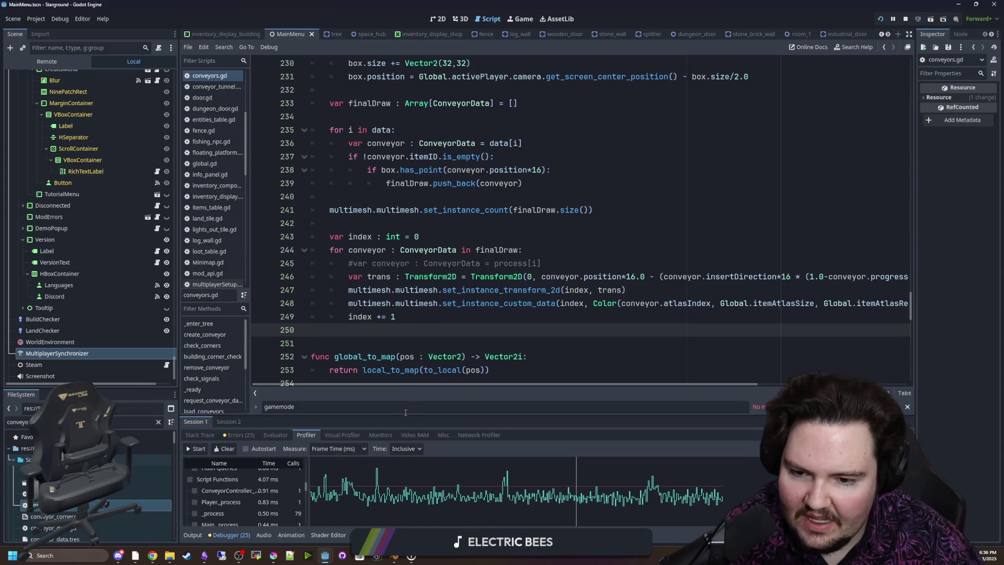
{"action": "scroll", "coordinate": [314, 361], "scroll_direction": "up", "scroll_amount": 2}
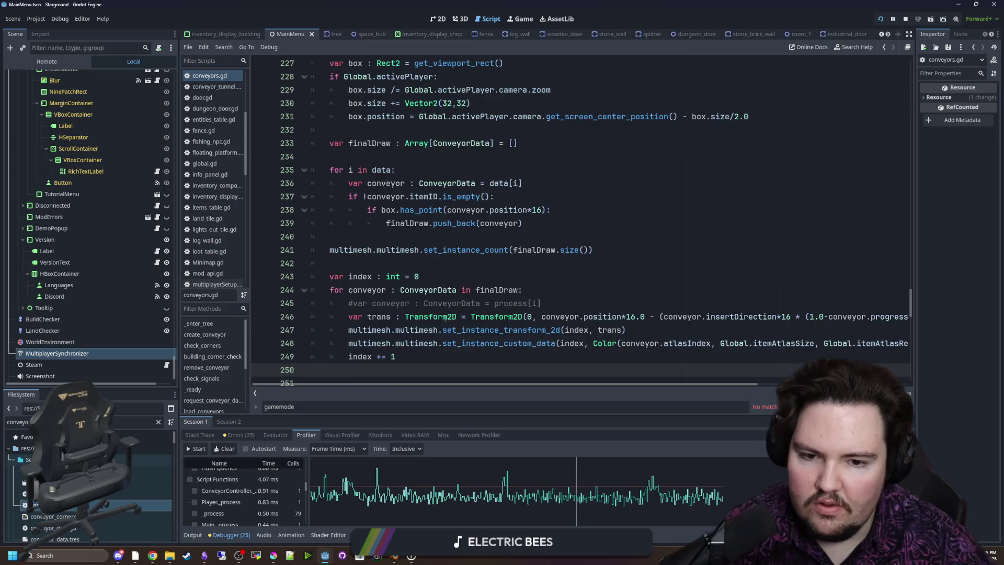
Narrow the Scene dock and select lines 229–231 of _process to inspect the box-sizing code
{"action": "left_click_drag", "start_coordinate": [181, 314], "coordinate": [161, 315]}
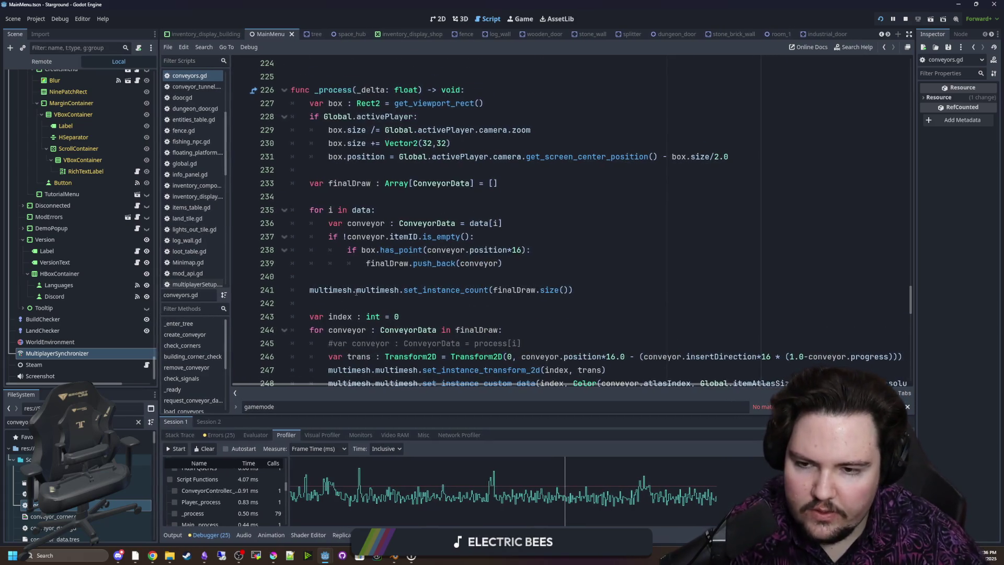
{"action": "scroll", "coordinate": [369, 221], "scroll_direction": "up", "scroll_amount": 1}
{"action": "scroll", "coordinate": [369, 221], "scroll_direction": "down", "scroll_amount": 1}
{"action": "left_click", "coordinate": [390, 195]}
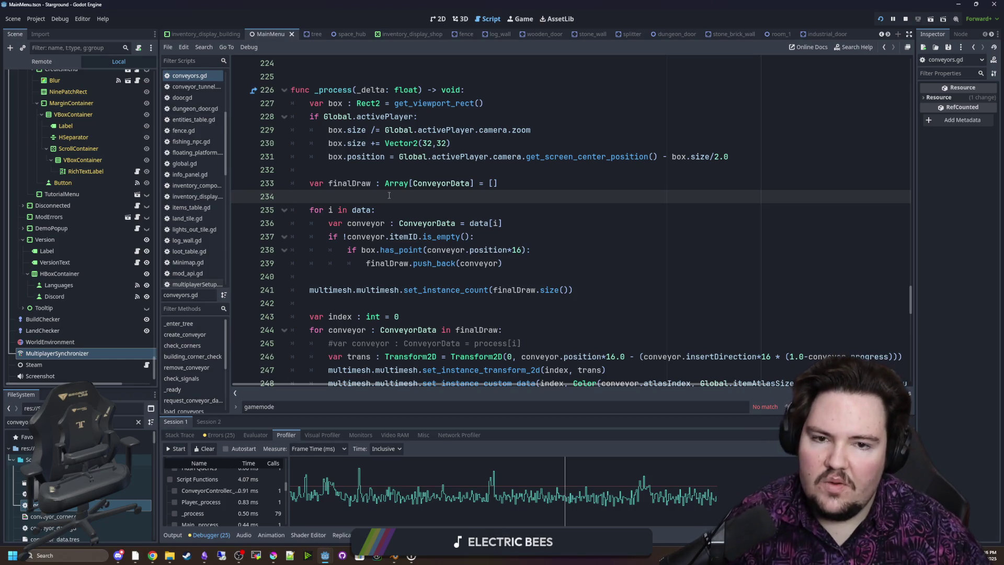
{"action": "mouse_move", "coordinate": [743, 164]}
{"action": "left_mouse_down"}
{"action": "mouse_move", "coordinate": [550, 116]}
{"action": "mouse_move", "coordinate": [549, 128]}
{"action": "left_mouse_up"}
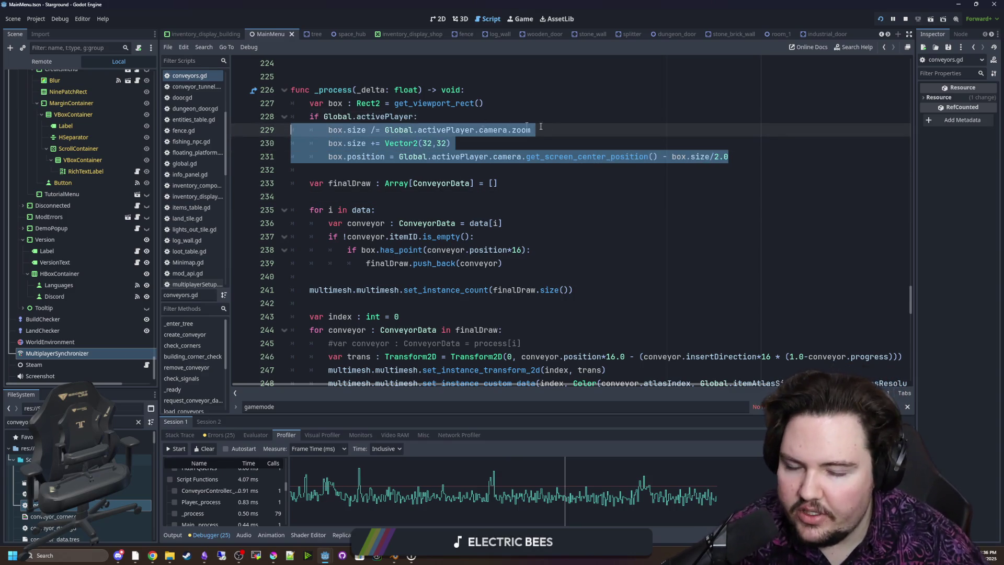
{"action": "left_click", "coordinate": [549, 126]}
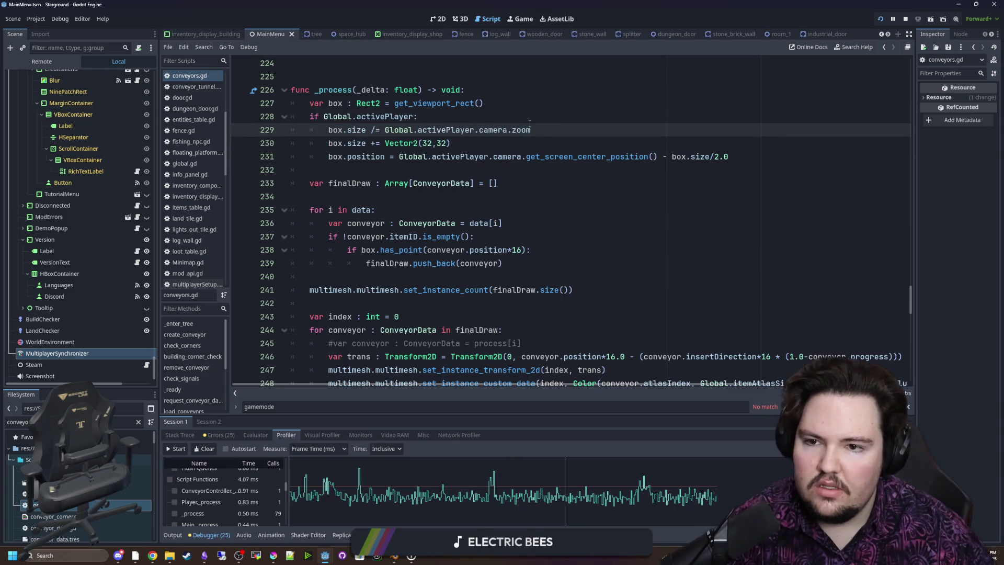
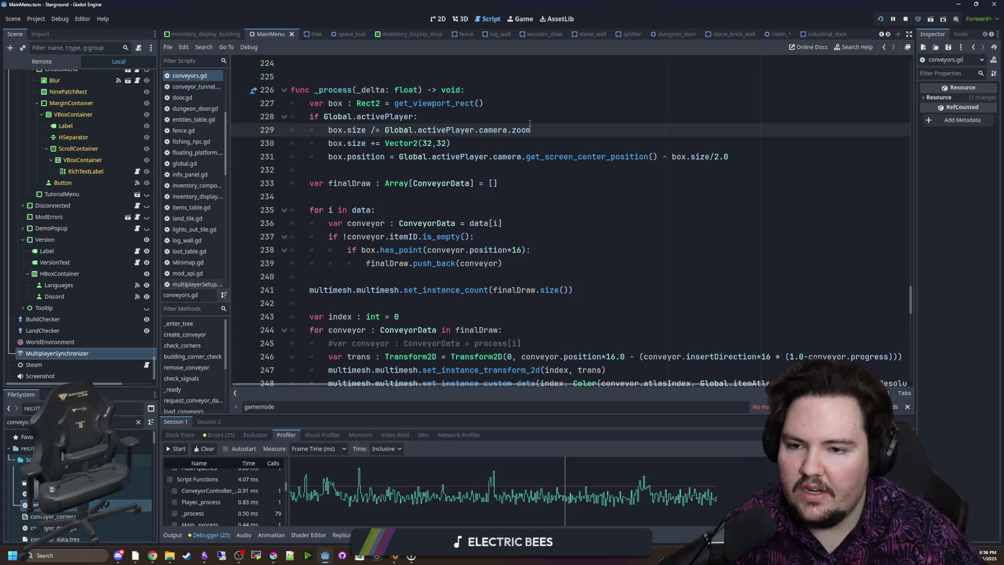
Change line 237's empty-item check to 'if …is_empty(): continue' and dedent lines 238–239
{"action": "left_click", "coordinate": [335, 168]}
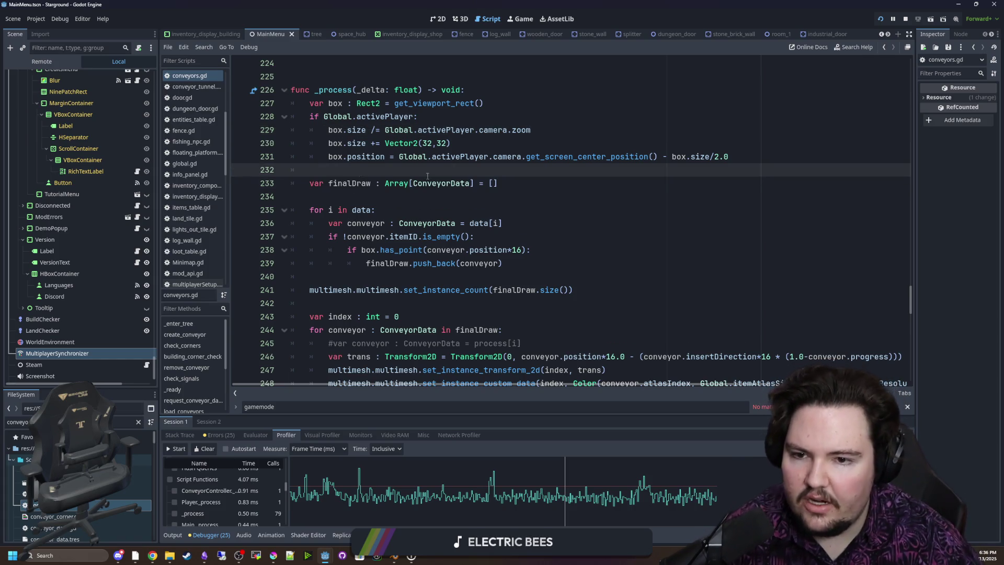
{"action": "scroll", "coordinate": [427, 176], "scroll_direction": "down", "scroll_amount": 1}
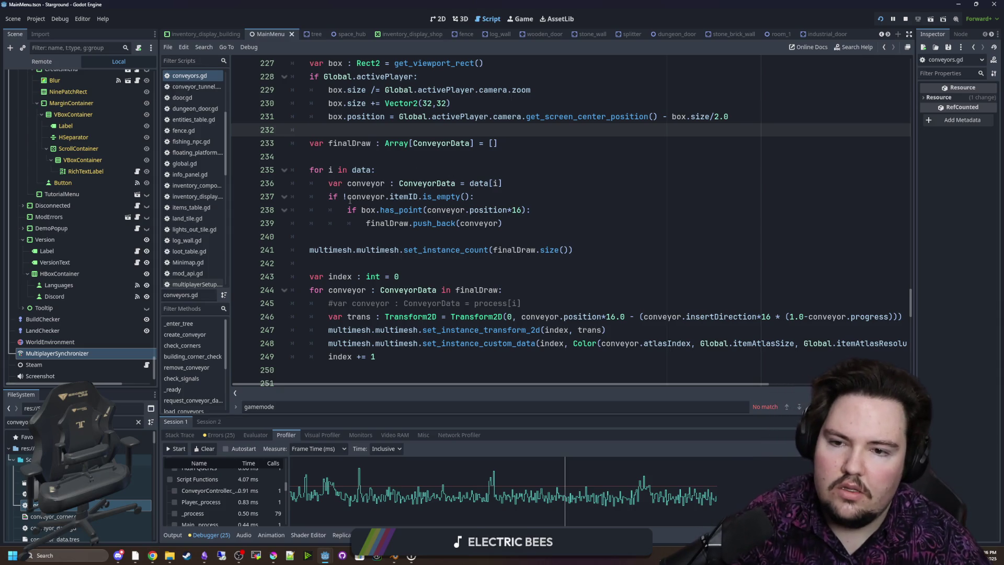
{"action": "left_click", "coordinate": [348, 197]}
{"action": "key", "text": "BackSpace"}
{"action": "left_click", "coordinate": [492, 196]}
{"action": "type", "text": "continue"}
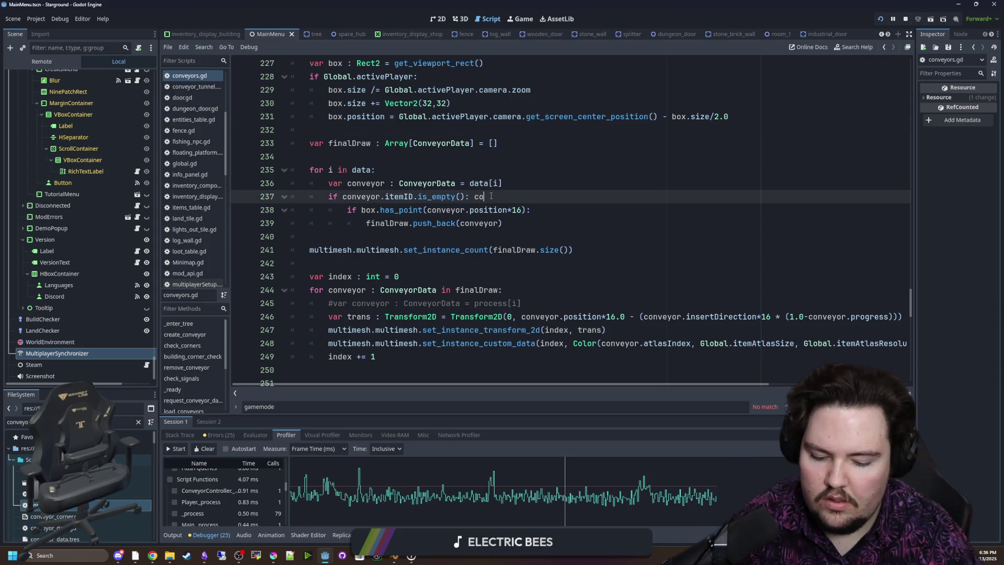
{"action": "left_click_drag", "start_coordinate": [523, 210], "coordinate": [523, 246]}
{"action": "key", "text": "shift+Tab"}
{"action": "left_click", "coordinate": [528, 220]}
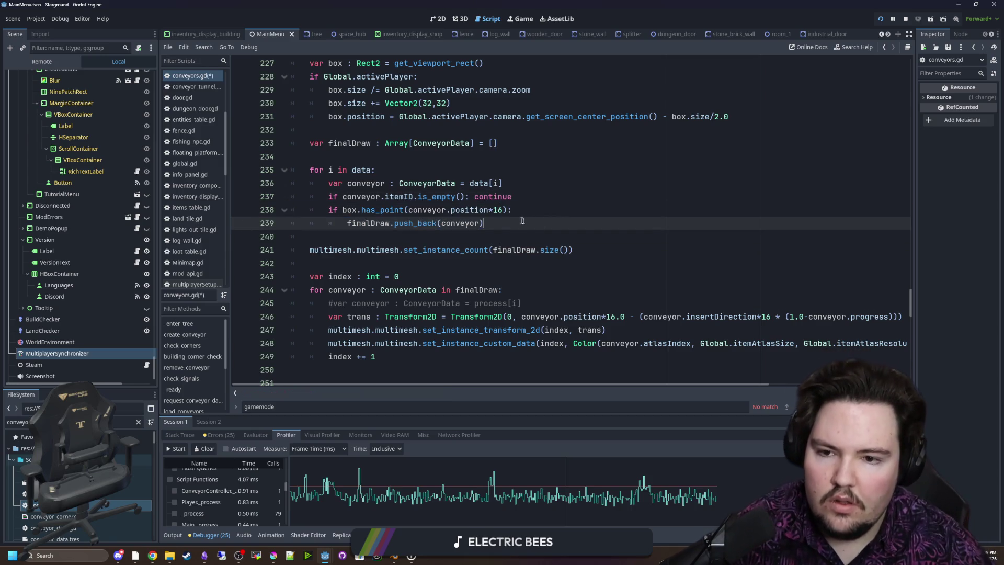
Turn line 238 into 'if !box.has_point(…): continue' and dedent the push_back line
{"action": "left_click", "coordinate": [343, 209]}
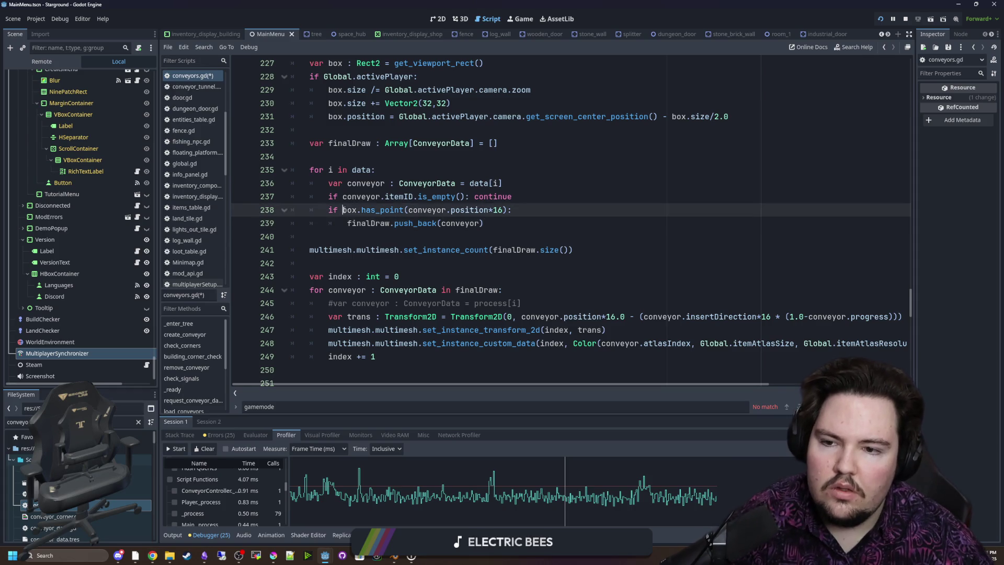
{"action": "type", "text": "!"}
{"action": "type", "text": "continue"}
{"action": "key", "text": "Down"}
{"action": "key", "text": "Home"}
{"action": "key", "text": "BackSpace"}
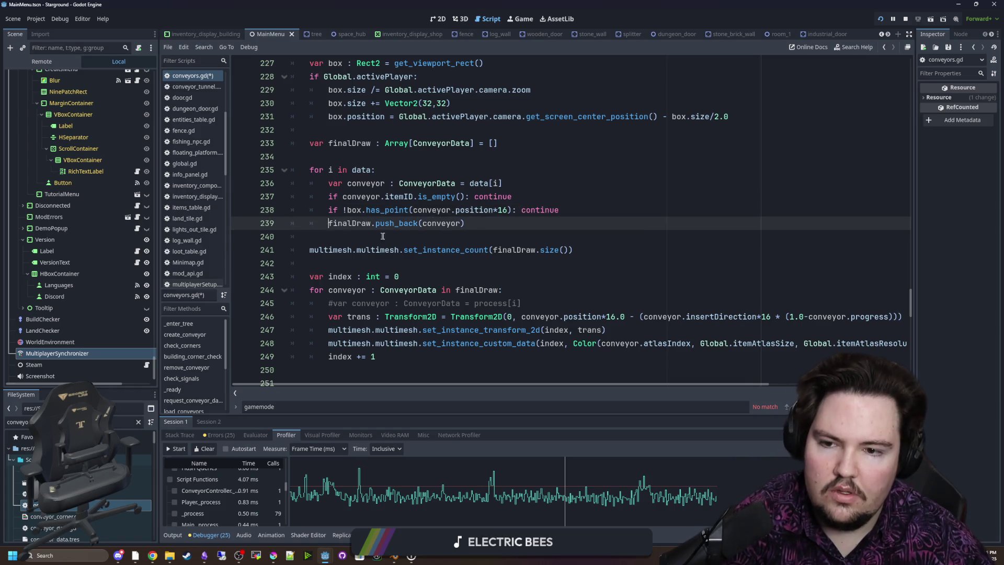
{"action": "left_click", "coordinate": [380, 236]}
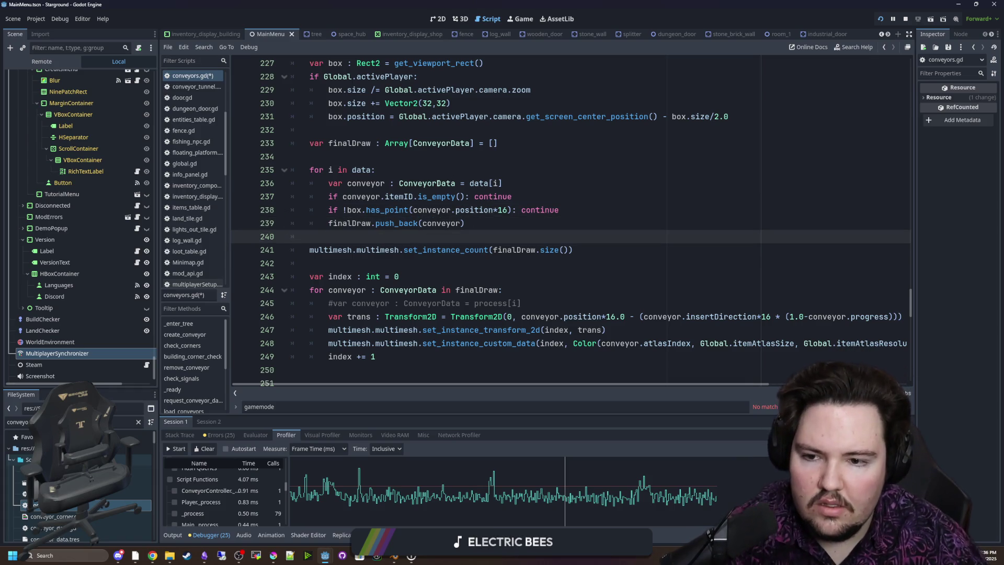
Review the edited culling loop and narrow the scene dock to widen the code editor
{"action": "scroll", "coordinate": [442, 181], "scroll_direction": "down", "scroll_amount": 3}
{"action": "scroll", "coordinate": [442, 181], "scroll_direction": "up", "scroll_amount": 6}
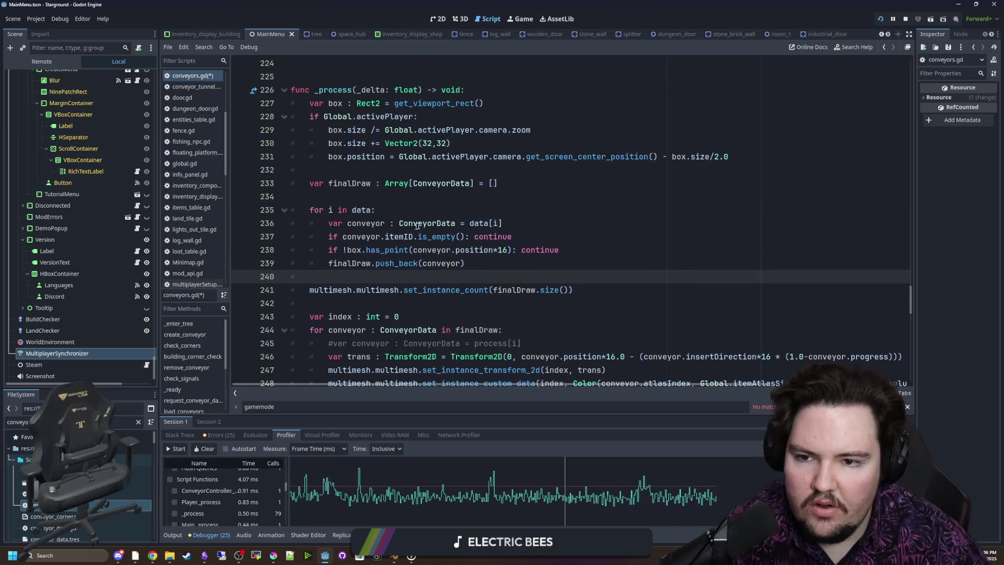
{"action": "left_click_drag", "start_coordinate": [465, 263], "coordinate": [252, 219]}
{"action": "left_click", "coordinate": [329, 183]}
{"action": "left_click", "coordinate": [330, 195]}
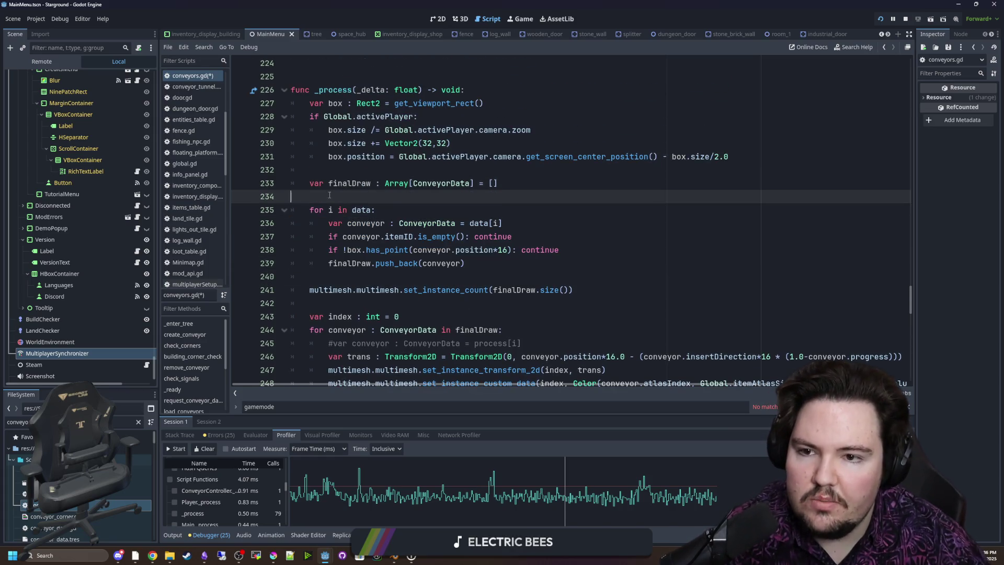
{"action": "scroll", "coordinate": [332, 194], "scroll_direction": "down", "scroll_amount": 2}
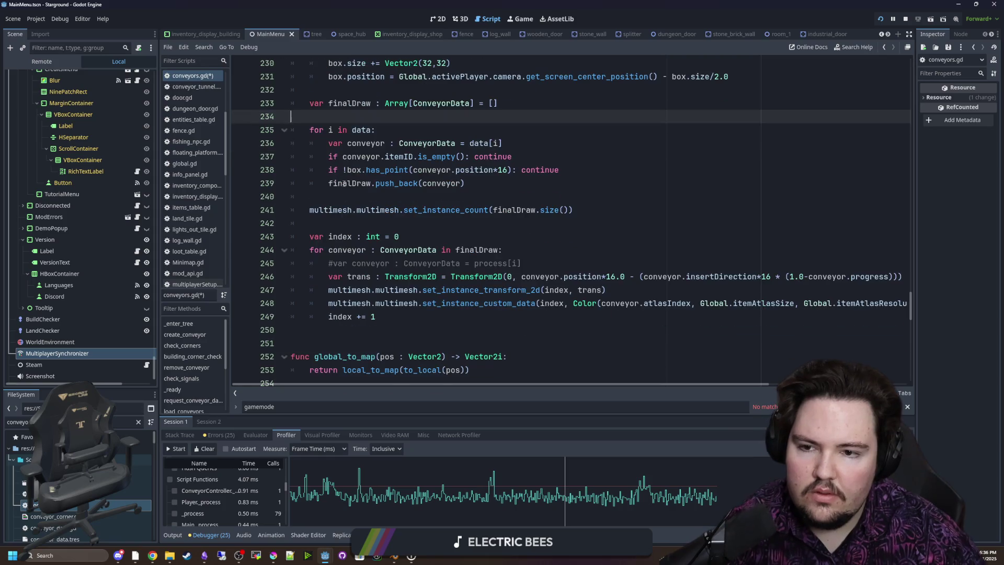
{"action": "scroll", "coordinate": [408, 166], "scroll_direction": "down", "scroll_amount": 1}
{"action": "scroll", "coordinate": [409, 162], "scroll_direction": "up", "scroll_amount": 1}
{"action": "scroll", "coordinate": [410, 155], "scroll_direction": "up", "scroll_amount": 1}
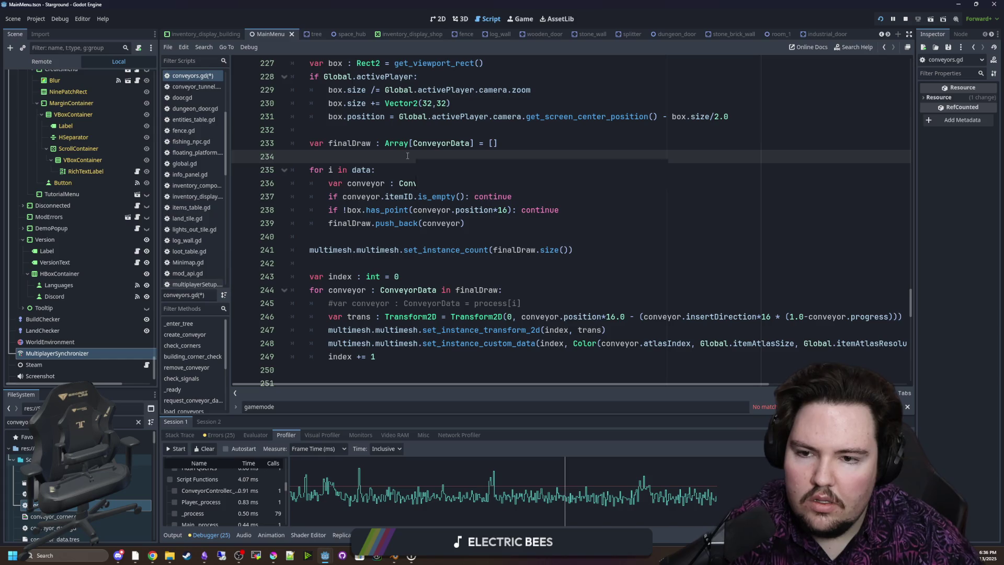
{"action": "scroll", "coordinate": [419, 156], "scroll_direction": "down", "scroll_amount": 2}
{"action": "left_click", "coordinate": [440, 155]}
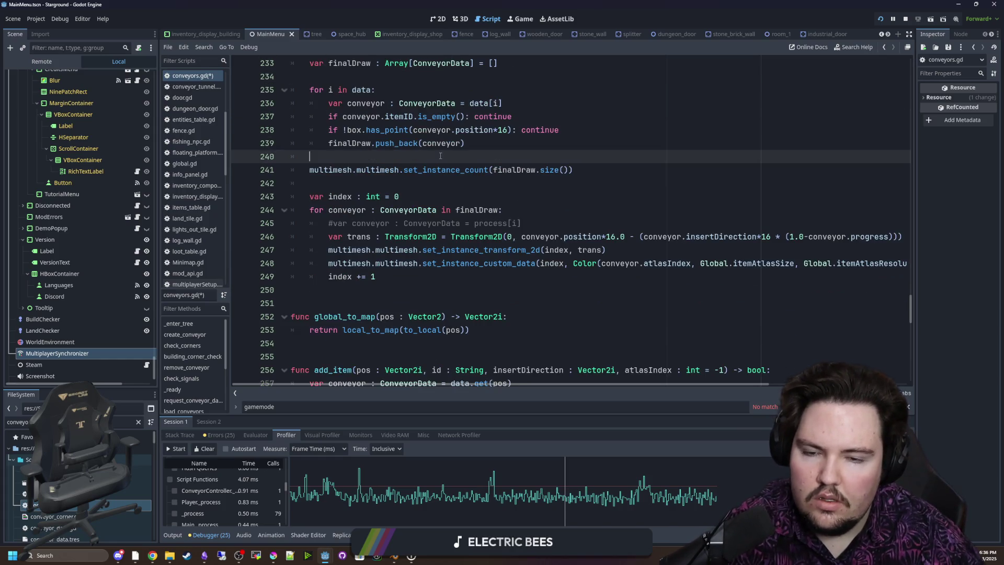
{"action": "scroll", "coordinate": [478, 180], "scroll_direction": "up", "scroll_amount": 1}
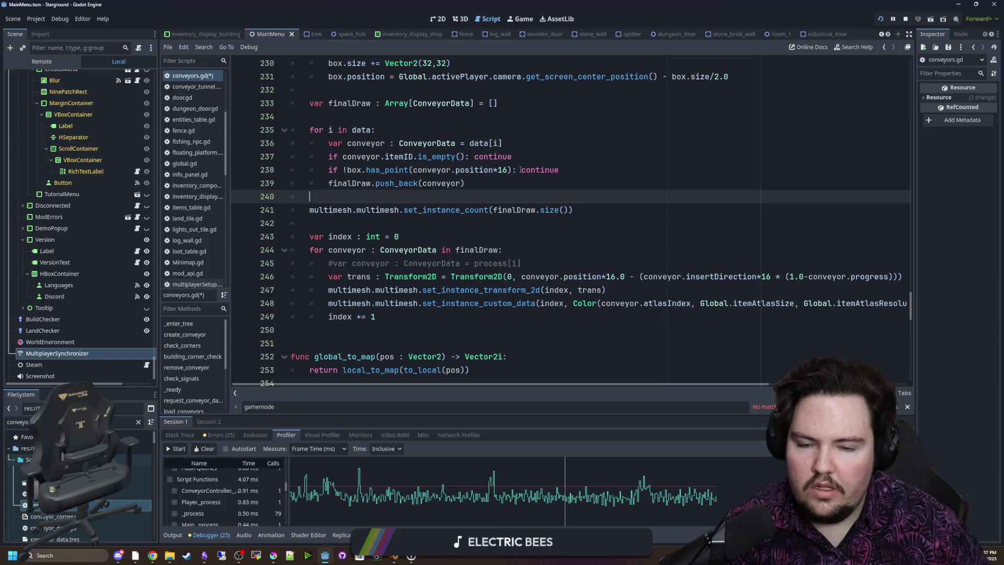
{"action": "left_click_drag", "start_coordinate": [159, 291], "coordinate": [90, 292]}
Delete the commented-out '#var conveyor…' line 245 from the draw loop
{"action": "left_click", "coordinate": [390, 314]}
{"action": "left_click", "coordinate": [519, 251]}
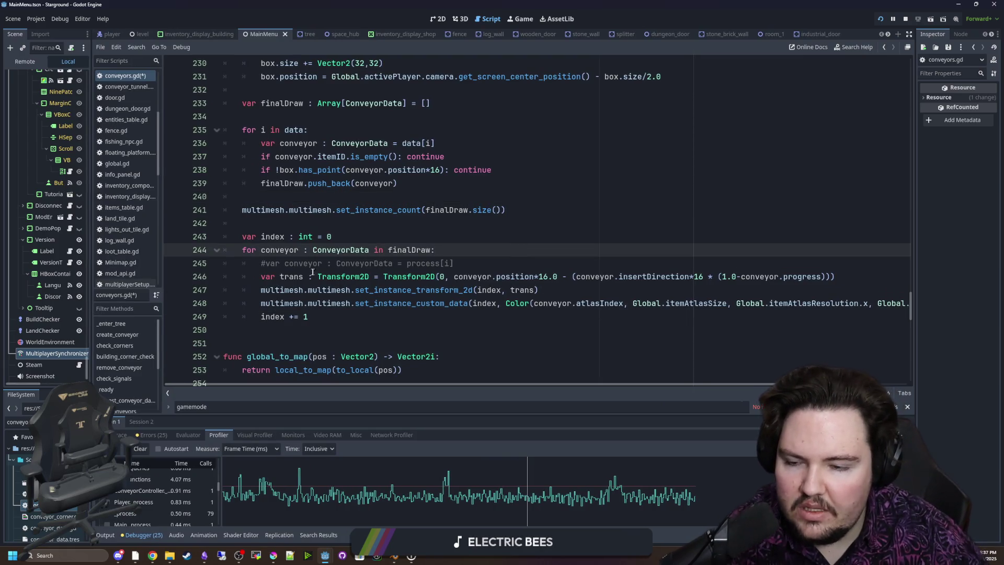
{"action": "left_click", "coordinate": [508, 268]}
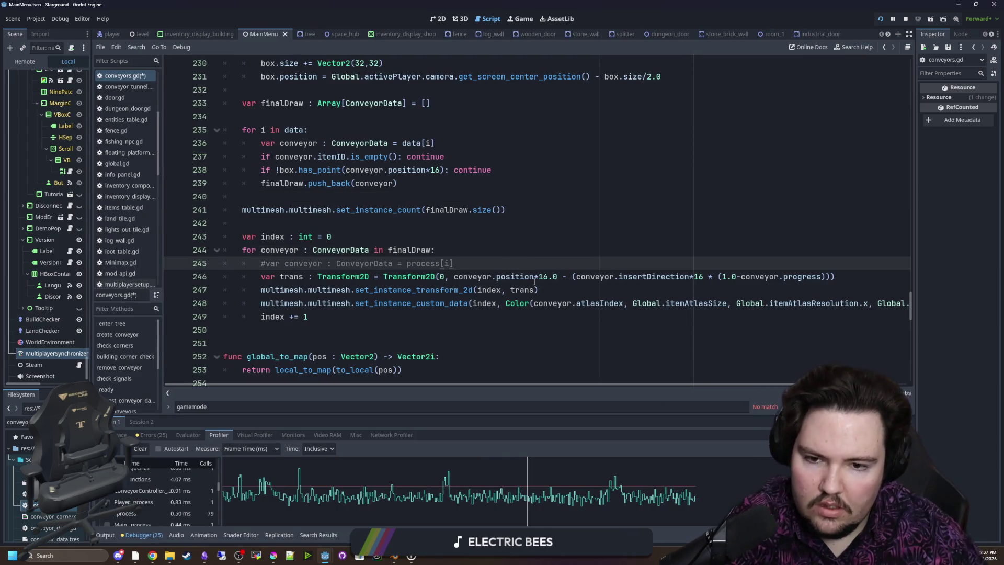
{"action": "left_click", "coordinate": [574, 251]}
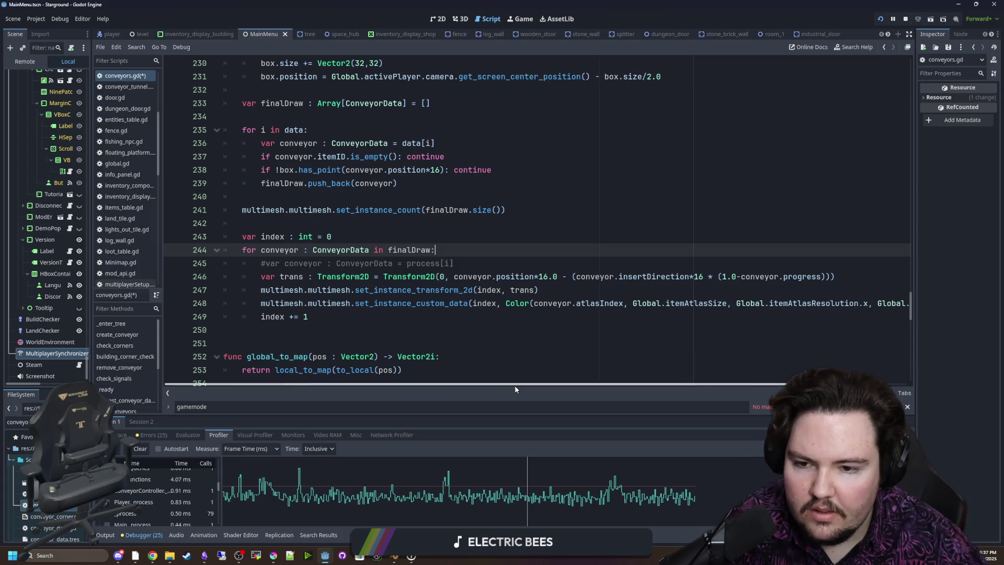
{"action": "mouse_move", "coordinate": [496, 388]}
{"action": "left_mouse_down"}
{"action": "mouse_move", "coordinate": [657, 379]}
{"action": "mouse_move", "coordinate": [495, 387]}
{"action": "left_mouse_up"}
{"action": "left_click_drag", "start_coordinate": [533, 304], "coordinate": [717, 305]}
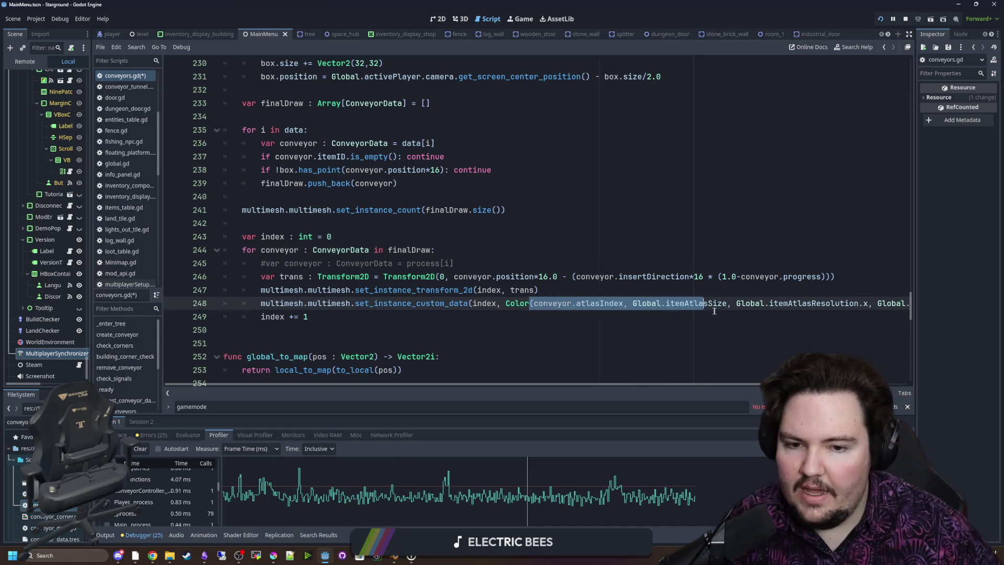
{"action": "left_click", "coordinate": [657, 326]}
{"action": "left_click", "coordinate": [440, 263]}
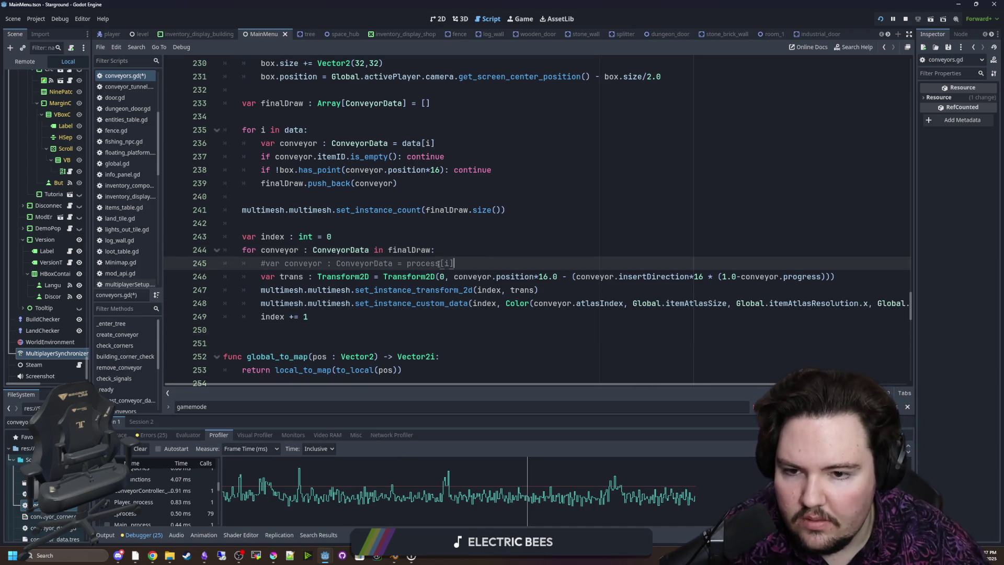
{"action": "mouse_move", "coordinate": [464, 263]}
{"action": "left_mouse_down"}
{"action": "mouse_move", "coordinate": [262, 252]}
{"action": "mouse_move", "coordinate": [221, 260]}
{"action": "left_mouse_up"}
{"action": "key", "text": "BackSpace"}
{"action": "key", "text": "BackSpace"}
Check the loop's running index, then jump to conveyor_data.gd through the ConveyorData reference
{"action": "left_click", "coordinate": [417, 231]}
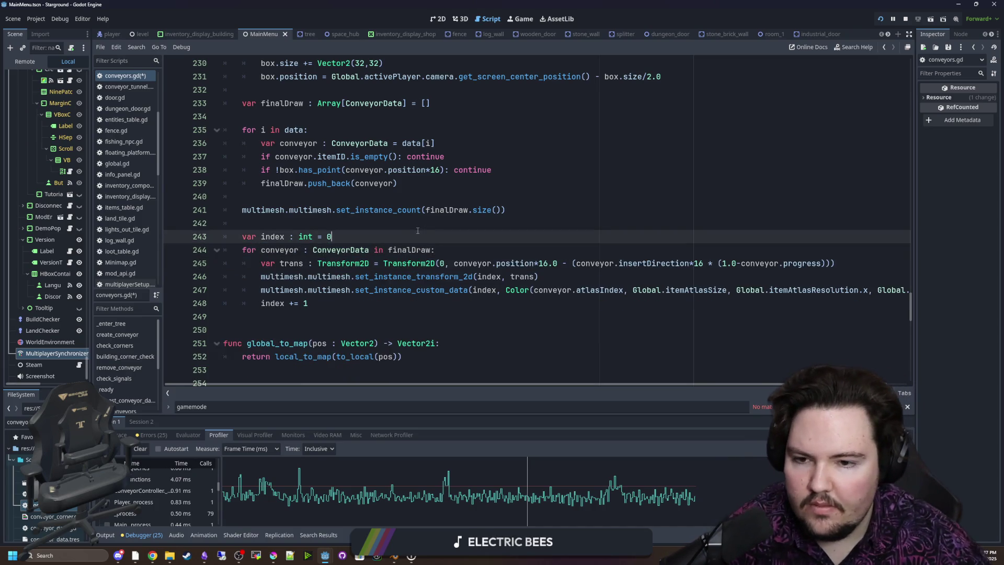
{"action": "left_click", "coordinate": [368, 227]}
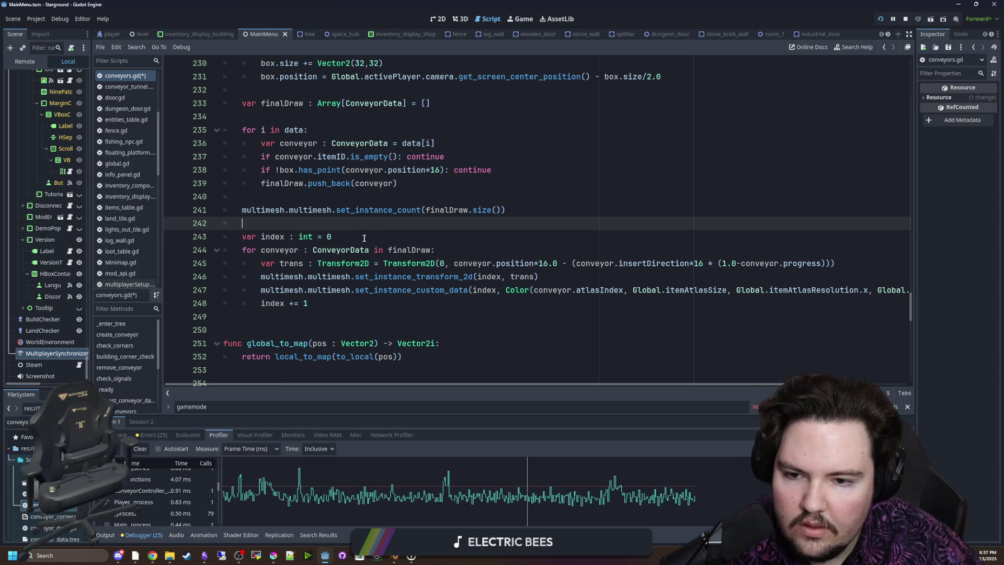
{"action": "left_click", "coordinate": [323, 301]}
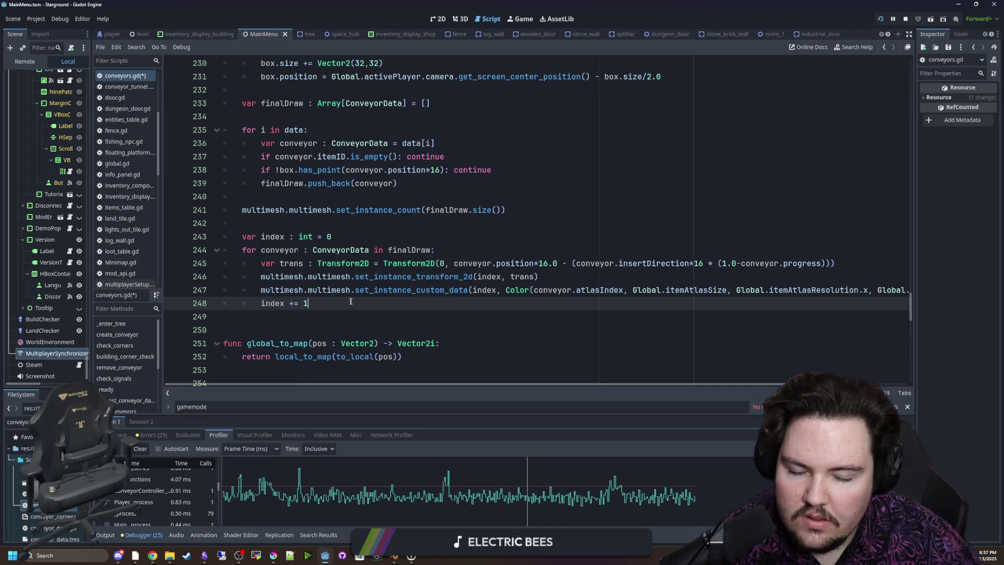
{"action": "left_click", "coordinate": [590, 238]}
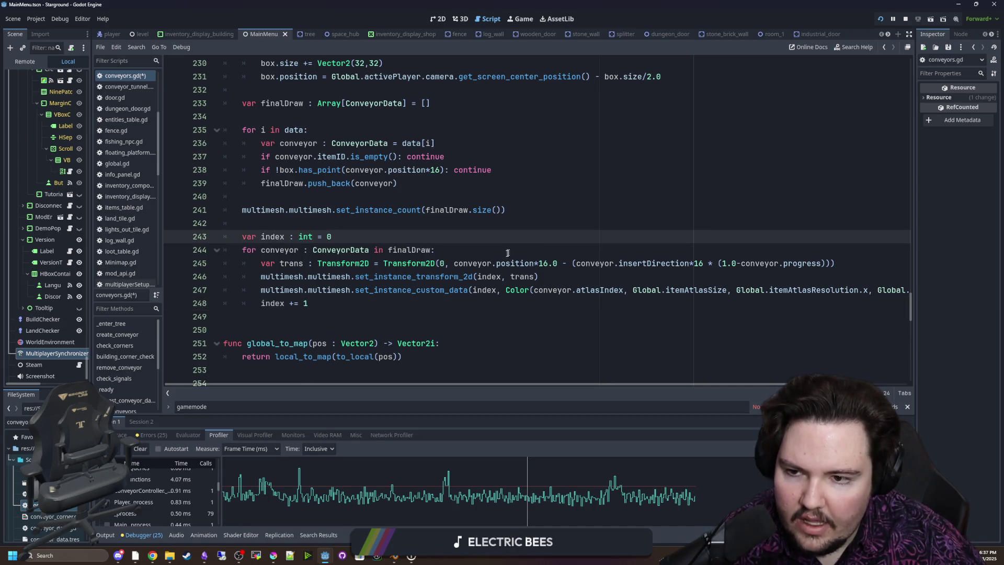
{"action": "left_click", "coordinate": [477, 263]}
{"action": "scroll", "coordinate": [471, 265], "scroll_direction": "down", "scroll_amount": 7}
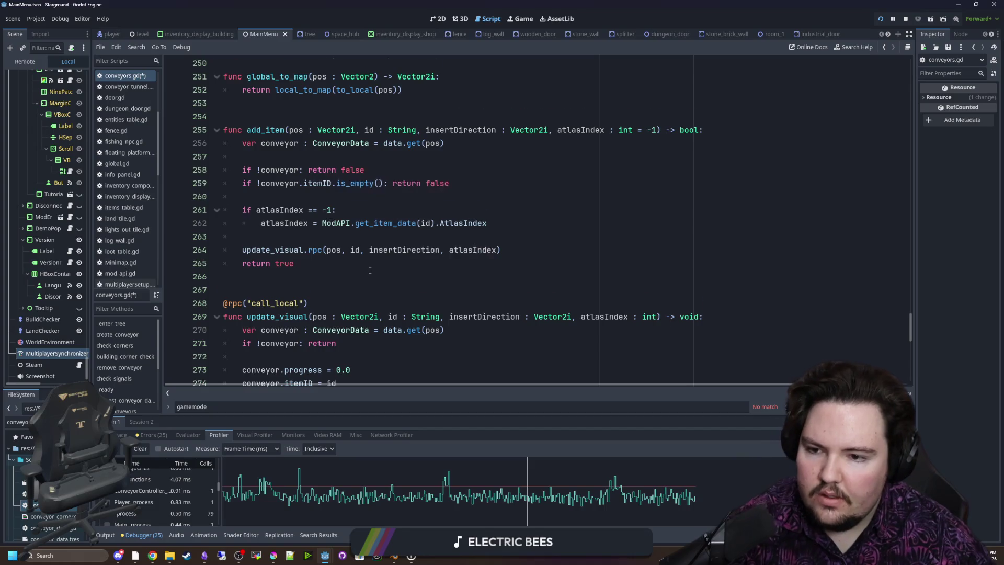
{"action": "scroll", "coordinate": [370, 270], "scroll_direction": "down", "scroll_amount": 11}
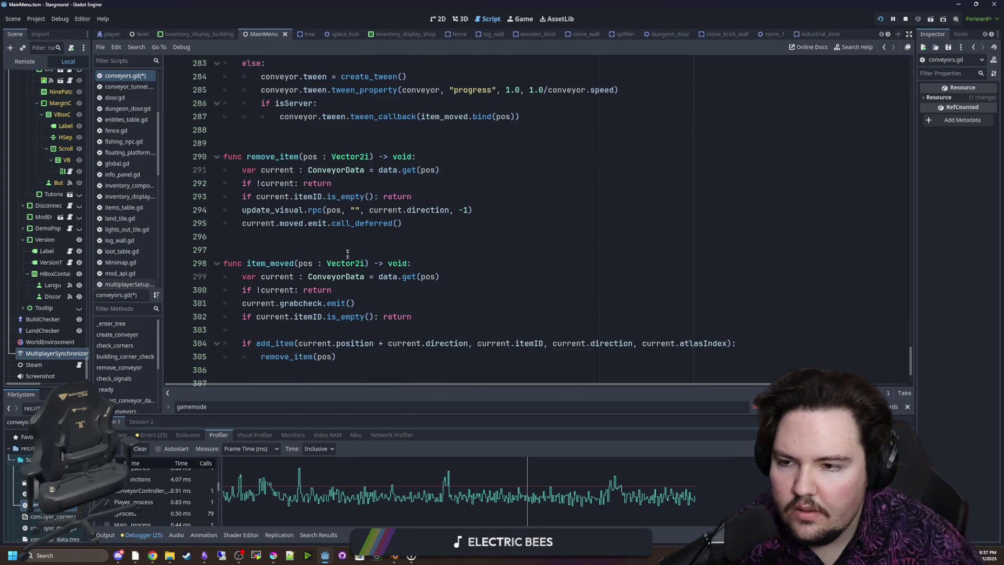
{"action": "scroll", "coordinate": [351, 254], "scroll_direction": "up", "scroll_amount": 7}
{"action": "scroll", "coordinate": [357, 245], "scroll_direction": "down", "scroll_amount": 9}
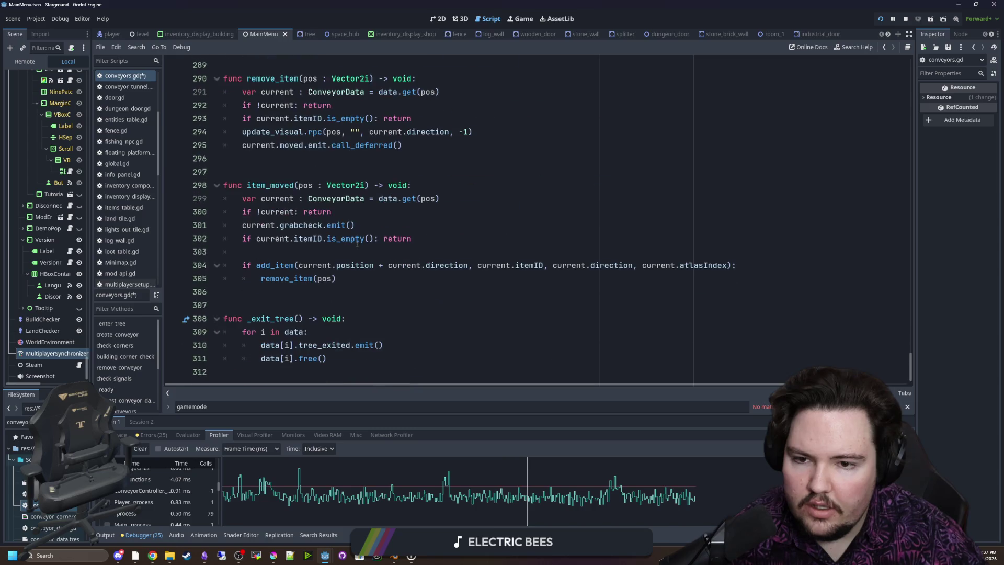
{"action": "scroll", "coordinate": [331, 127], "scroll_direction": "up", "scroll_amount": 1}
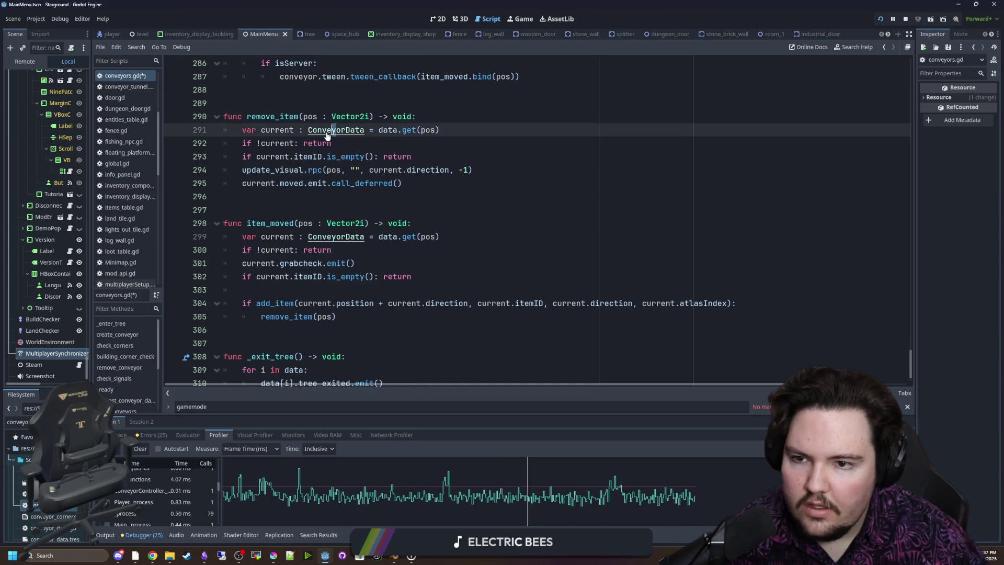
{"action": "left_click", "coordinate": [331, 129], "text": "ctrl"}
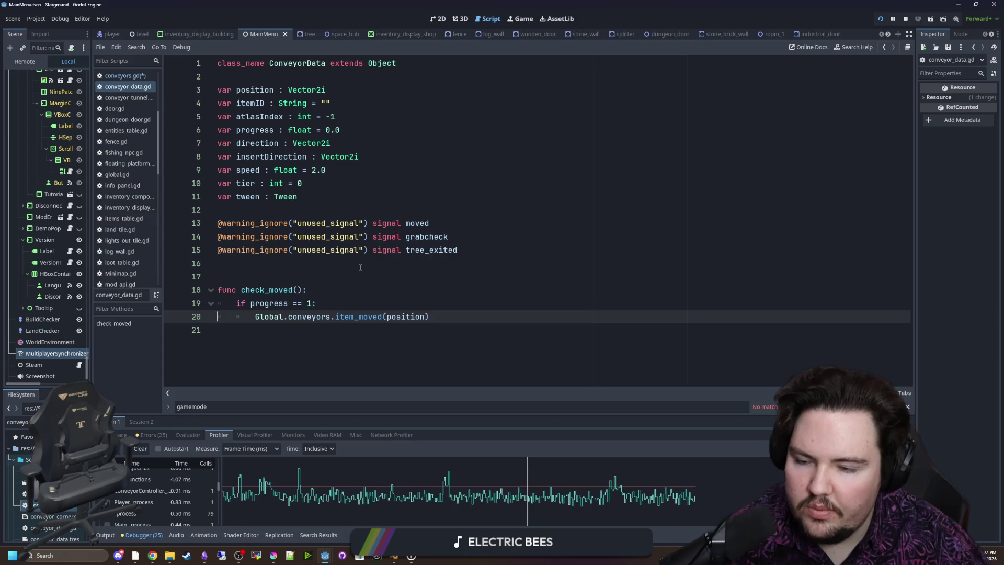
Change check_moved's progress check to '!=' with an early return and dedent the item_moved call
{"action": "left_click", "coordinate": [325, 302]}
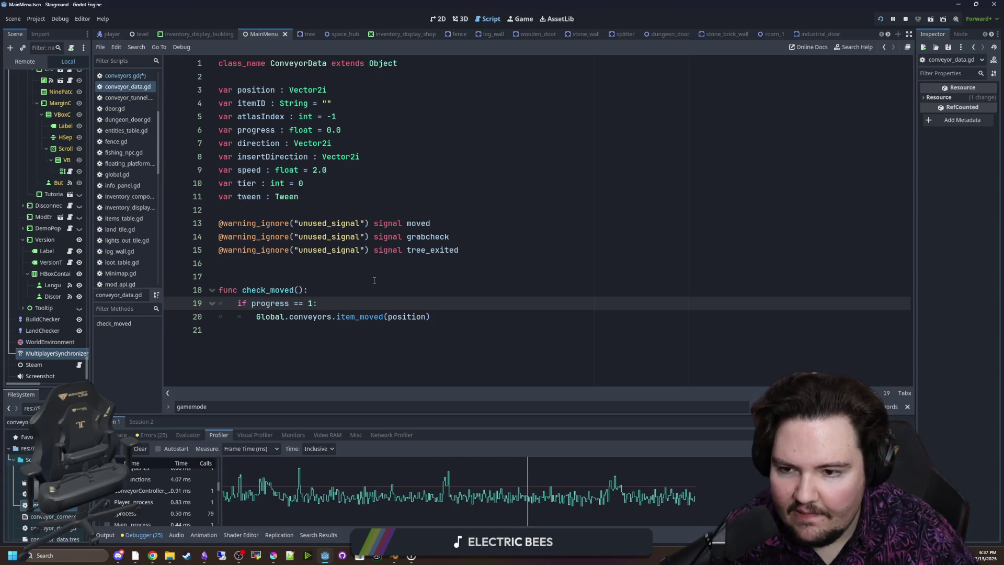
{"action": "key", "text": "BackSpace"}
{"action": "key", "text": "BackSpace"}
{"action": "type", "text": "!="}
{"action": "left_click", "coordinate": [342, 299]}
{"action": "type", "text": "return"}
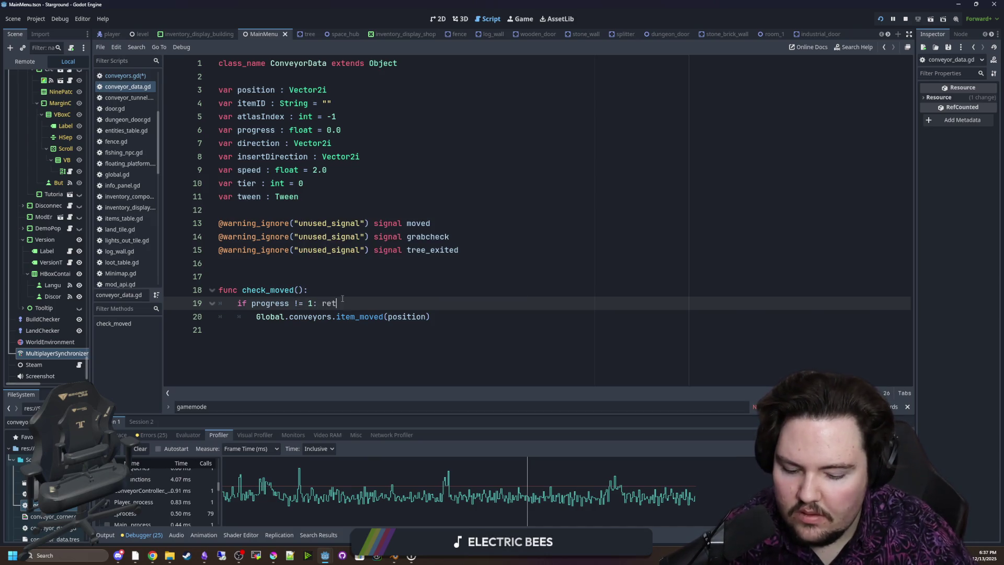
{"action": "left_click", "coordinate": [251, 316]}
{"action": "key", "text": "BackSpace"}
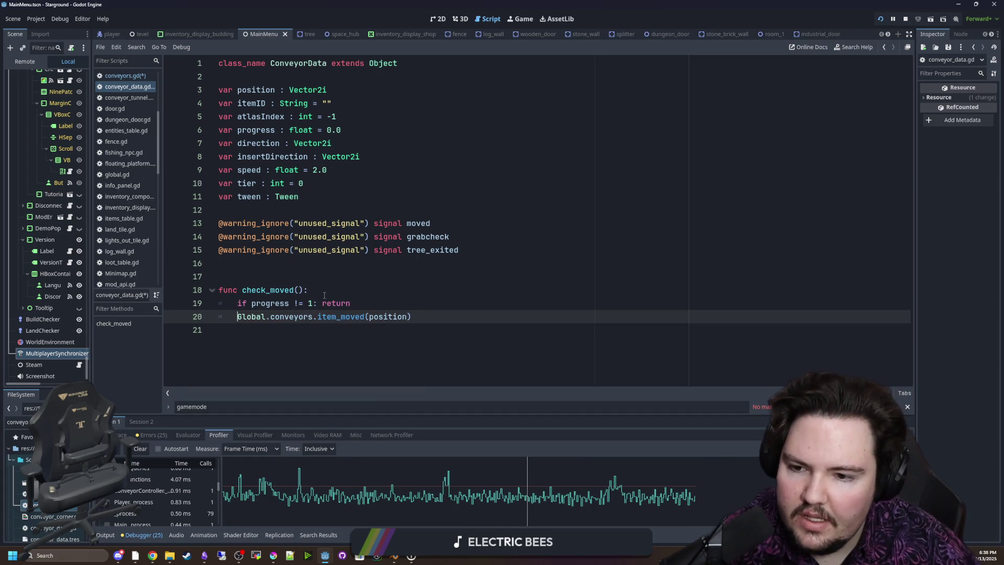
Save the scripts with Ctrl+S and close every tab except MainMenu
{"action": "left_click", "coordinate": [329, 295]}
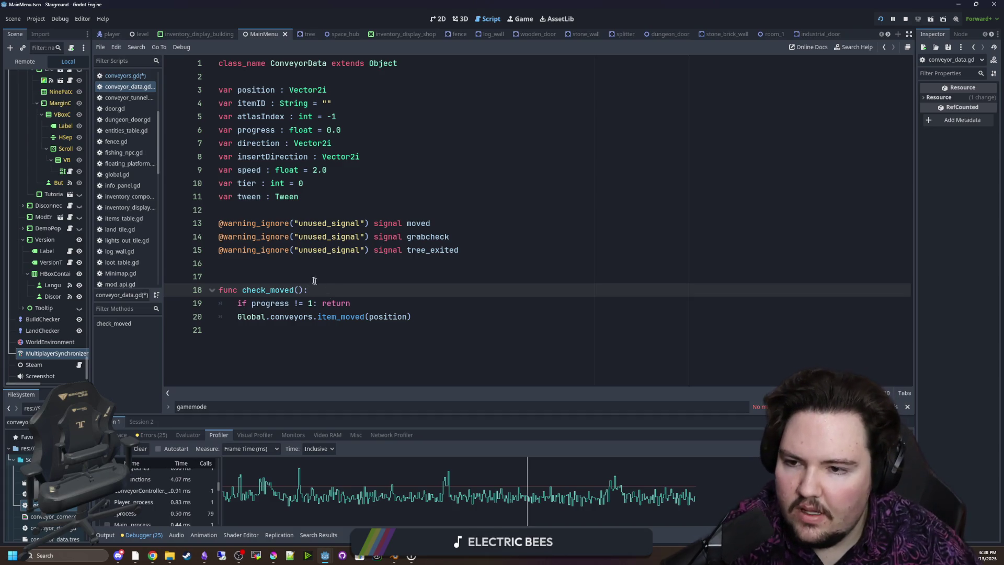
{"action": "left_click", "coordinate": [310, 276]}
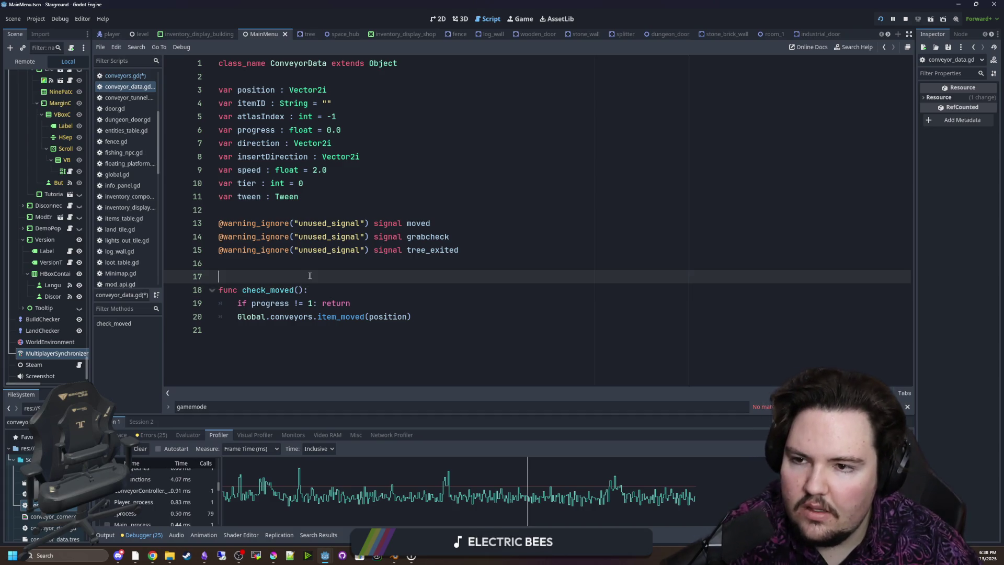
{"action": "left_click", "coordinate": [330, 199]}
{"action": "left_click", "coordinate": [252, 260]}
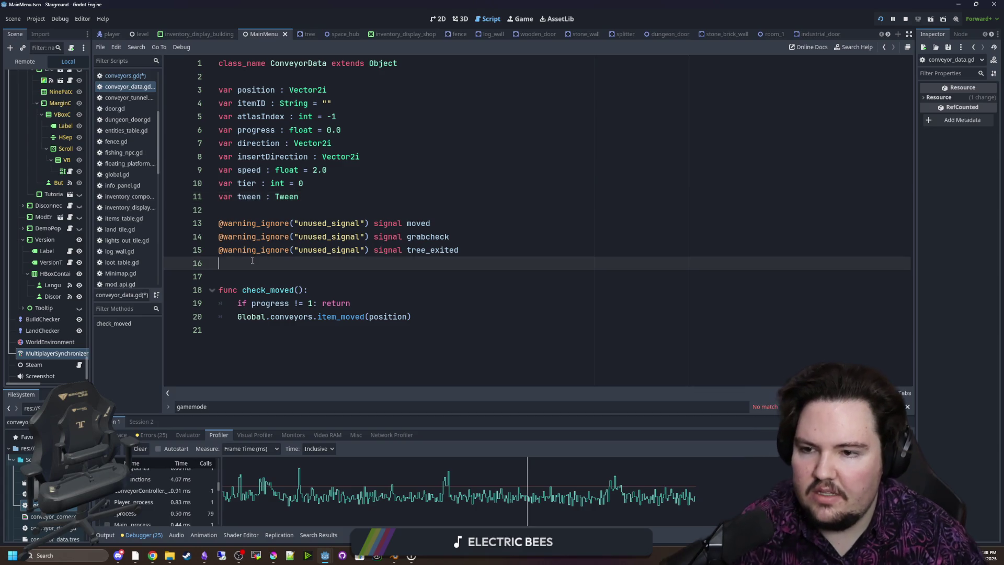
{"action": "left_click", "coordinate": [265, 208]}
{"action": "key", "text": "ctrl+s"}
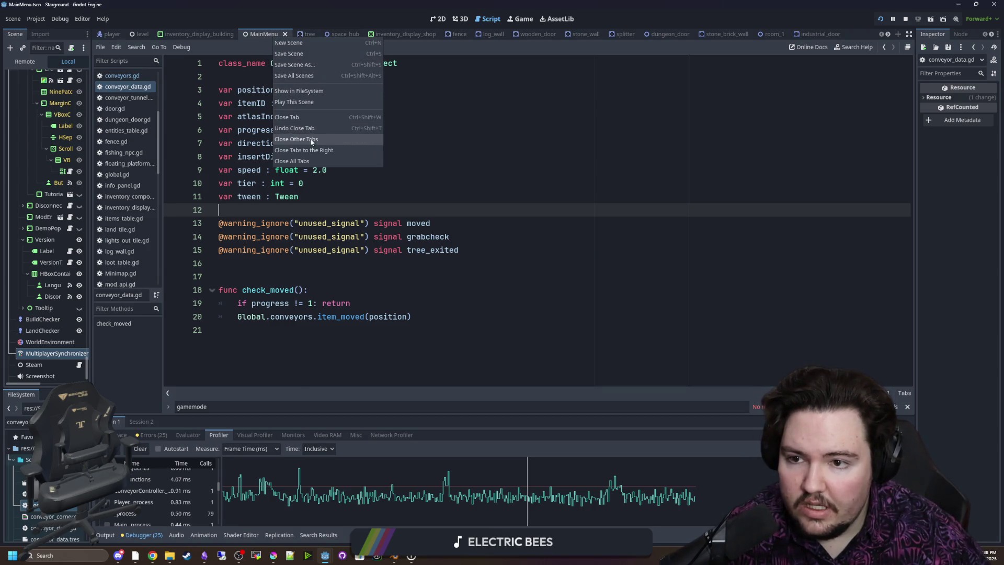
{"action": "left_click", "coordinate": [314, 137]}
Walk the player in the running game while recording a short Profiler capture
{"action": "left_click", "coordinate": [523, 19]}
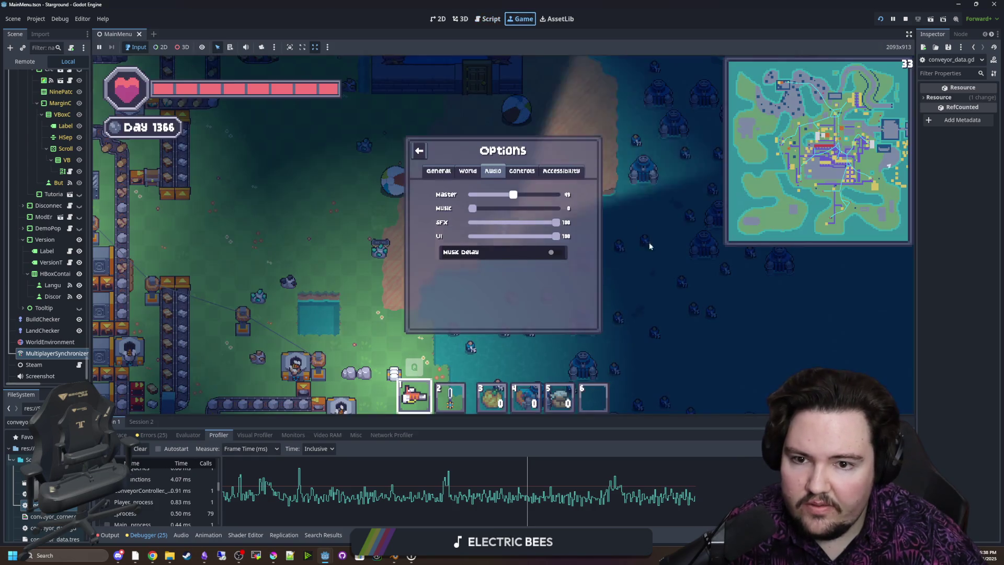
{"action": "key", "text": "Escape"}
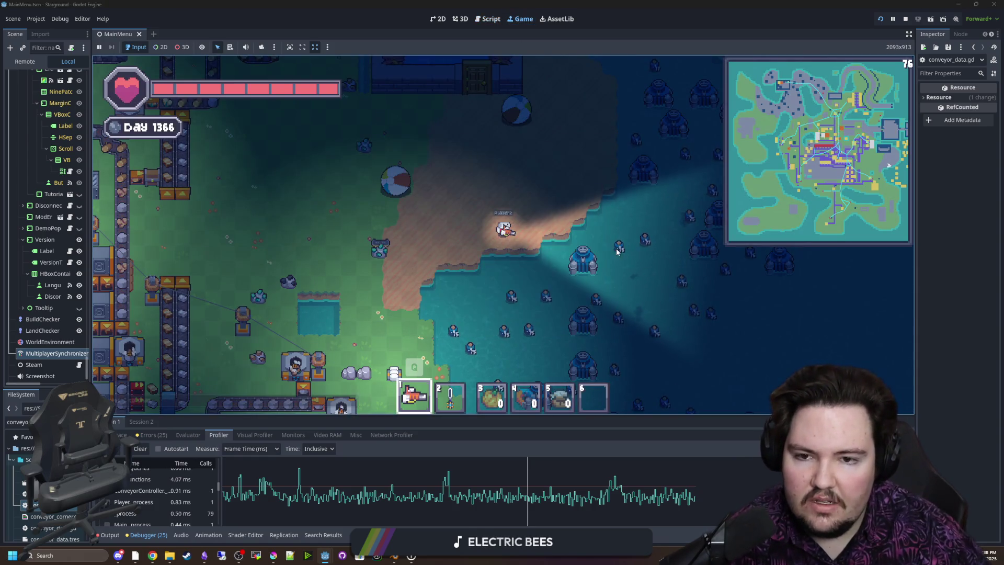
{"action": "key", "text": "a"}
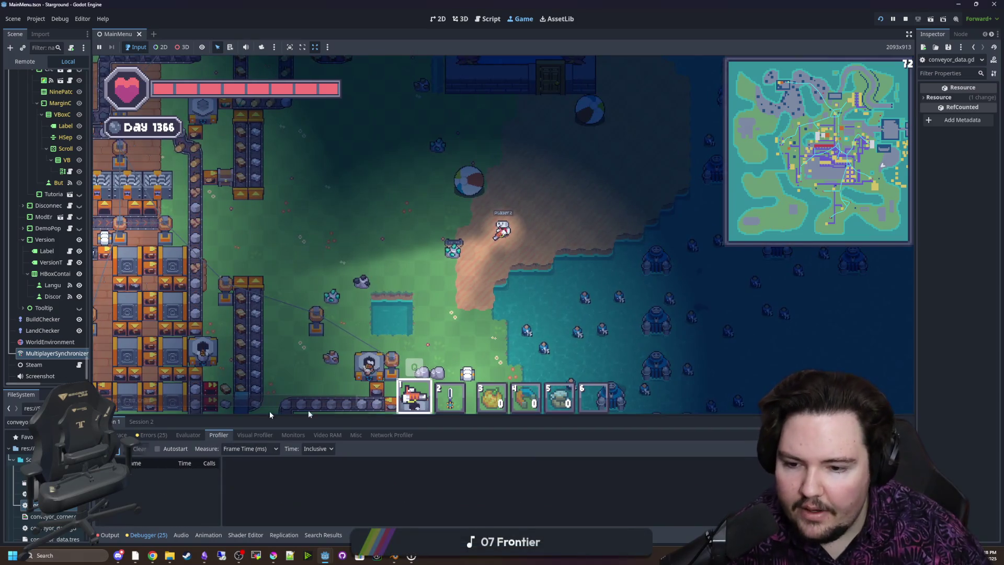
{"action": "left_click_drag", "start_coordinate": [447, 415], "coordinate": [448, 215]}
{"action": "left_click", "coordinate": [109, 249]}
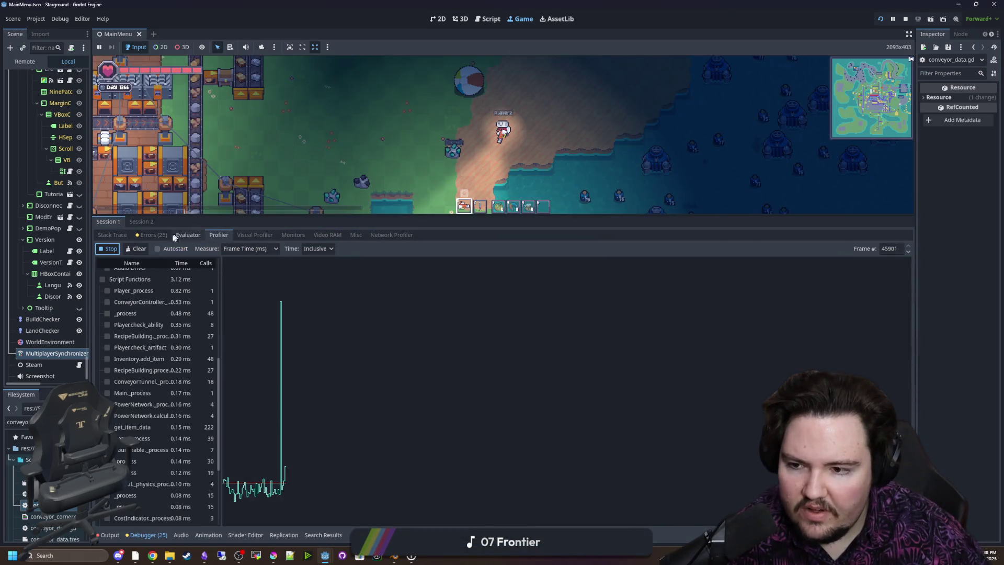
{"action": "left_click", "coordinate": [109, 249]}
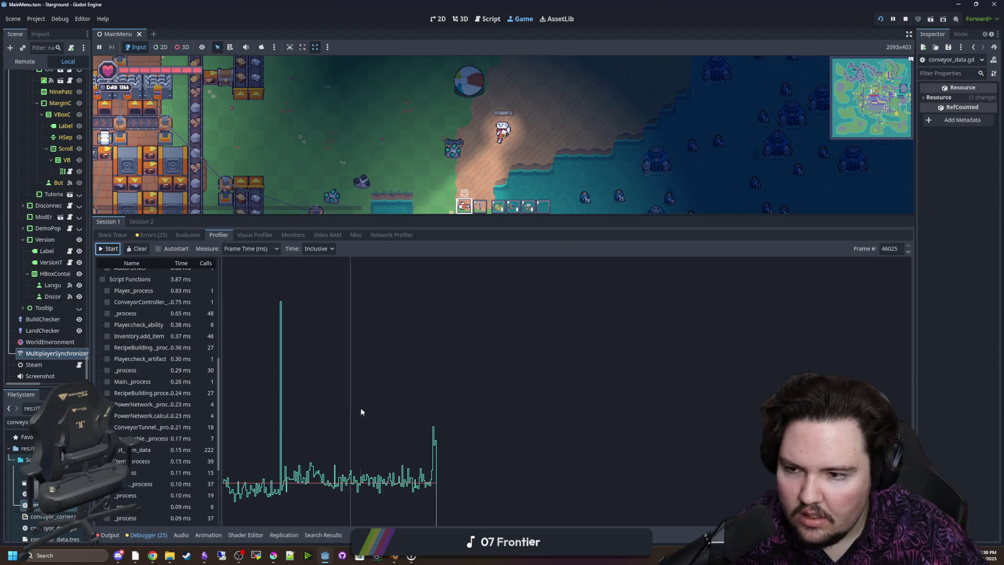
{"action": "left_click", "coordinate": [360, 407]}
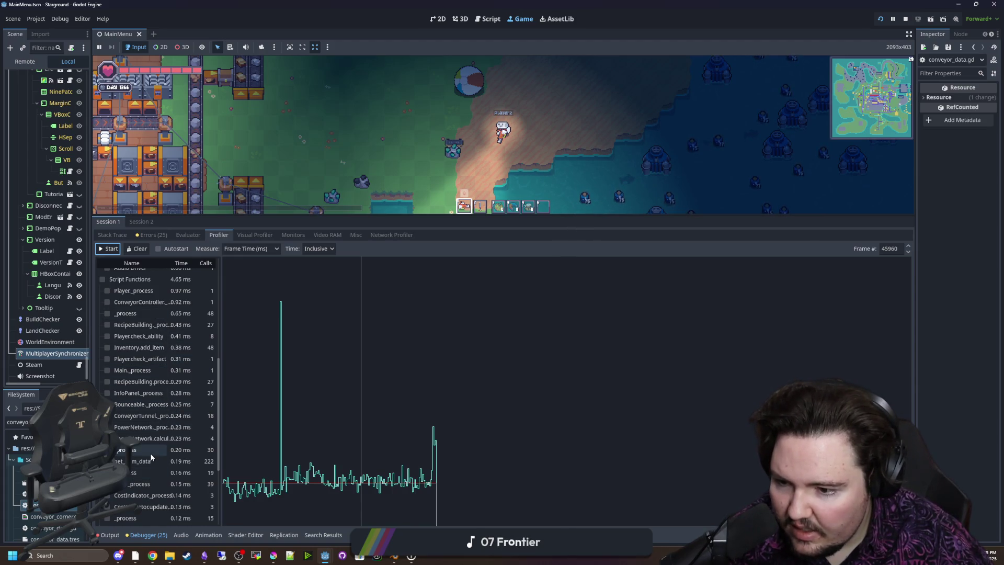
Filter the FileSystem for mod_api, open mod_api.gd, and shrink the debugger panel
{"action": "left_click", "coordinate": [19, 422]}
{"action": "key", "text": "BackSpace"}
{"action": "key", "text": "BackSpace"}
{"action": "key", "text": "BackSpace"}
{"action": "type", "text": "mod"}
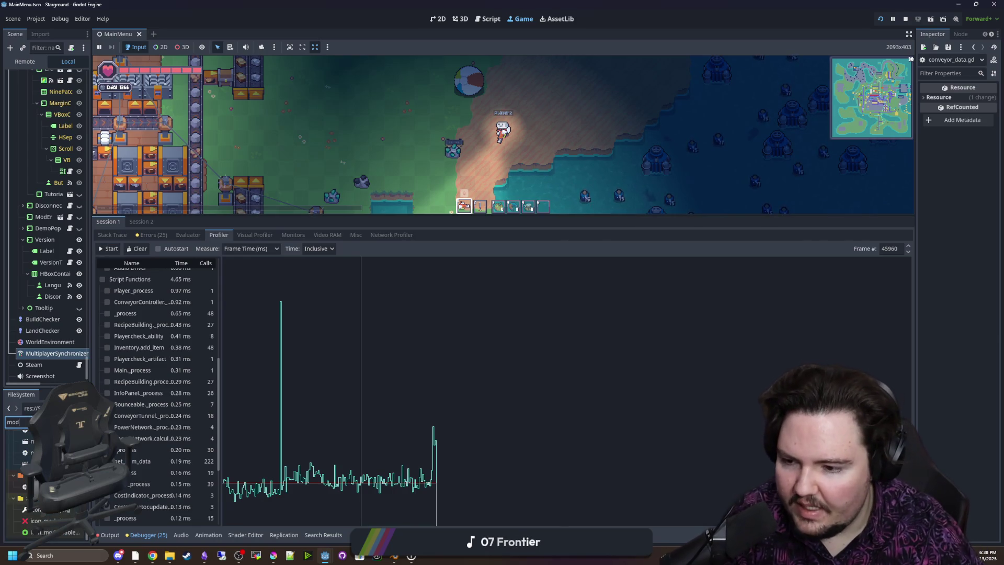
{"action": "type", "text": "_api"}
{"action": "key", "text": "Return"}
{"action": "left_click_drag", "start_coordinate": [405, 214], "coordinate": [405, 415]}
Search mod_api.gd for get_item_data, then jump to the itemsTable definition in global.gd
{"action": "left_click", "coordinate": [447, 330]}
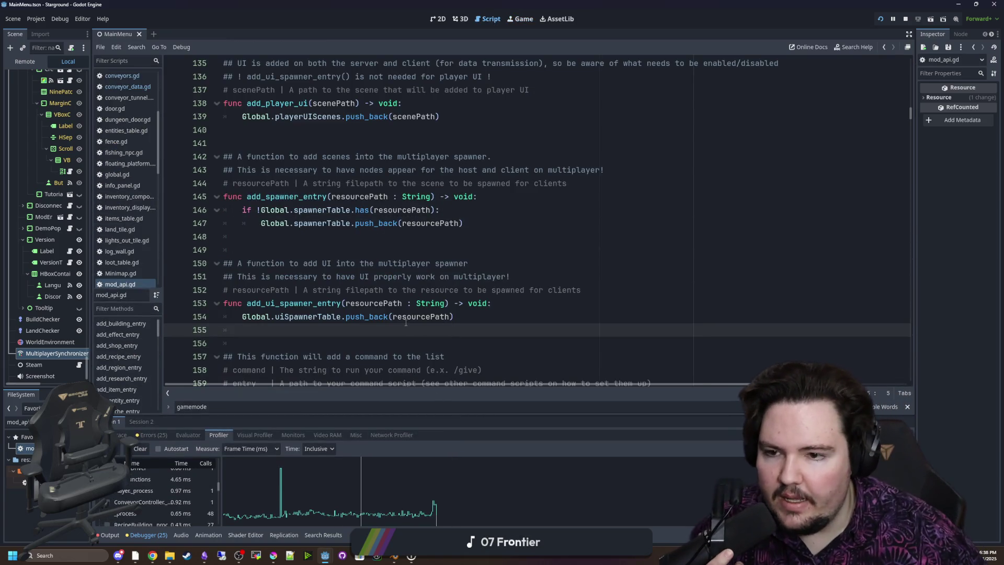
{"action": "scroll", "coordinate": [406, 323], "scroll_direction": "up", "scroll_amount": 13}
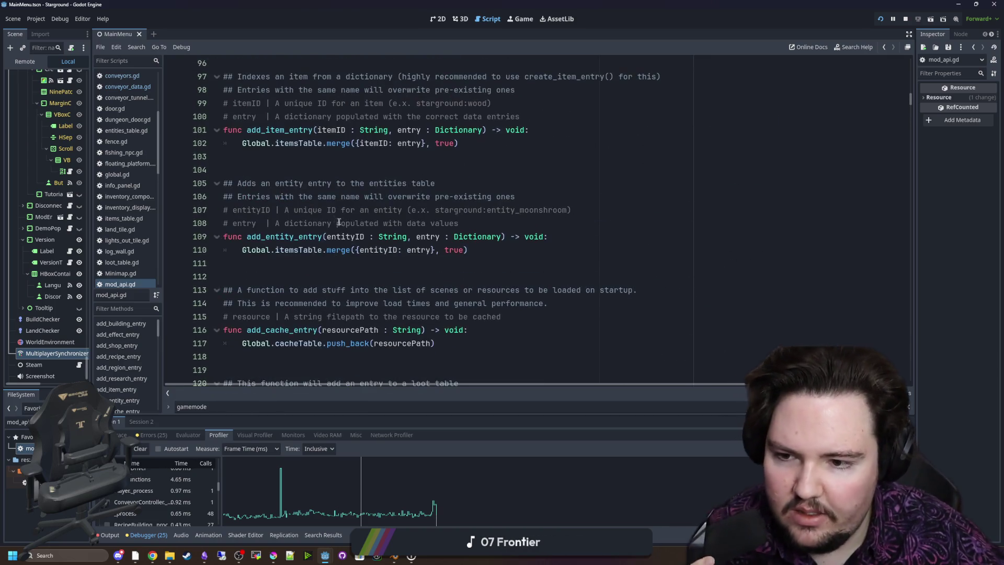
{"action": "left_click", "coordinate": [362, 165]}
{"action": "key", "text": "ctrl+f"}
{"action": "type", "text": "get_item_"}
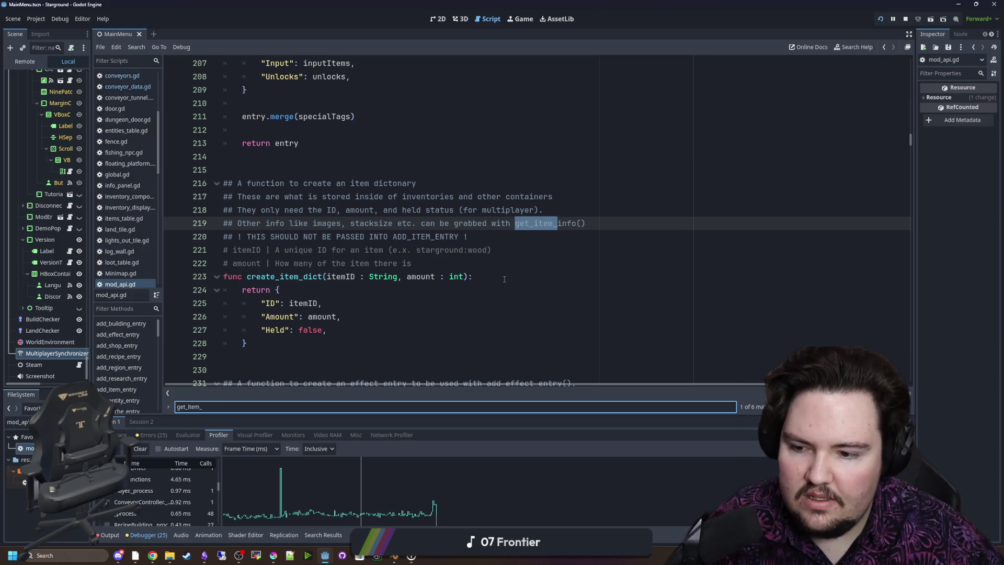
{"action": "type", "text": "data"}
{"action": "left_click", "coordinate": [360, 256]}
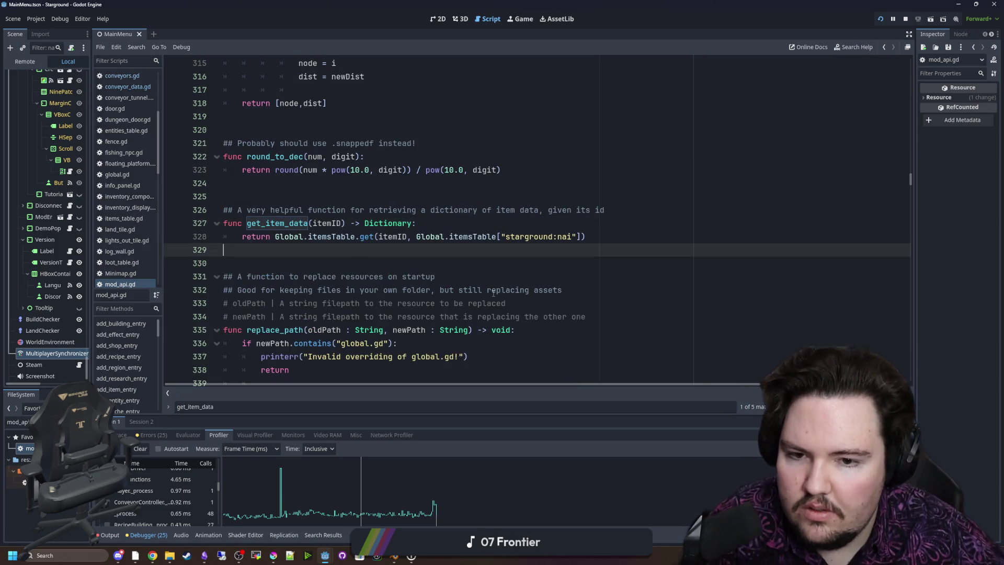
{"action": "scroll", "coordinate": [502, 277], "scroll_direction": "up", "scroll_amount": 1}
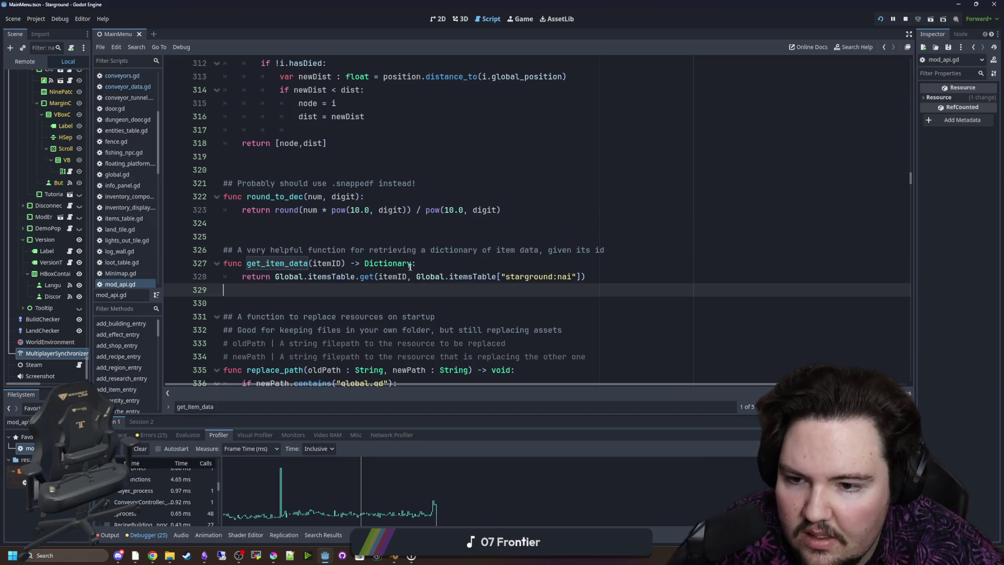
{"action": "left_click", "coordinate": [322, 277], "text": "ctrl"}
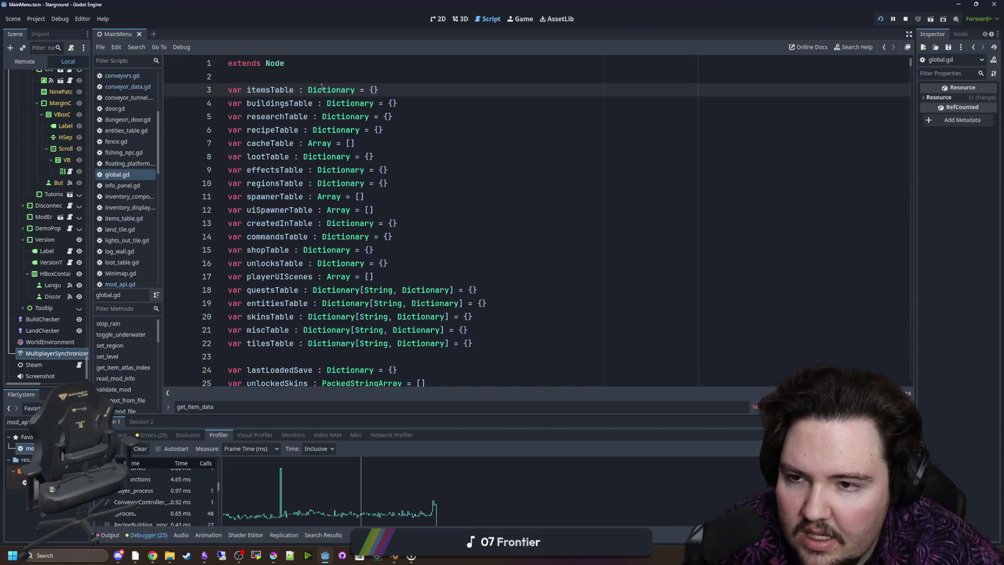
Type itemsTable as Dictionary[String, Dictionary] and select the type parameters for copying
{"action": "left_click", "coordinate": [359, 79]}
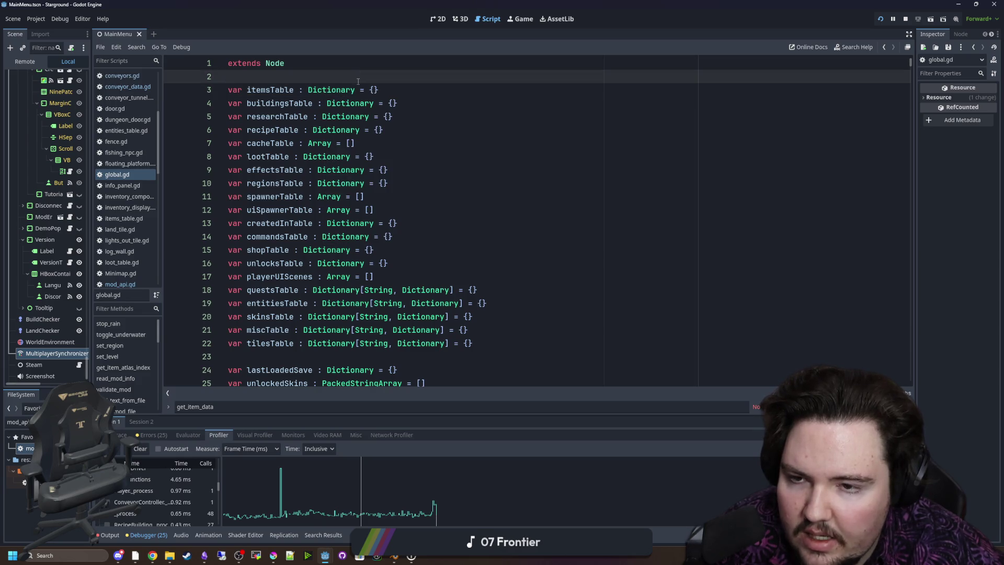
{"action": "left_click", "coordinate": [355, 89]}
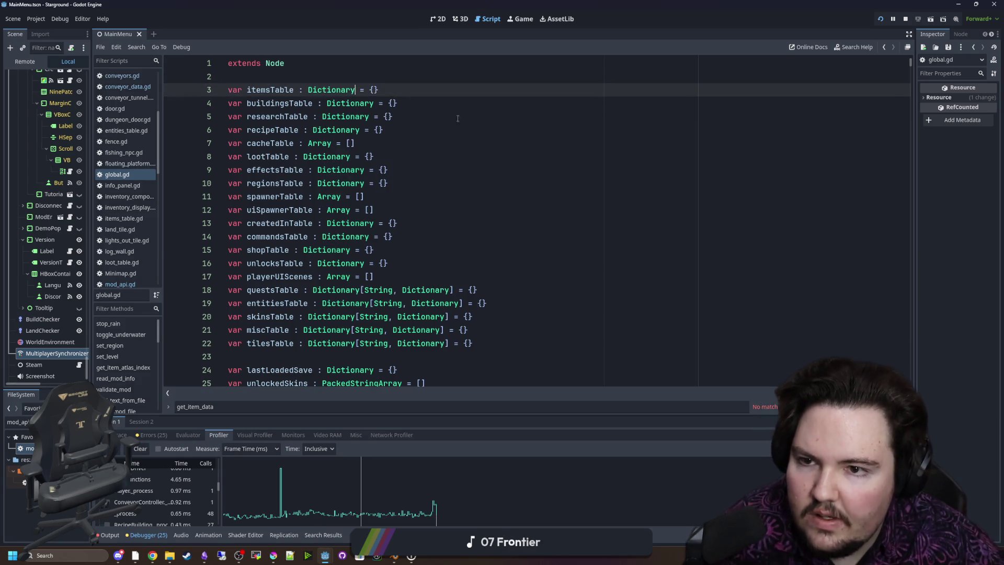
{"action": "type", "text": "[String, "}
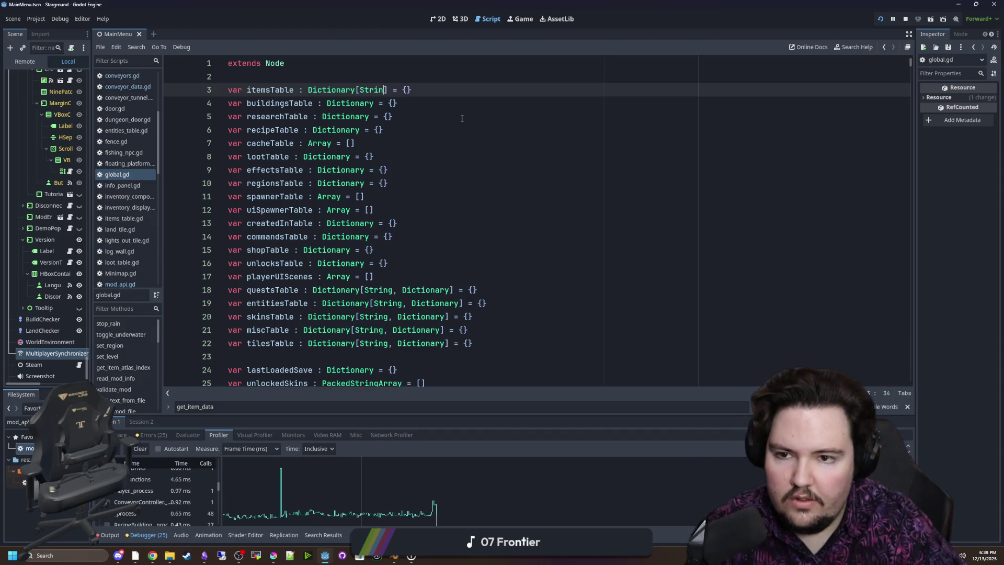
{"action": "type", "text": "Dictionary"}
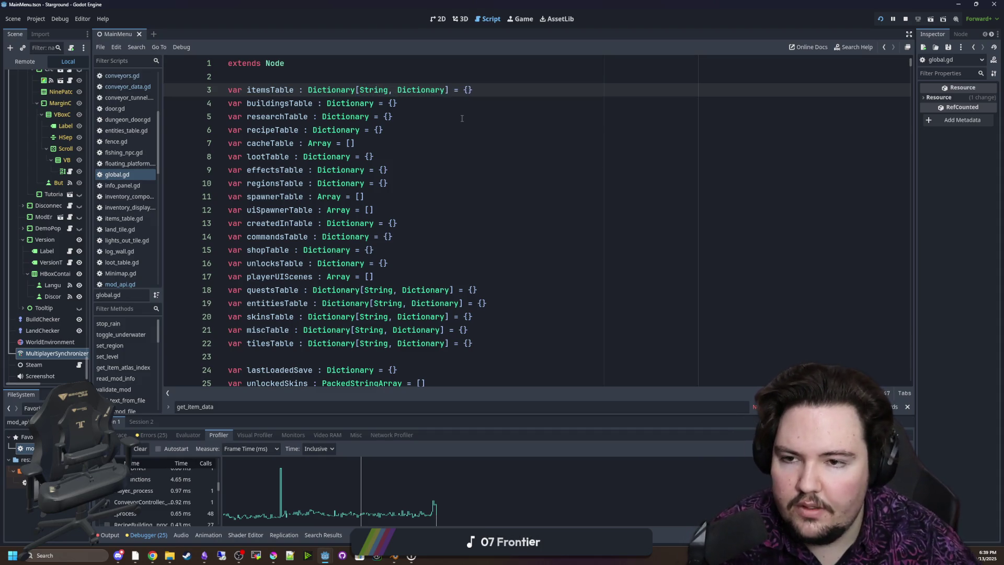
{"action": "left_click", "coordinate": [462, 118]}
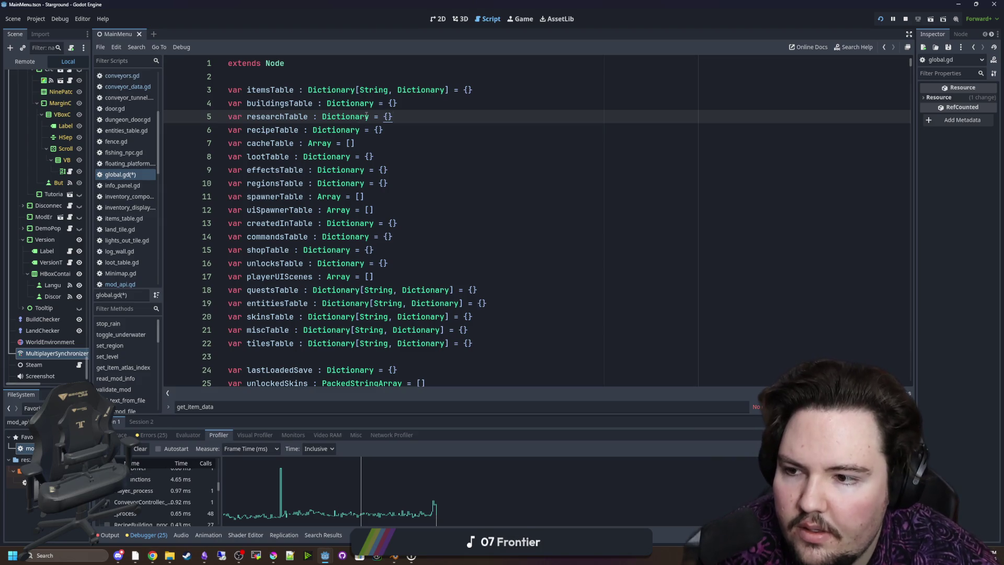
{"action": "left_click", "coordinate": [412, 104]}
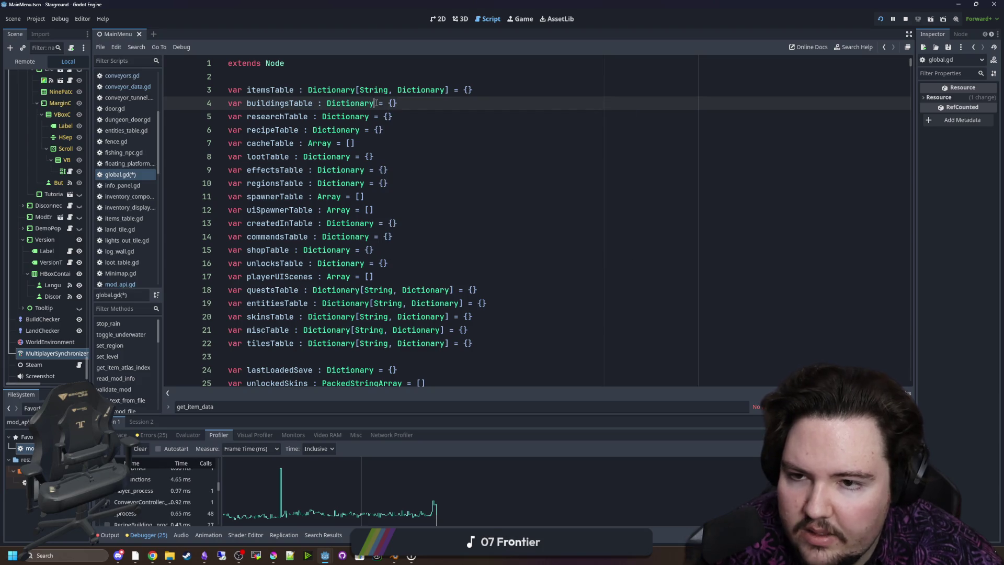
{"action": "left_click", "coordinate": [421, 237]}
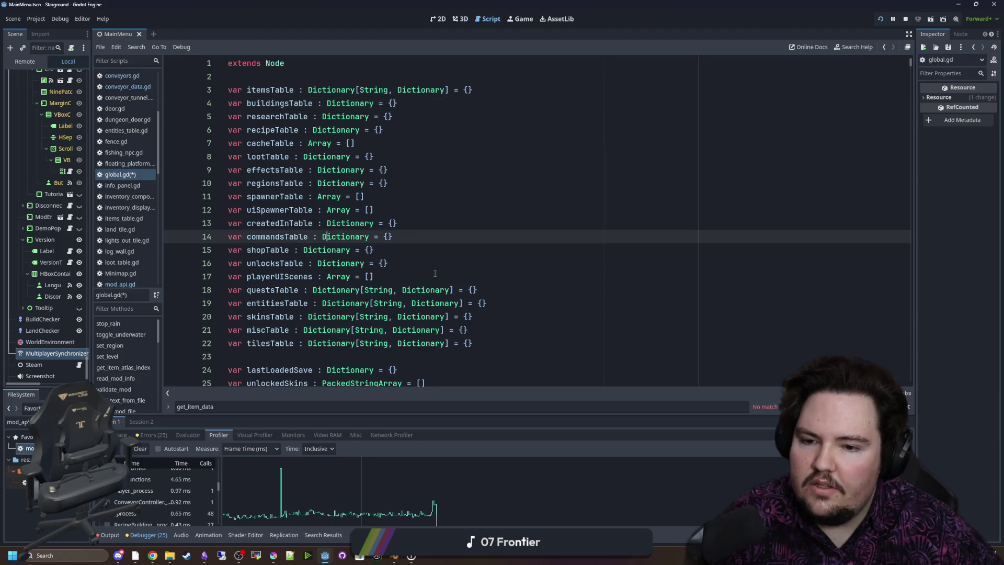
{"action": "left_click_drag", "start_coordinate": [454, 290], "coordinate": [360, 290]}
{"action": "key", "text": "ctrl+c"}
Paste [String, Dictionary] after Dictionary on buildingsTable, researchTable and recipeTable
{"action": "left_click", "coordinate": [383, 170]}
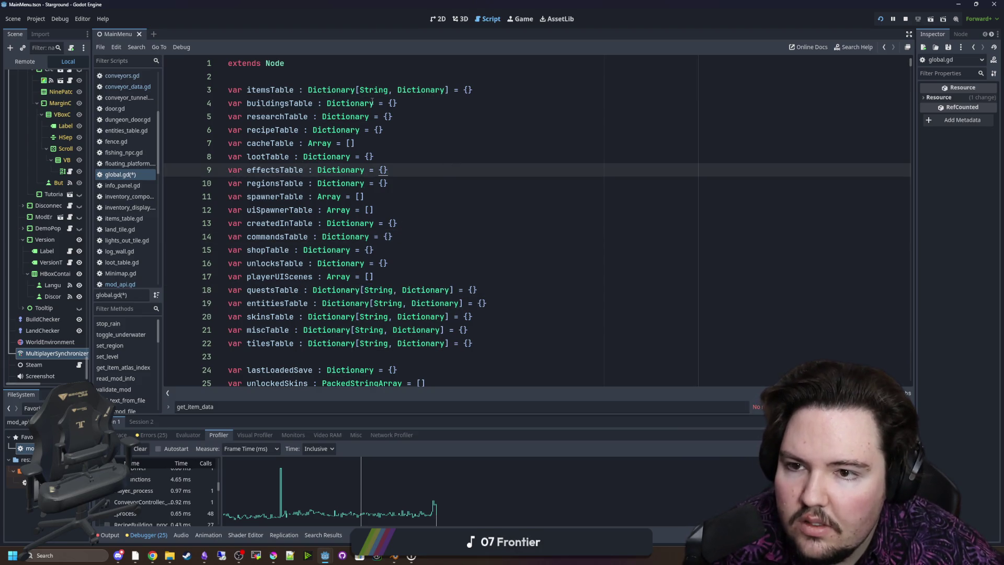
{"action": "left_click", "coordinate": [374, 103]}
{"action": "key", "text": "ctrl+v"}
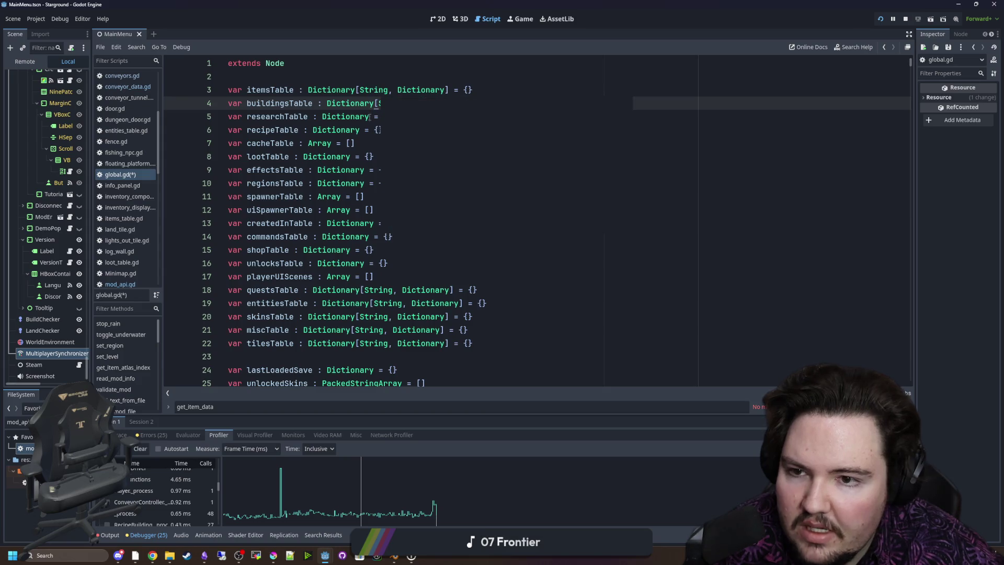
{"action": "left_click", "coordinate": [352, 130]}
{"action": "left_click", "coordinate": [369, 117]}
{"action": "key", "text": "ctrl+v"}
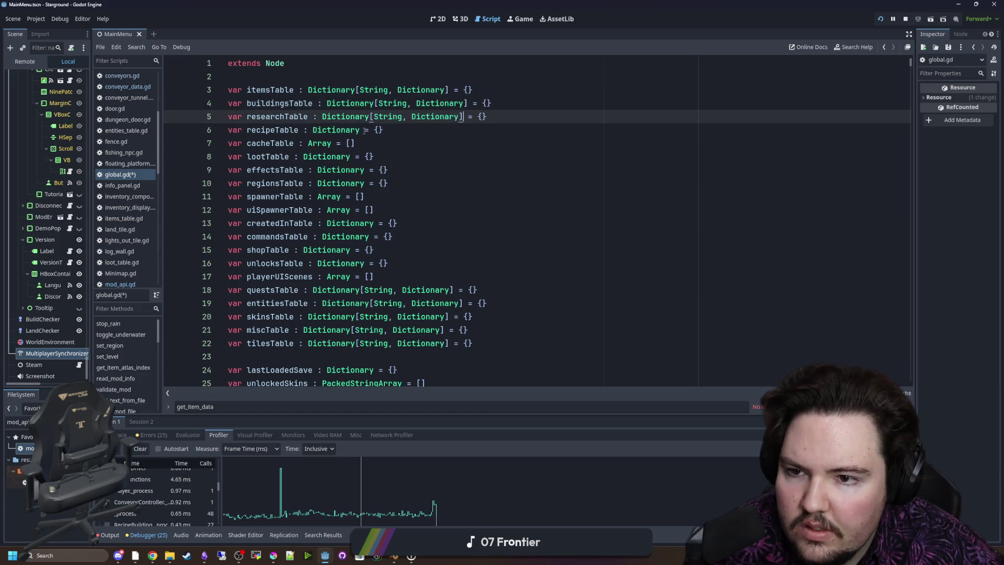
{"action": "left_click", "coordinate": [376, 131]}
{"action": "key", "text": "ctrl+v"}
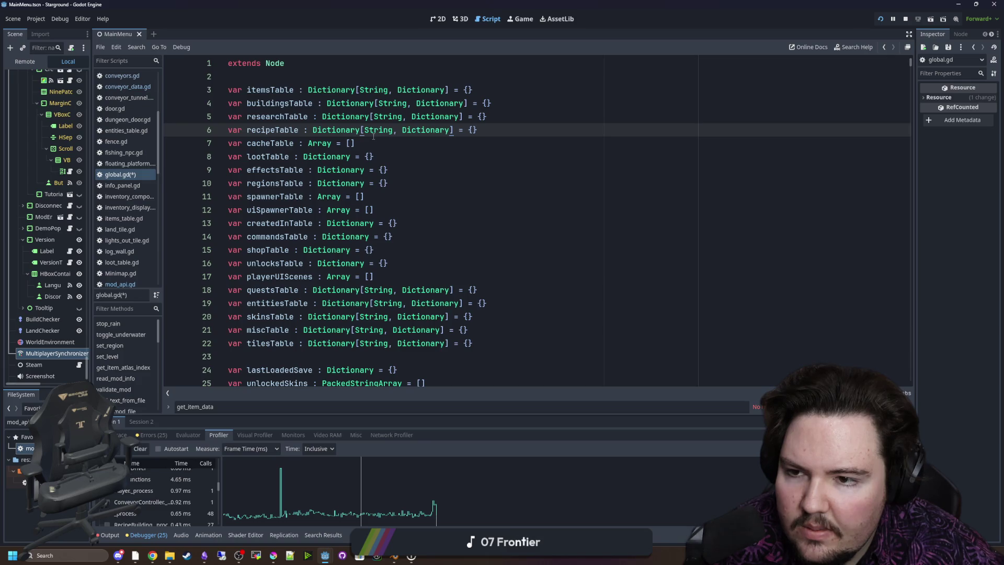
{"action": "left_click", "coordinate": [331, 142]}
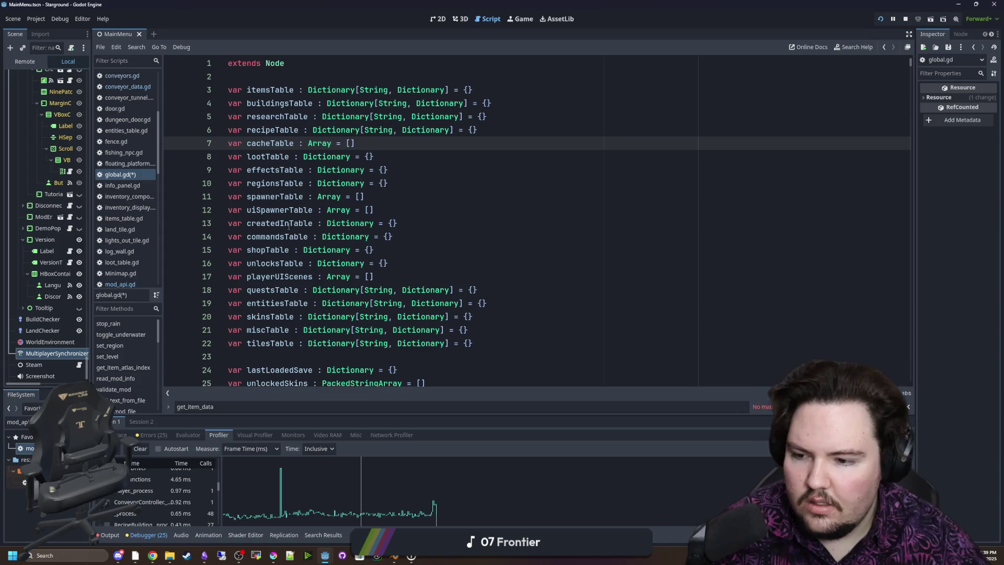
Filter the FileSystem for 'table', inspect caching_table.gd, then go back to global.gd
{"action": "left_click", "coordinate": [18, 422]}
{"action": "type", "text": "cache"}
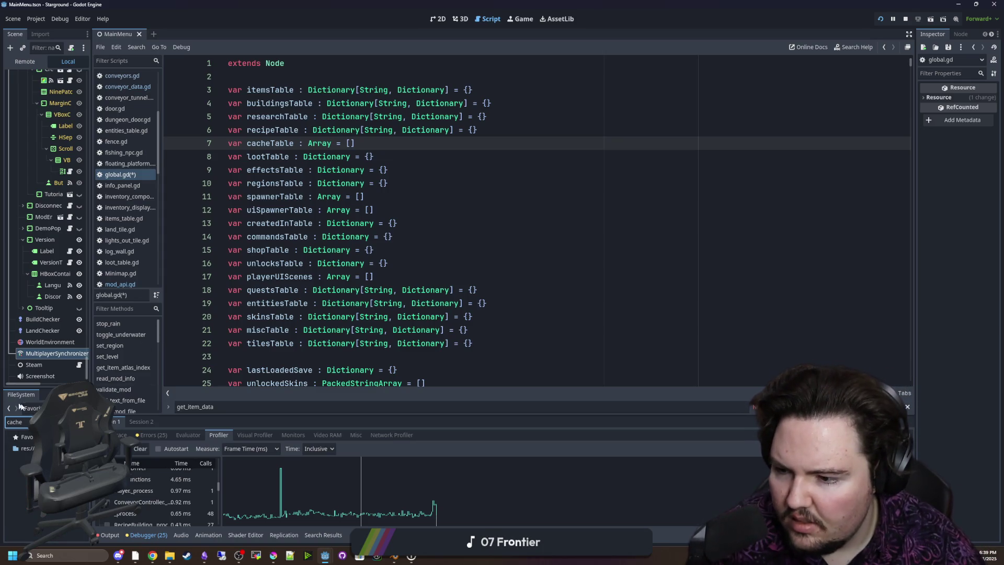
{"action": "key", "text": "ctrl+a"}
{"action": "key", "text": "BackSpace"}
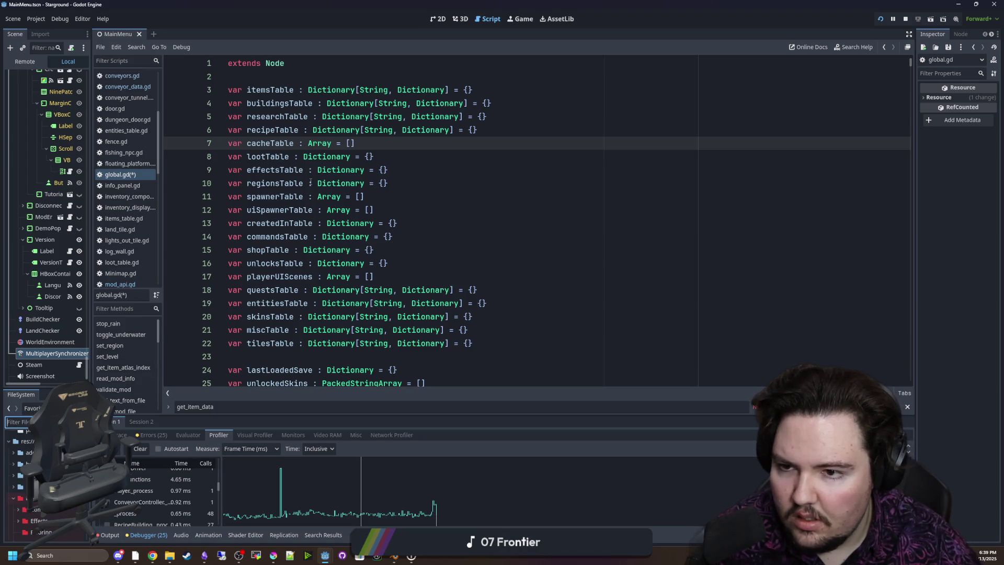
{"action": "type", "text": "table"}
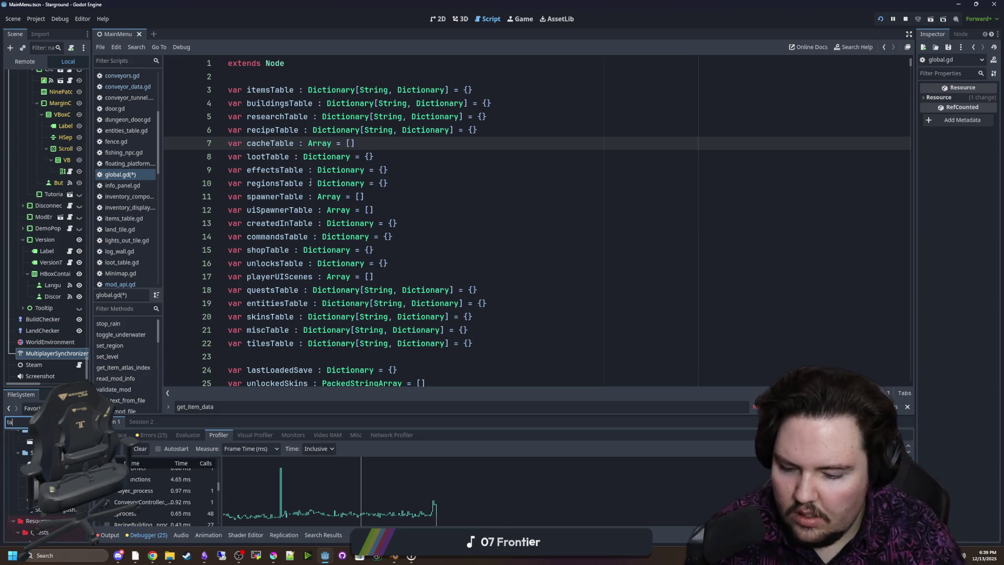
{"action": "double_click", "coordinate": [32, 452]}
{"action": "scroll", "coordinate": [381, 226], "scroll_direction": "up", "scroll_amount": 10}
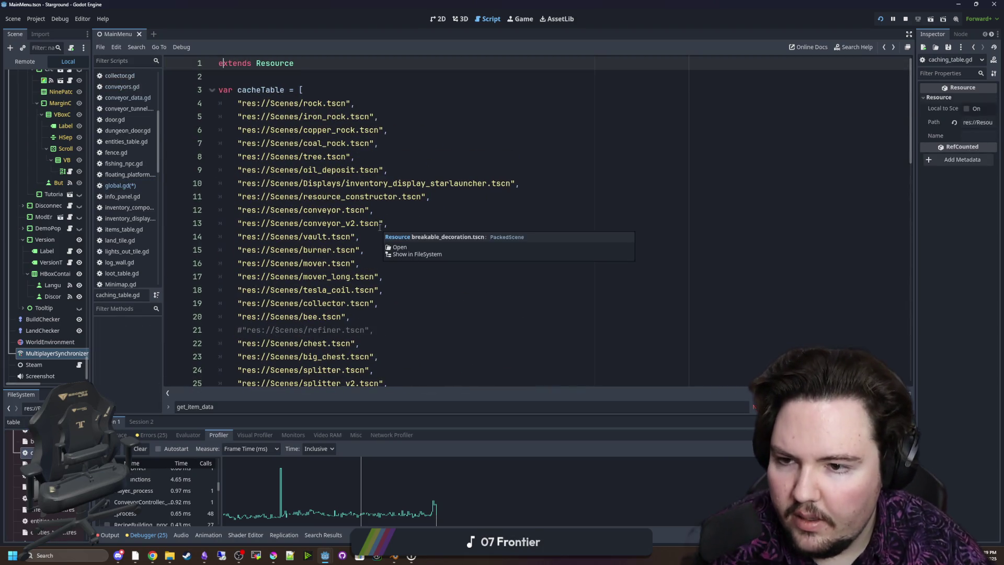
{"action": "key", "text": "alt+Left"}
Make cacheTable a PackedStringArray and type lootTable as Dictionary[String, Array]
{"action": "type", "text": "[String"}
{"action": "key", "text": "BackSpace"}
{"action": "key", "text": "BackSpace"}
{"action": "key", "text": "BackSpace"}
{"action": "type", "text": "PackedStringAr"}
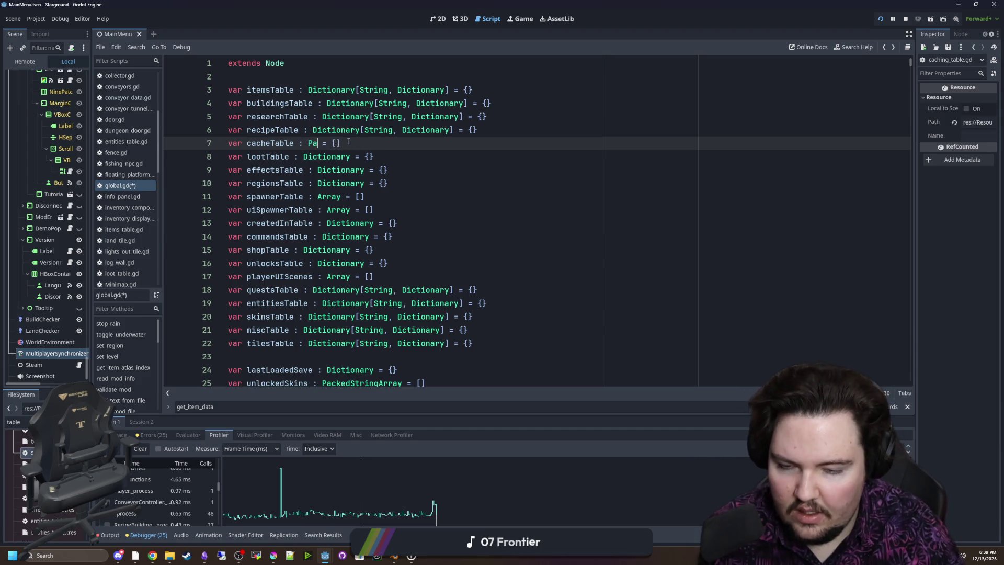
{"action": "type", "text": "ray"}
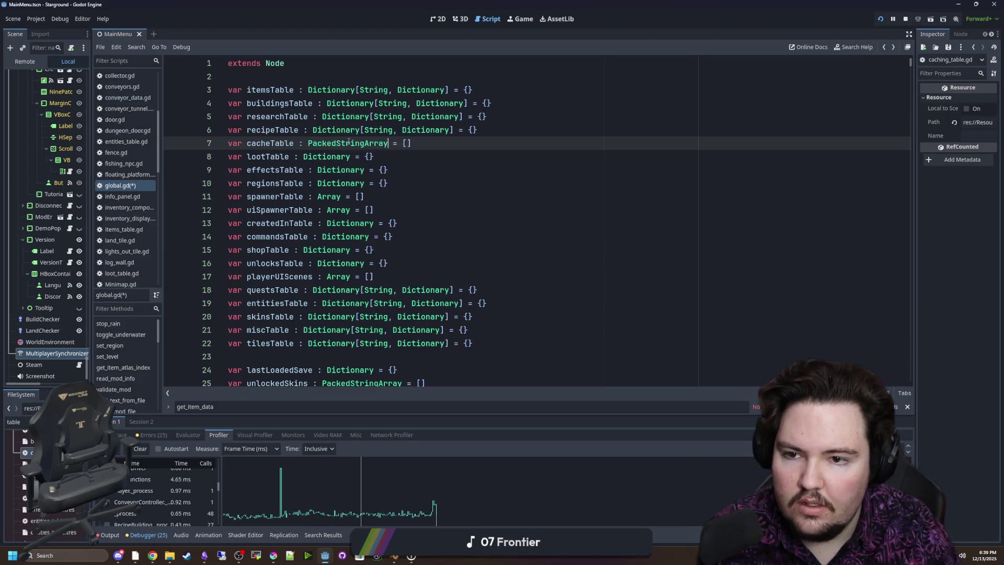
{"action": "left_click", "coordinate": [423, 140]}
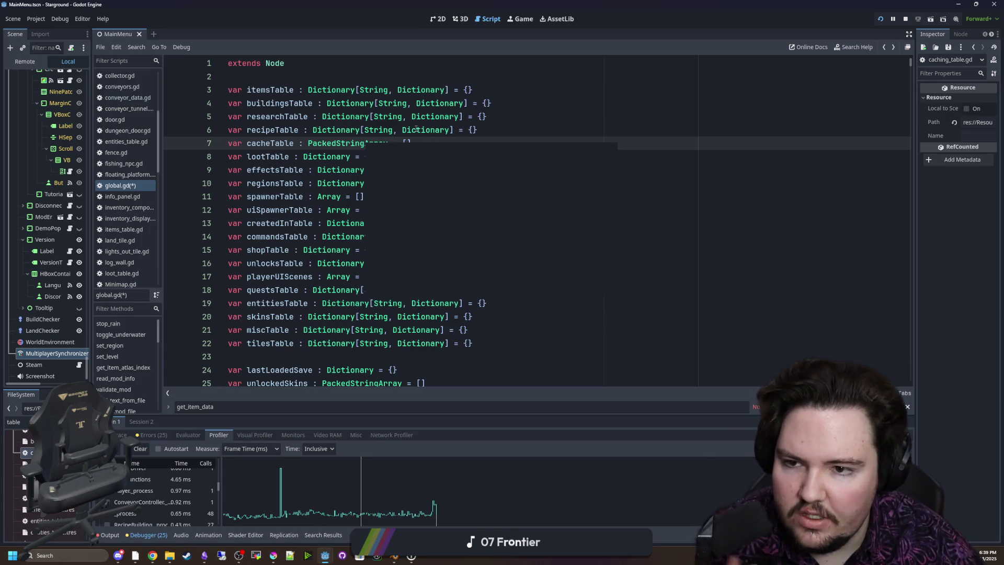
{"action": "left_click", "coordinate": [348, 157]}
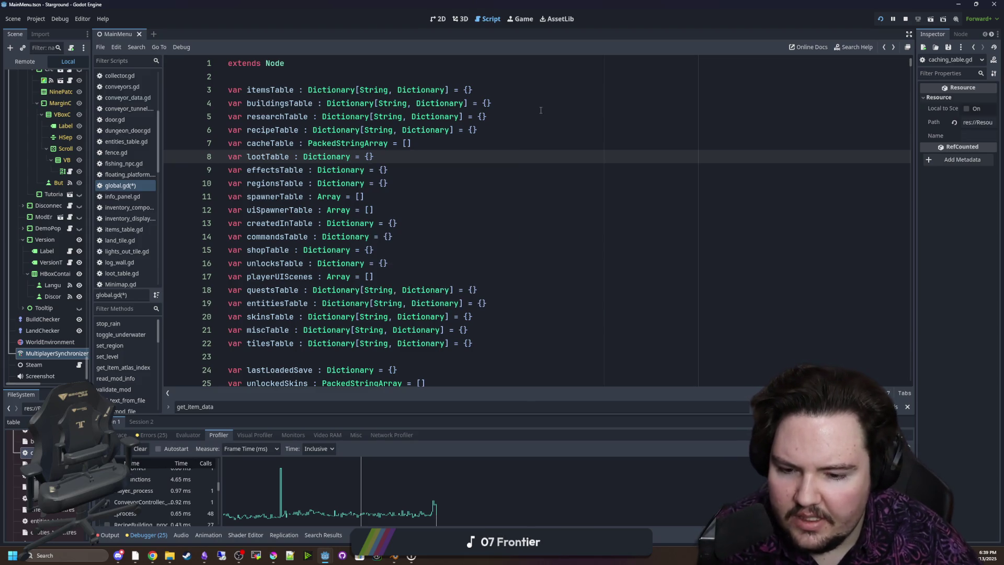
{"action": "type", "text": "[String"}
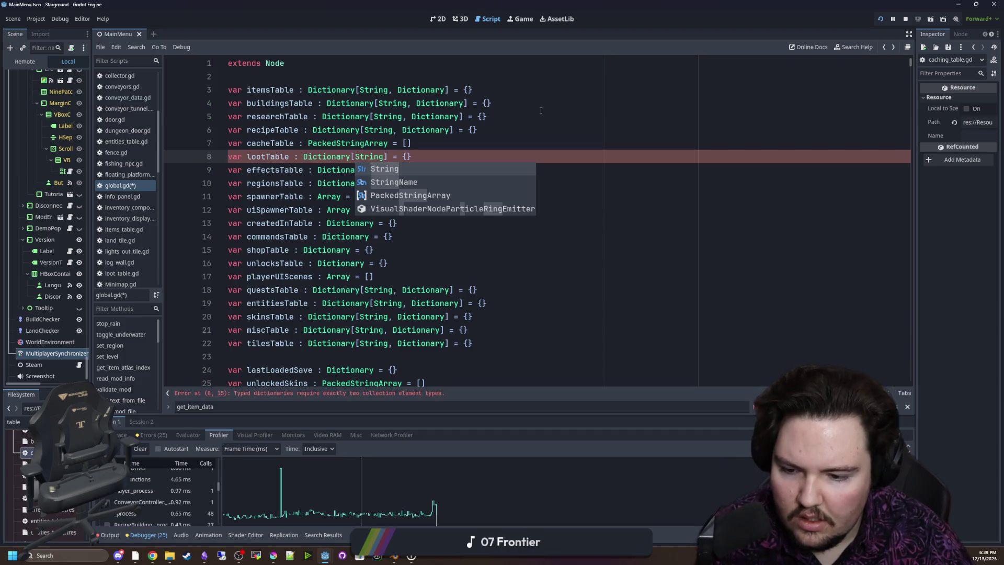
{"action": "type", "text": ", Array"}
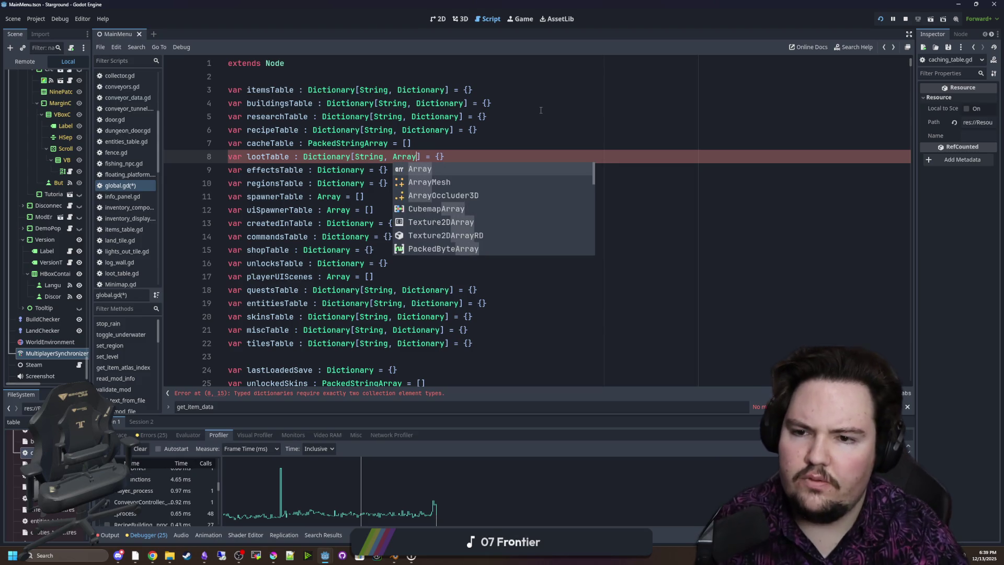
{"action": "left_click", "coordinate": [539, 131]}
Give effectsTable and regionsTable [String, Dictionary] types; make spawnerTable and uiSpawnerTable PackedStringArray
{"action": "left_click", "coordinate": [364, 174]}
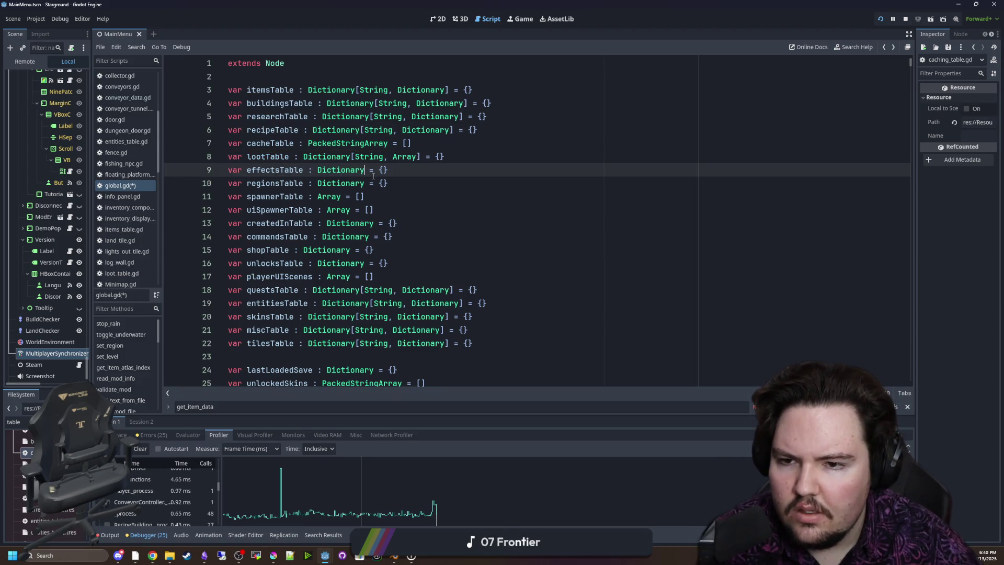
{"action": "key", "text": "ctrl+v"}
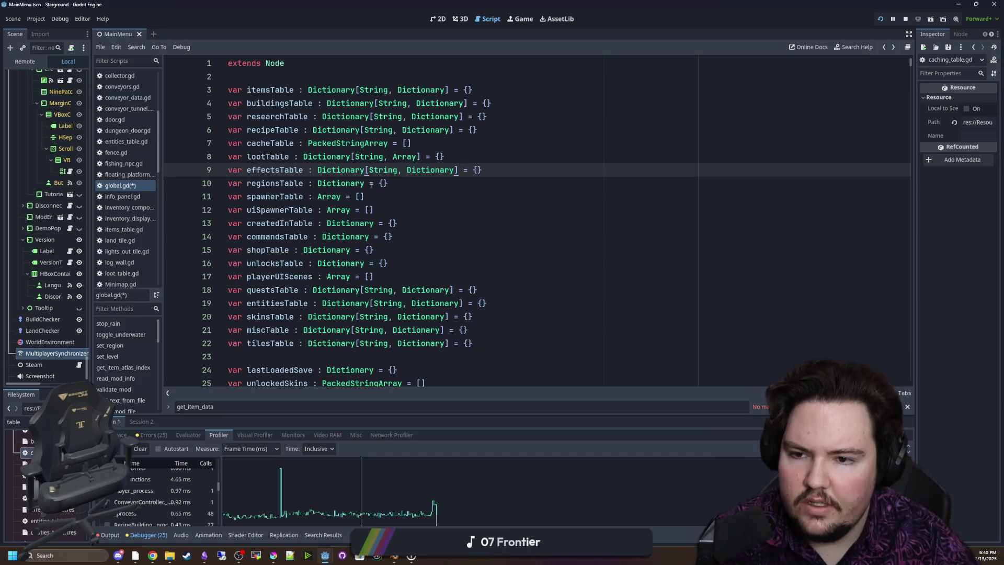
{"action": "left_click", "coordinate": [366, 184]}
{"action": "key", "text": "ctrl+v"}
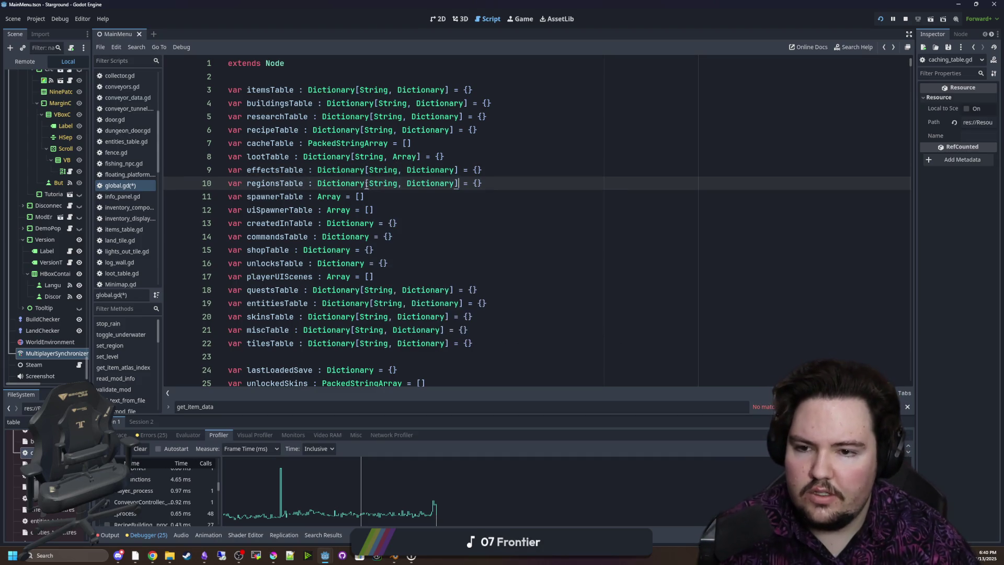
{"action": "left_click", "coordinate": [369, 210]}
{"action": "left_click", "coordinate": [347, 194]}
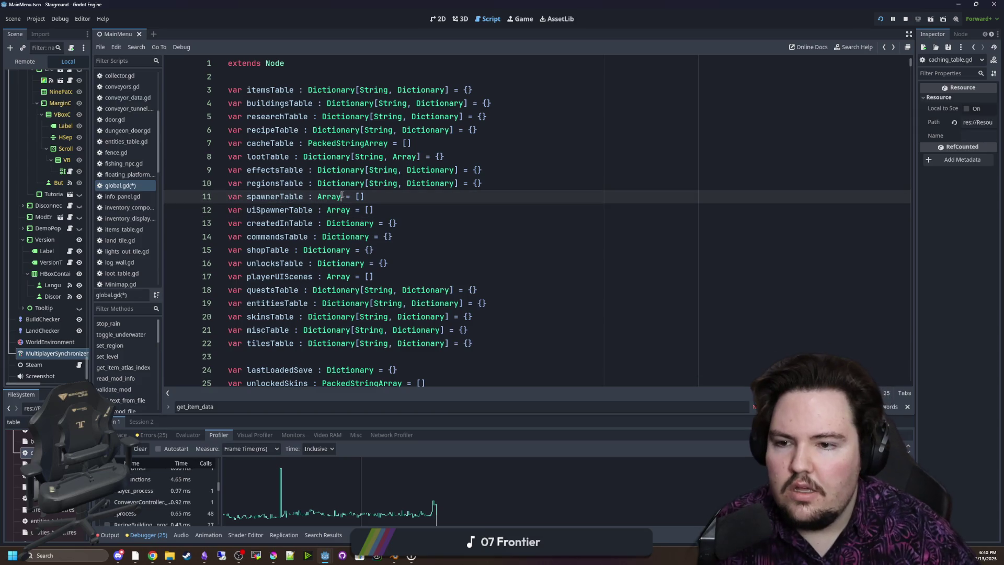
{"action": "scroll", "coordinate": [348, 193], "scroll_direction": "down", "scroll_amount": 1}
{"action": "key", "text": "BackSpace"}
{"action": "key", "text": "BackSpace"}
{"action": "key", "text": "BackSpace"}
{"action": "key", "text": "BackSpace"}
{"action": "type", "text": "PackedSt"}
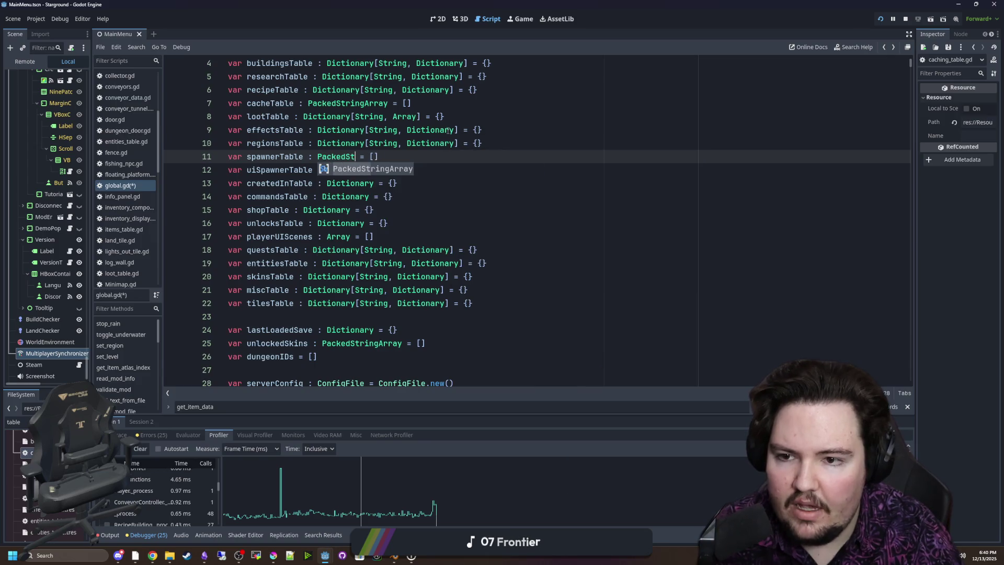
{"action": "key", "text": "Return"}
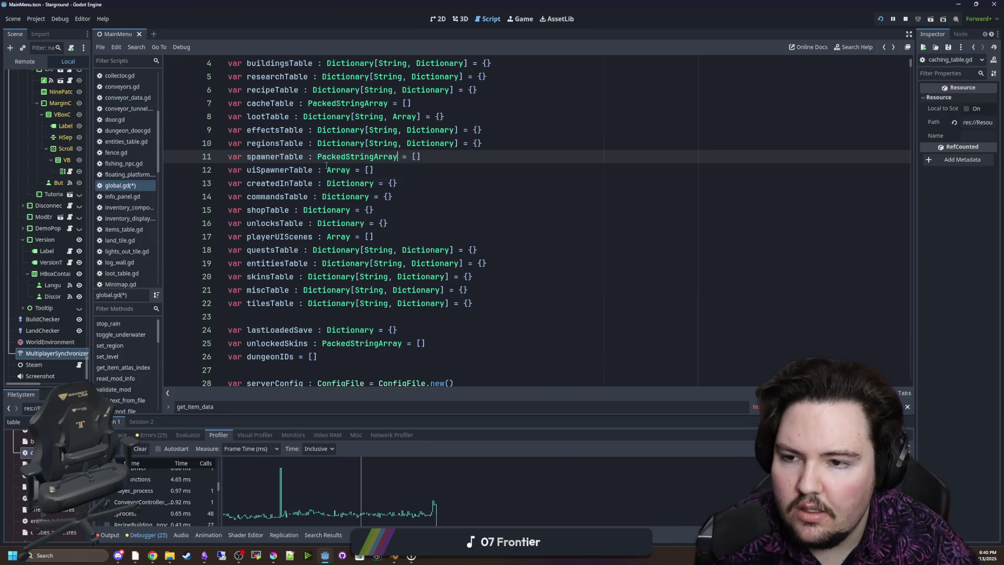
{"action": "left_click", "coordinate": [343, 169]}
{"action": "double_click", "coordinate": [342, 169]}
{"action": "type", "text": "PackedStringArray"}
Add [String, Dictionary] to commandsTable, shopTable and unlocksTable, leaving playerUIScenes unchanged
{"action": "left_click_drag", "start_coordinate": [458, 144], "coordinate": [365, 144]}
{"action": "key", "text": "ctrl+c"}
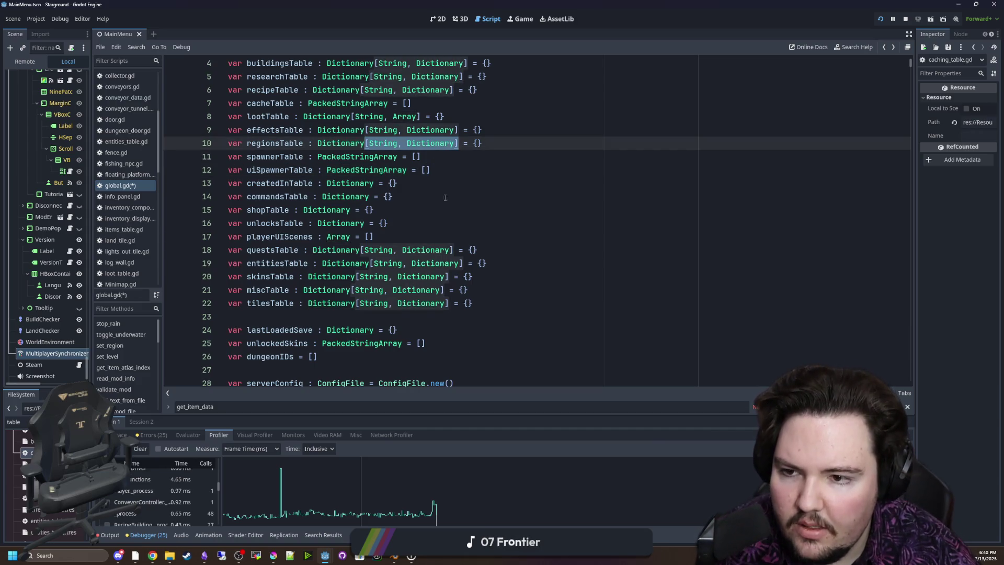
{"action": "left_click", "coordinate": [428, 197]}
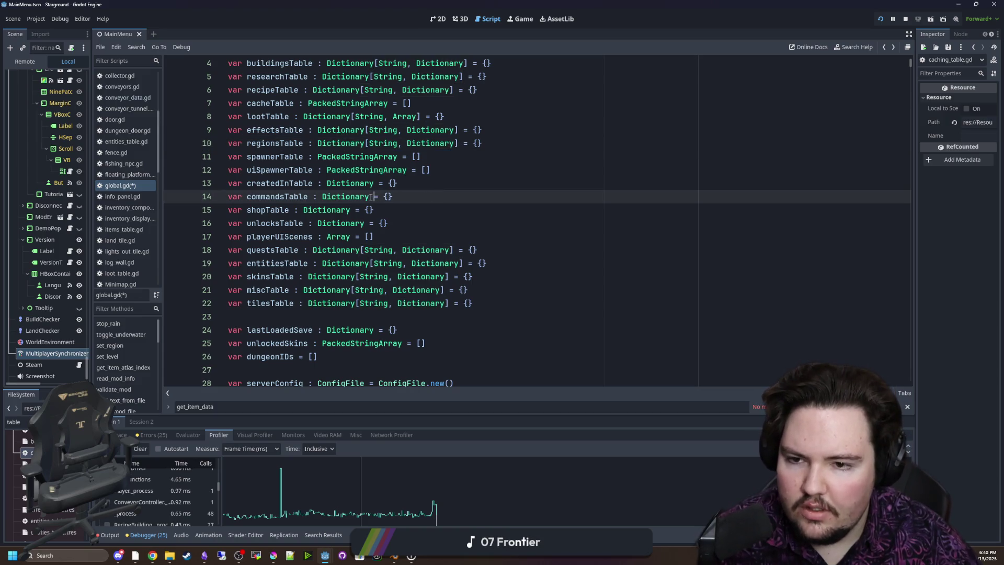
{"action": "key", "text": "ctrl+v"}
{"action": "left_click", "coordinate": [349, 210]}
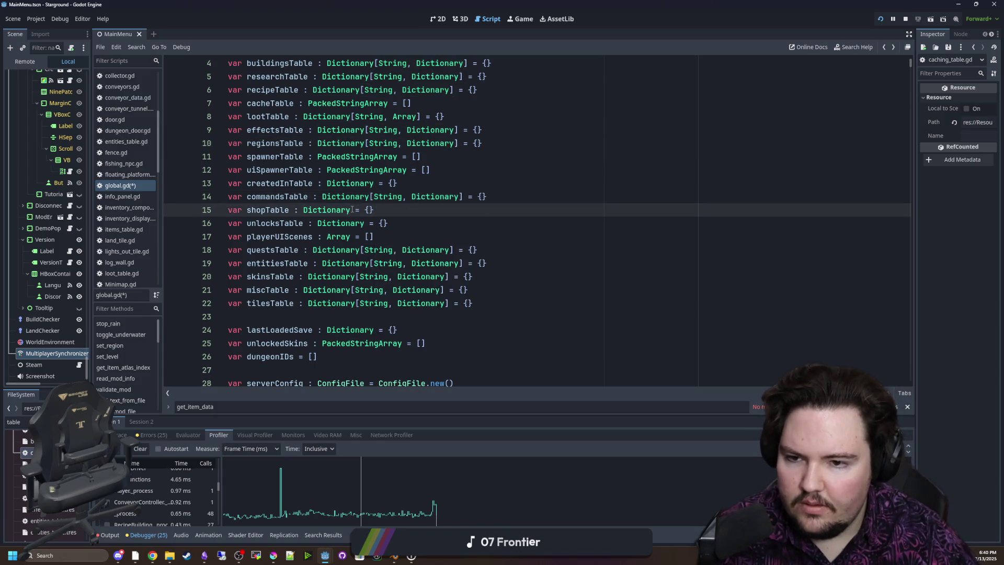
{"action": "key", "text": "ctrl+v"}
{"action": "left_click", "coordinate": [364, 235]}
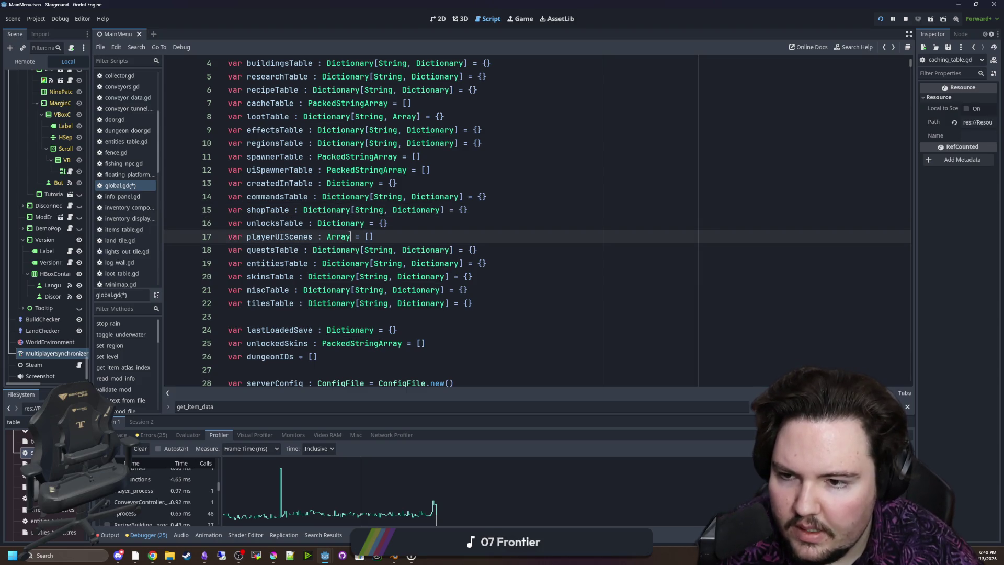
{"action": "left_click", "coordinate": [364, 225]}
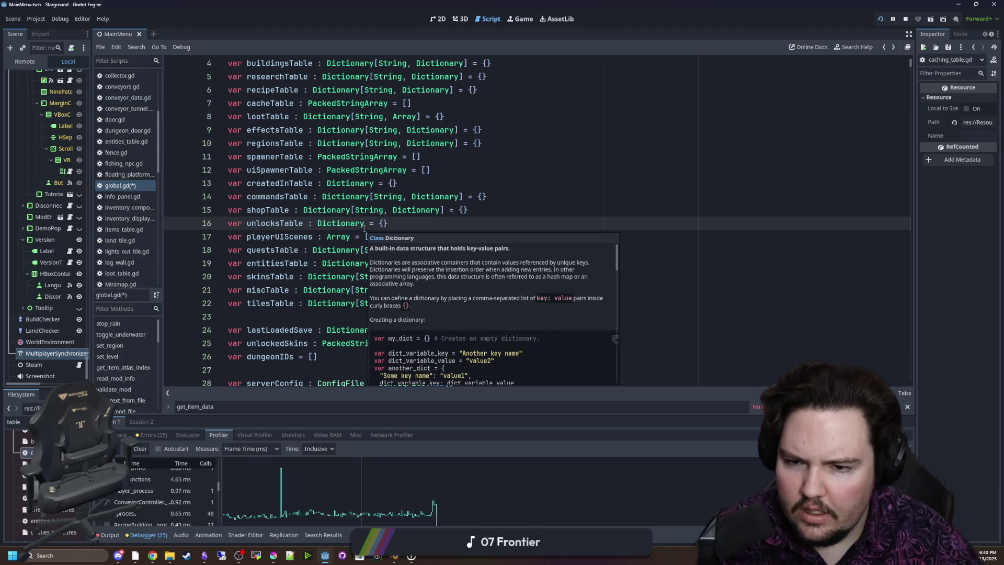
{"action": "key", "text": "ctrl+v"}
{"action": "left_click", "coordinate": [388, 234]}
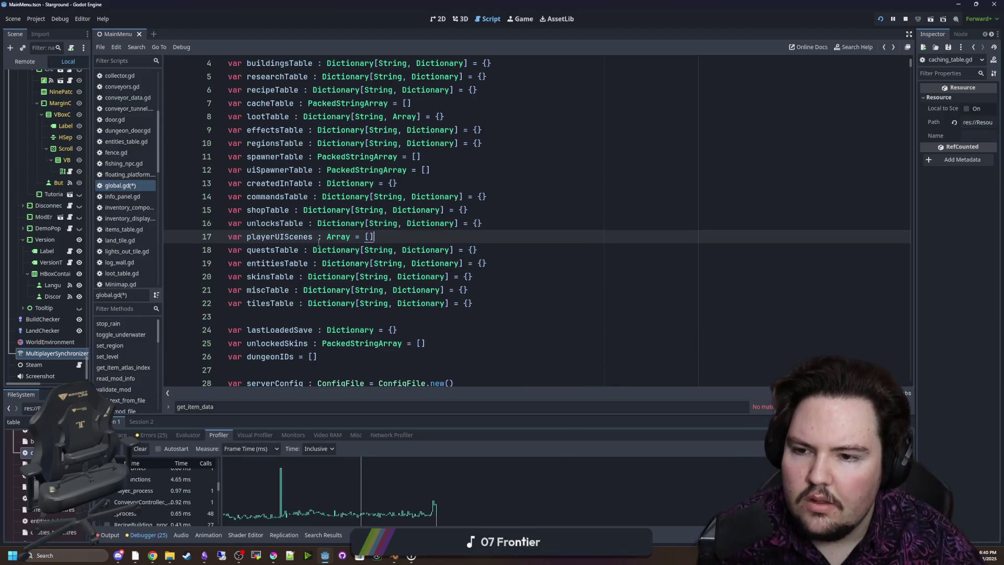
{"action": "double_click", "coordinate": [335, 239]}
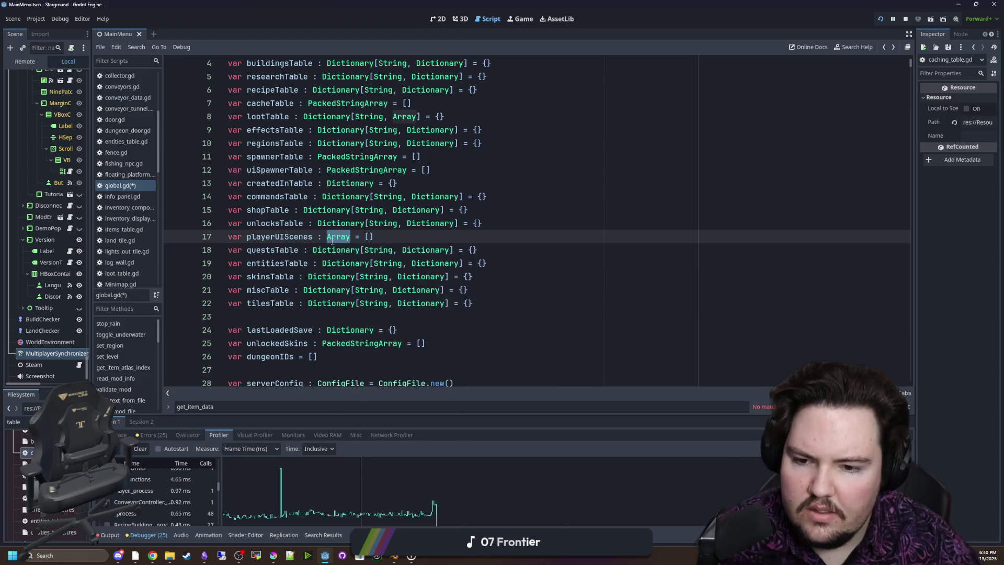
{"action": "left_click", "coordinate": [391, 237]}
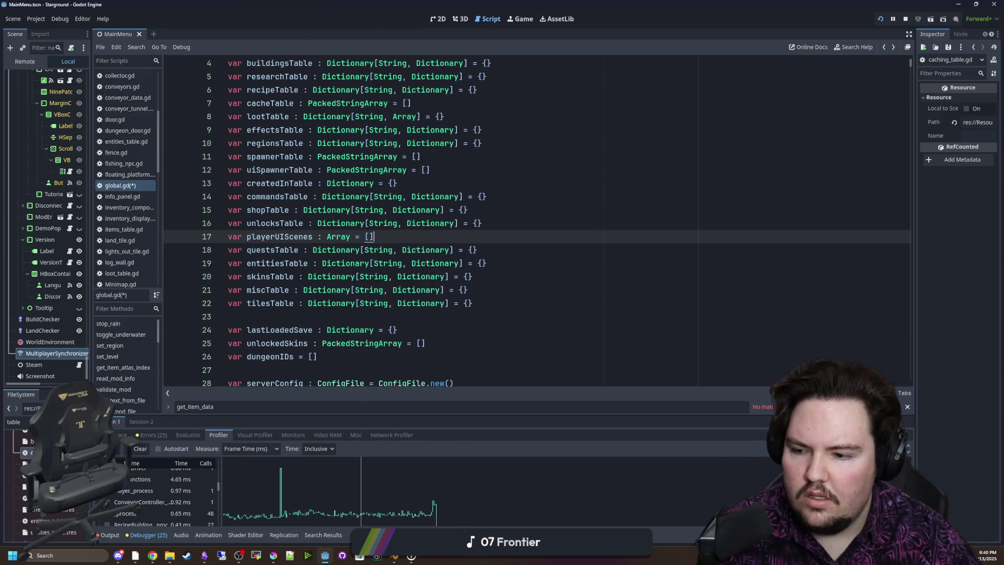
Filter the FileSystem dock by 'player_u', then narrow it to 'u'
{"action": "left_click", "coordinate": [18, 422]}
{"action": "key", "text": "ctrl+a"}
{"action": "key", "text": "BackSpace"}
{"action": "type", "text": "player_u"}
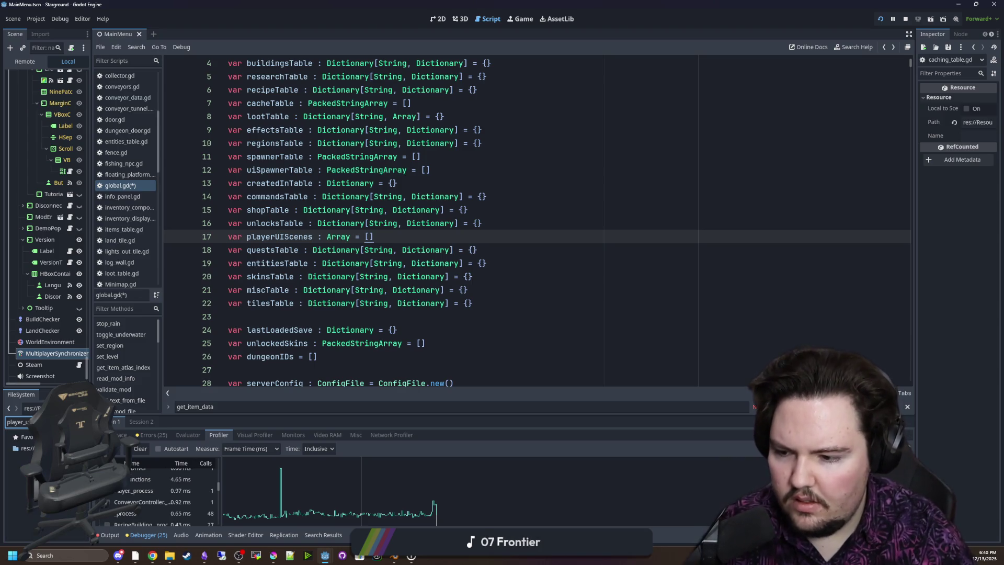
{"action": "key", "text": "ctrl+a"}
{"action": "key", "text": "BackSpace"}
{"action": "type", "text": "player_u"}
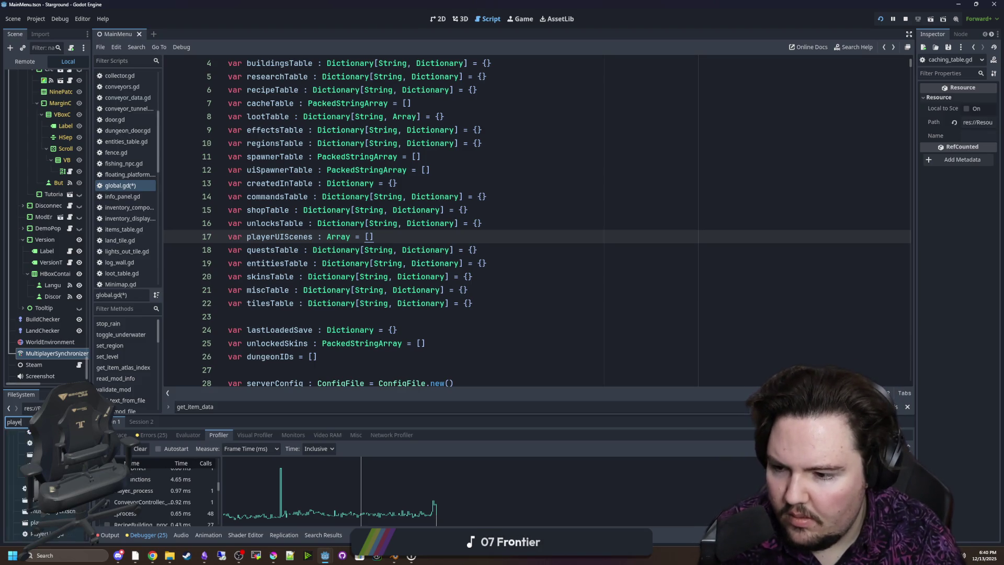
{"action": "key", "text": "ctrl+a"}
{"action": "key", "text": "BackSpace"}
{"action": "type", "text": "u"}
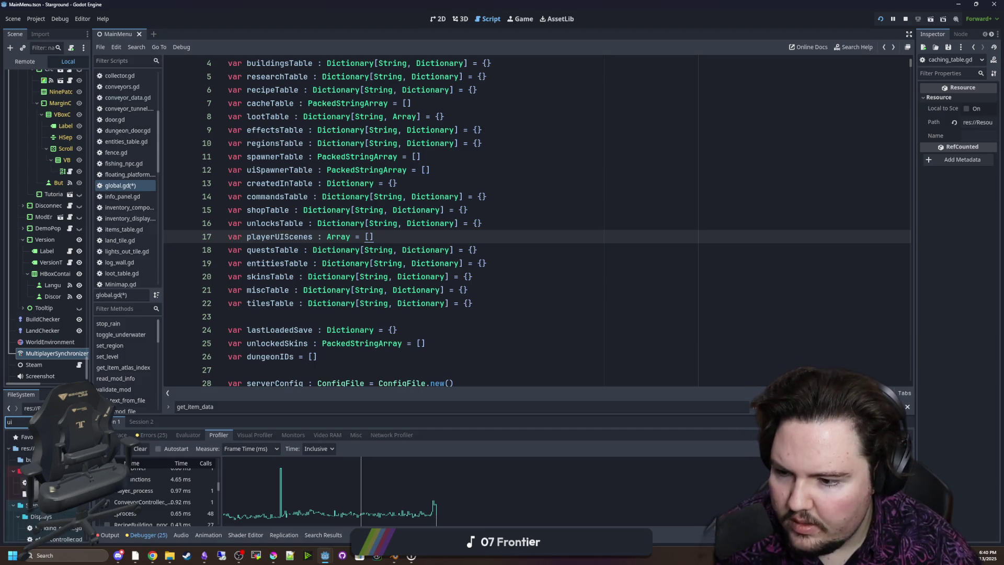
Search for playerUIScenes in the current script and across all project files
{"action": "key", "text": "ctrl+f"}
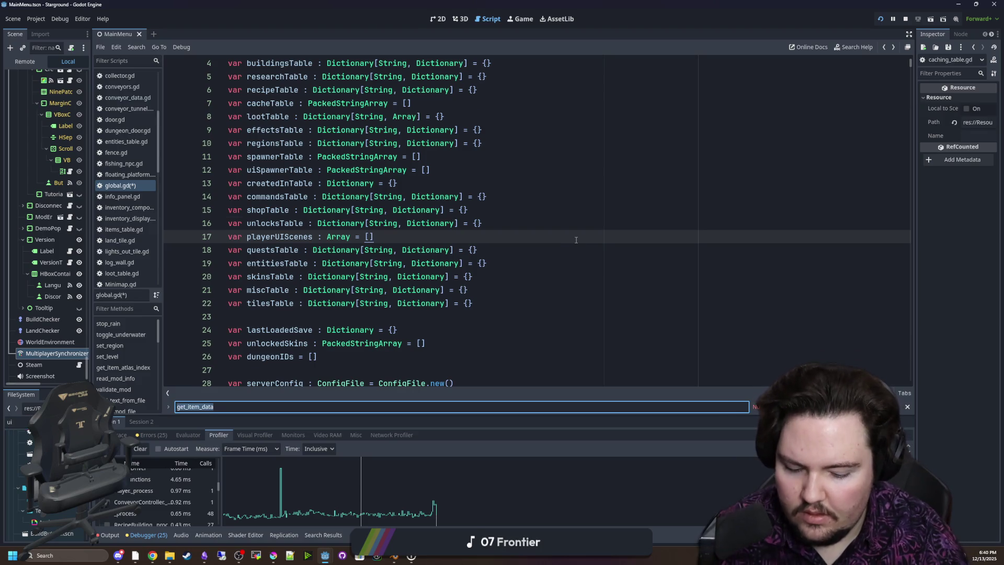
{"action": "type", "text": "playerUIScenes"}
{"action": "left_click", "coordinate": [576, 240]}
{"action": "key", "text": "ctrl+shift+f"}
{"action": "type", "text": "playerU"}
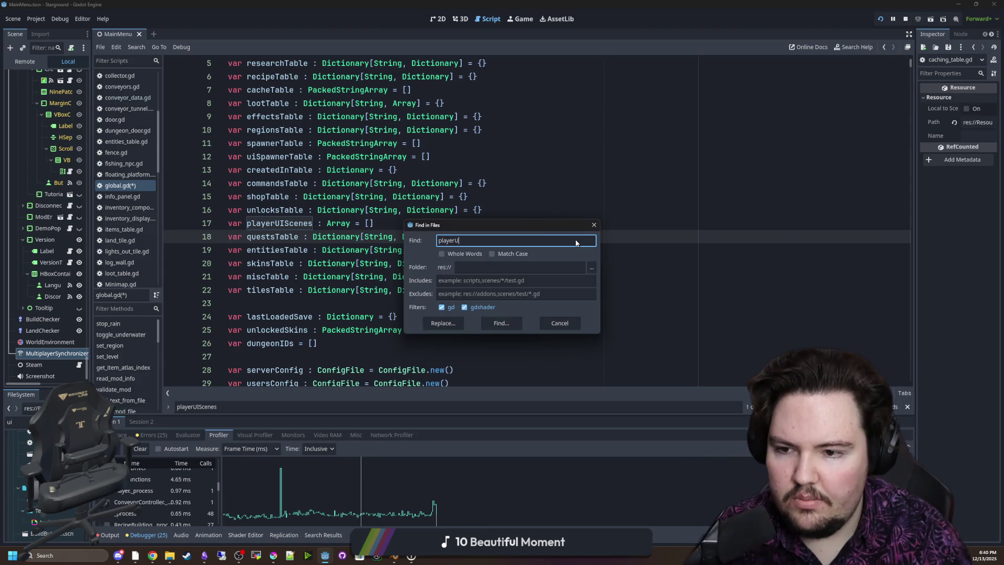
{"action": "type", "text": "IScenes"}
{"action": "key", "text": "Return"}
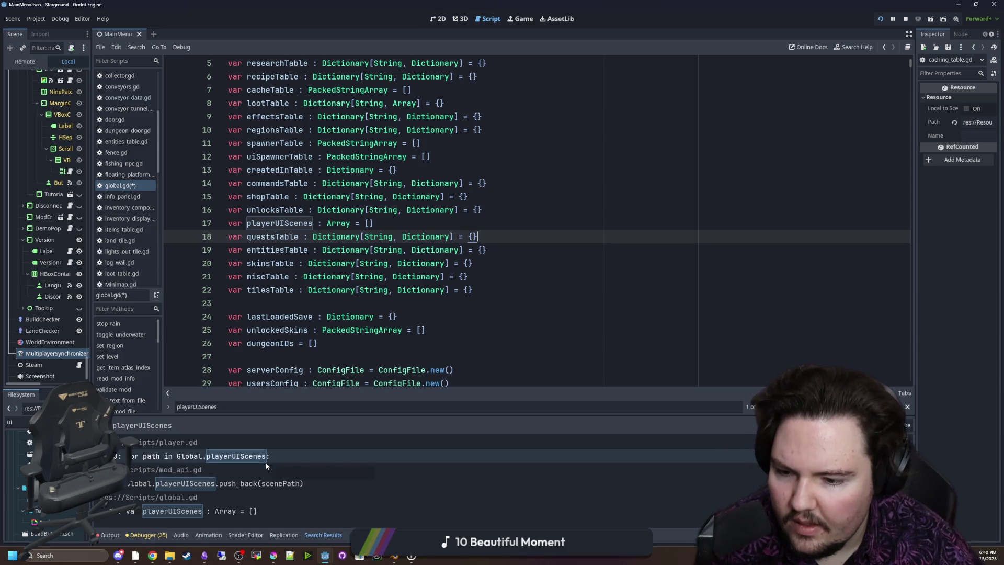
Retype playerUIScenes from Array to PackedStringArray in global.gd
{"action": "scroll", "coordinate": [318, 274], "scroll_direction": "up", "scroll_amount": 1}
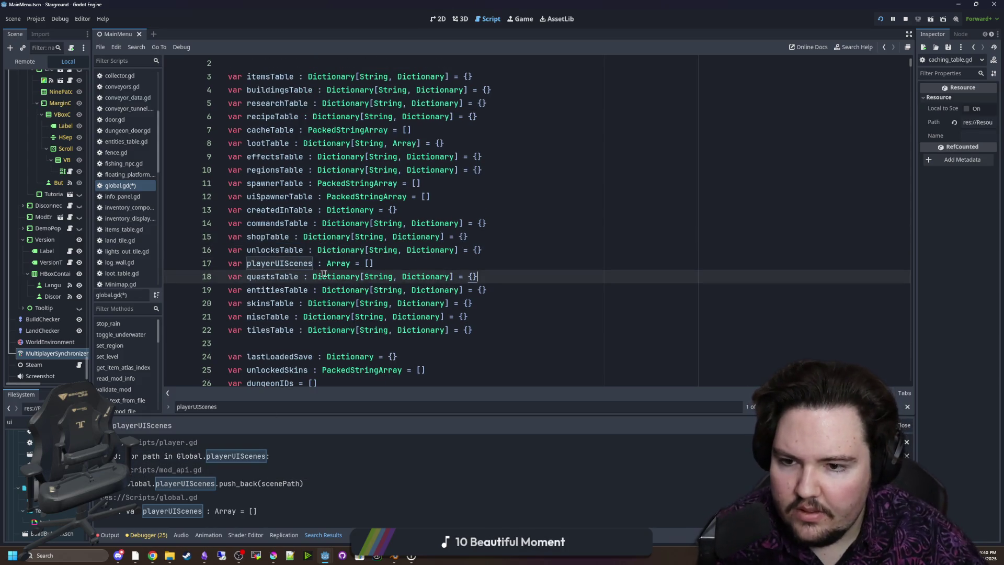
{"action": "double_click", "coordinate": [335, 263]}
{"action": "type", "text": "PackedString"}
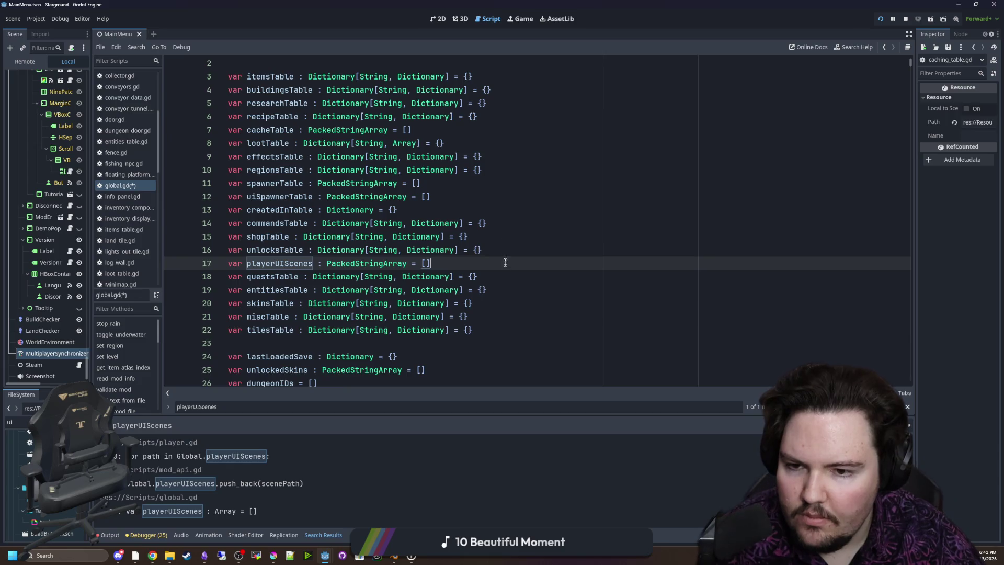
{"action": "scroll", "coordinate": [388, 242], "scroll_direction": "up", "scroll_amount": 1}
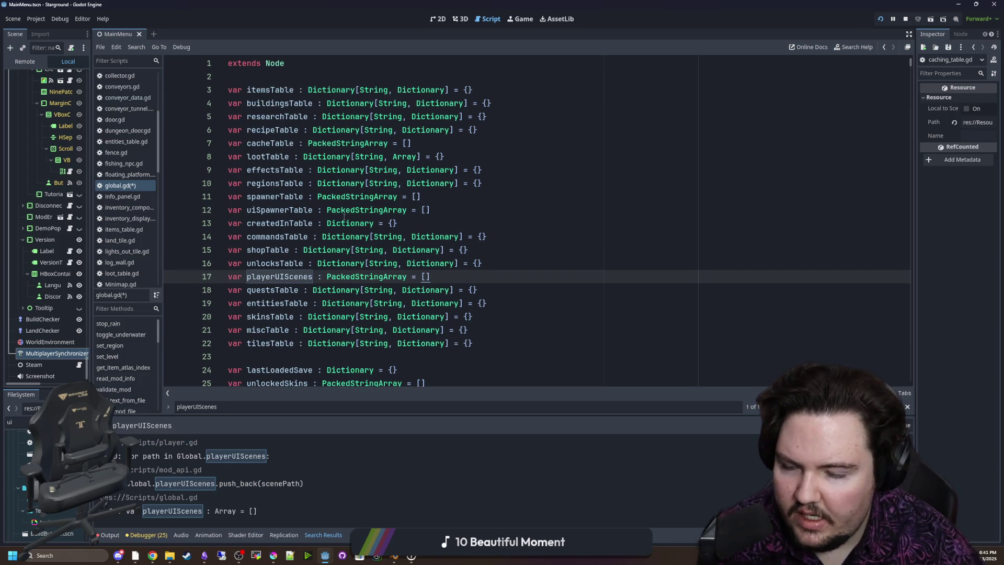
Filter the project's files by 'created' and start a project-wide search from line 13
{"action": "key", "text": "BackSpace"}
{"action": "key", "text": "BackSpace"}
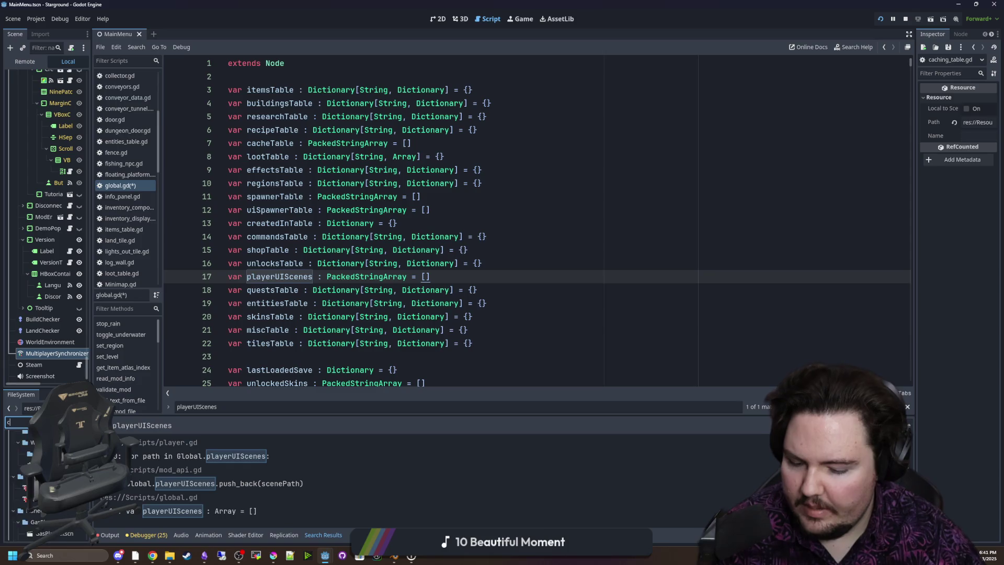
{"action": "type", "text": "credi"}
{"action": "key", "text": "BackSpace"}
{"action": "type", "text": "ated"}
{"action": "left_click", "coordinate": [621, 225]}
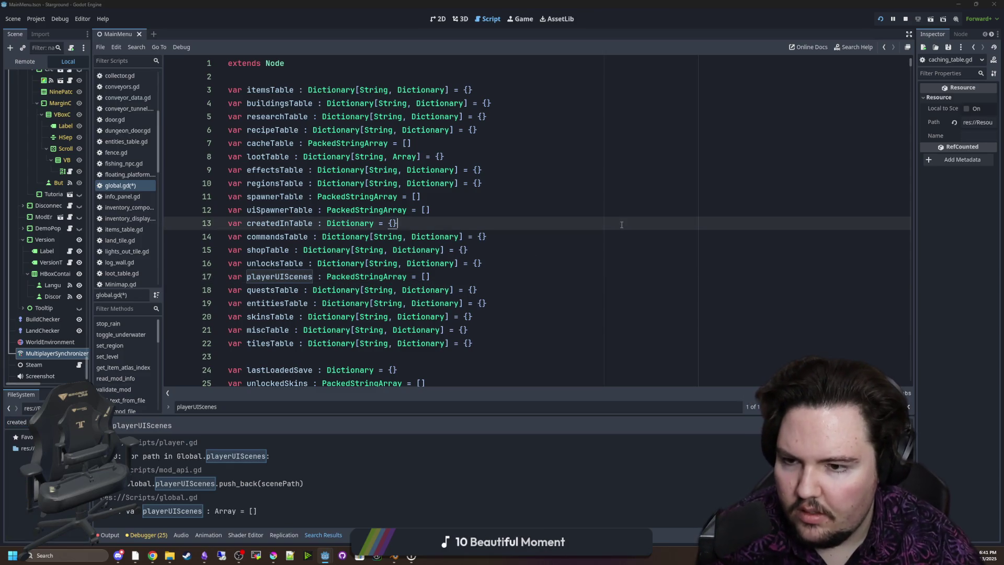
{"action": "key", "text": "ctrl+shift+f"}
Find all createdInTable uses and inspect its line 13 declaration and line 1018 fill
{"action": "type", "text": "createdInTabl"}
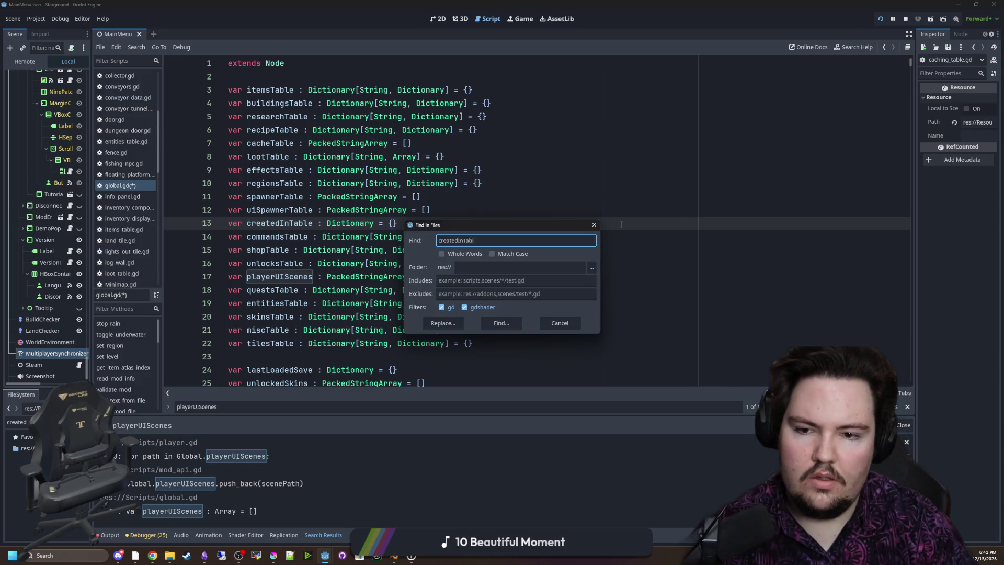
{"action": "type", "text": "e"}
{"action": "key", "text": "Return"}
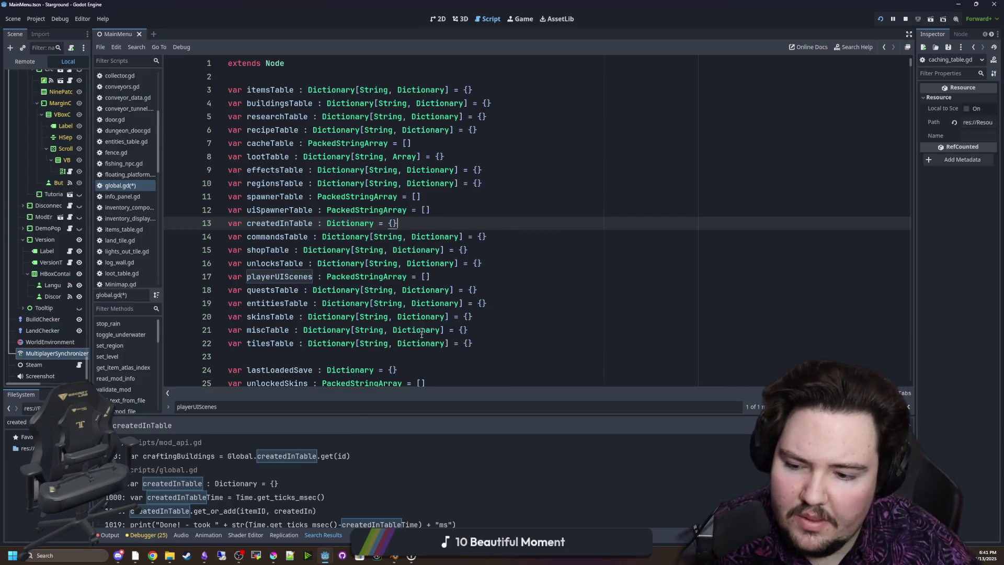
{"action": "scroll", "coordinate": [339, 452], "scroll_direction": "down", "scroll_amount": 1}
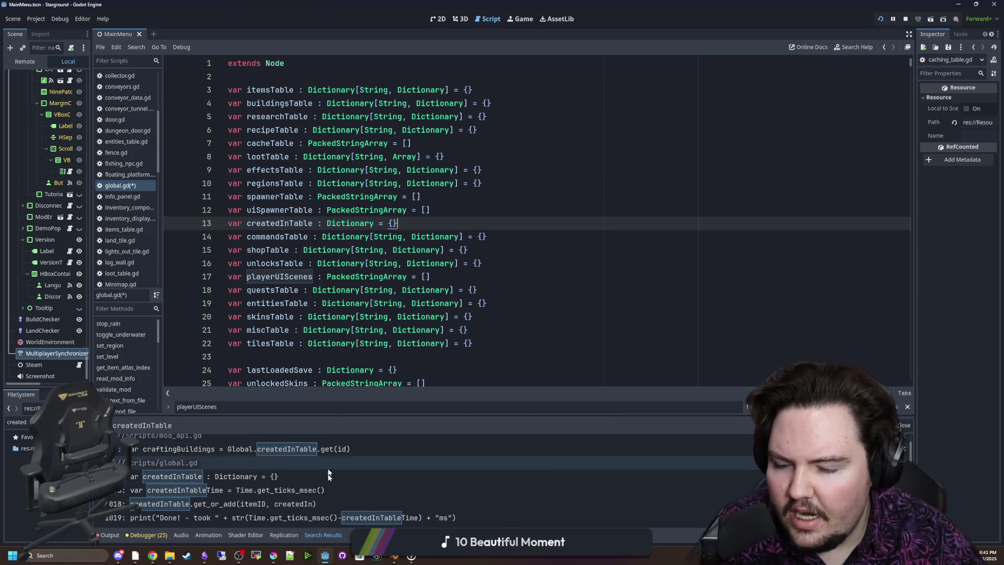
{"action": "scroll", "coordinate": [312, 491], "scroll_direction": "up", "scroll_amount": 1}
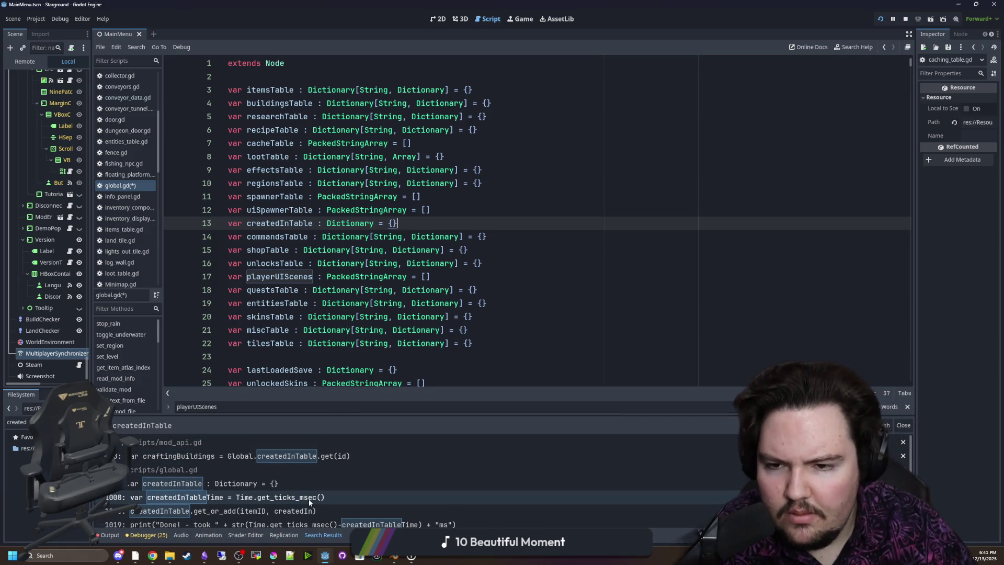
{"action": "left_click", "coordinate": [228, 484]}
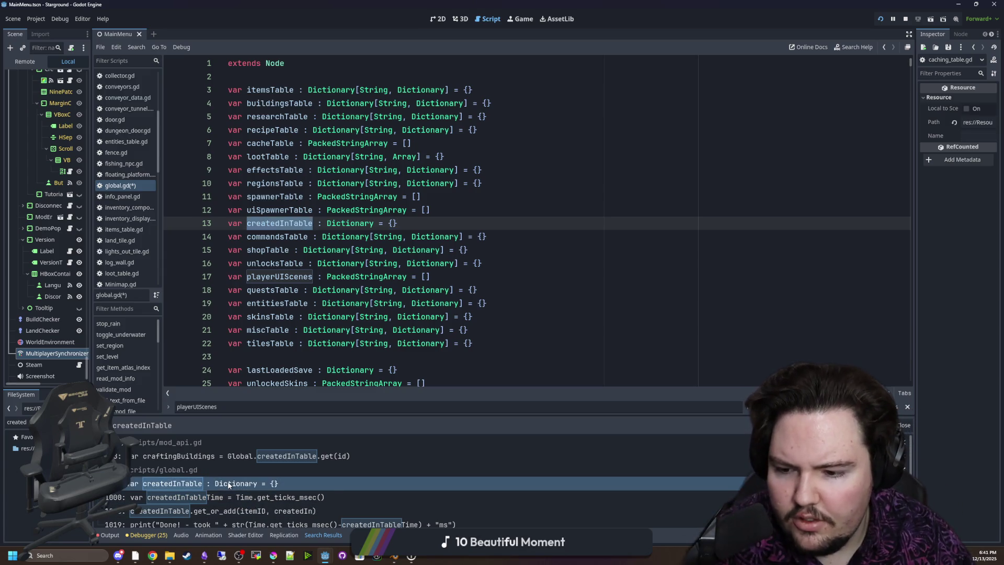
{"action": "scroll", "coordinate": [246, 488], "scroll_direction": "down", "scroll_amount": 1}
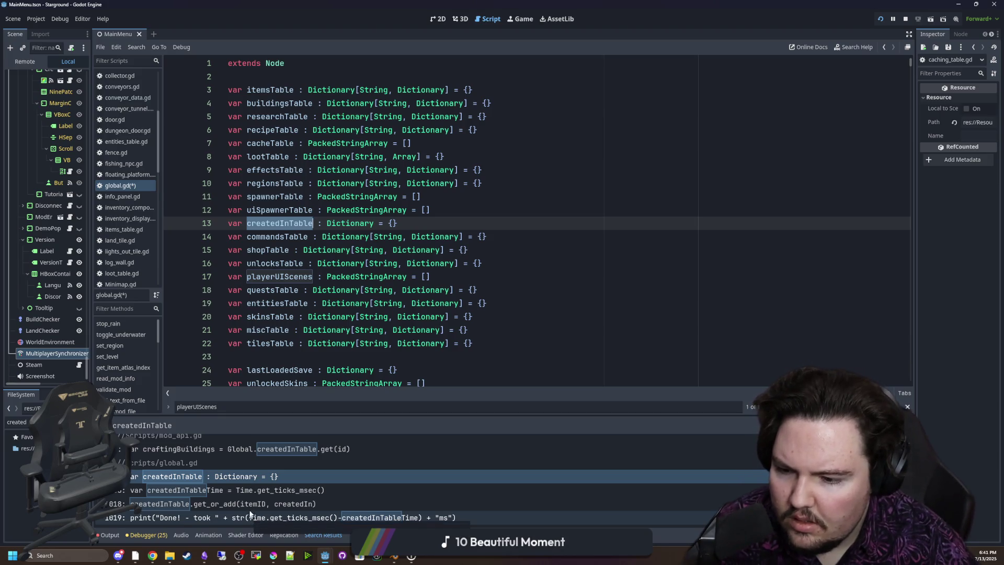
{"action": "left_click", "coordinate": [247, 503]}
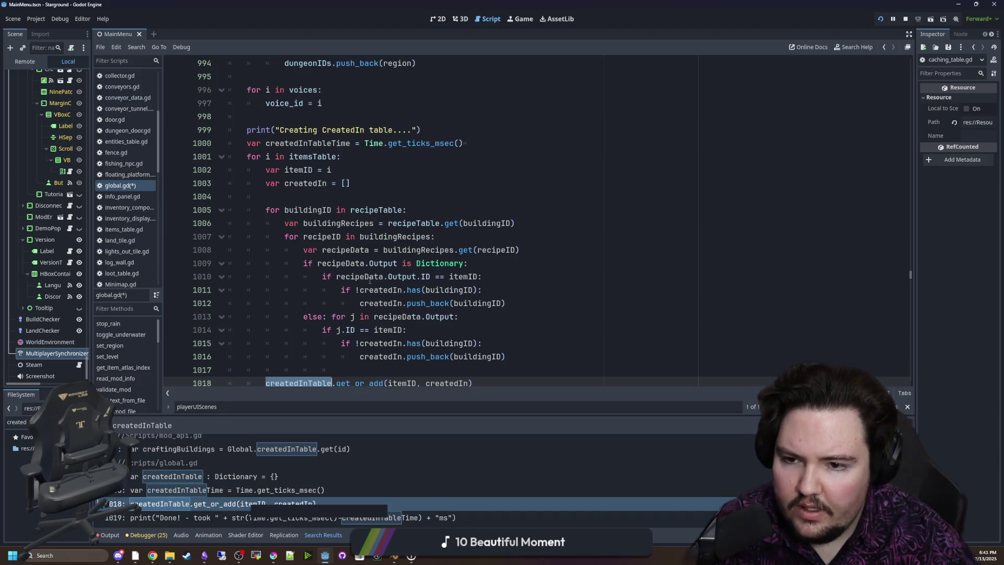
{"action": "scroll", "coordinate": [438, 260], "scroll_direction": "down", "scroll_amount": 1}
{"action": "scroll", "coordinate": [588, 286], "scroll_direction": "up", "scroll_amount": 1}
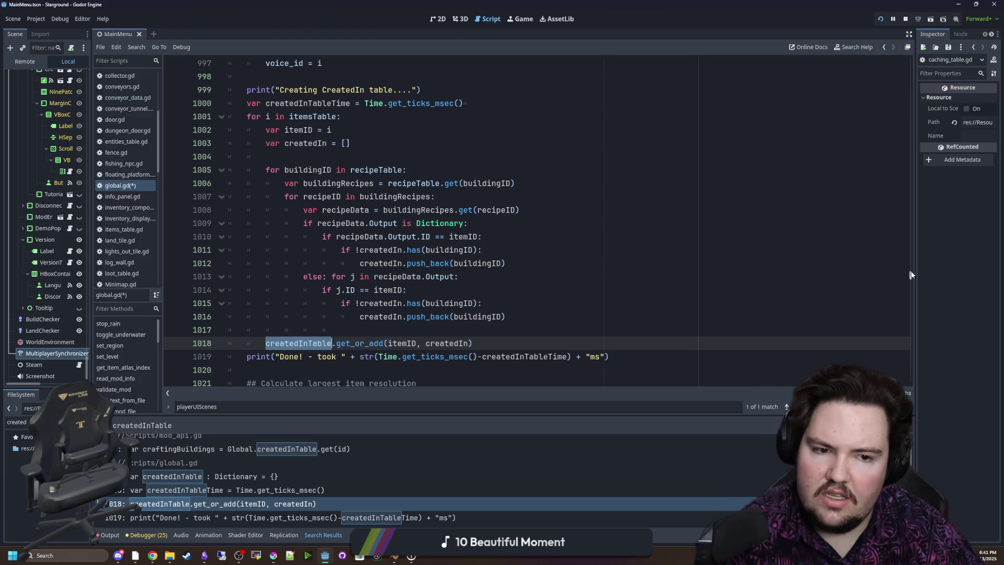
{"action": "left_click_drag", "start_coordinate": [910, 275], "coordinate": [919, 46]}
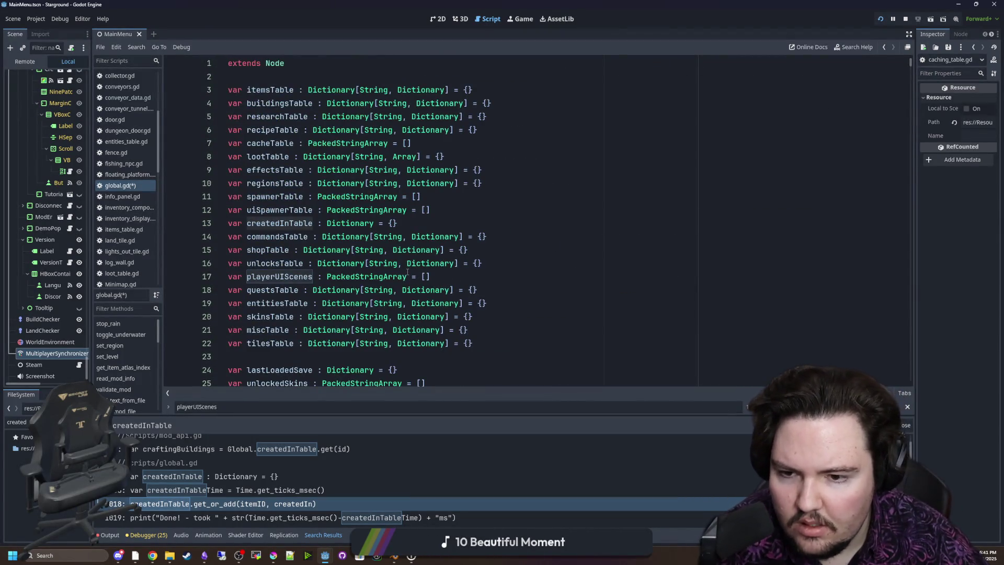
{"action": "left_click", "coordinate": [374, 223]}
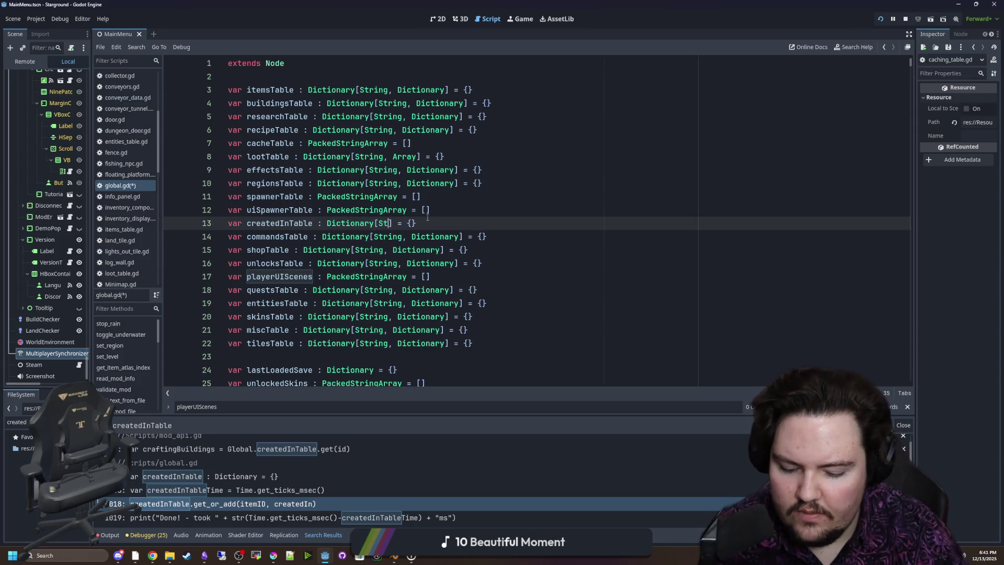
Change createdInTable's declaration on line 13 to Dictionary[String, Array]
{"action": "type", "text": "ring, Array"}
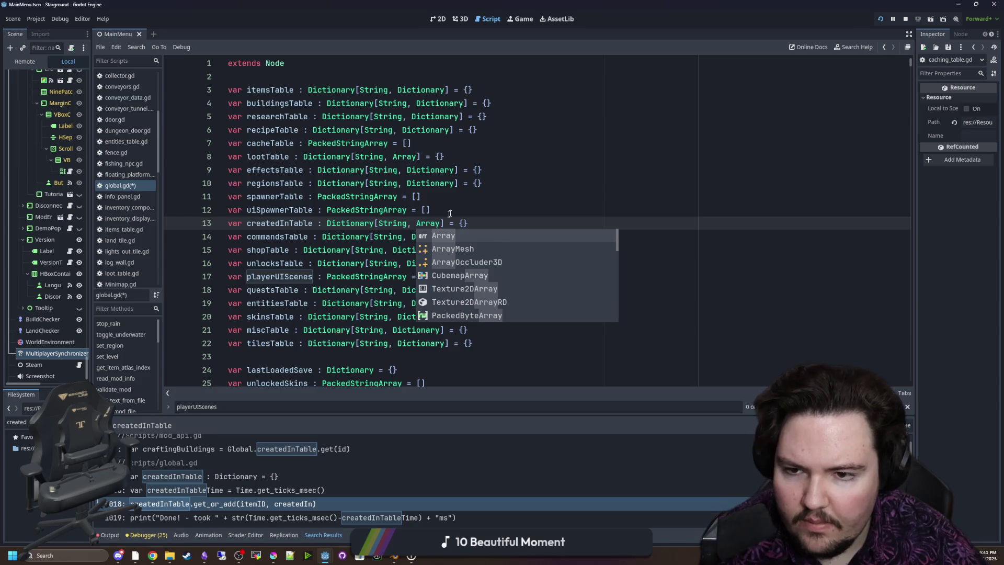
{"action": "left_click", "coordinate": [445, 184]}
{"action": "left_click", "coordinate": [430, 199]}
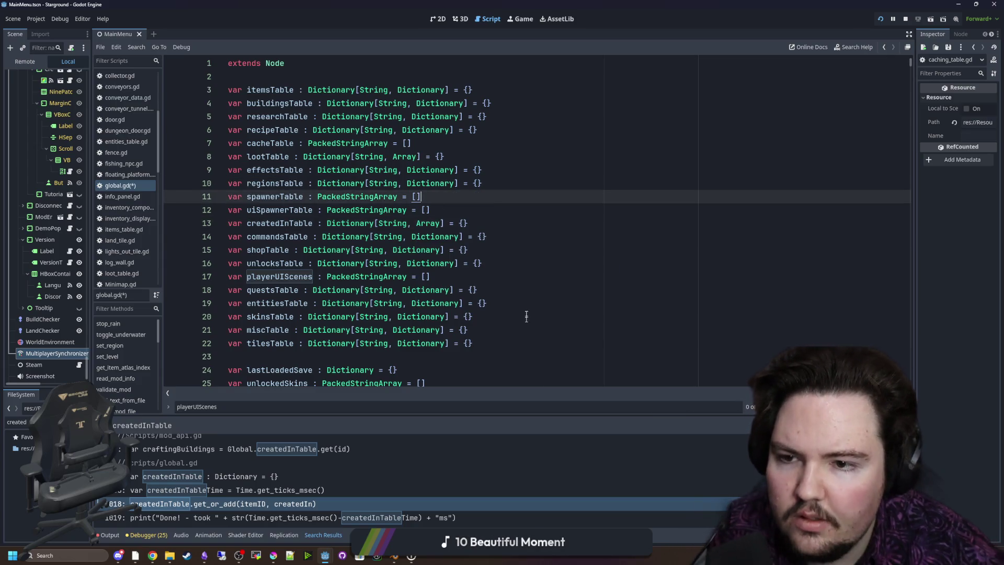
{"action": "scroll", "coordinate": [510, 202], "scroll_direction": "down", "scroll_amount": 3}
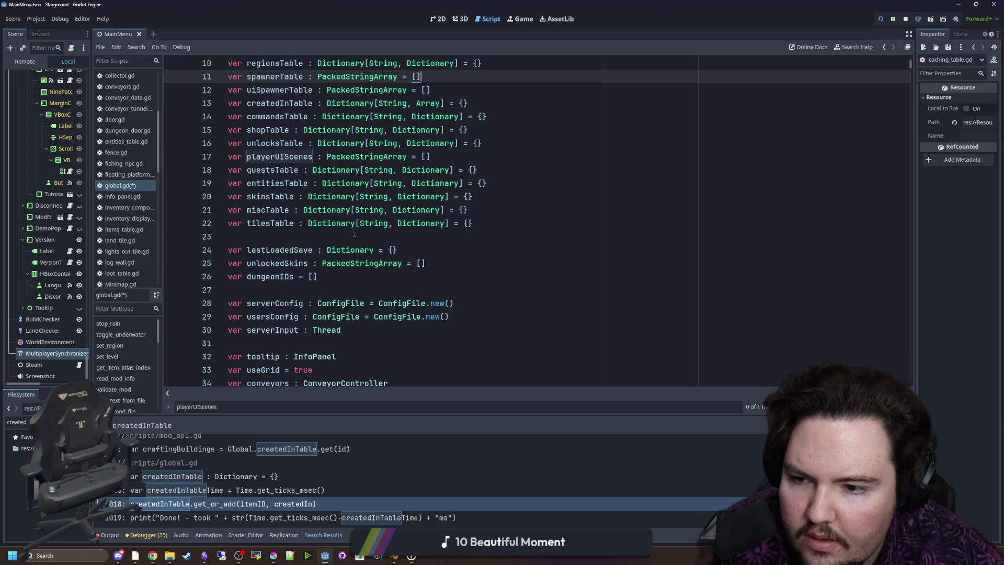
{"action": "left_click", "coordinate": [372, 237]}
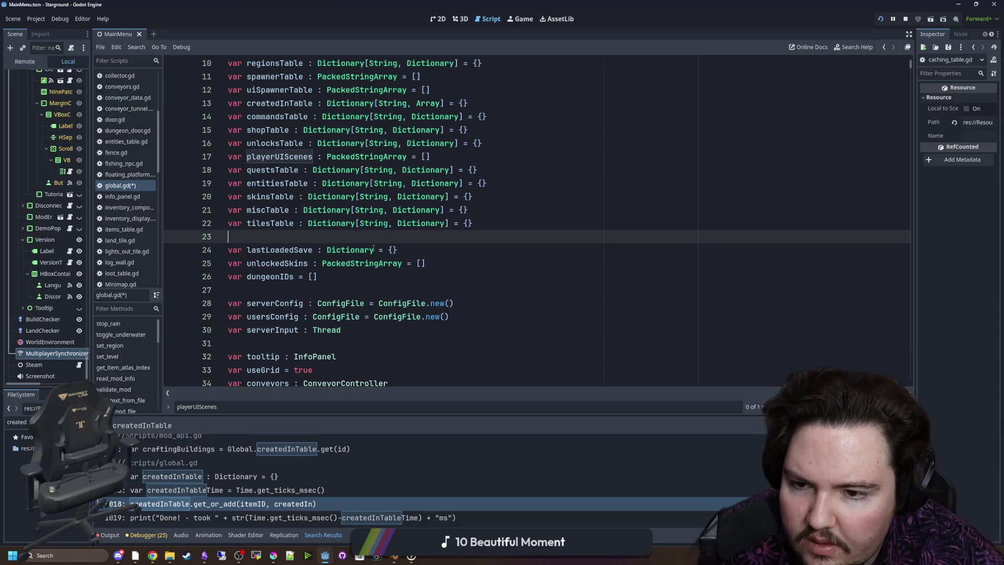
{"action": "left_click", "coordinate": [375, 250]}
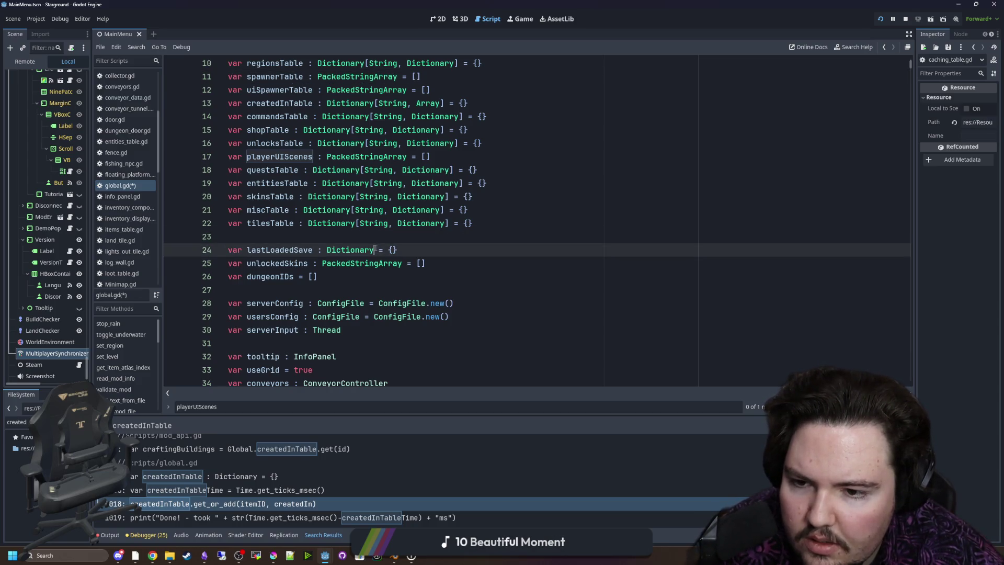
{"action": "left_click", "coordinate": [364, 237]}
Type dungeonIDs as PackedStringArray, save global.gd, and check the debugger
{"action": "scroll", "coordinate": [349, 241], "scroll_direction": "down", "scroll_amount": 1}
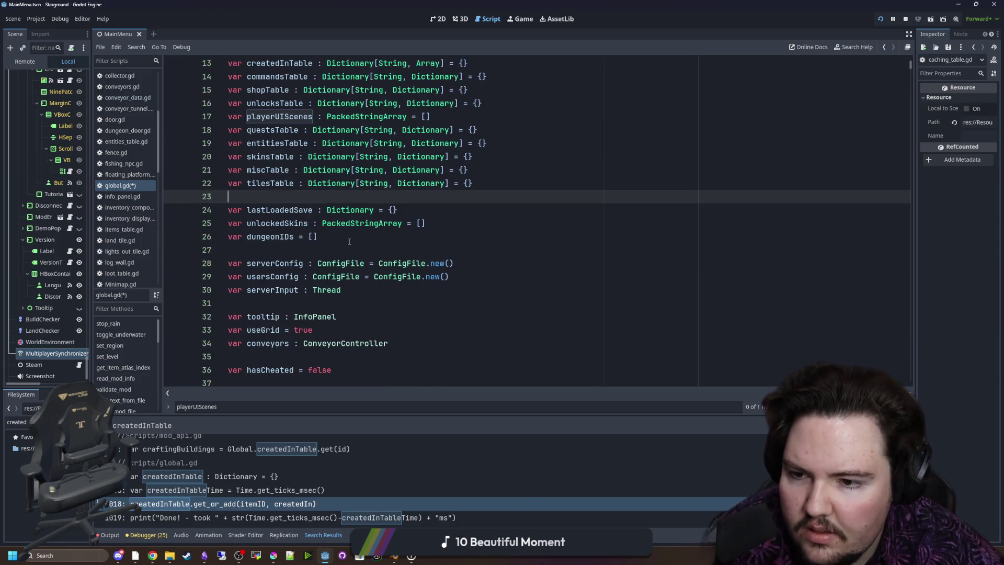
{"action": "left_click", "coordinate": [295, 238]}
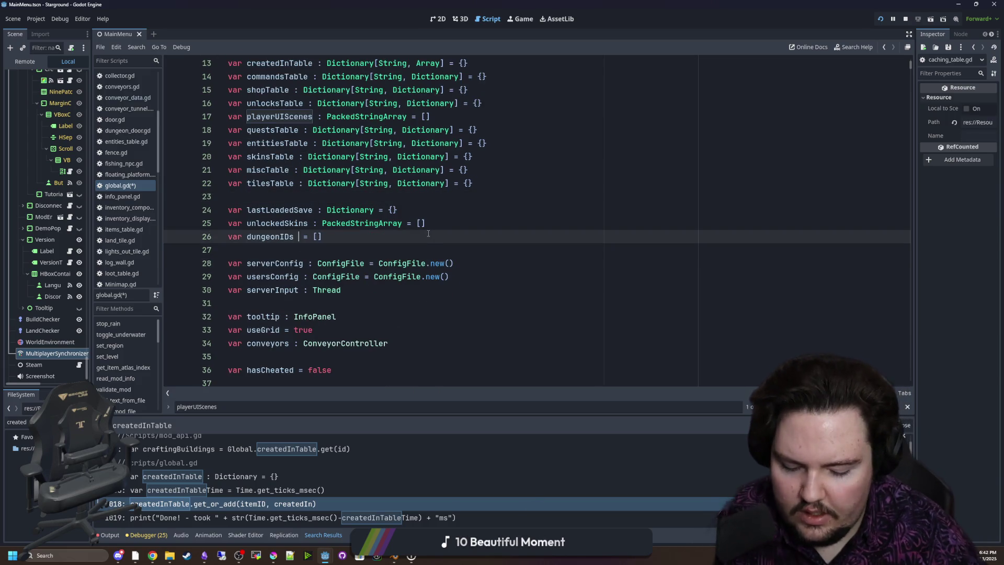
{"action": "type", "text": "Array"}
{"action": "scroll", "coordinate": [376, 296], "scroll_direction": "down", "scroll_amount": 3}
{"action": "scroll", "coordinate": [376, 296], "scroll_direction": "down", "scroll_amount": 7}
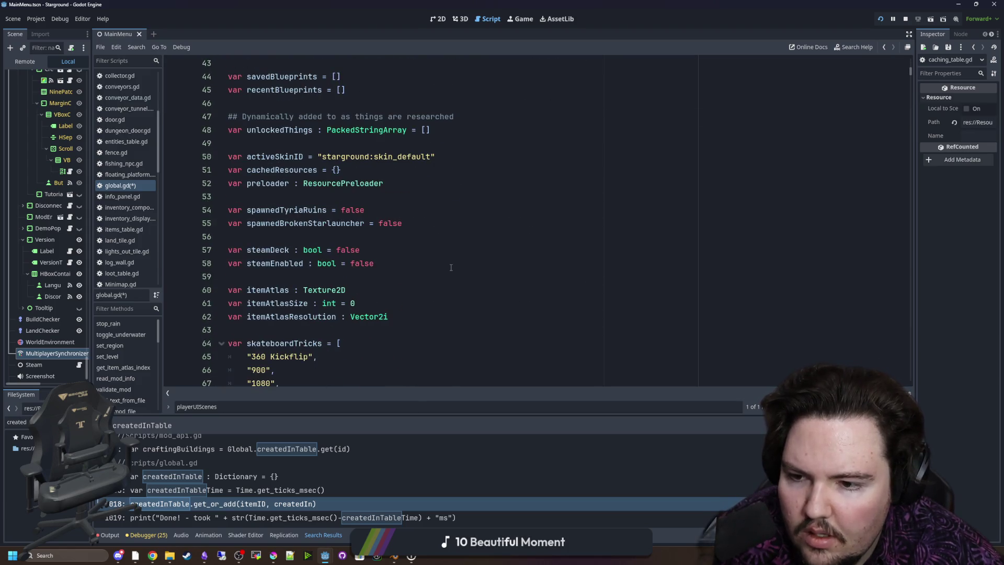
{"action": "left_click", "coordinate": [451, 267]}
{"action": "key", "text": "ctrl+s"}
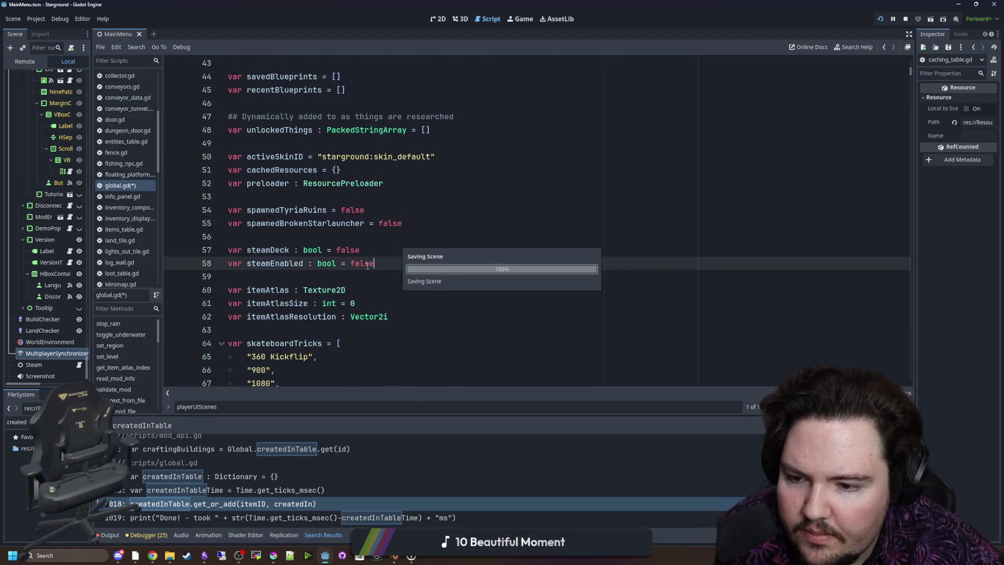
{"action": "scroll", "coordinate": [334, 298], "scroll_direction": "down", "scroll_amount": 10}
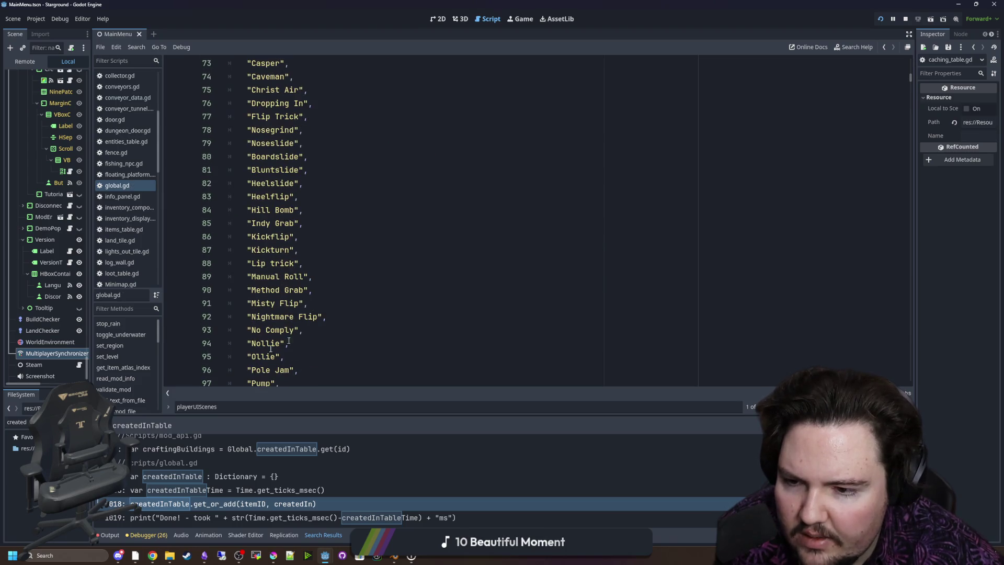
{"action": "left_click", "coordinate": [148, 535]}
Review the Integer division warning's code near line 1369, then view the output log
{"action": "left_click", "coordinate": [152, 434]}
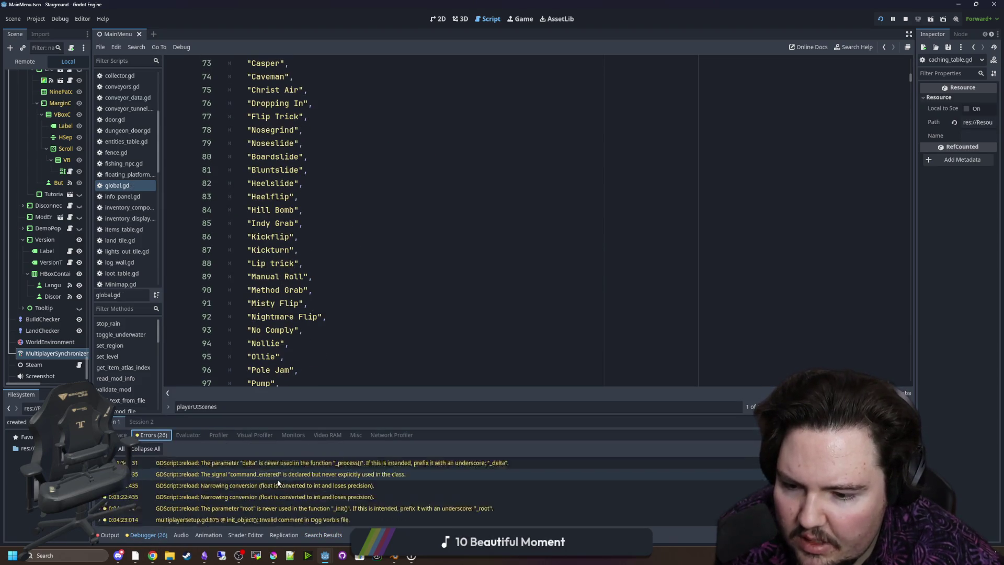
{"action": "left_click", "coordinate": [269, 516]}
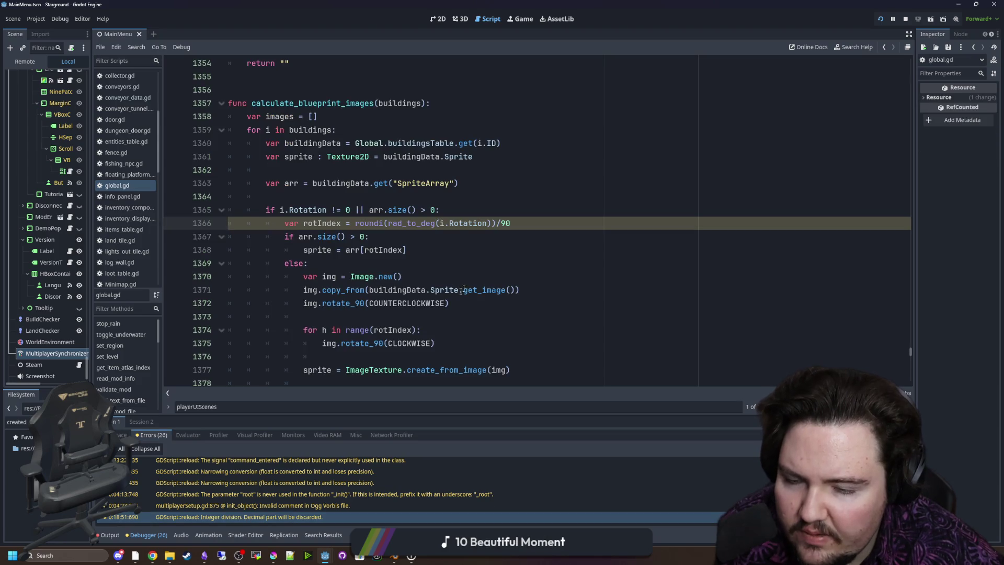
{"action": "left_click", "coordinate": [481, 259]}
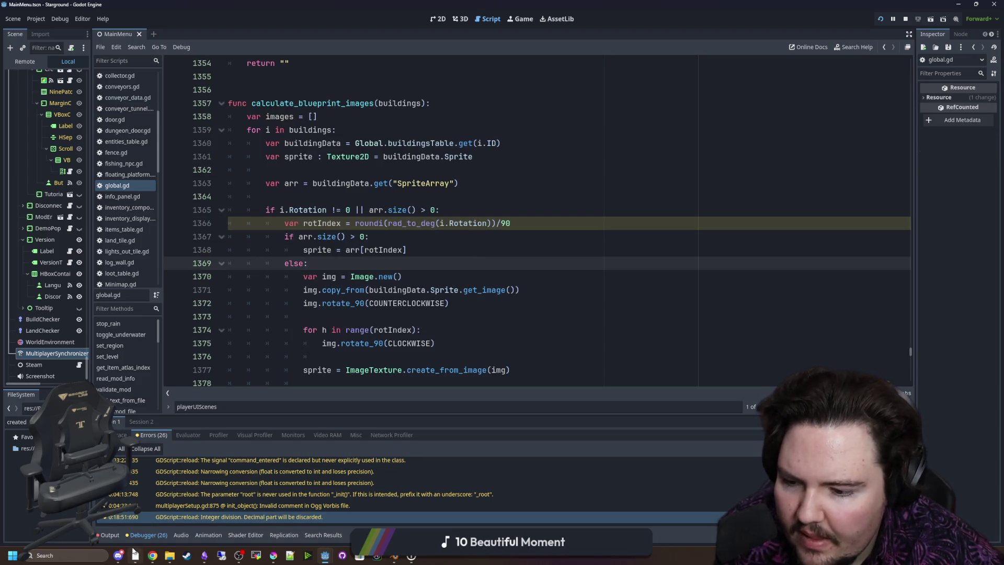
{"action": "left_click", "coordinate": [108, 536]}
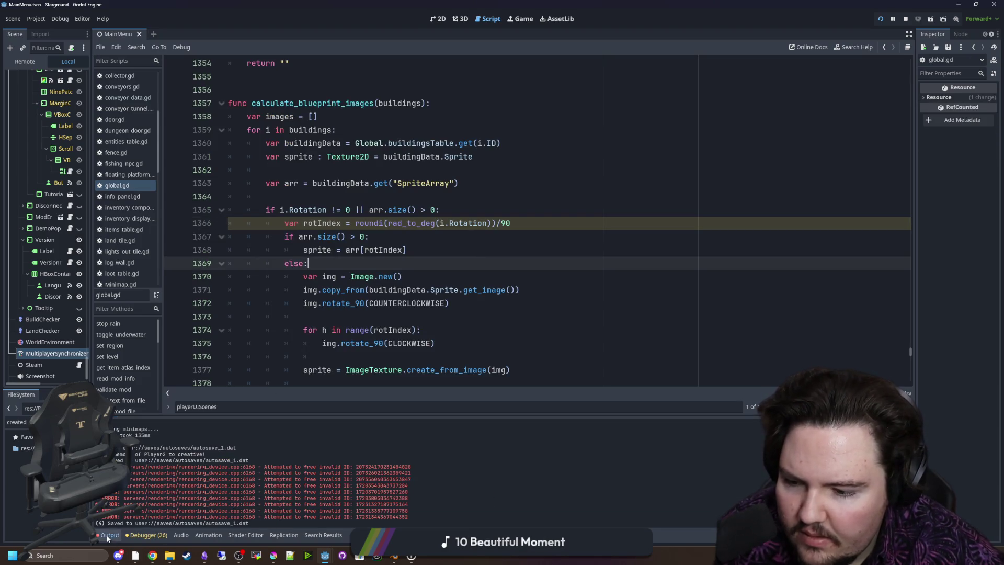
{"action": "left_click", "coordinate": [396, 236]}
{"action": "key", "text": "Up"}
{"action": "key", "text": "Up"}
{"action": "key", "text": "Up"}
Show the running Starground game and walk the player west and south through the factory
{"action": "left_click", "coordinate": [520, 19]}
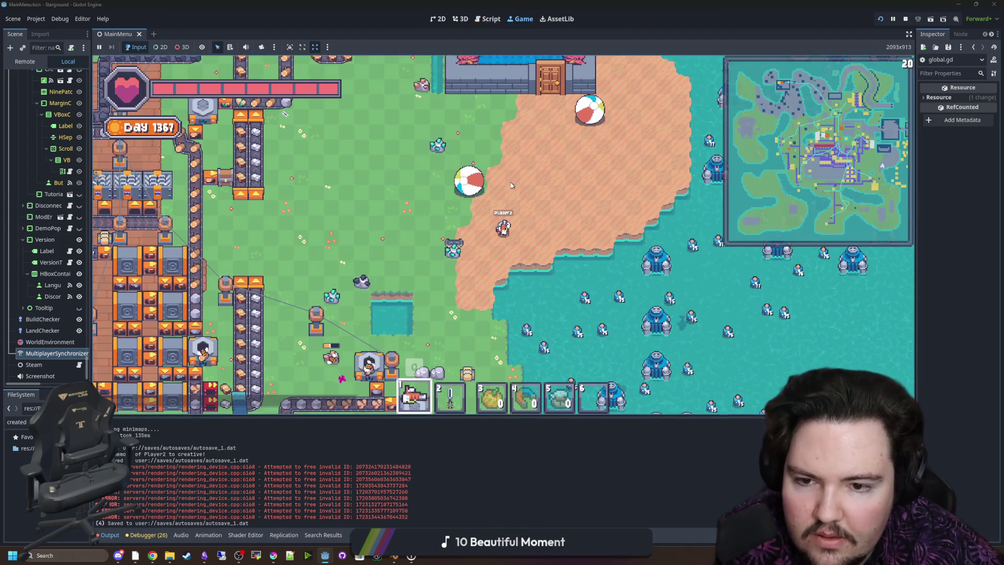
{"action": "key", "text": "a"}
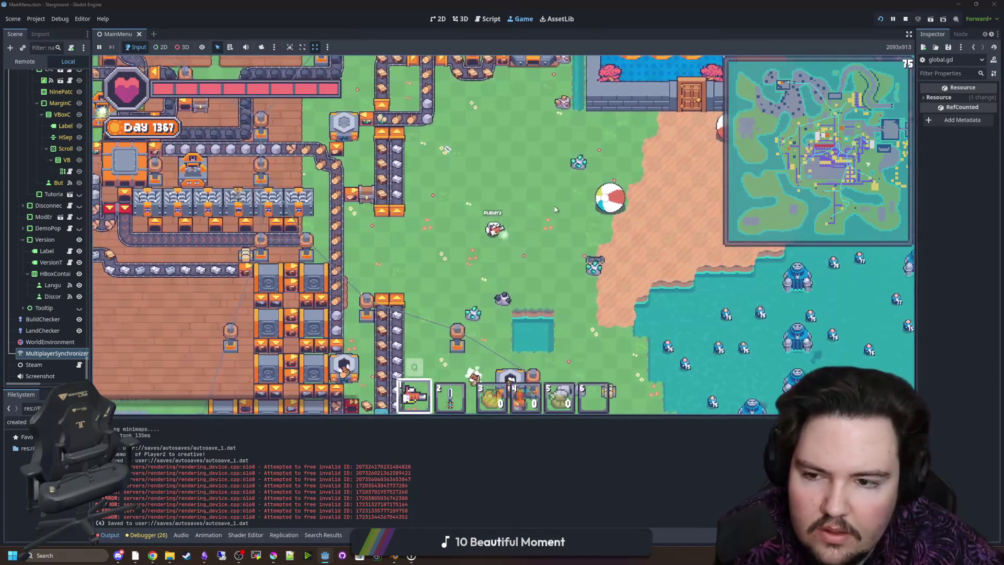
{"action": "key", "text": "a"}
{"action": "key", "text": "s"}
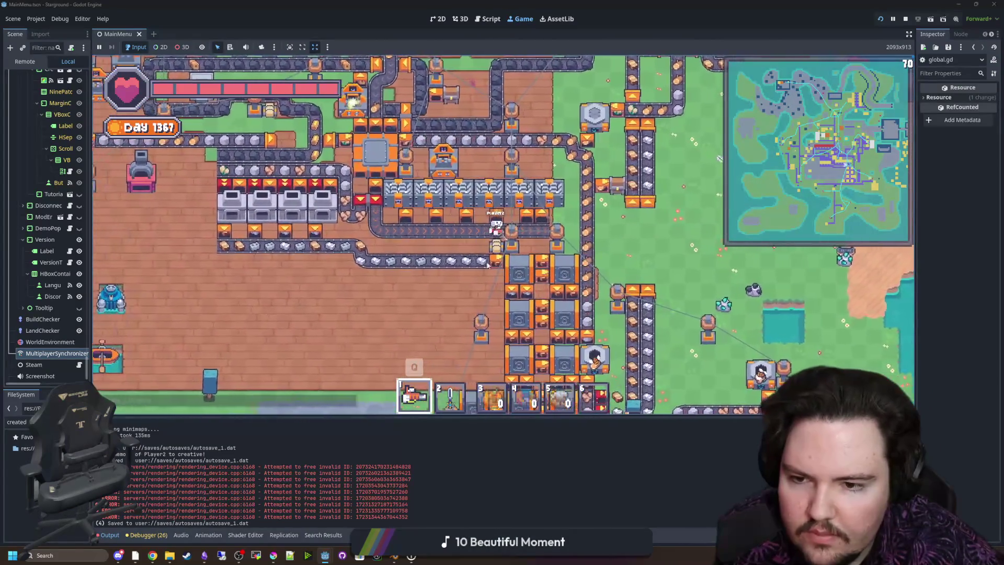
{"action": "left_click", "coordinate": [396, 557]}
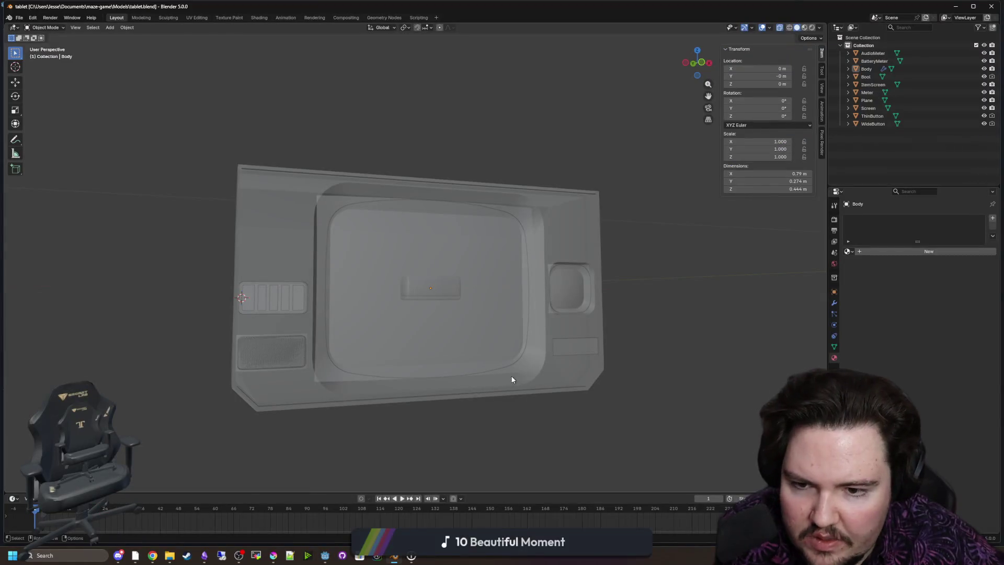
Shrink and minimize the Blender window to reveal Godot behind it
{"action": "mouse_move", "coordinate": [523, 37]}
{"action": "left_mouse_down"}
{"action": "mouse_move", "coordinate": [465, 80]}
{"action": "mouse_move", "coordinate": [563, 97]}
{"action": "mouse_move", "coordinate": [421, 103]}
{"action": "left_mouse_up"}
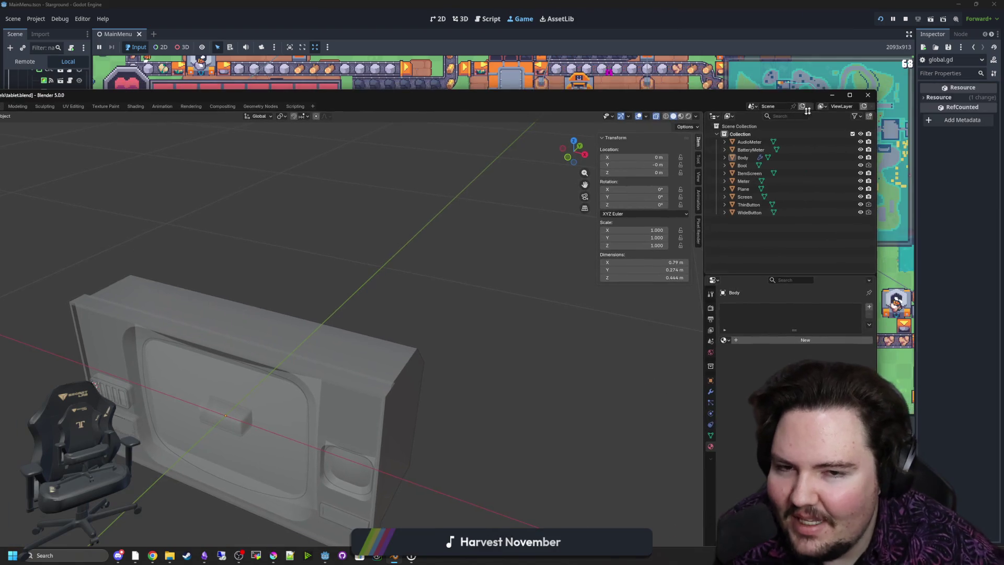
{"action": "left_click", "coordinate": [832, 95]}
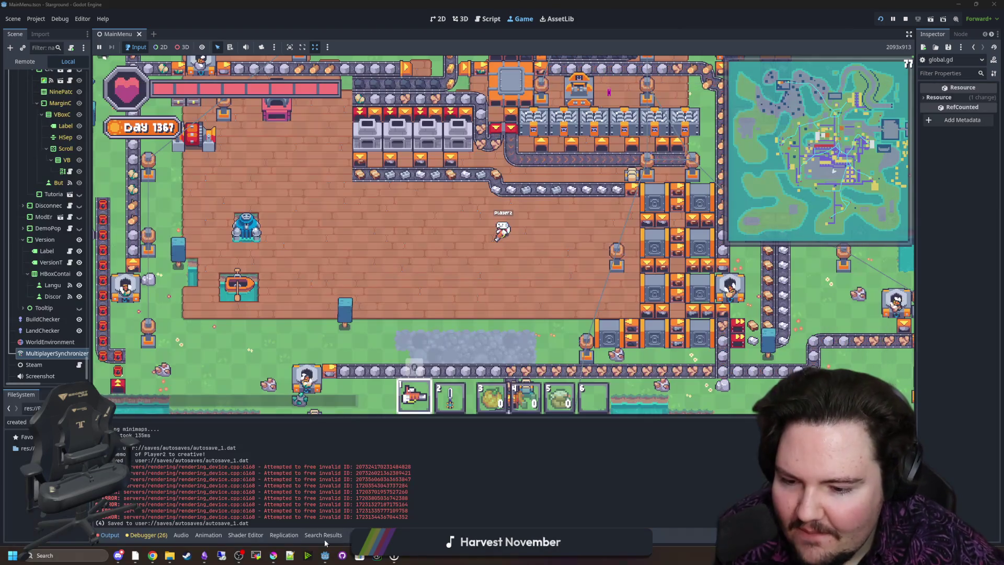
Save the Deadlift world.tscn scene, close its editor, and bring the Lured In window forward
{"action": "mouse_move", "coordinate": [325, 556]}
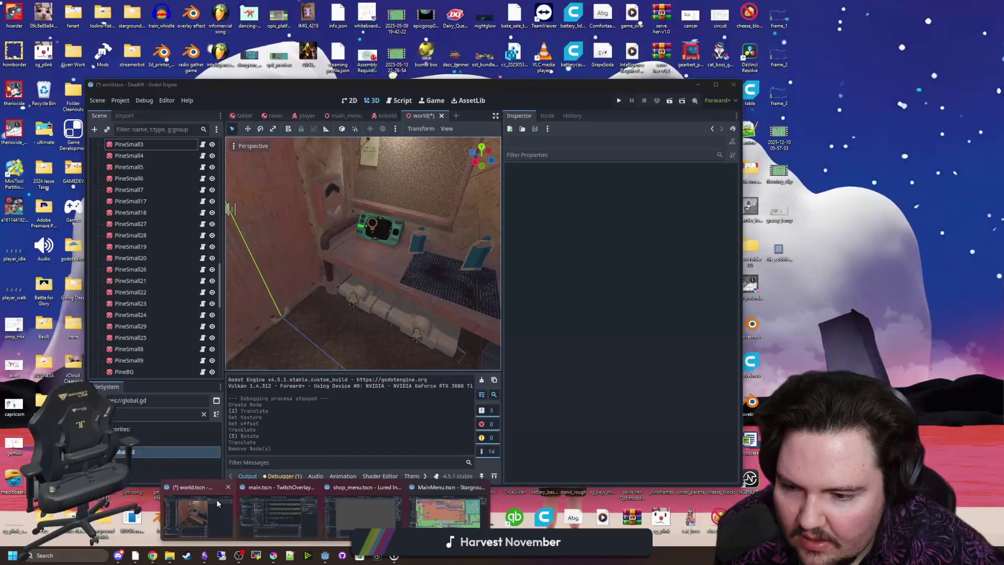
{"action": "left_click", "coordinate": [216, 500]}
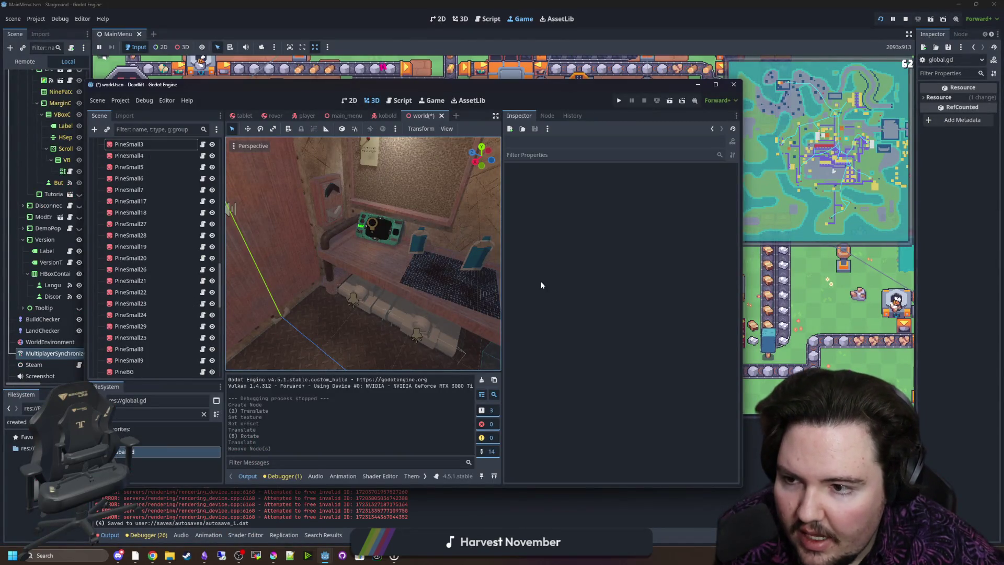
{"action": "scroll", "coordinate": [428, 285], "scroll_direction": "down", "scroll_amount": 10}
{"action": "key", "text": "ctrl+s"}
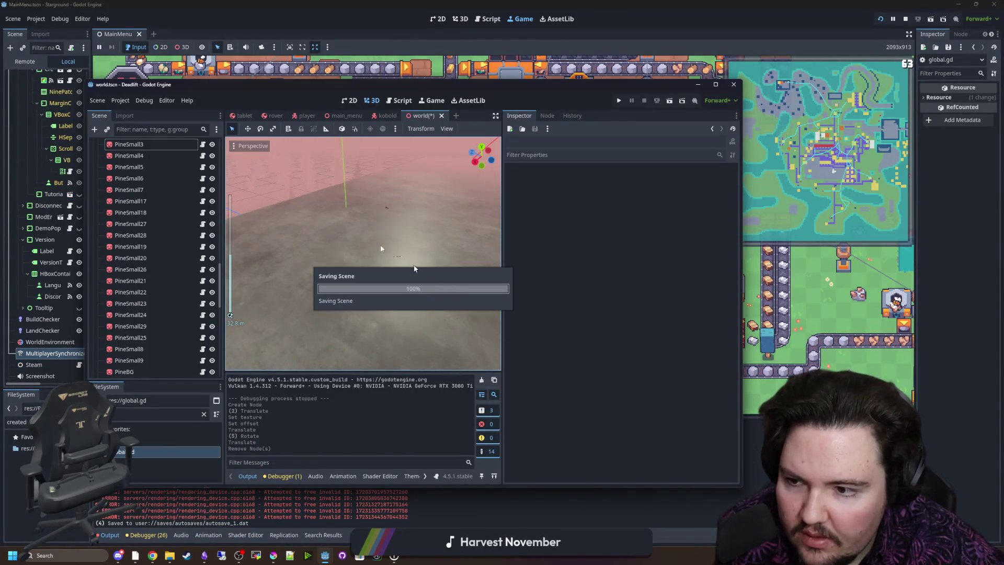
{"action": "left_click", "coordinate": [736, 86]}
{"action": "mouse_move", "coordinate": [325, 555]}
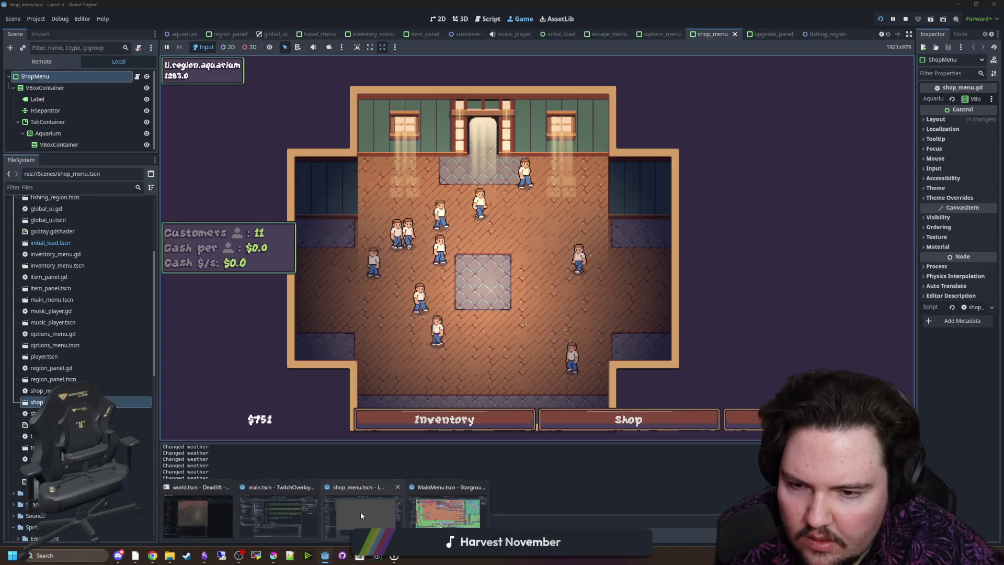
{"action": "left_click", "coordinate": [360, 512]}
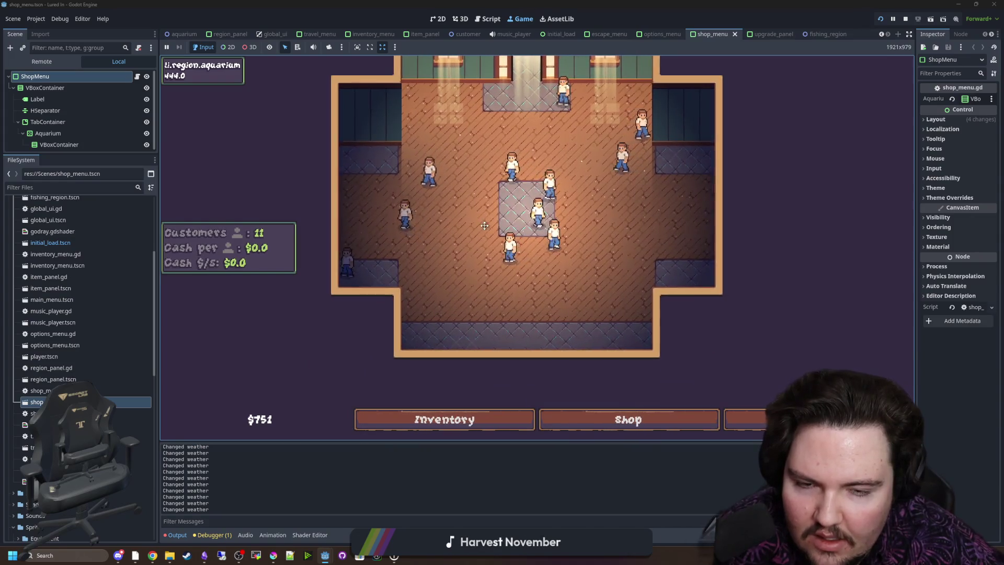
Buy five Advertising levels in the Lured In shop, then stop the game and restore the window
{"action": "left_click", "coordinate": [630, 420]}
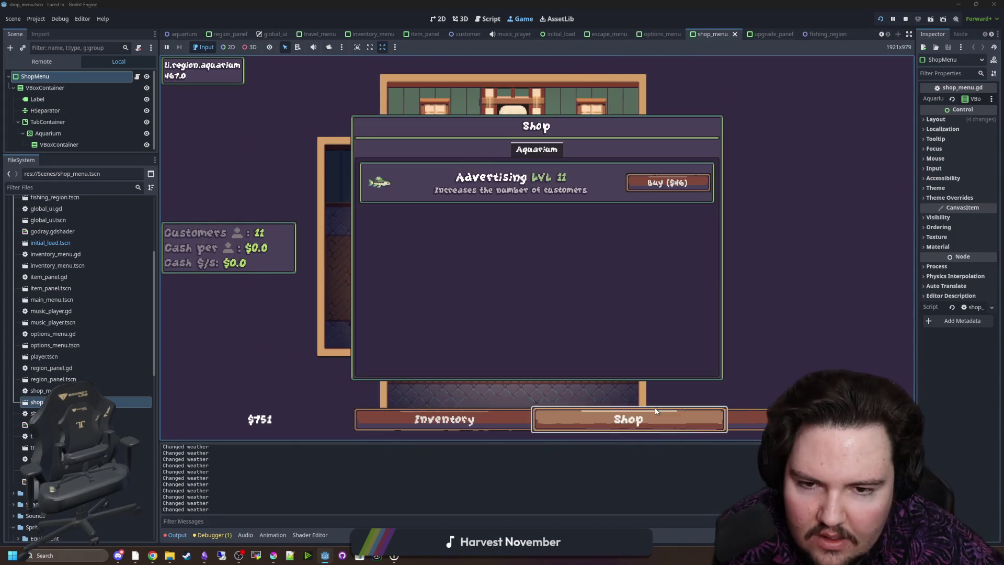
{"action": "left_click", "coordinate": [690, 183]}
{"action": "left_click", "coordinate": [690, 183]}
{"action": "left_click", "coordinate": [690, 183]}
{"action": "left_click", "coordinate": [693, 183]}
{"action": "left_click", "coordinate": [693, 183]}
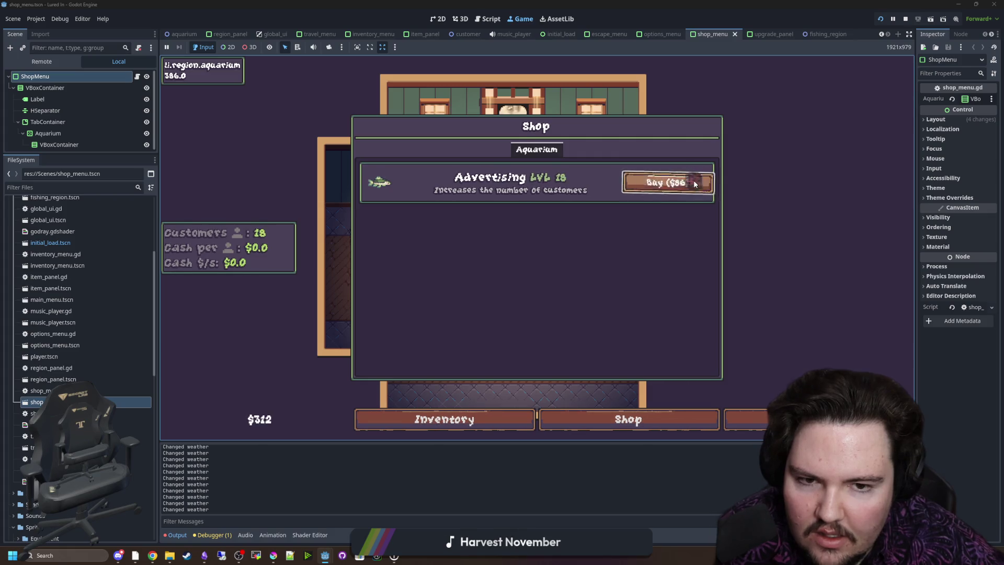
{"action": "left_click", "coordinate": [695, 184]}
{"action": "left_click", "coordinate": [696, 184]}
{"action": "left_click", "coordinate": [696, 184]}
{"action": "left_click", "coordinate": [693, 182]}
{"action": "key", "text": "Escape"}
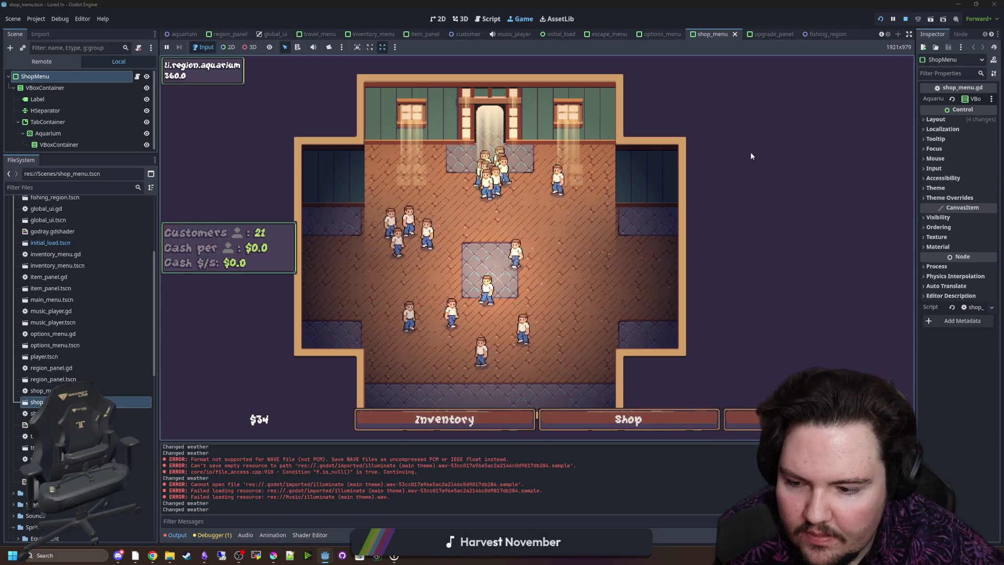
{"action": "left_click", "coordinate": [905, 18]}
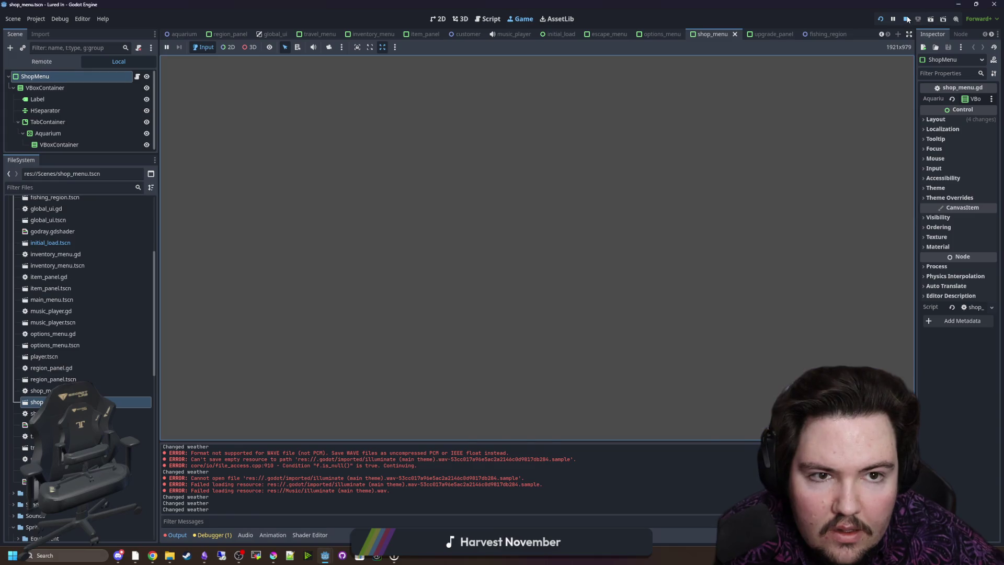
{"action": "left_click_drag", "start_coordinate": [914, 4], "coordinate": [647, 160]}
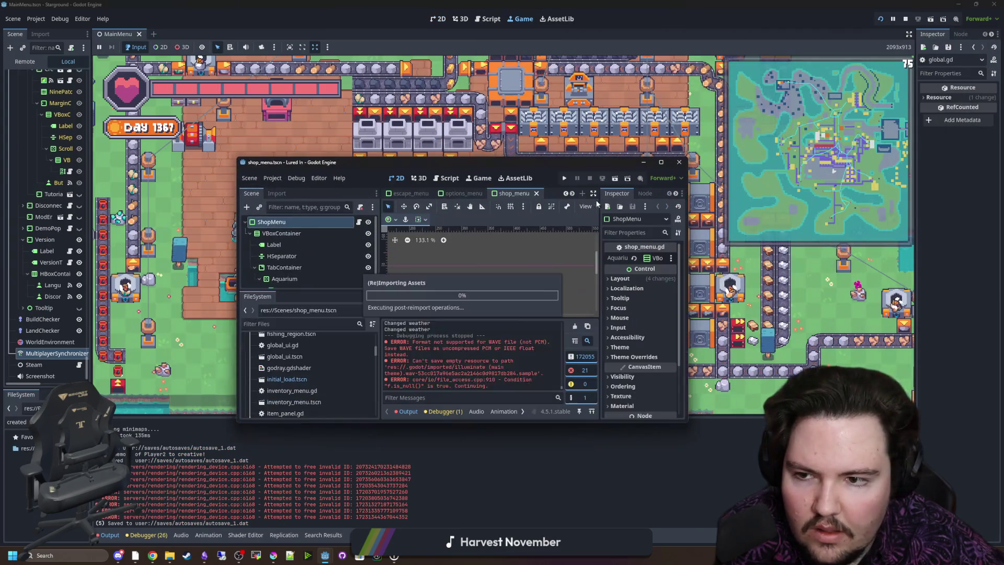
Close the Lured In editor and walk the Starground player north through the snow to the cabin
{"action": "left_click", "coordinate": [677, 164]}
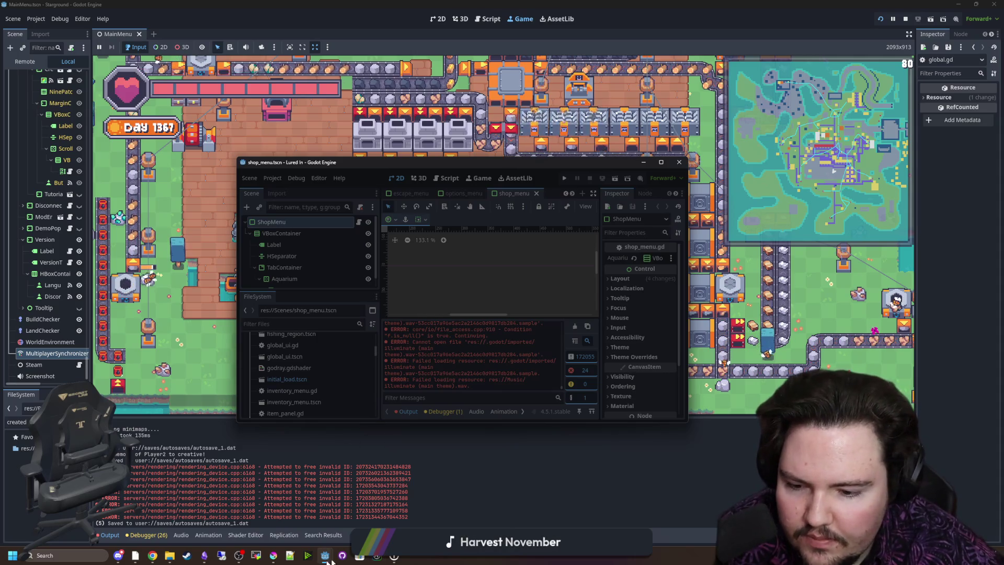
{"action": "mouse_move", "coordinate": [327, 552]}
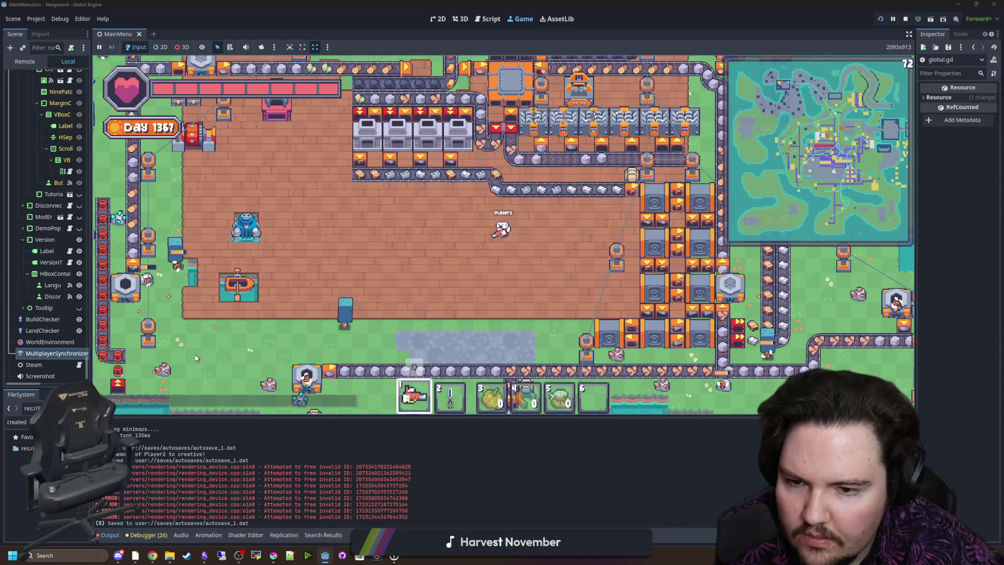
{"action": "key", "text": "w+a"}
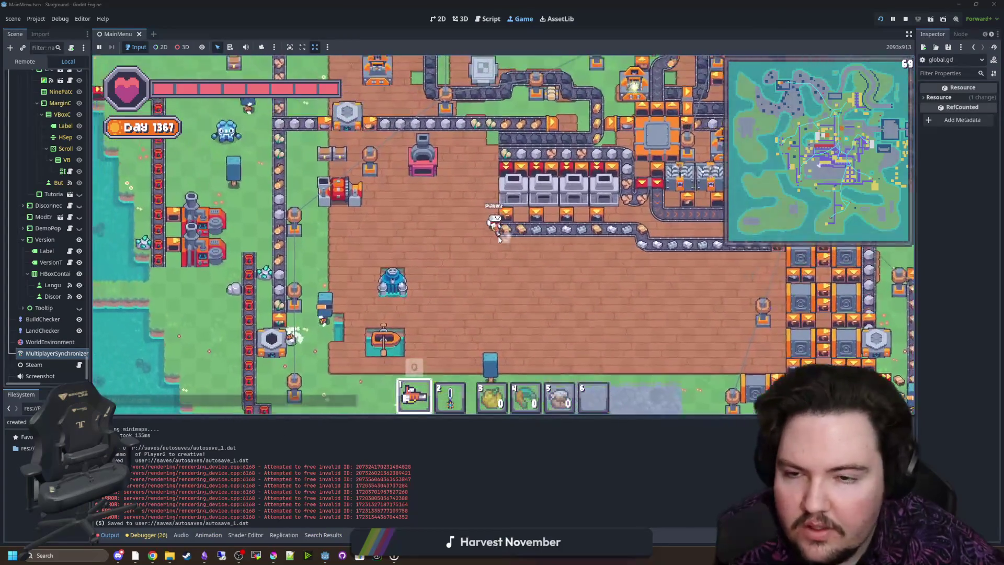
{"action": "key", "text": "w+a"}
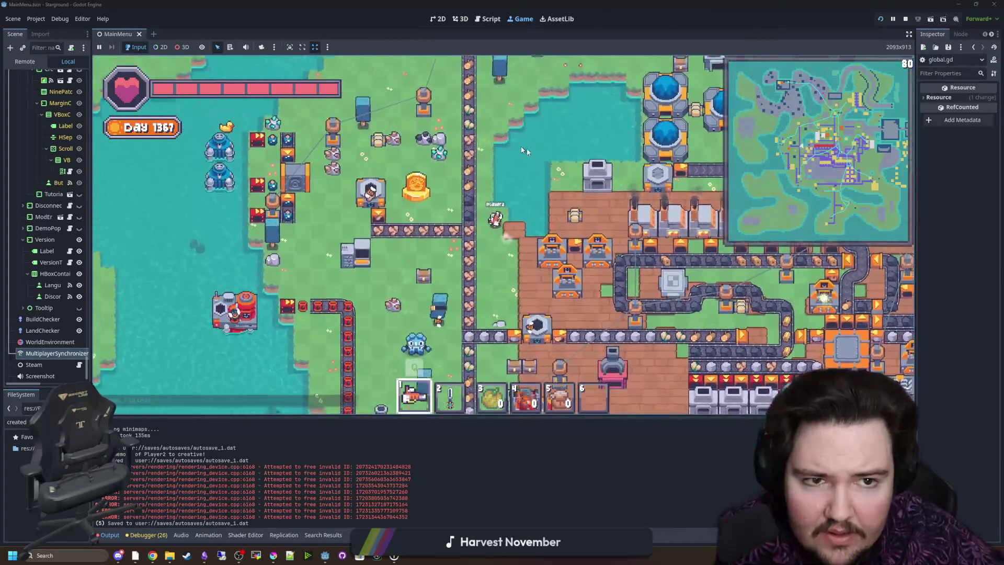
{"action": "key", "text": "w"}
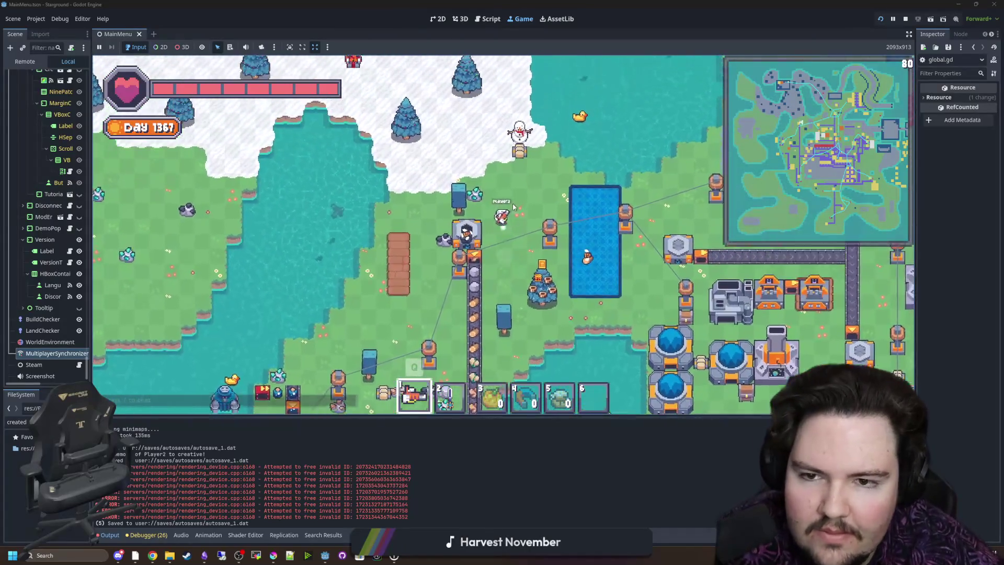
{"action": "key", "text": "w"}
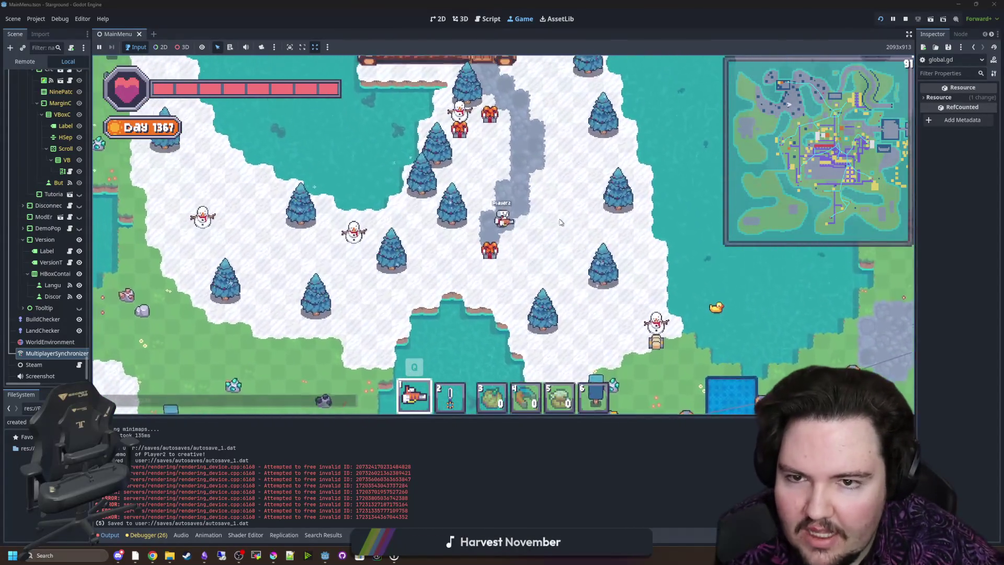
{"action": "key", "text": "w"}
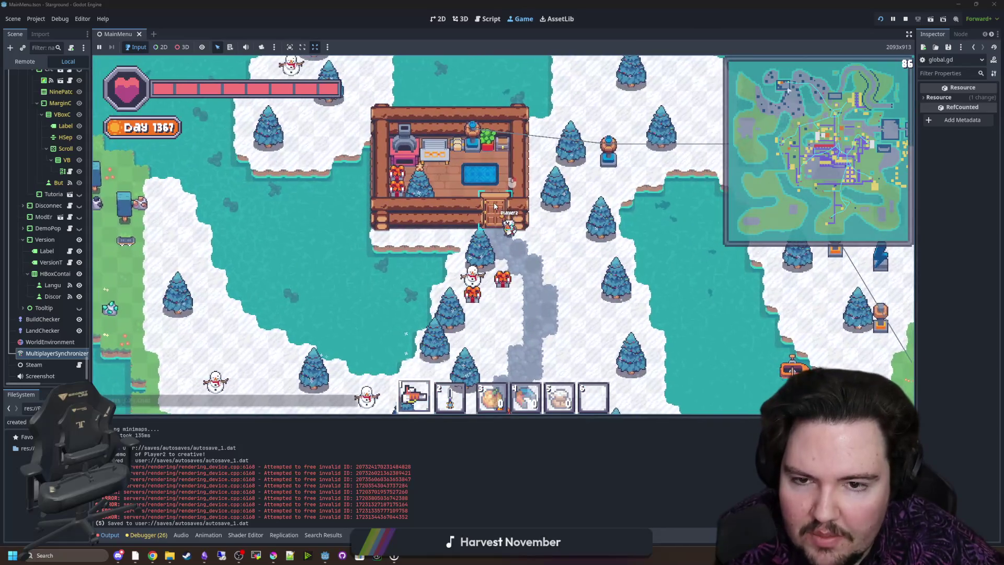
{"action": "key", "text": "w"}
{"action": "key", "text": "d"}
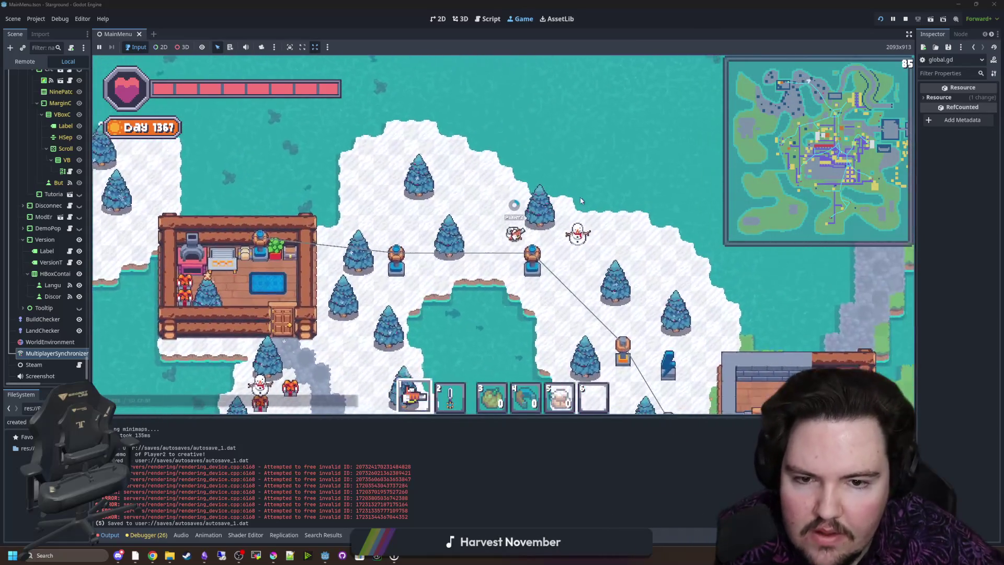
{"action": "key", "text": "s"}
{"action": "key", "text": "d"}
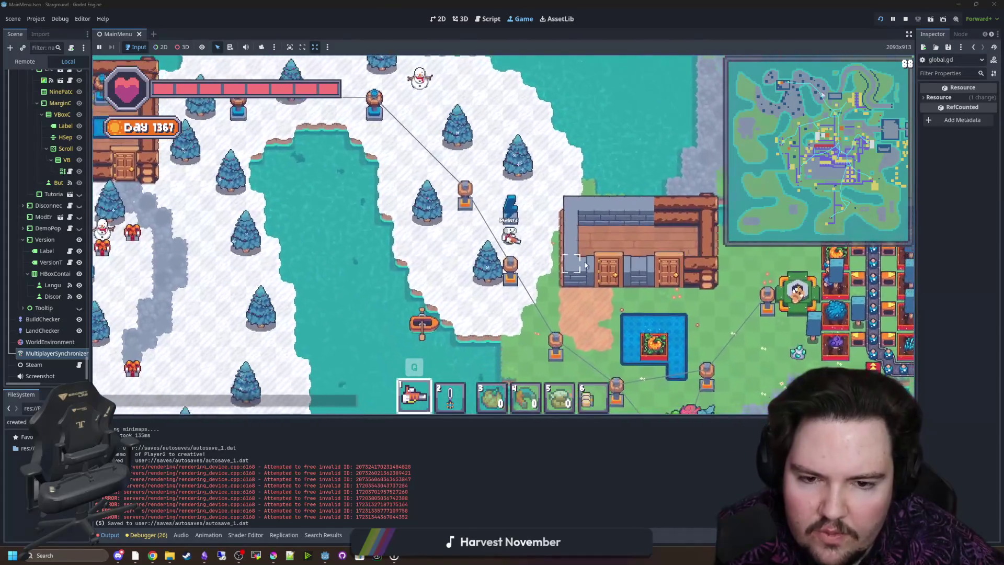
Walk the player east past the cabin and back south-west, then open the pause menu
{"action": "key", "text": "d"}
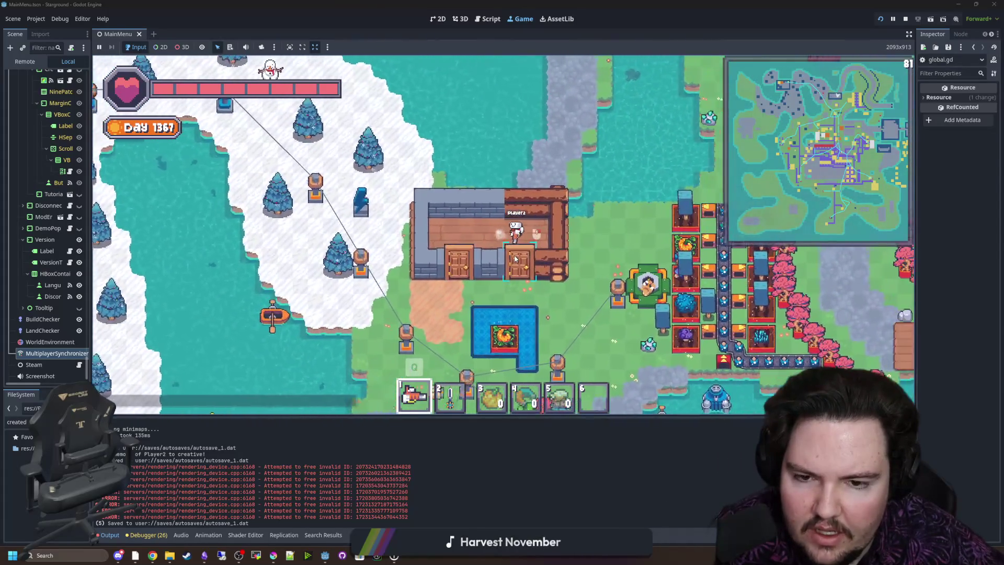
{"action": "key", "text": "d"}
{"action": "key", "text": "s"}
{"action": "key", "text": "w"}
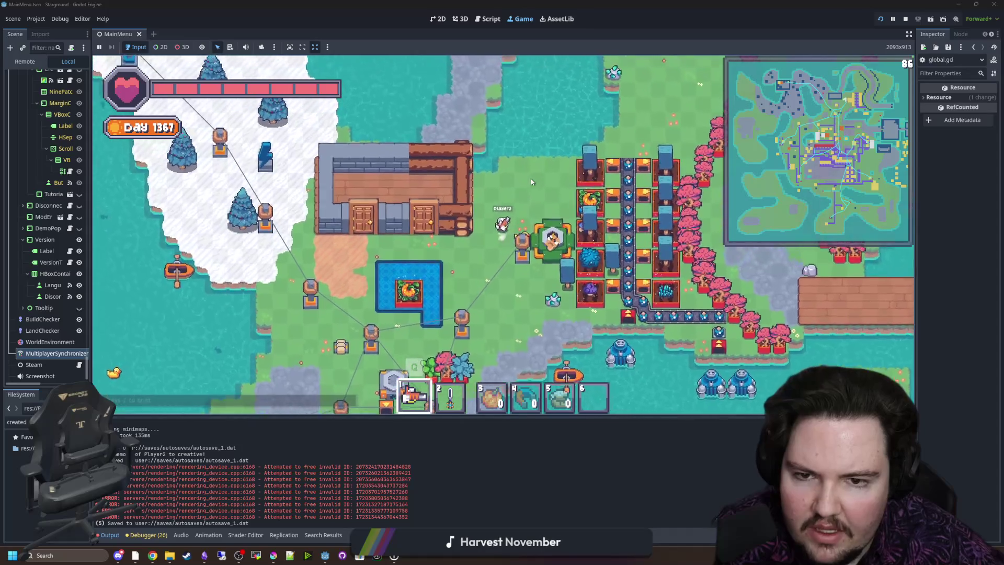
{"action": "key", "text": "w"}
{"action": "key", "text": "d"}
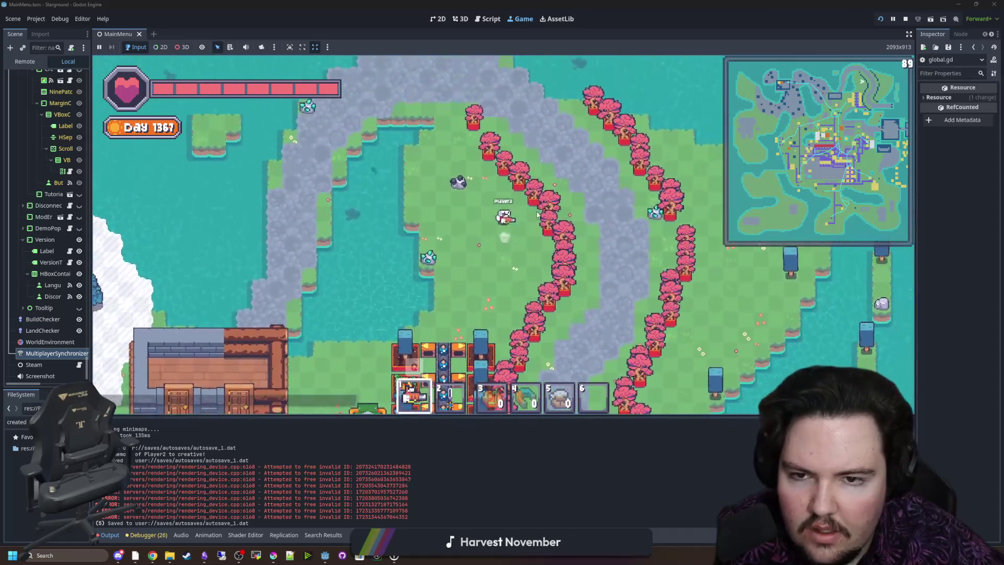
{"action": "key", "text": "s"}
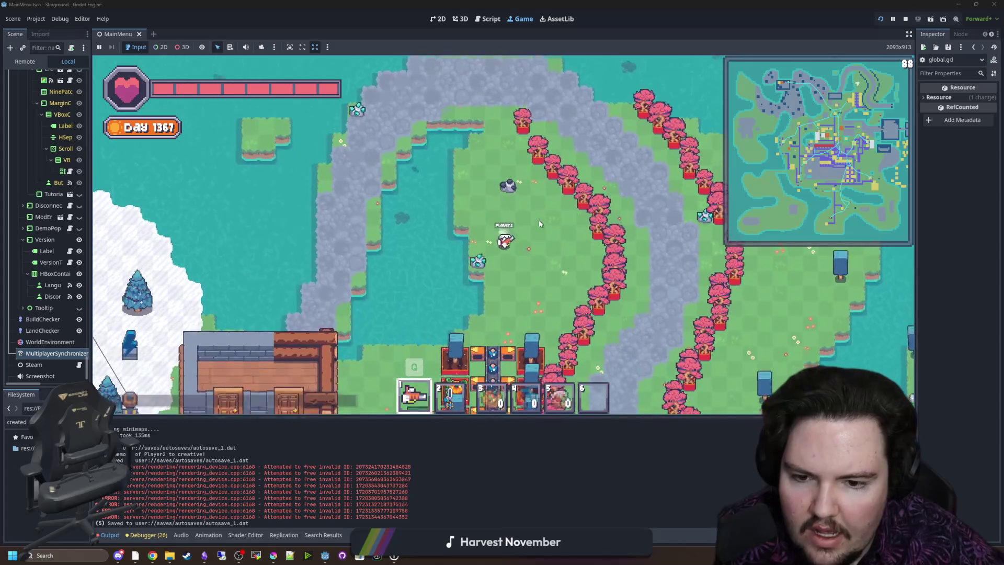
{"action": "key", "text": "s"}
{"action": "key", "text": "a"}
{"action": "key", "text": "Escape"}
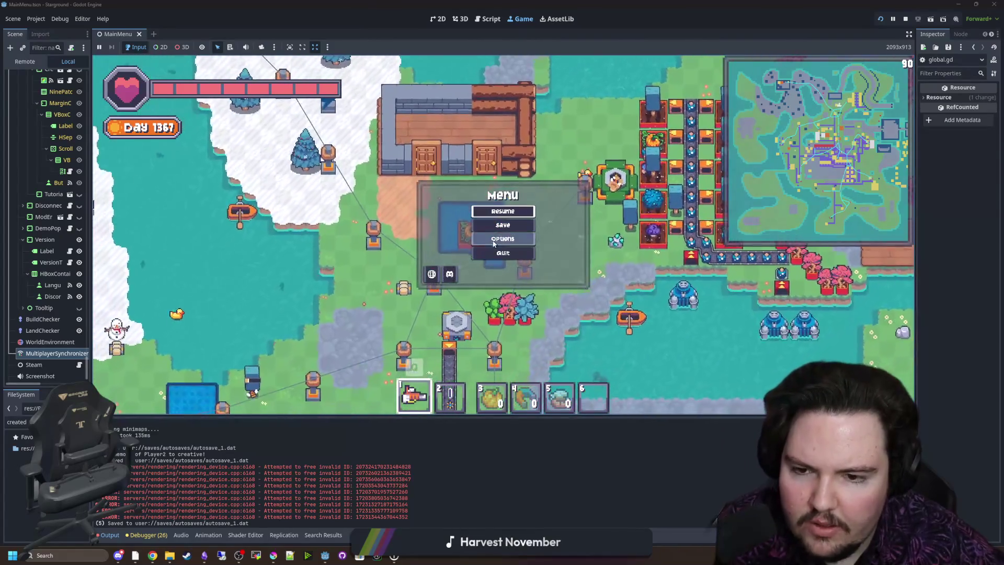
Quit to the main menu, open the Singleplayer Load Game list, and load 20250316_SAUCISSE
{"action": "left_click", "coordinate": [503, 255]}
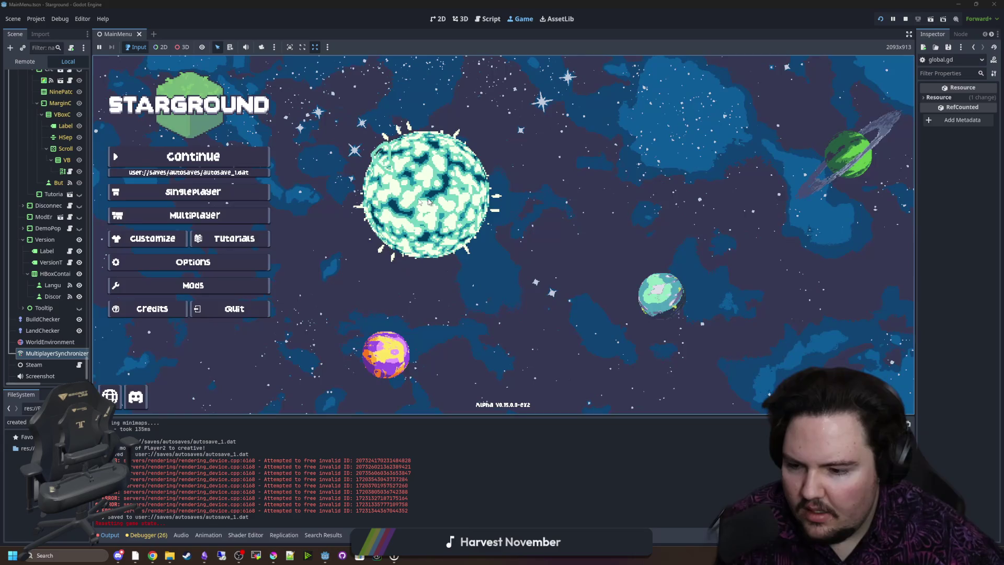
{"action": "left_click", "coordinate": [222, 193]}
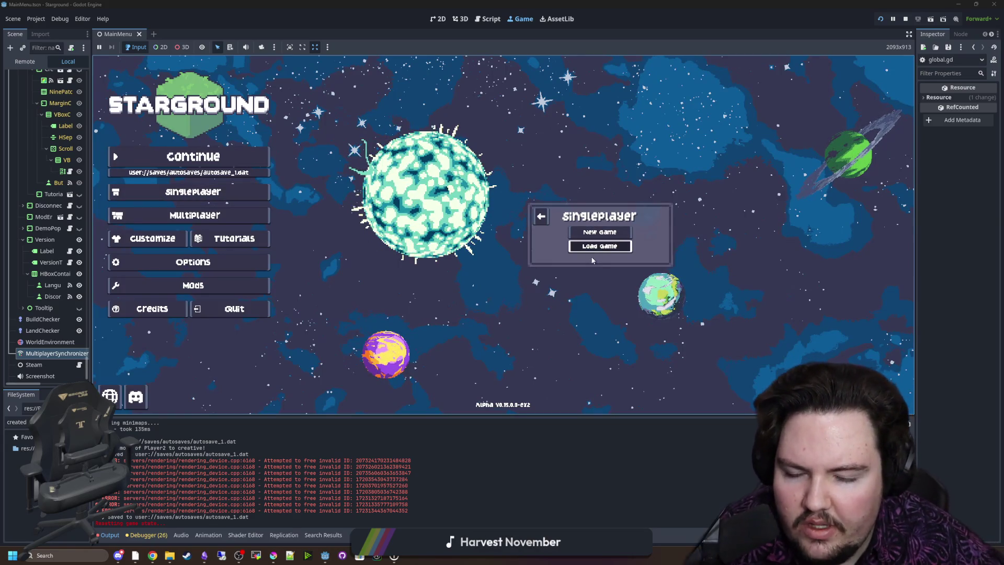
{"action": "left_click", "coordinate": [583, 248]}
{"action": "scroll", "coordinate": [552, 251], "scroll_direction": "down", "scroll_amount": 3}
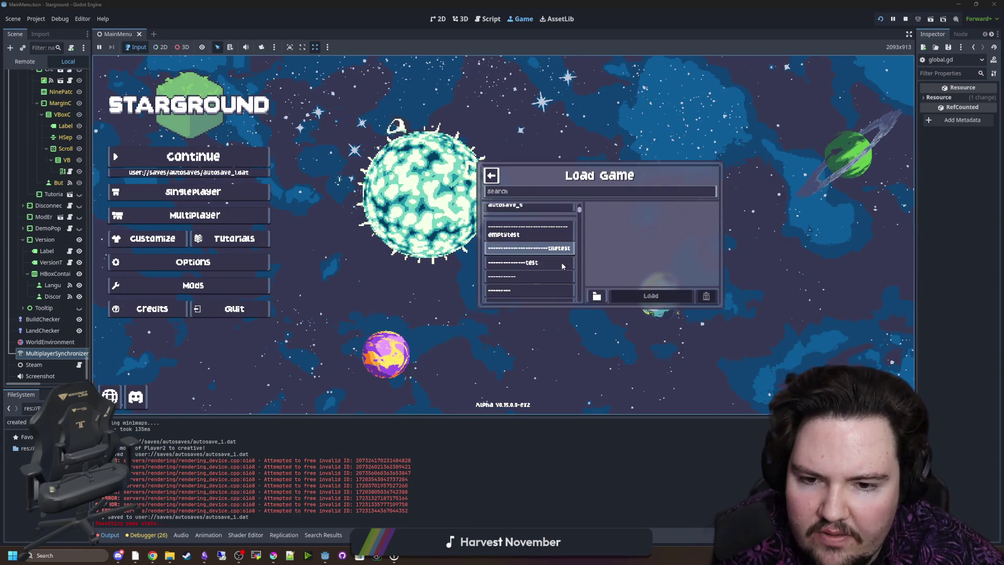
{"action": "scroll", "coordinate": [549, 241], "scroll_direction": "down", "scroll_amount": 6}
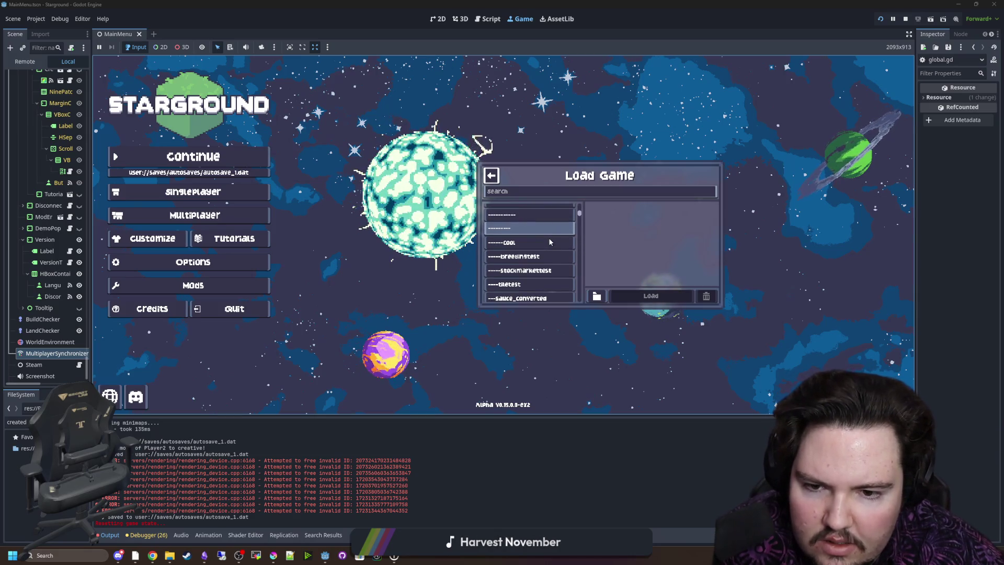
{"action": "scroll", "coordinate": [525, 265], "scroll_direction": "down", "scroll_amount": 5}
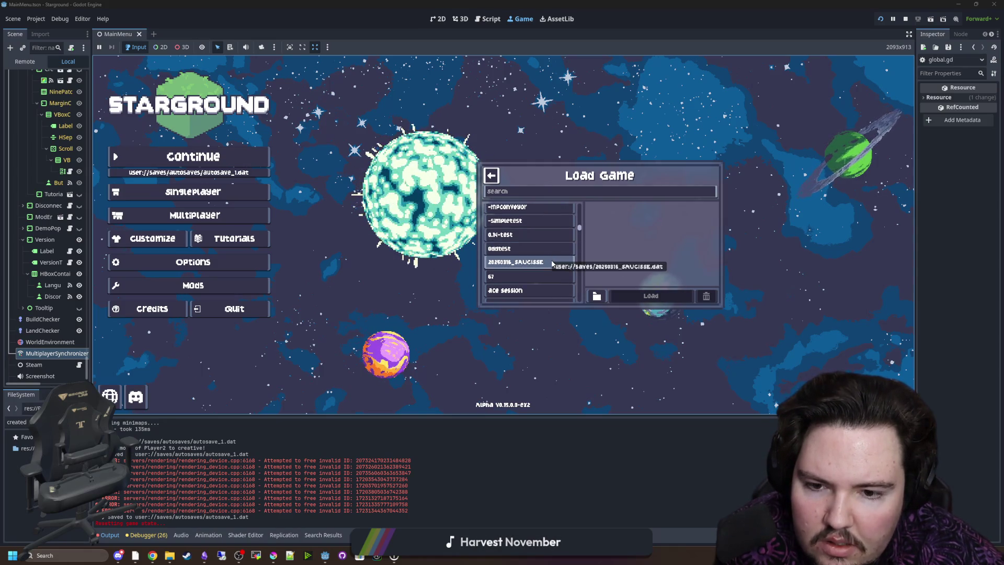
{"action": "scroll", "coordinate": [551, 263], "scroll_direction": "up", "scroll_amount": 2}
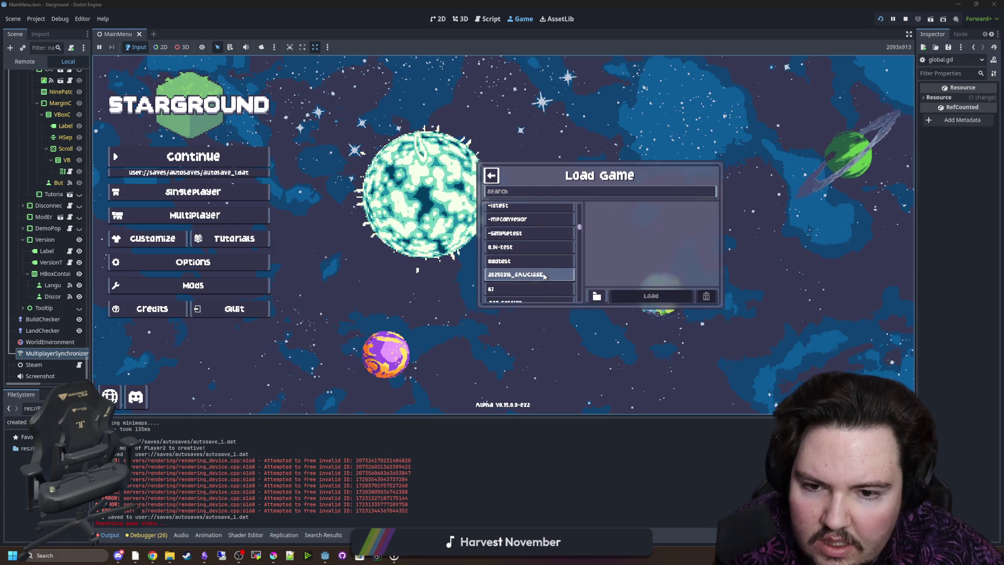
{"action": "left_click", "coordinate": [544, 275]}
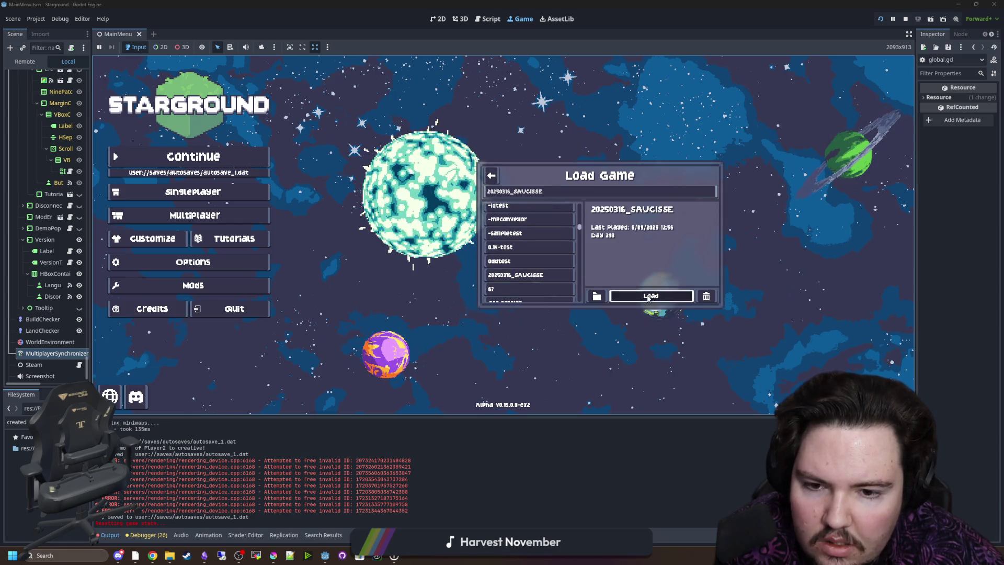
{"action": "left_click", "coordinate": [649, 296]}
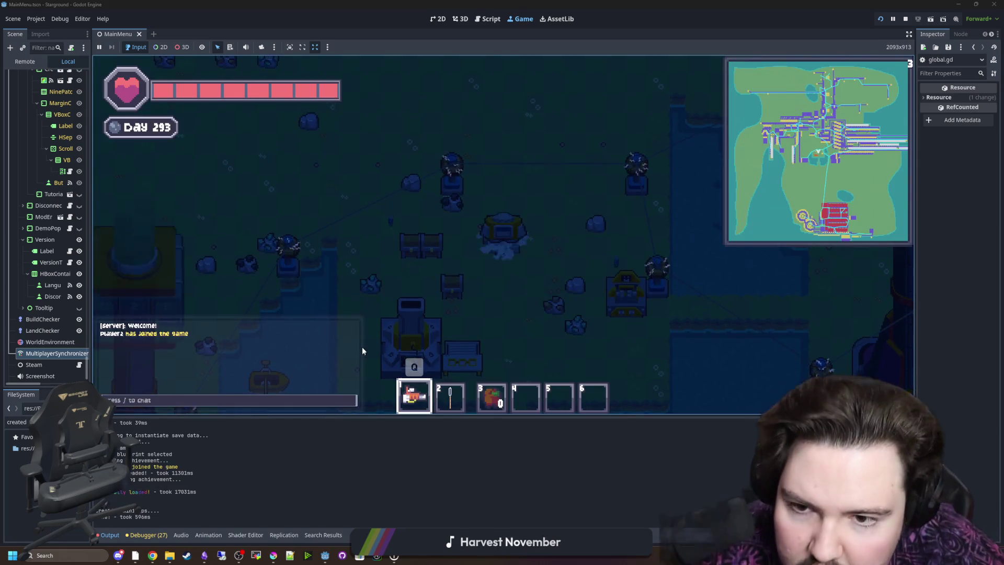
Exit the vehicle and walk the player right, left, and up through the Day 294 factory
{"action": "key", "text": "e"}
{"action": "key", "text": "w+d"}
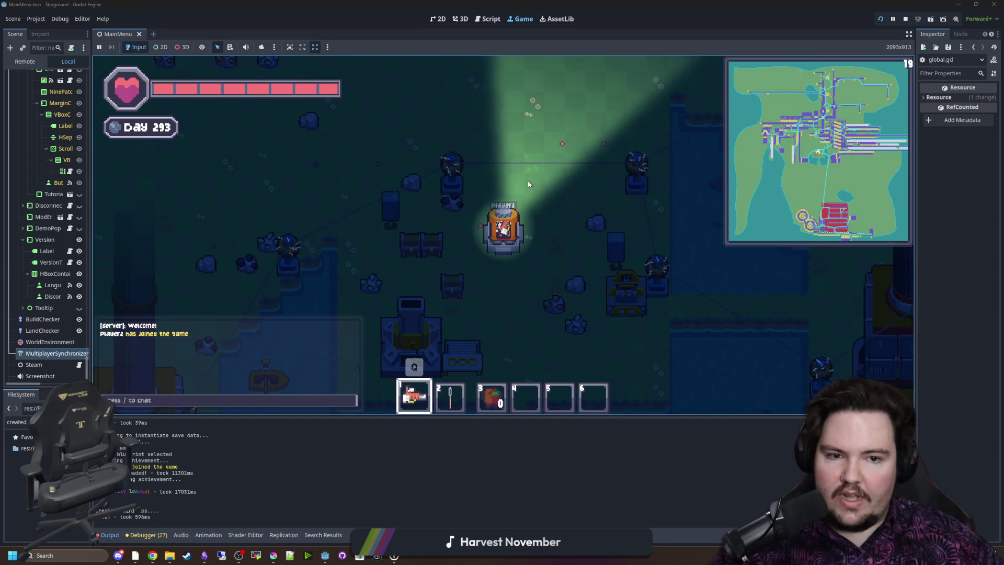
{"action": "key", "text": "w+d"}
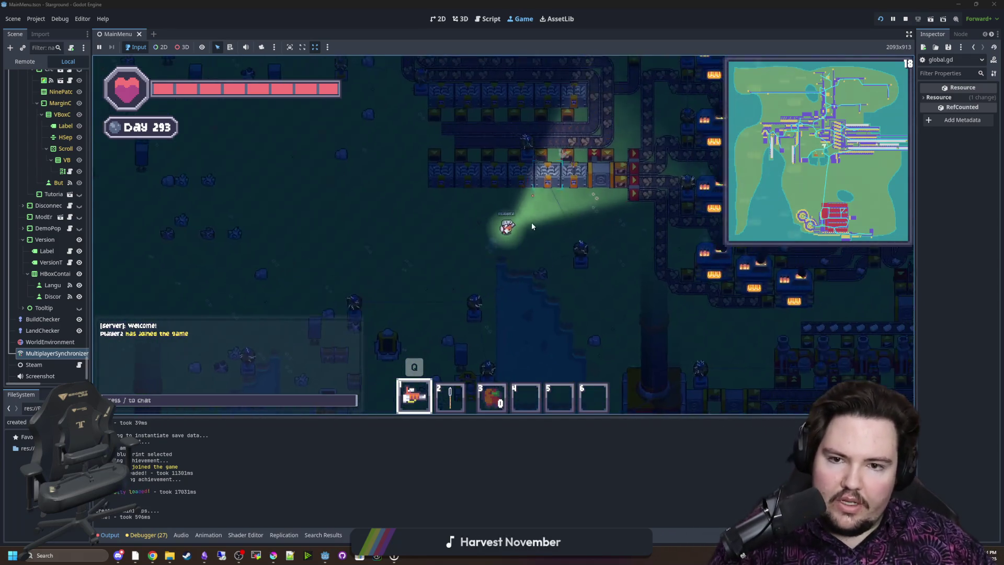
{"action": "key", "text": "d"}
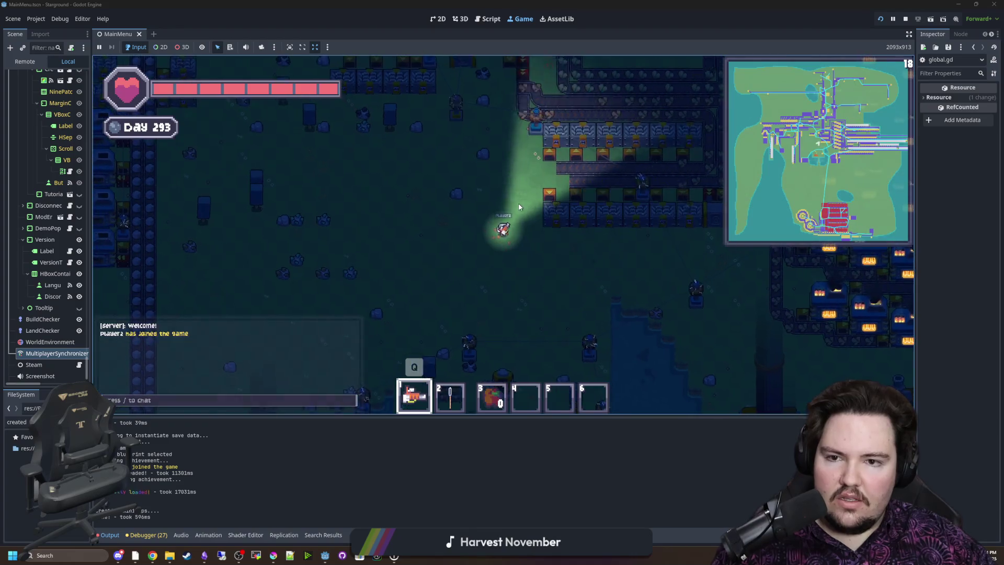
{"action": "key", "text": "a"}
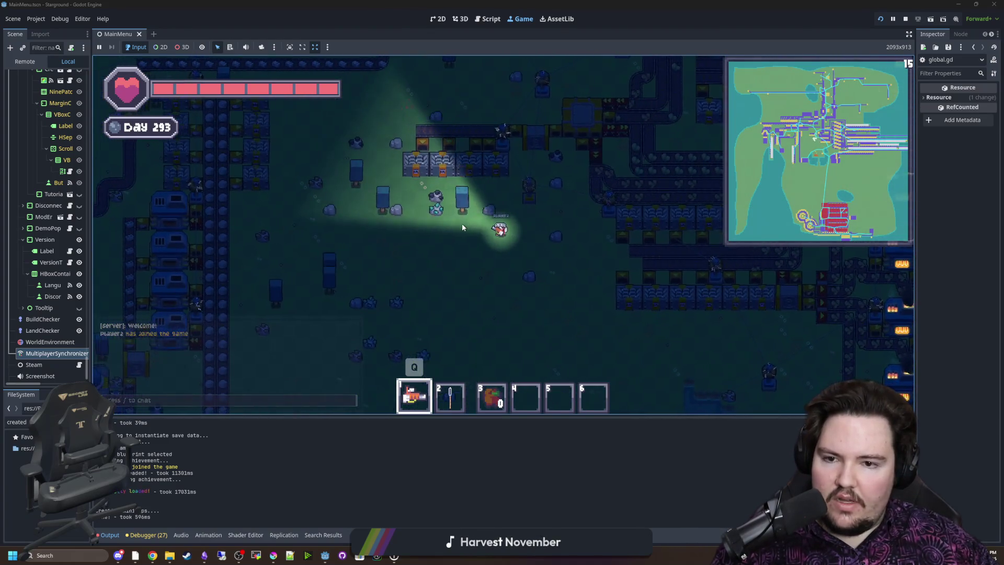
{"action": "key", "text": "w+a"}
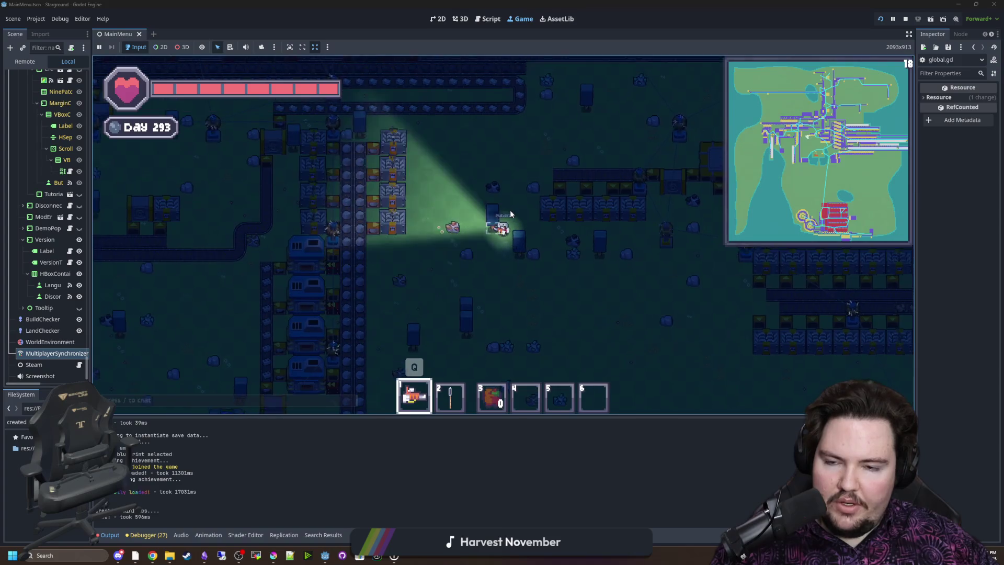
{"action": "key", "text": "w+a"}
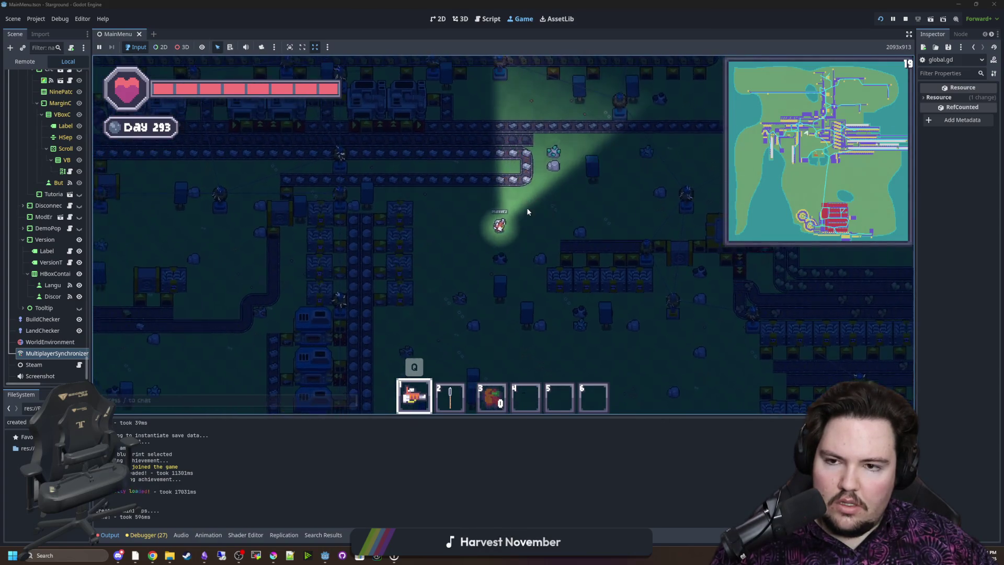
{"action": "key", "text": "w"}
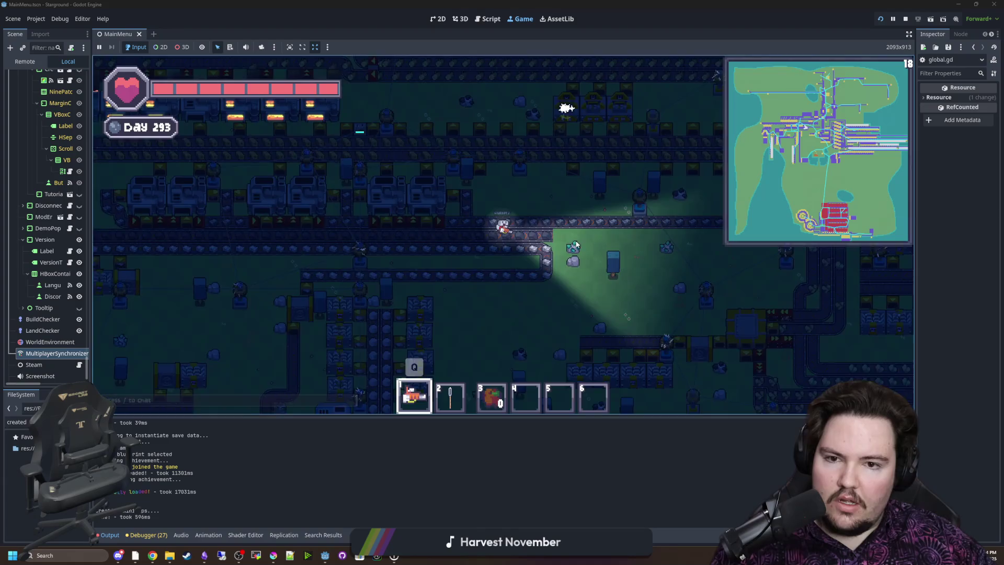
{"action": "key", "text": "w"}
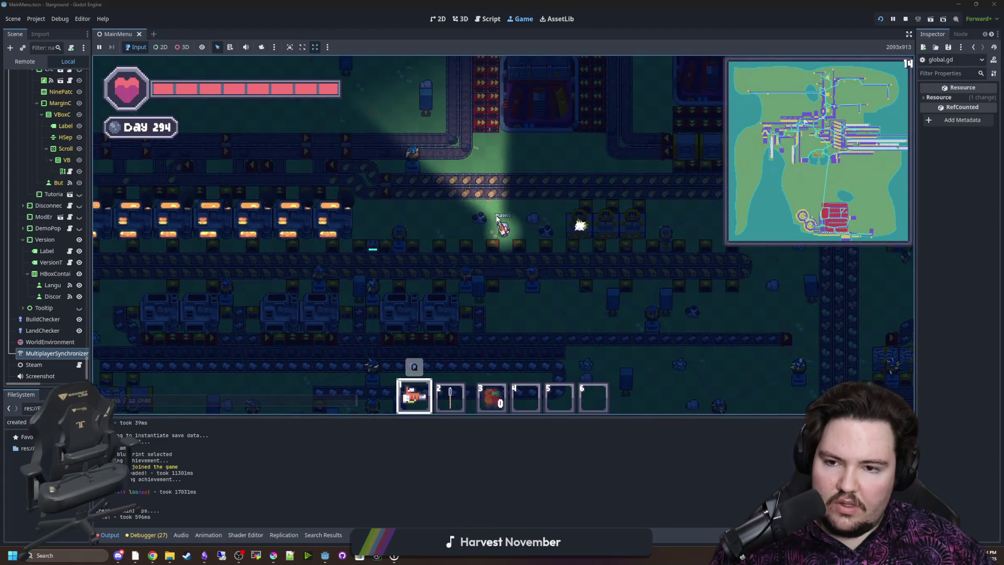
{"action": "key", "text": "w+a"}
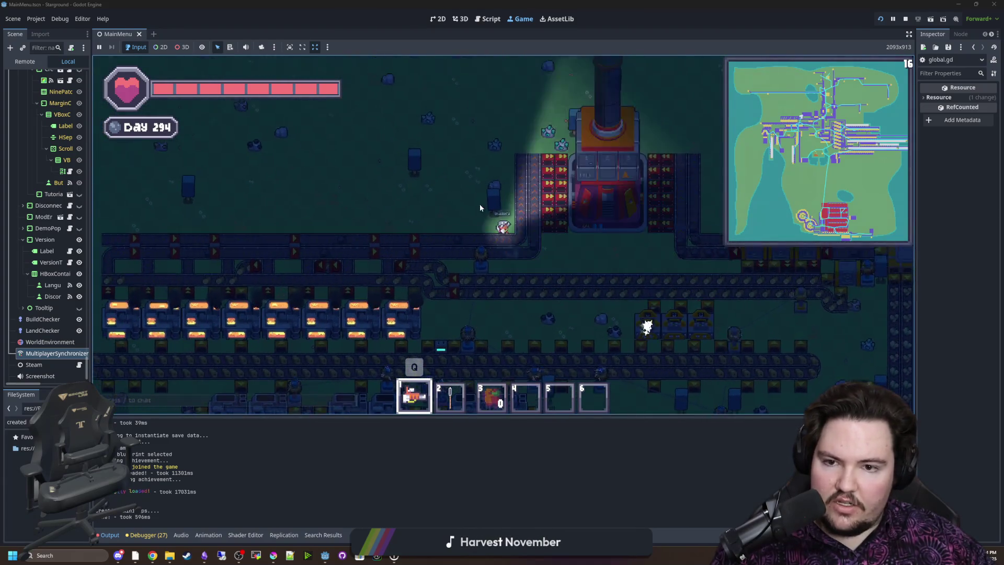
Switch the Debugger to the Profiler, enlarge its panel, and return focus to the game
{"action": "left_click", "coordinate": [151, 534]}
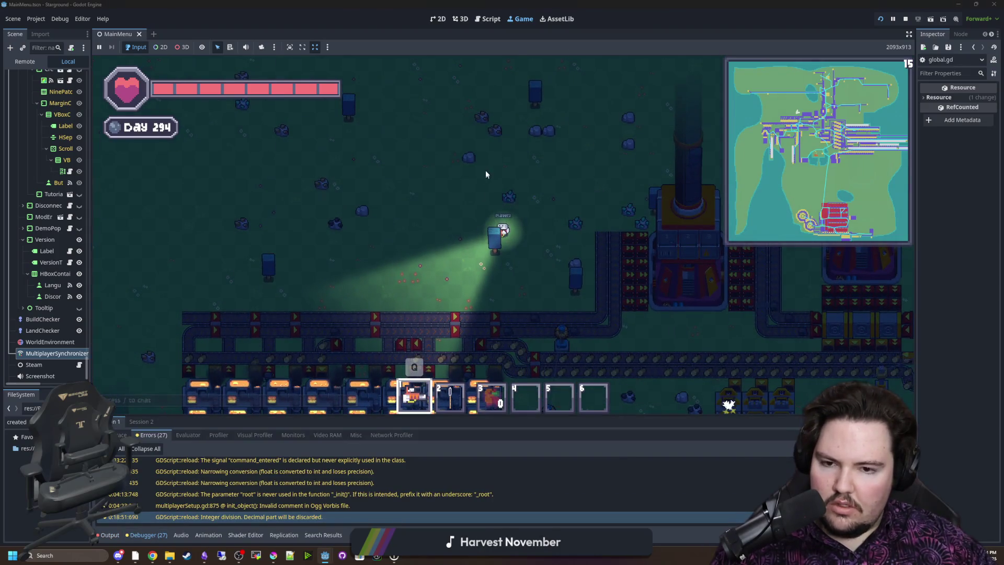
{"action": "key", "text": "w"}
{"action": "key", "text": "d"}
{"action": "left_click", "coordinate": [219, 434]}
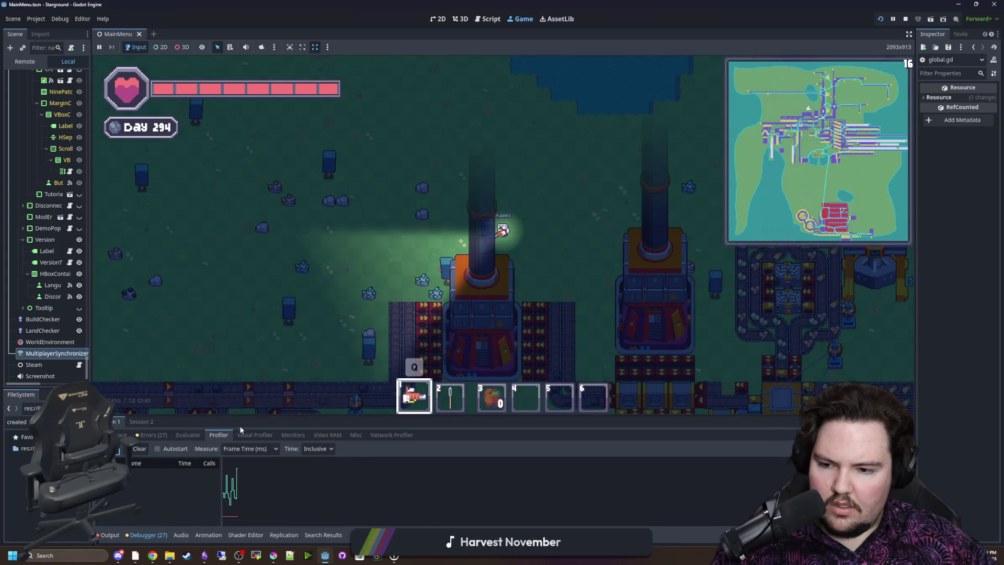
{"action": "left_click_drag", "start_coordinate": [251, 415], "coordinate": [250, 352]}
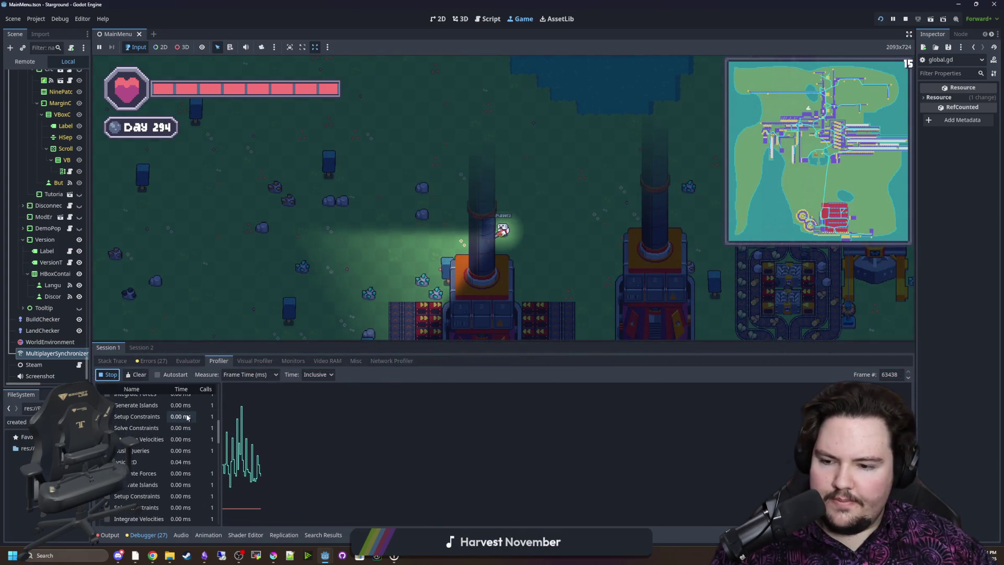
{"action": "left_click", "coordinate": [302, 247]}
Walk the player down-left, then right toward the furnaces while the profiler records
{"action": "key", "text": "d"}
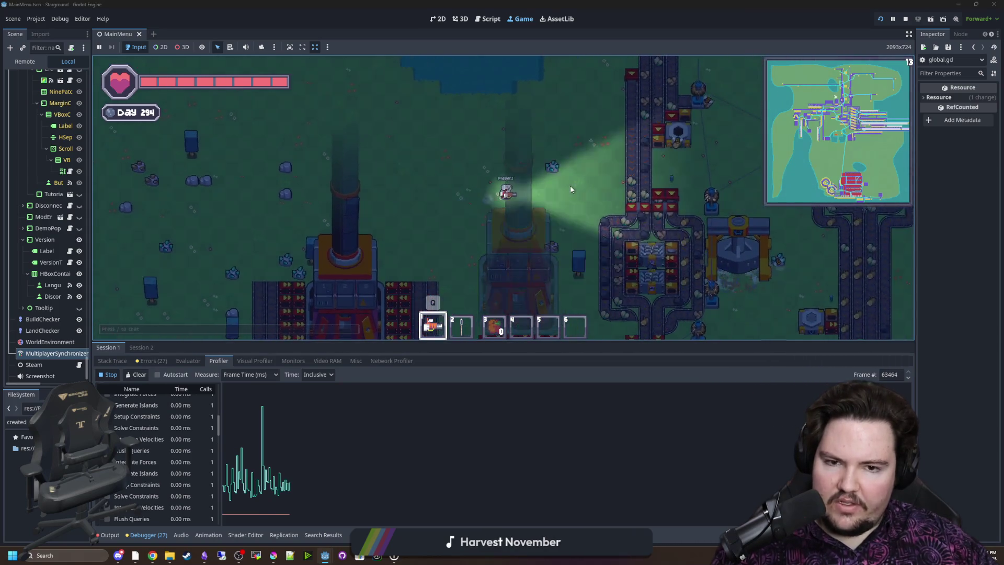
{"action": "key", "text": "s"}
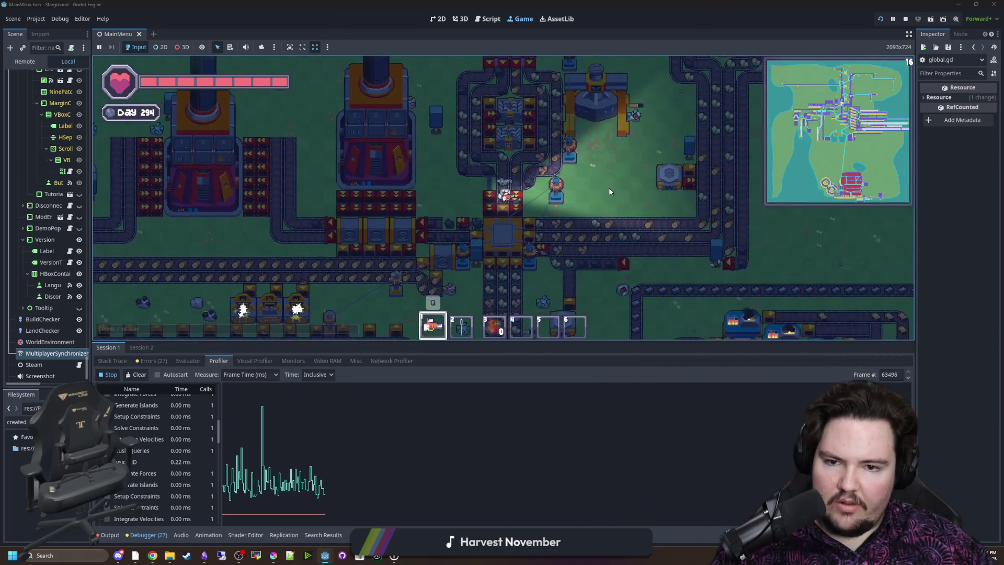
{"action": "key", "text": "a"}
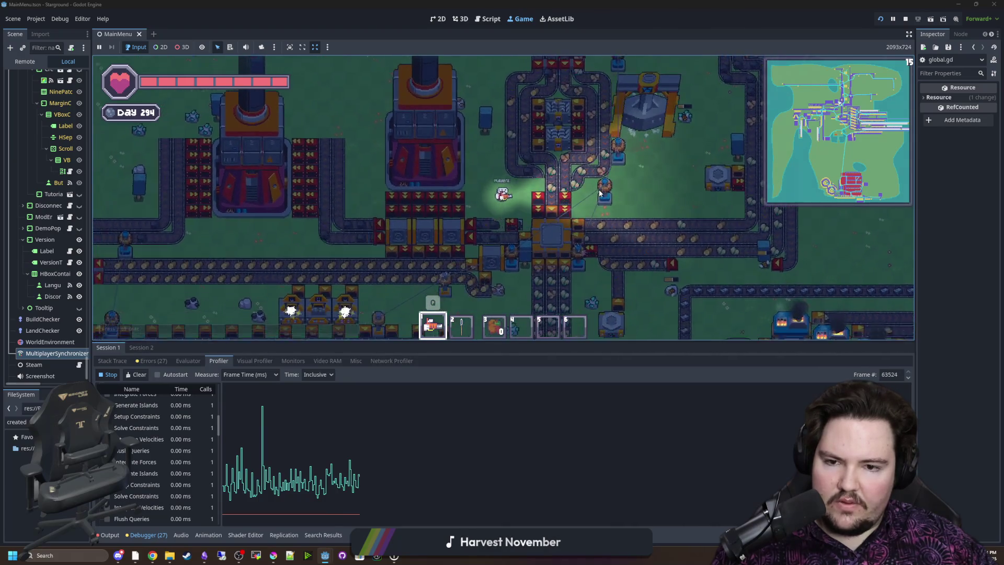
{"action": "key", "text": "s"}
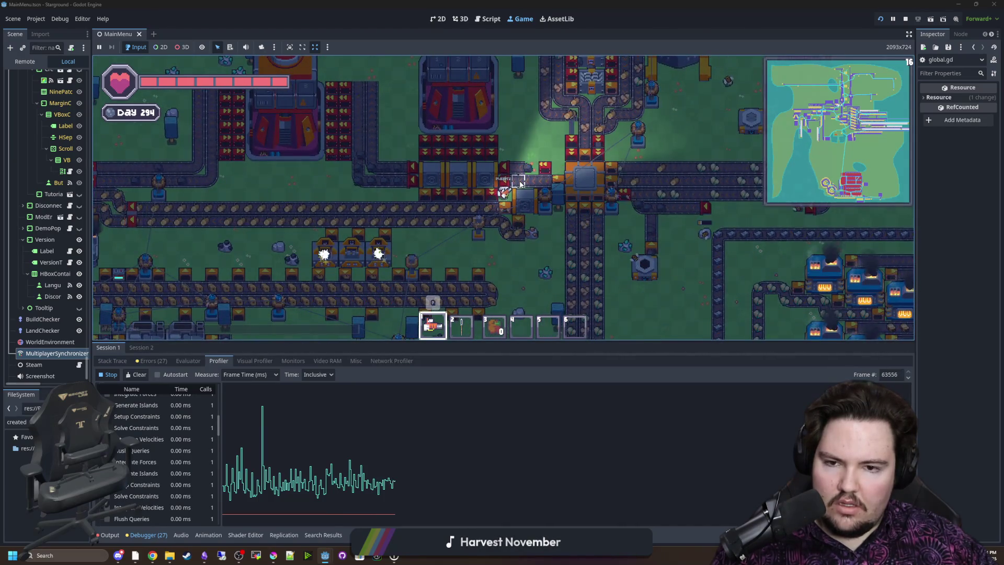
{"action": "key", "text": "w"}
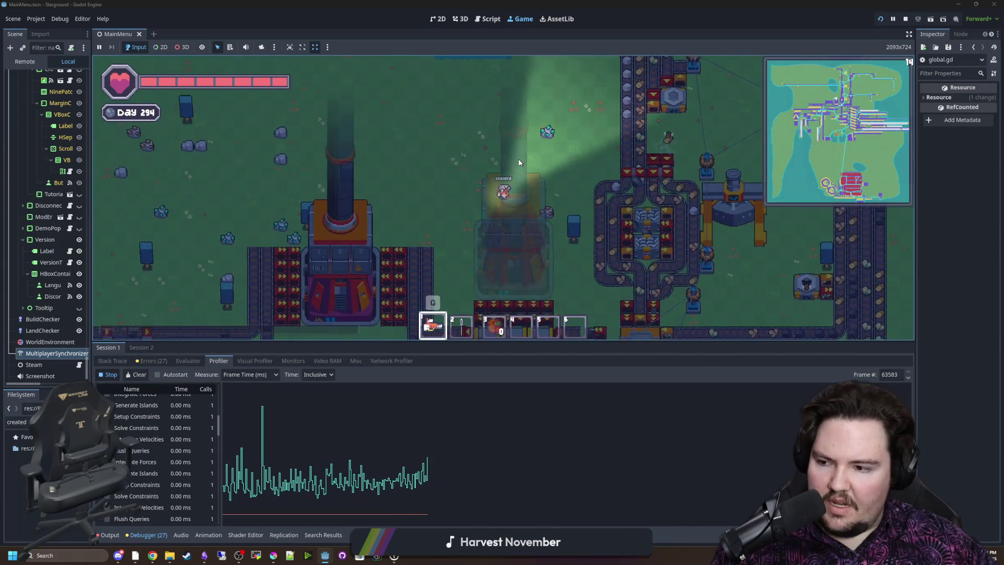
{"action": "key", "text": "s"}
{"action": "key", "text": "a"}
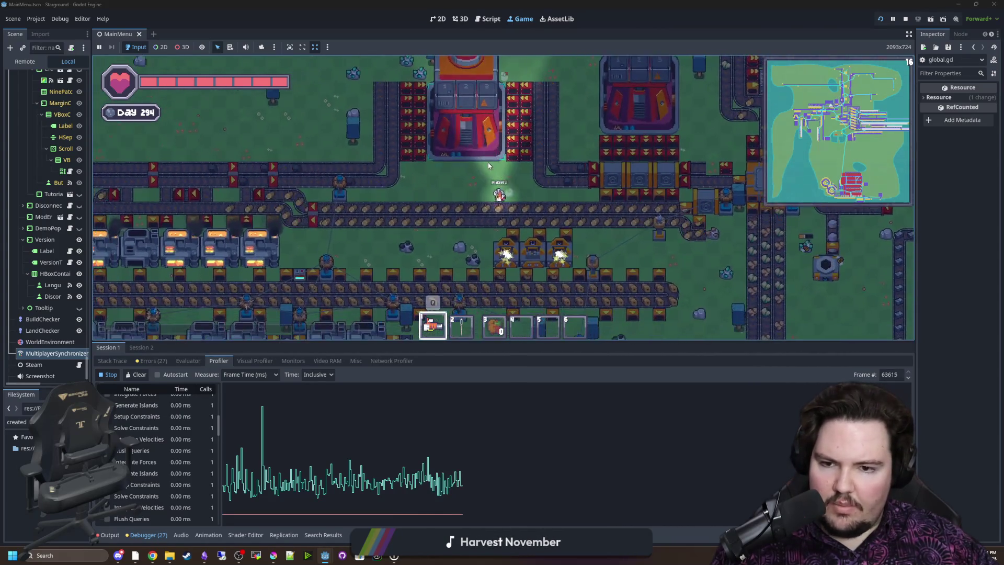
{"action": "key", "text": "s"}
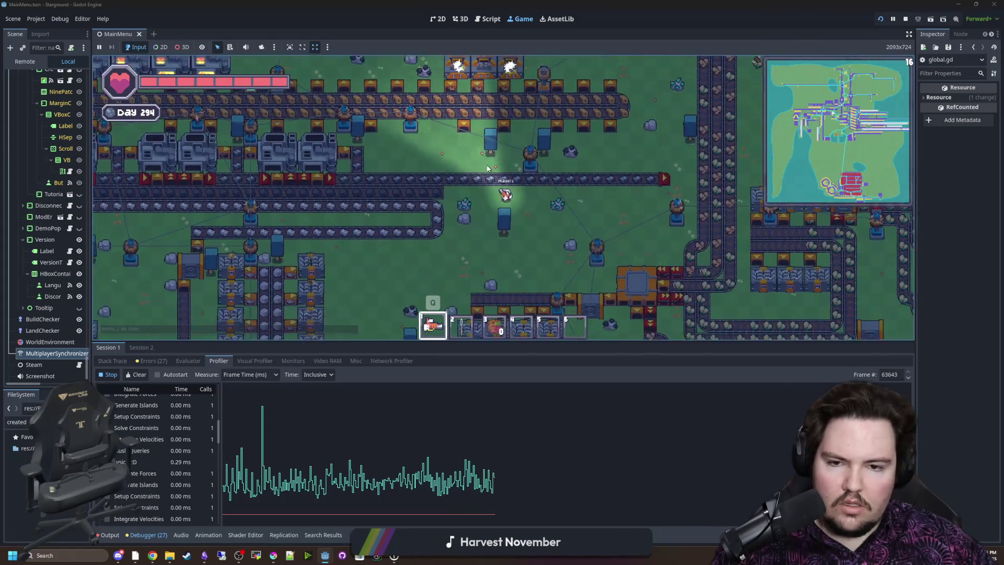
{"action": "key", "text": "d"}
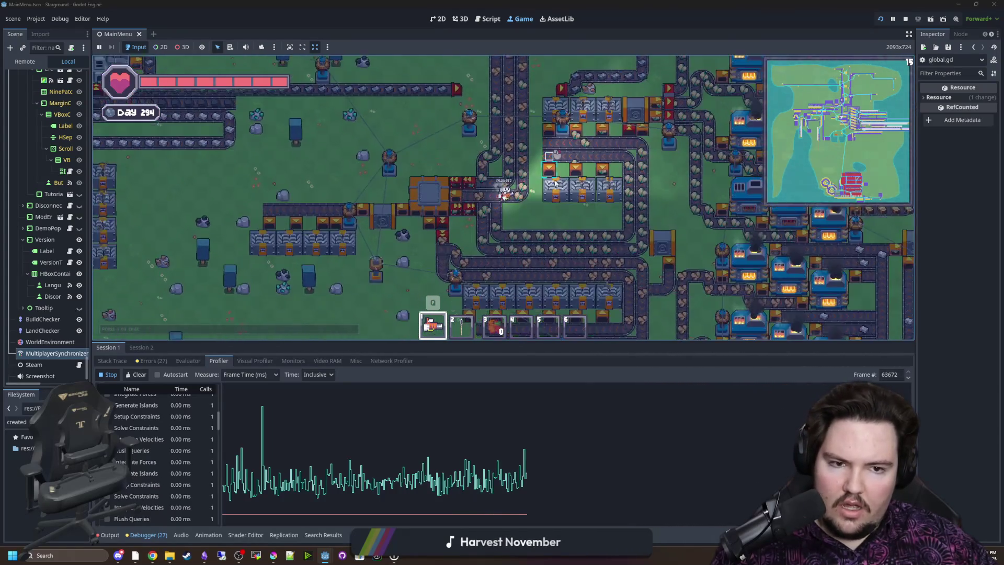
{"action": "key", "text": "d"}
{"action": "key", "text": "d"}
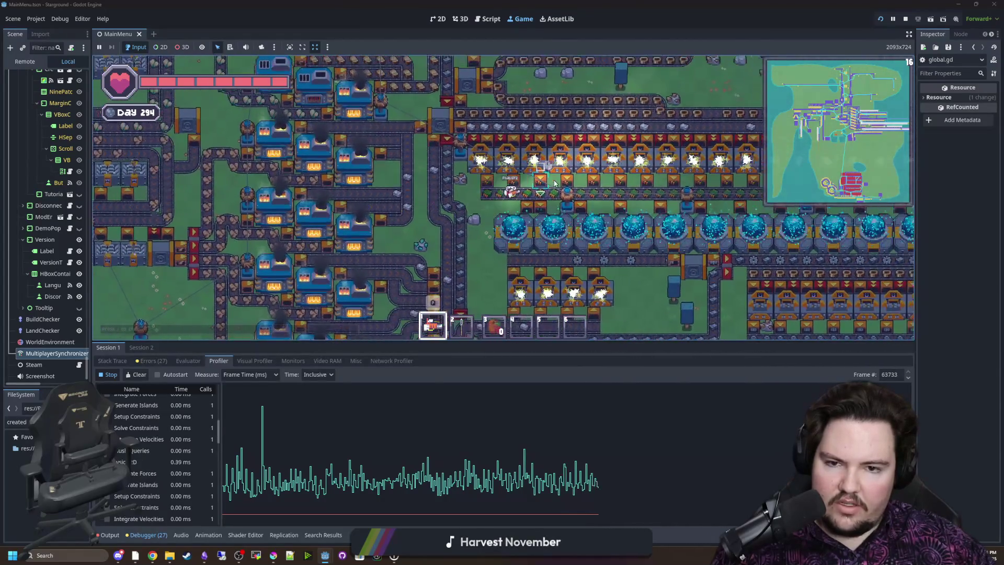
{"action": "key", "text": "d"}
{"action": "key", "text": "d"}
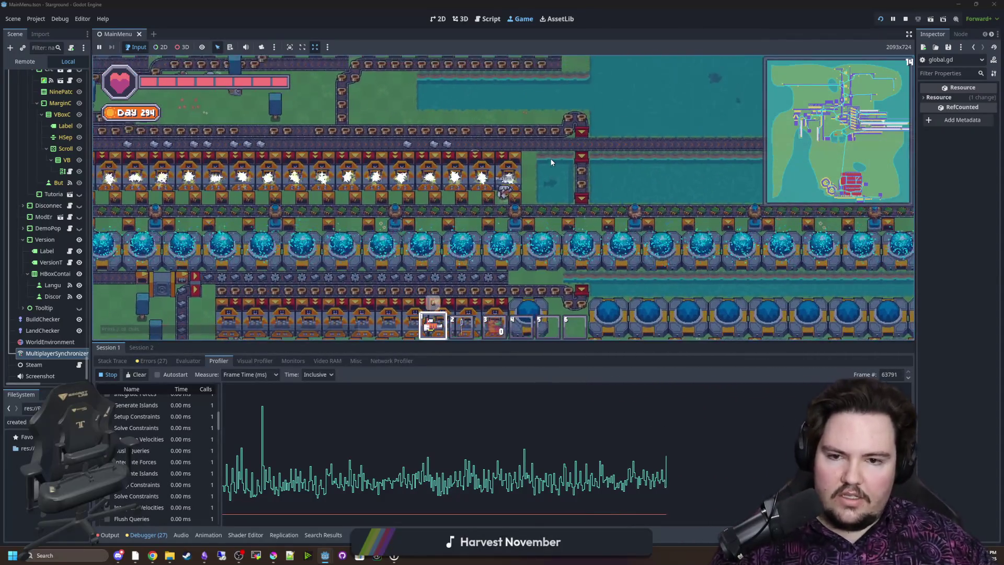
{"action": "key", "text": "d"}
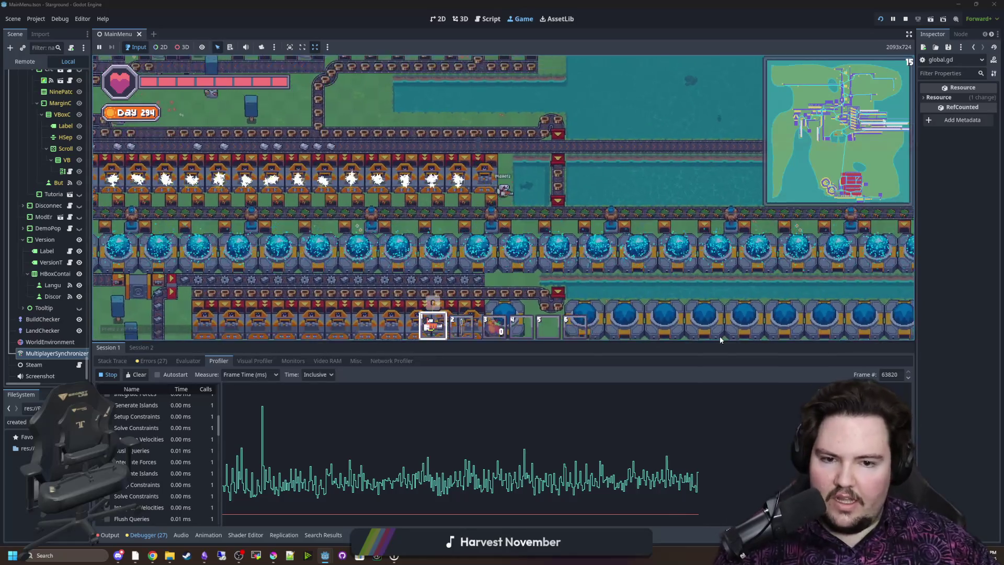
Walk the player up and left, then down-left through the factory
{"action": "key", "text": "w"}
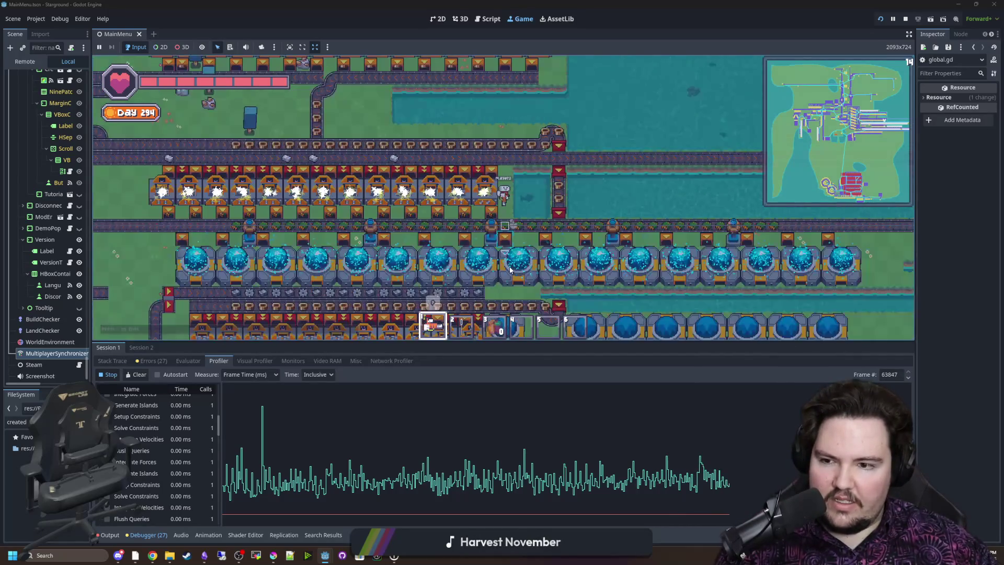
{"action": "key", "text": "w"}
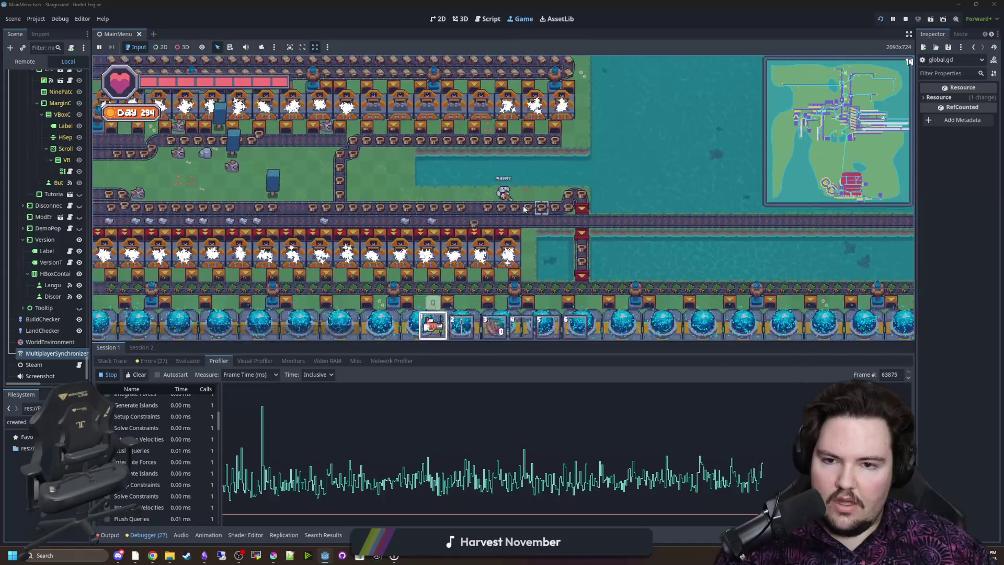
{"action": "key", "text": "a"}
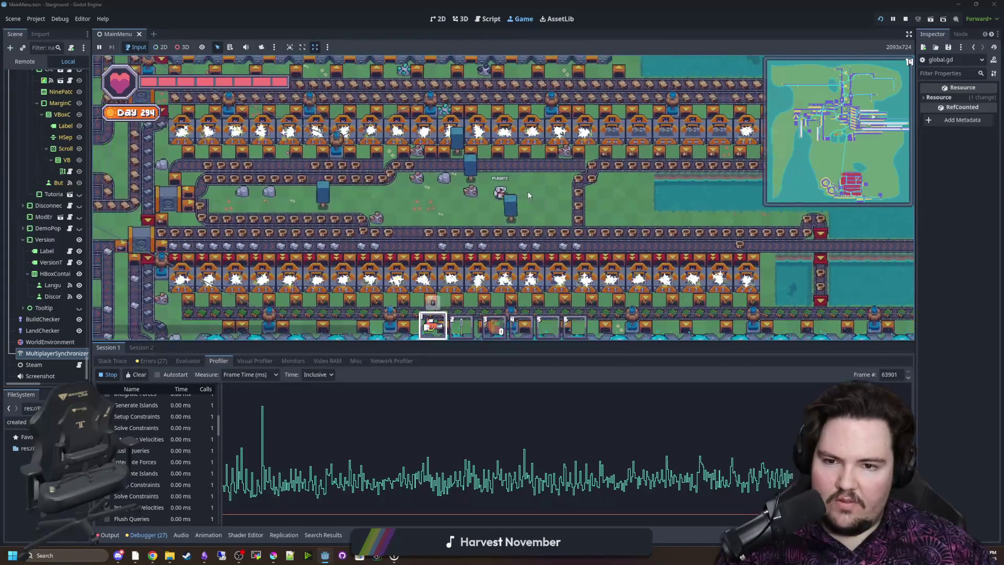
{"action": "key", "text": "a"}
{"action": "key", "text": "w"}
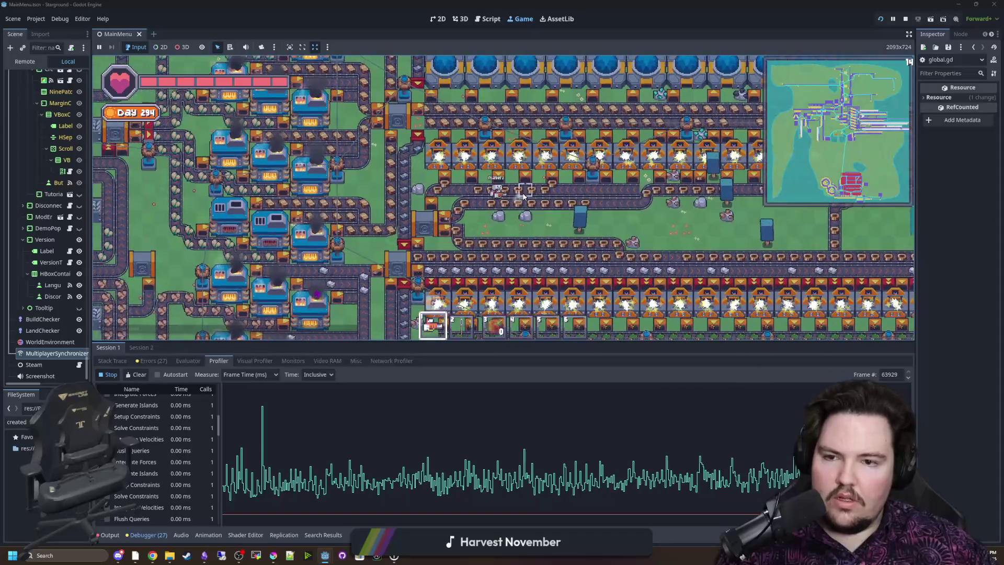
{"action": "key", "text": "w"}
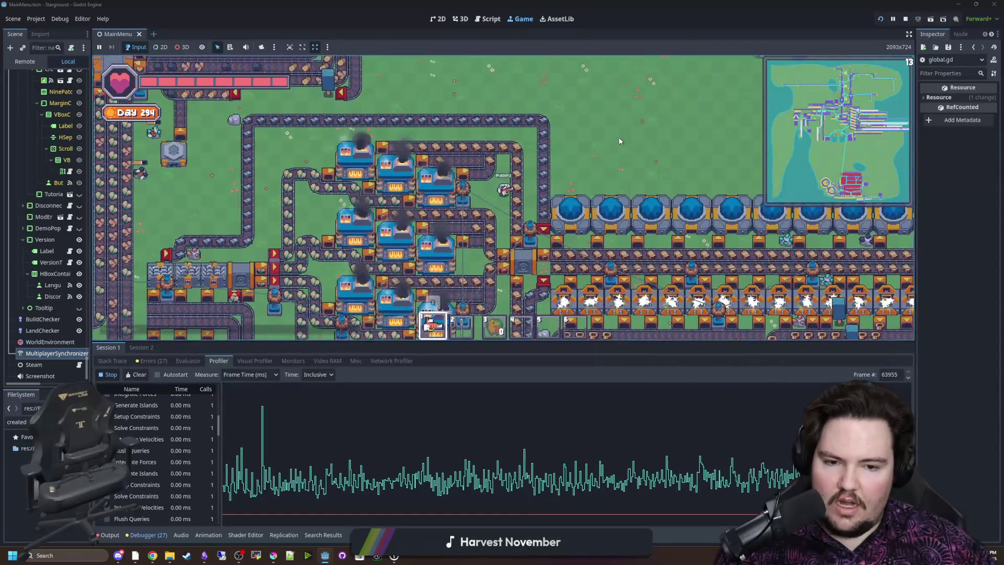
{"action": "key", "text": "a"}
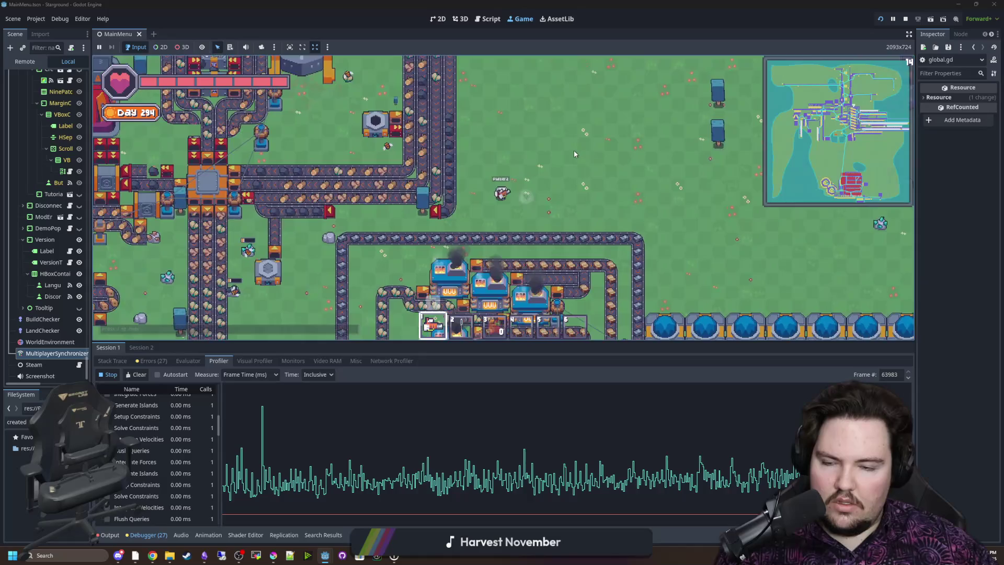
{"action": "key", "text": "a"}
{"action": "key", "text": "s"}
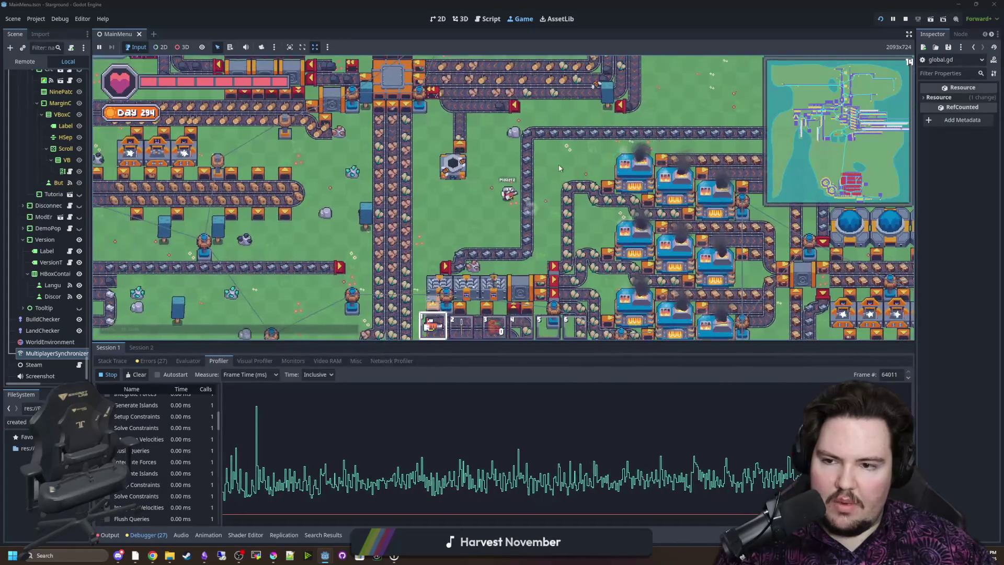
{"action": "key", "text": "a"}
{"action": "key", "text": "s"}
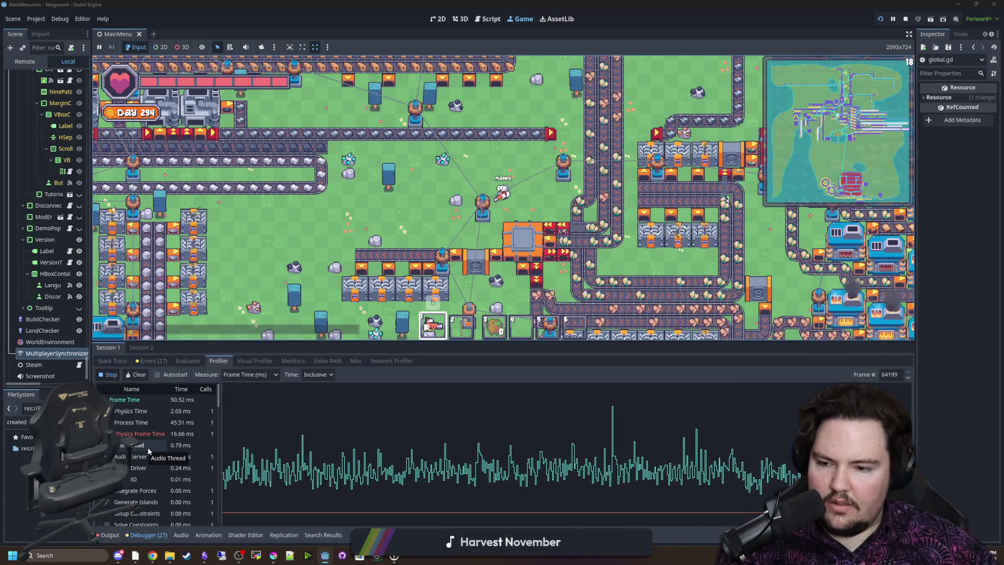
Scroll the profiler function list and freeze the capture on frame 64114
{"action": "scroll", "coordinate": [148, 448], "scroll_direction": "down", "scroll_amount": 5}
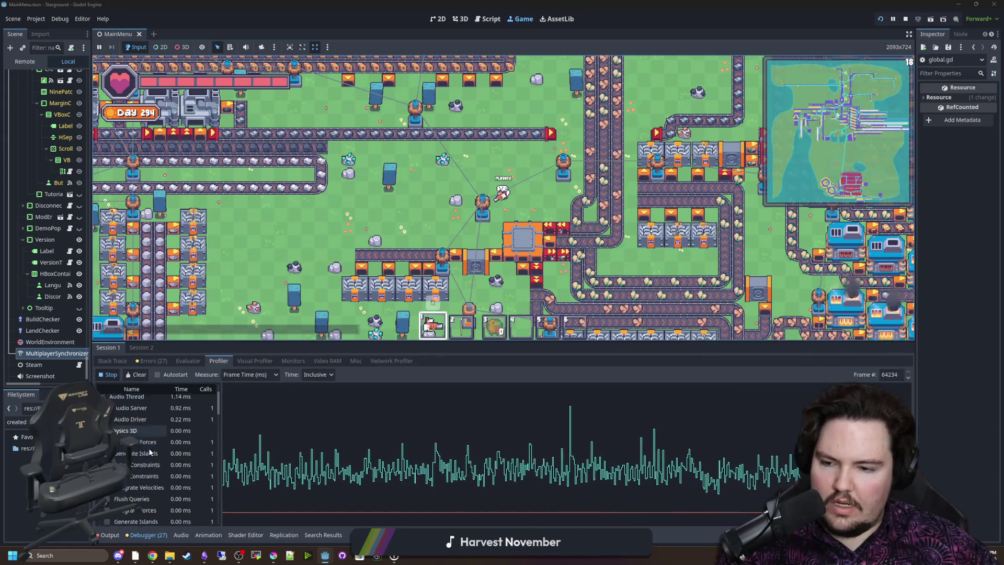
{"action": "scroll", "coordinate": [149, 451], "scroll_direction": "down", "scroll_amount": 2}
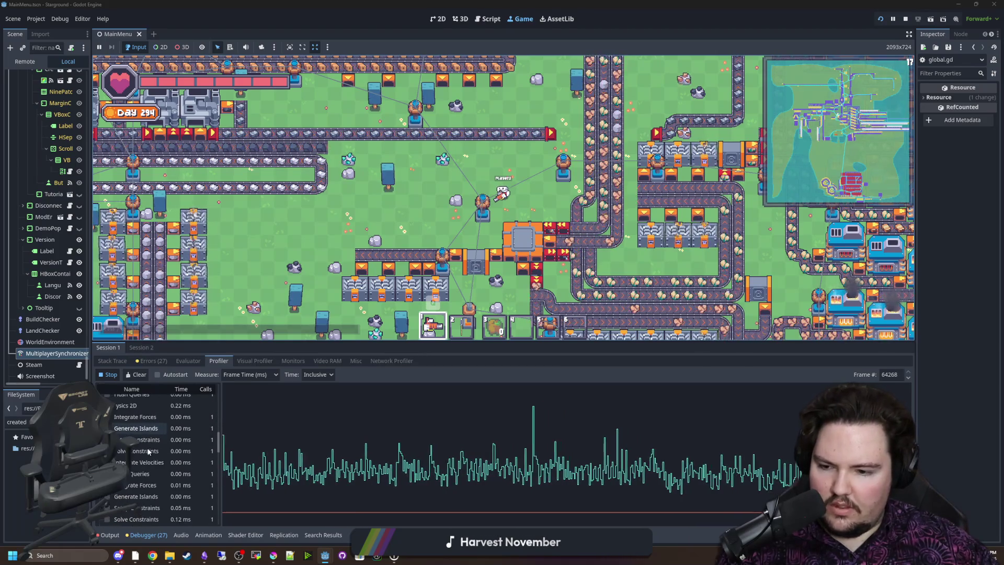
{"action": "scroll", "coordinate": [149, 451], "scroll_direction": "down", "scroll_amount": 2}
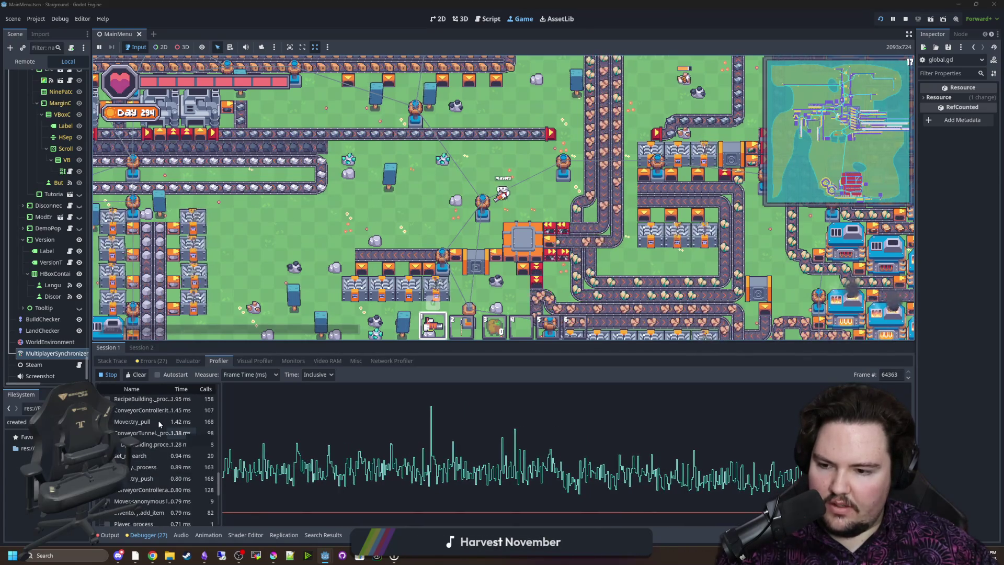
{"action": "scroll", "coordinate": [158, 419], "scroll_direction": "down", "scroll_amount": 2}
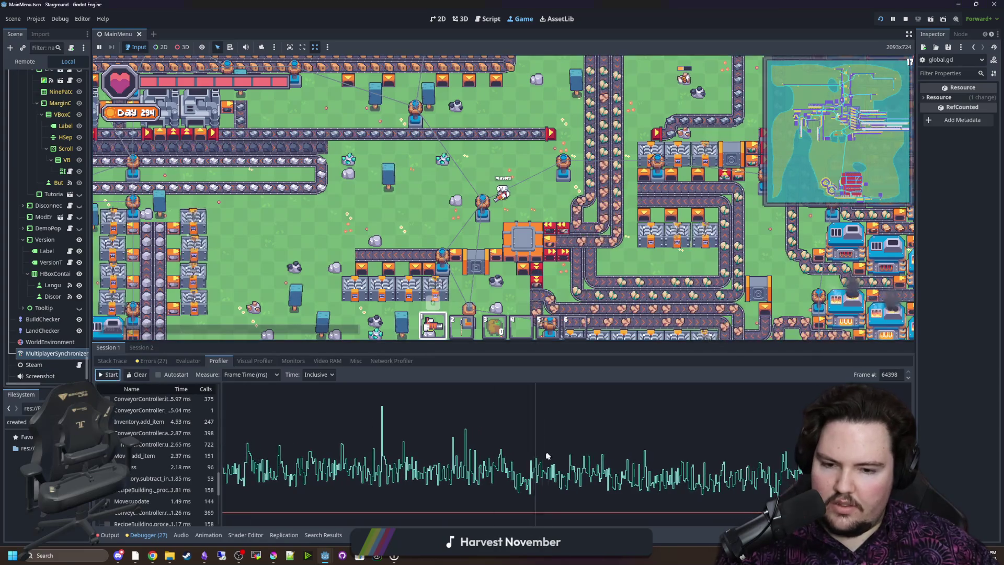
{"action": "left_click", "coordinate": [585, 437]}
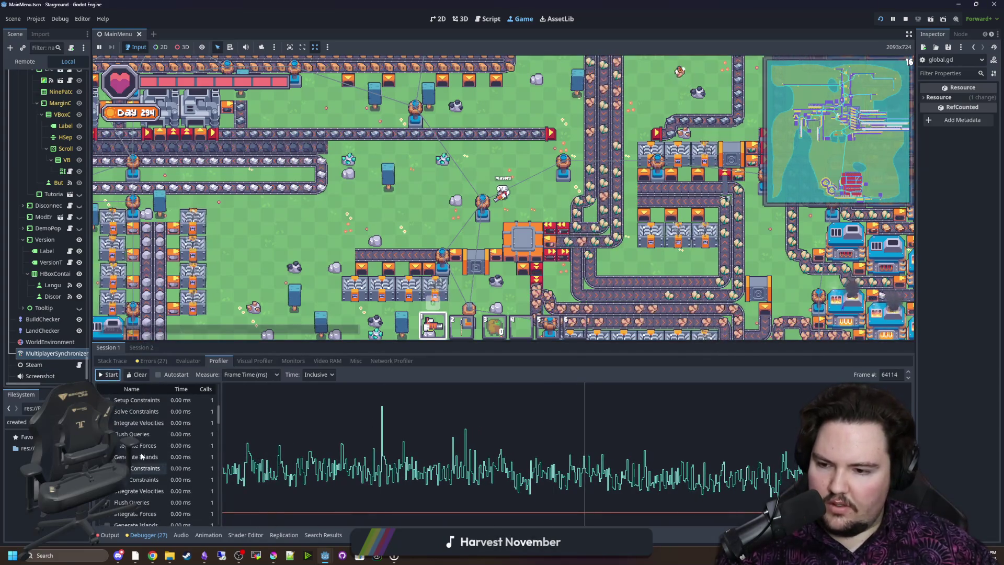
Scroll through the Script Functions timings, 20.89 ms total with Movectry at 8.40 ms
{"action": "scroll", "coordinate": [152, 455], "scroll_direction": "down", "scroll_amount": 1}
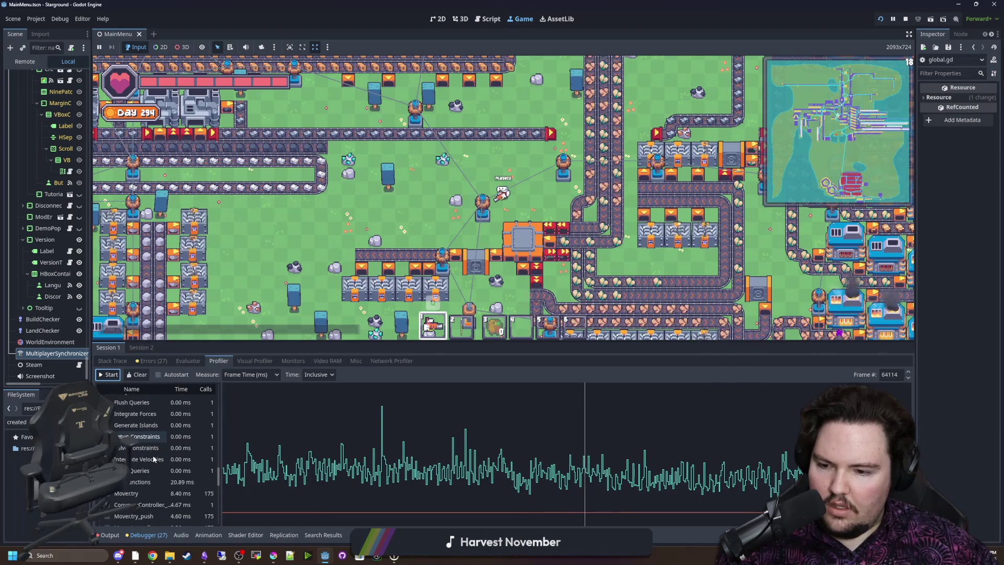
{"action": "scroll", "coordinate": [151, 465], "scroll_direction": "down", "scroll_amount": 1}
{"action": "scroll", "coordinate": [149, 477], "scroll_direction": "down", "scroll_amount": 1}
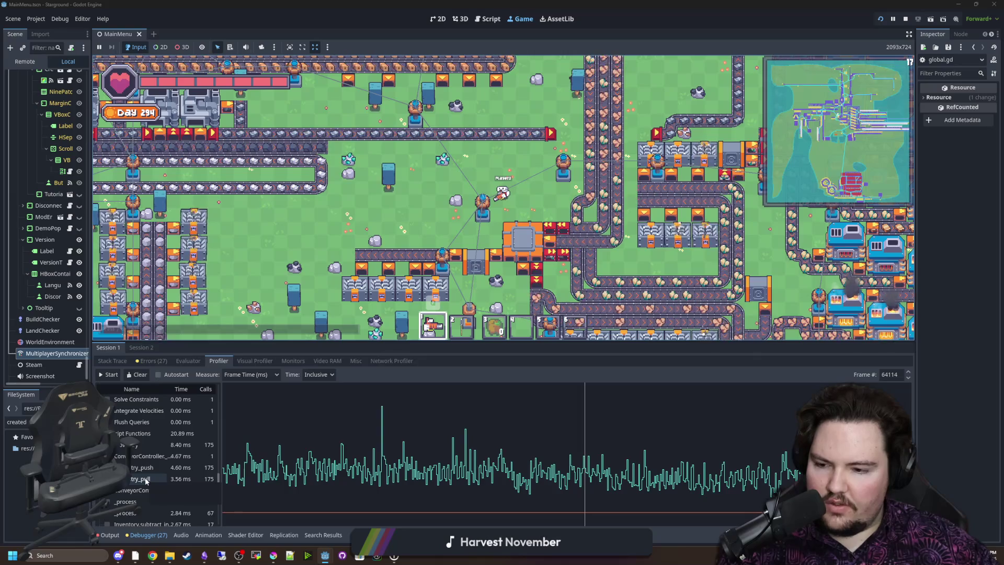
{"action": "scroll", "coordinate": [167, 490], "scroll_direction": "down", "scroll_amount": 1}
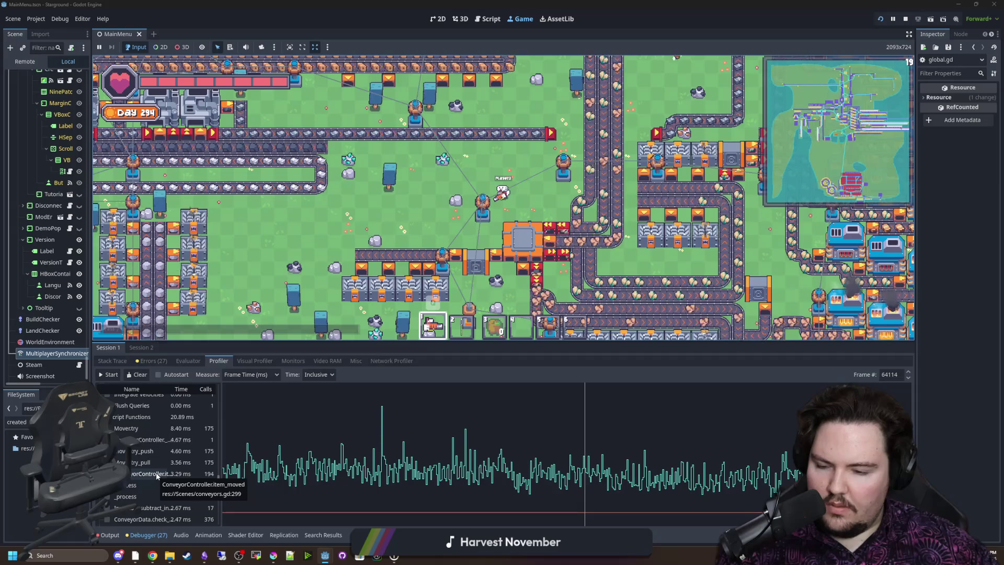
{"action": "scroll", "coordinate": [157, 475], "scroll_direction": "down", "scroll_amount": 1}
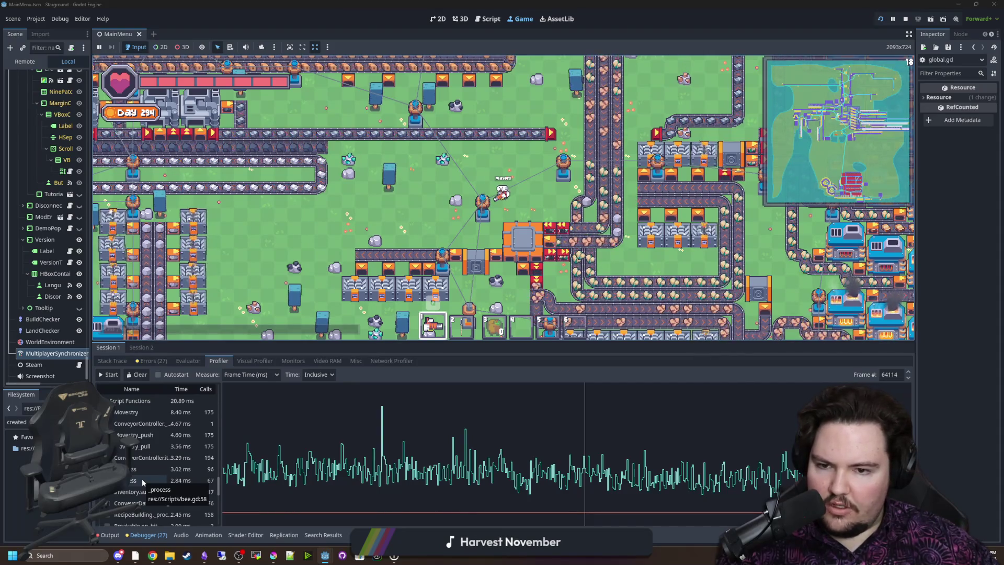
{"action": "scroll", "coordinate": [143, 479], "scroll_direction": "down", "scroll_amount": 1}
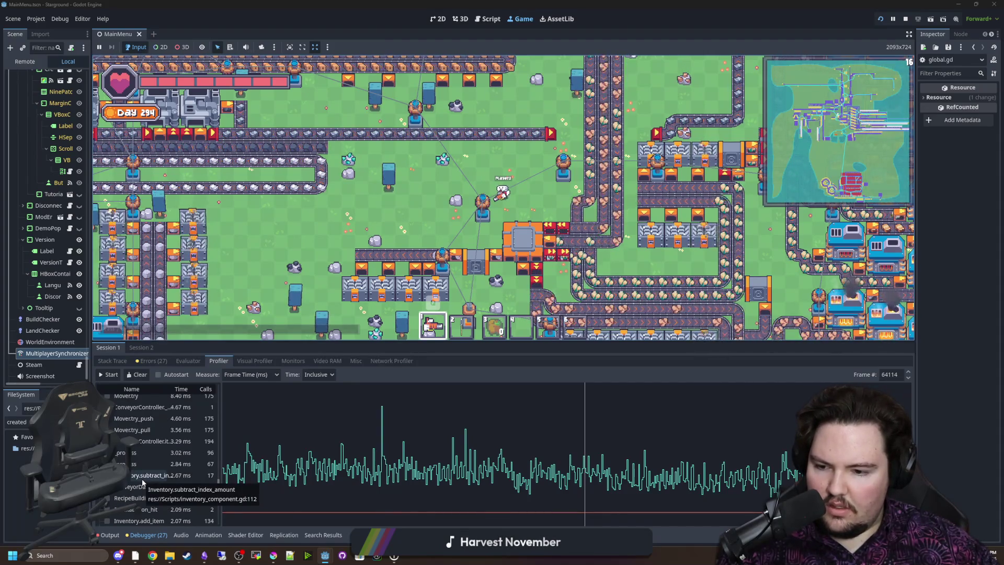
{"action": "scroll", "coordinate": [142, 482], "scroll_direction": "down", "scroll_amount": 1}
{"action": "scroll", "coordinate": [149, 474], "scroll_direction": "down", "scroll_amount": 1}
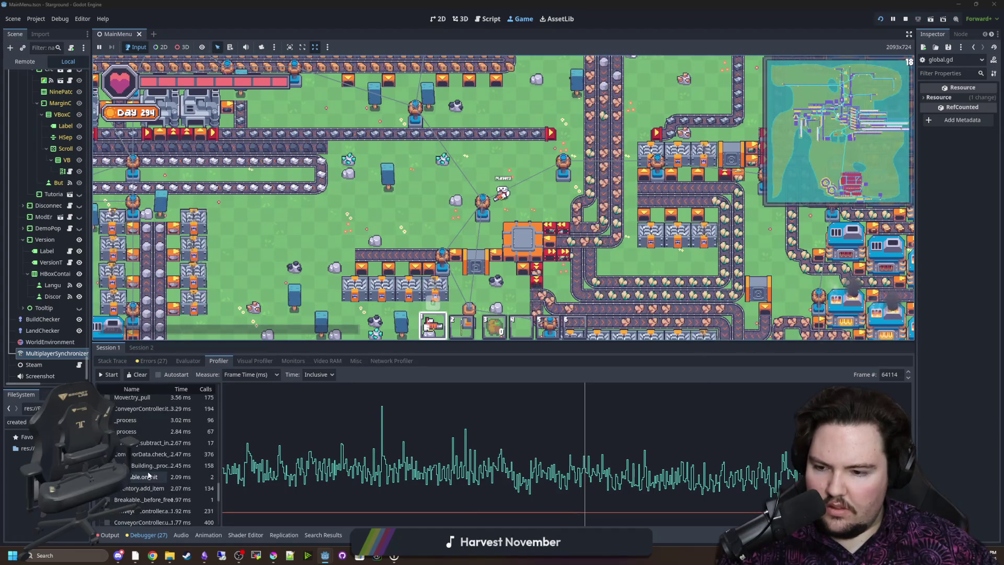
{"action": "scroll", "coordinate": [151, 479], "scroll_direction": "up", "scroll_amount": 4}
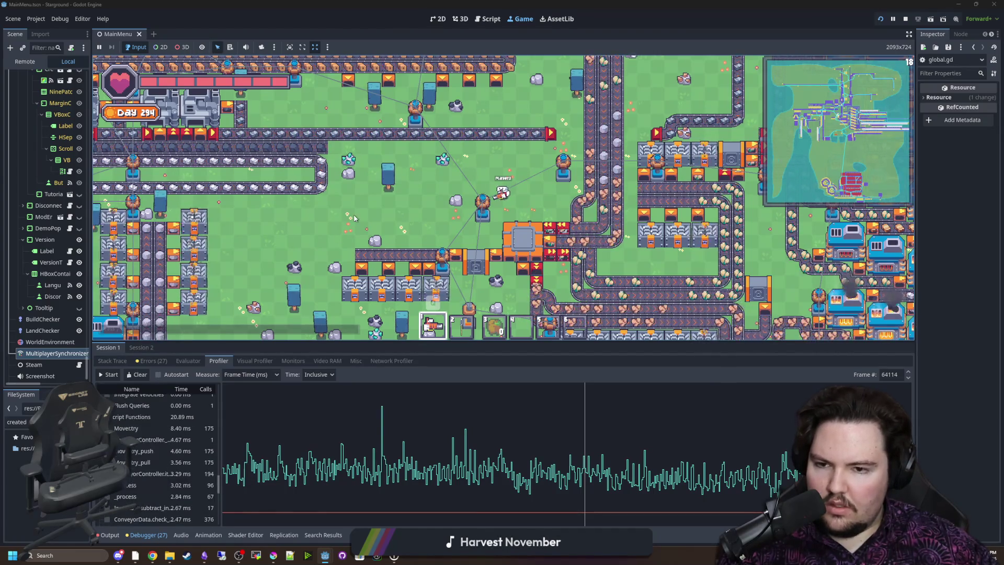
{"action": "scroll", "coordinate": [382, 328], "scroll_direction": "up", "scroll_amount": 4}
Swap the held item to slot 6 and back to the mining tool, firing at a furnace
{"action": "key", "text": "6"}
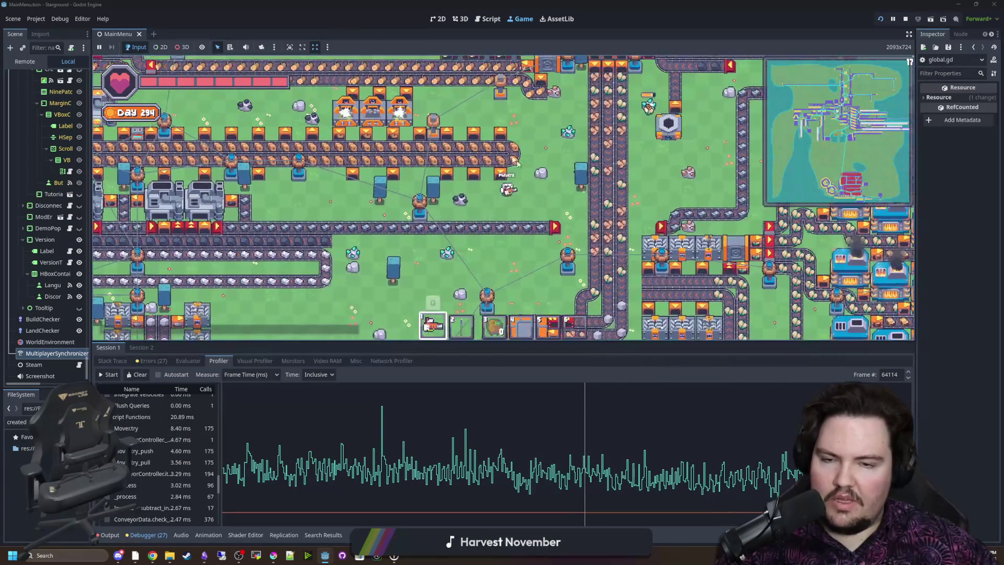
{"action": "key", "text": "s"}
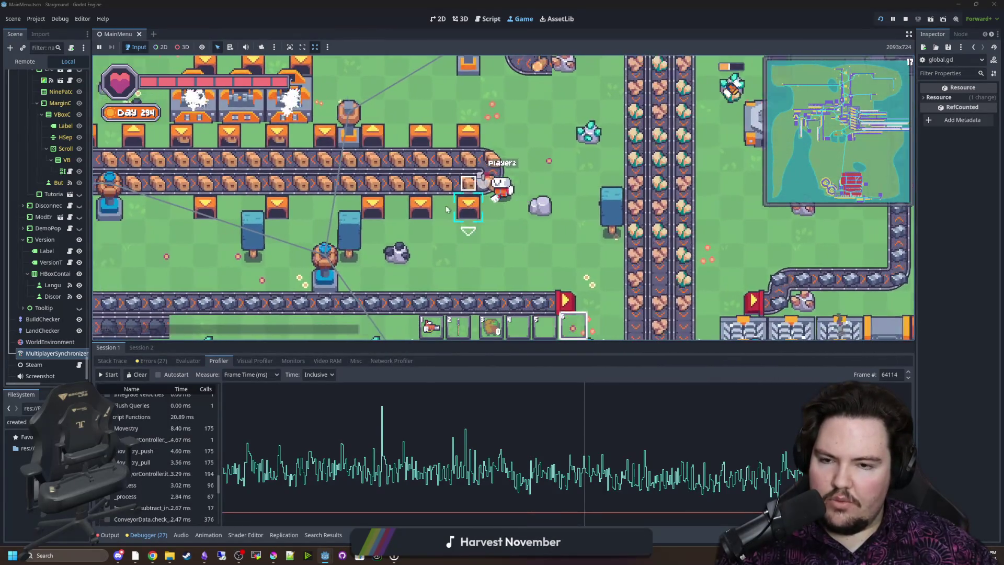
{"action": "key", "text": "1"}
{"action": "key", "text": "a"}
{"action": "left_click", "coordinate": [449, 205]}
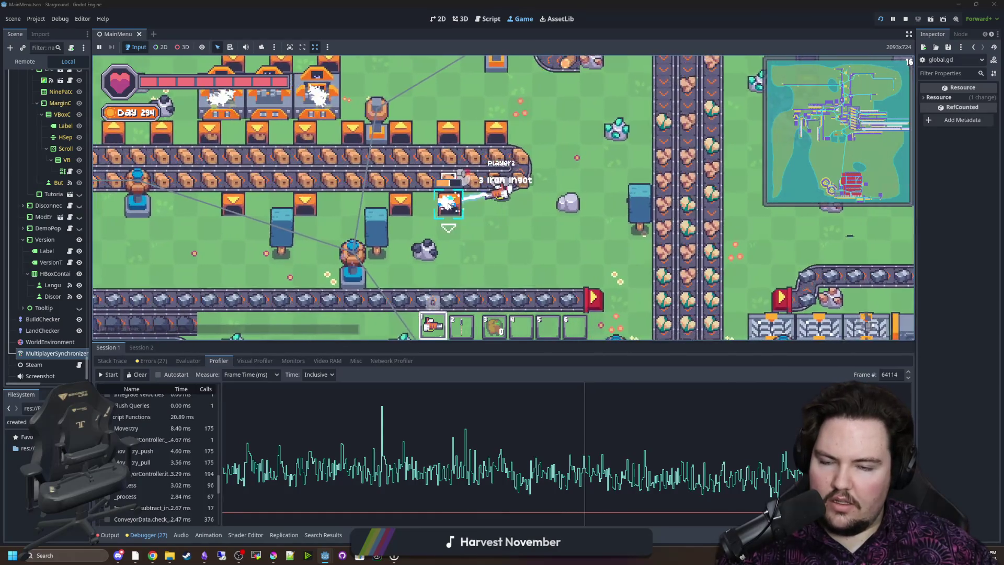
Walk the player left along the conveyors, then back right and down
{"action": "key", "text": "a"}
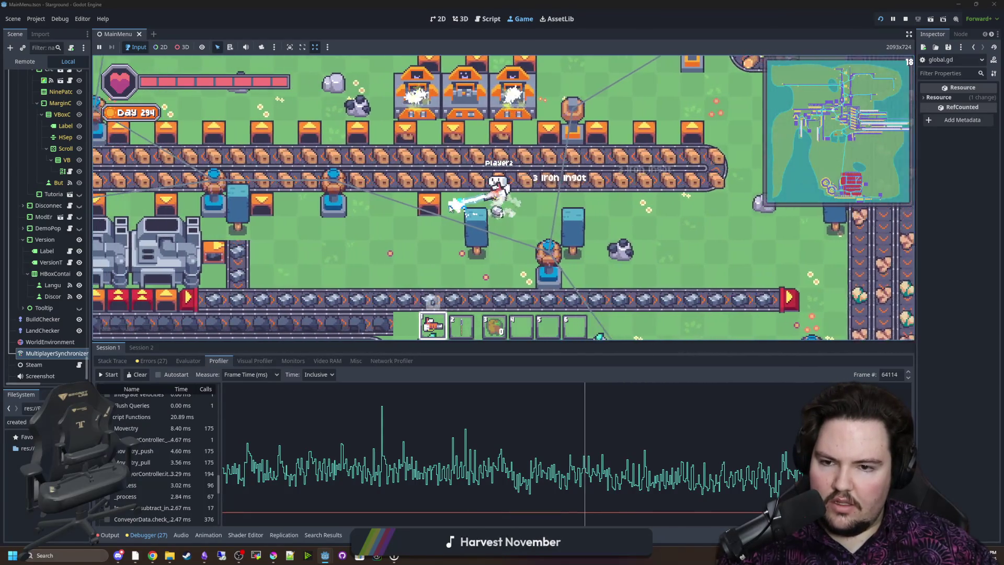
{"action": "key", "text": "a"}
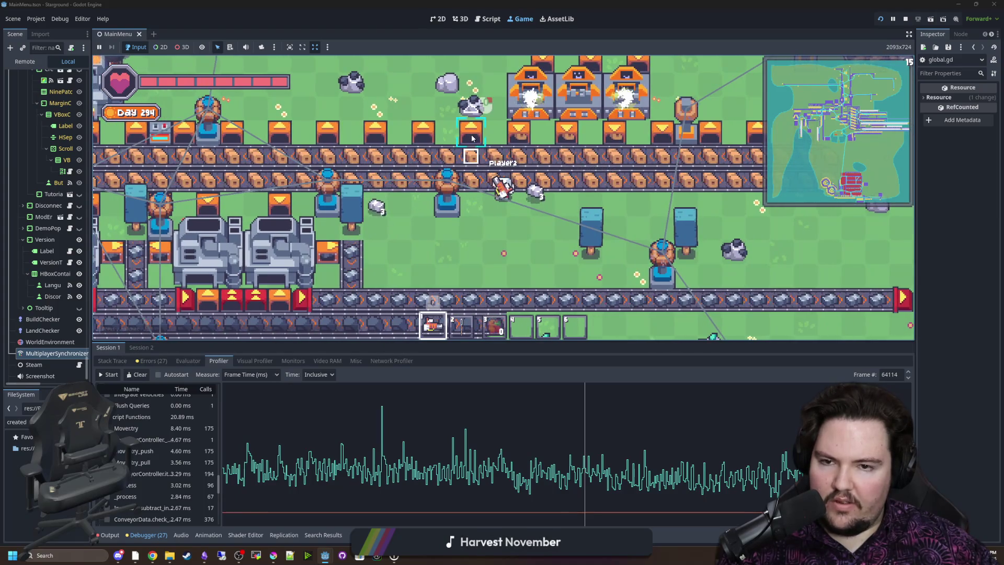
{"action": "key", "text": "w"}
{"action": "key", "text": "a"}
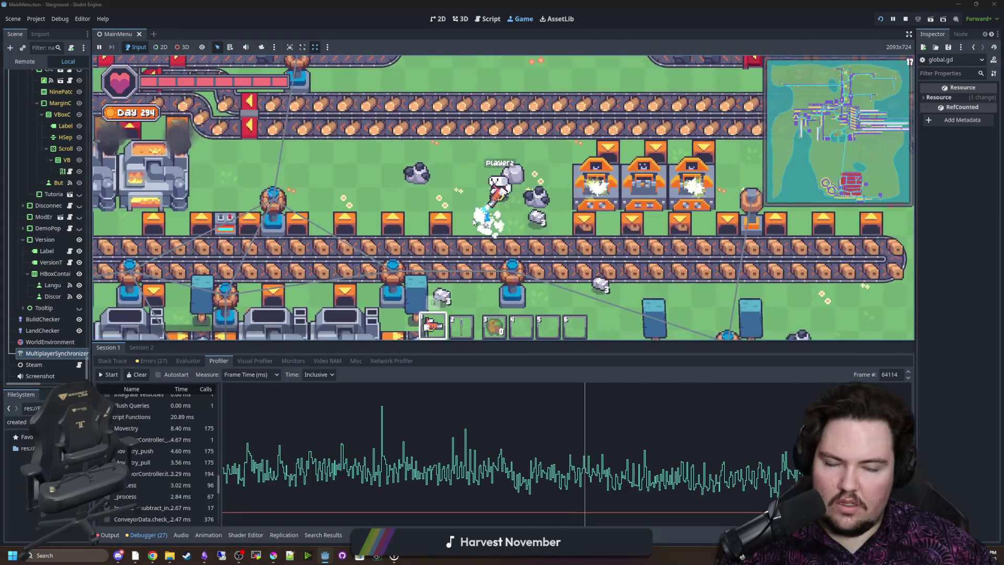
{"action": "key", "text": "a"}
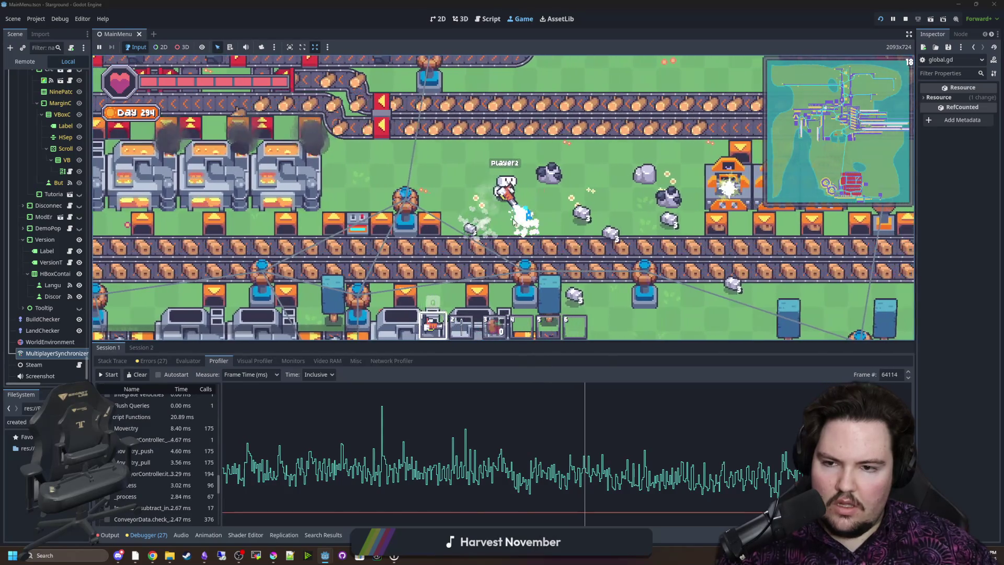
{"action": "key", "text": "a"}
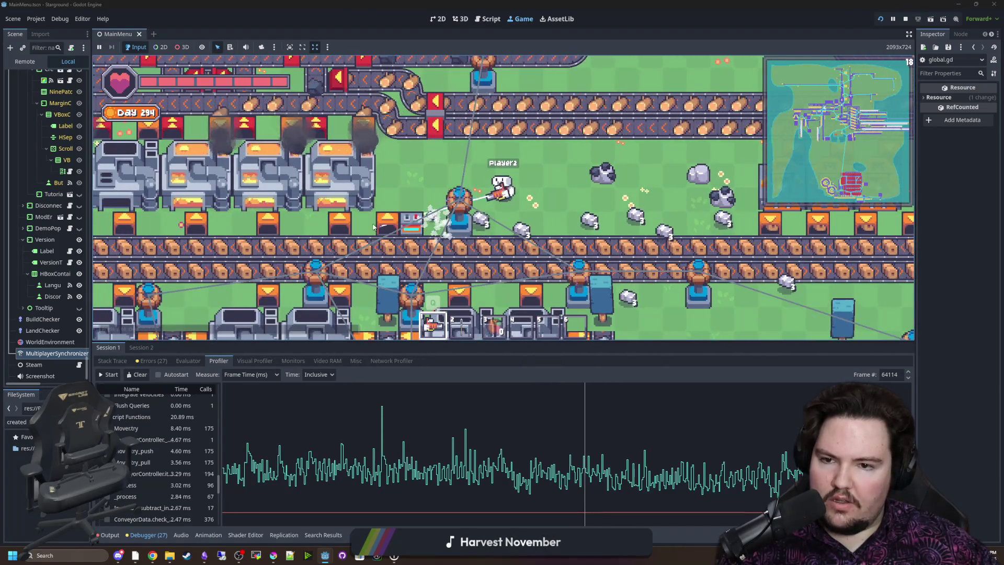
{"action": "key", "text": "d"}
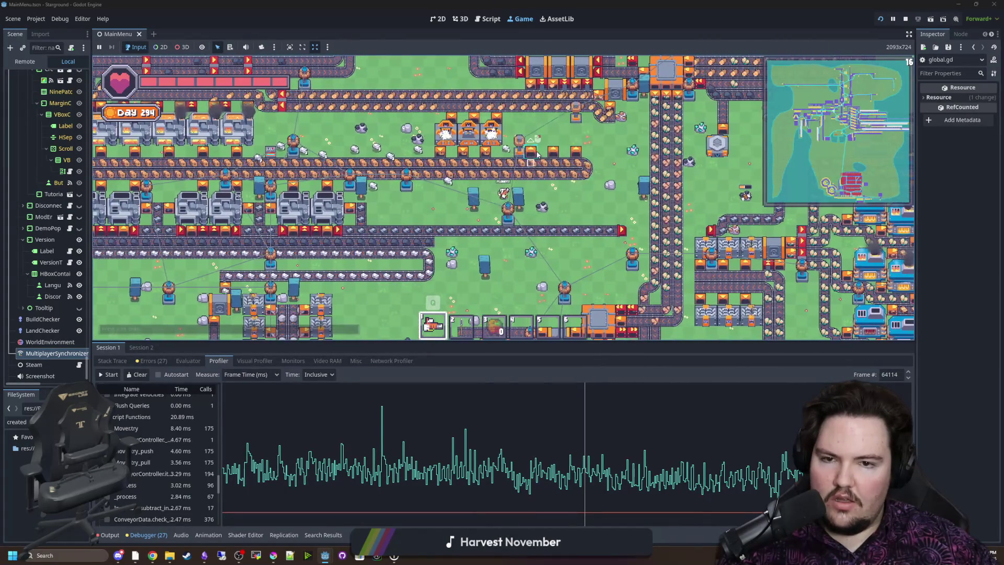
{"action": "key", "text": "s"}
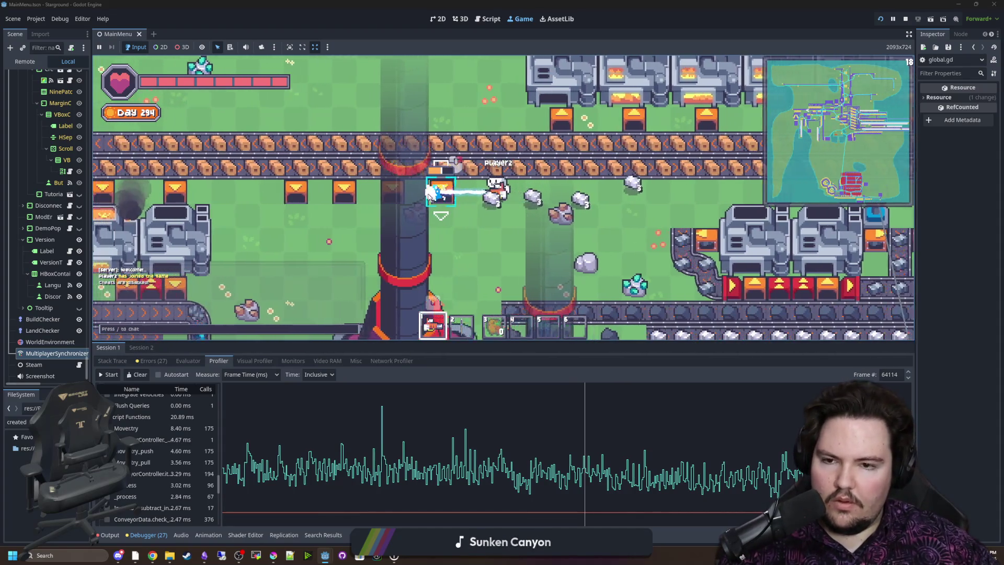
Walk the player right past the buildings and briefly open and close the inventory
{"action": "scroll", "coordinate": [484, 170], "scroll_direction": "down", "scroll_amount": 5}
{"action": "key", "text": "w"}
{"action": "key", "text": "d"}
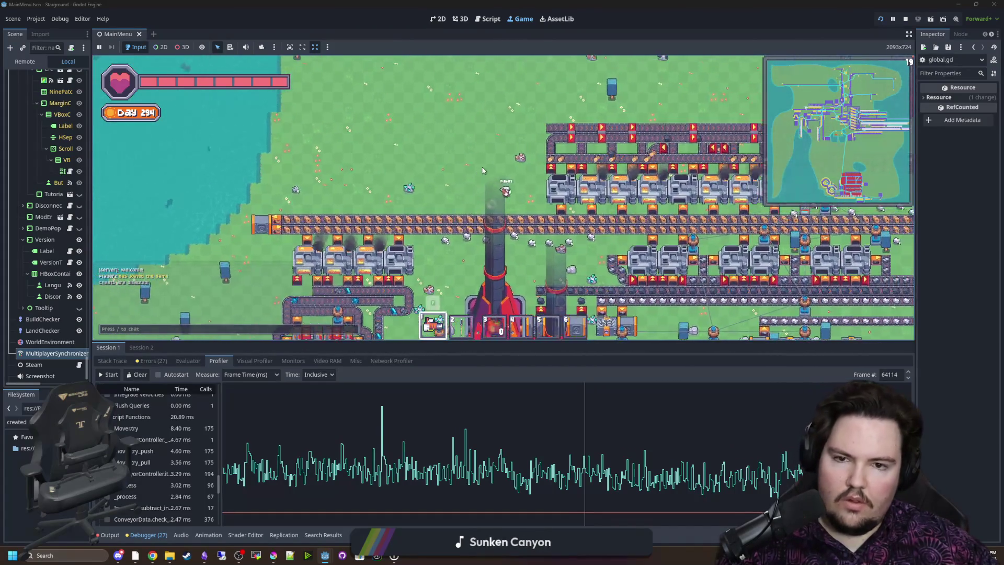
{"action": "key", "text": "d"}
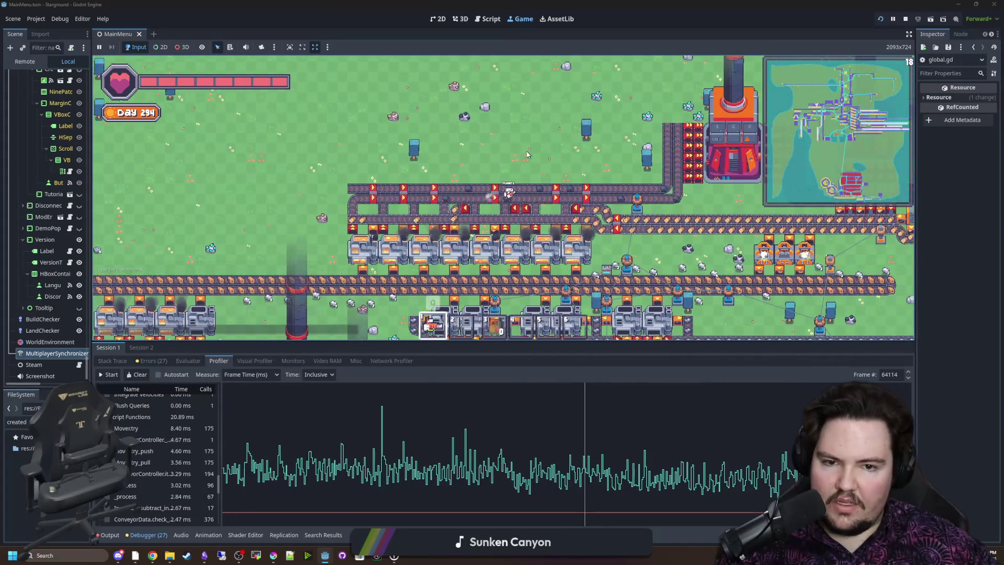
{"action": "key", "text": "d"}
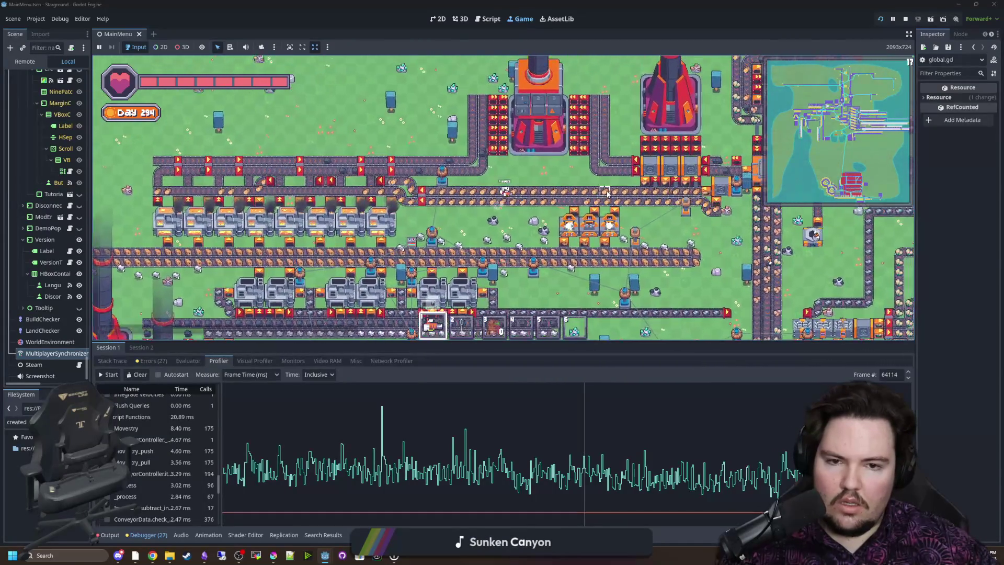
{"action": "key", "text": "i"}
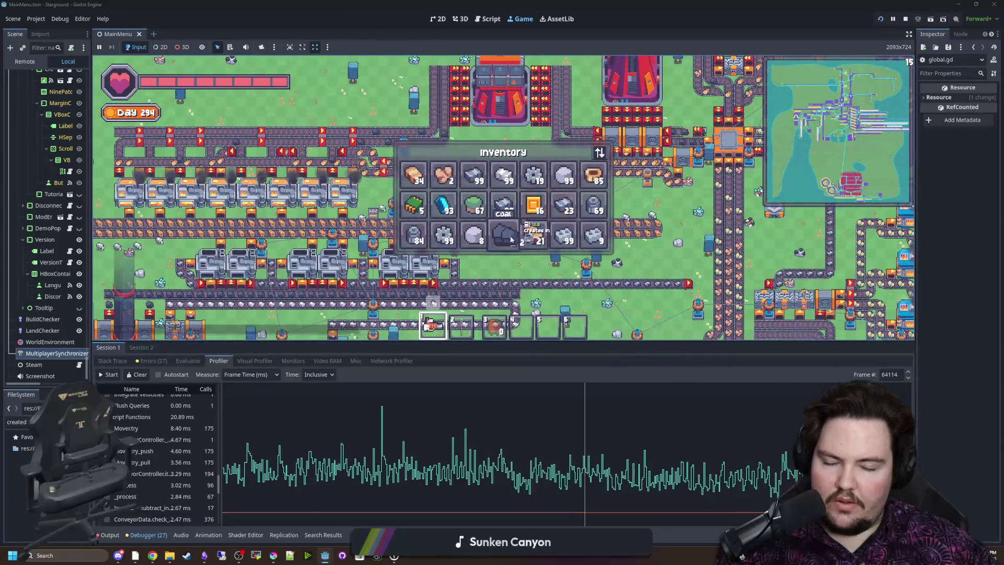
{"action": "key", "text": "i"}
Walk the player down-left through the factory and start a new profiler capture
{"action": "key", "text": "a"}
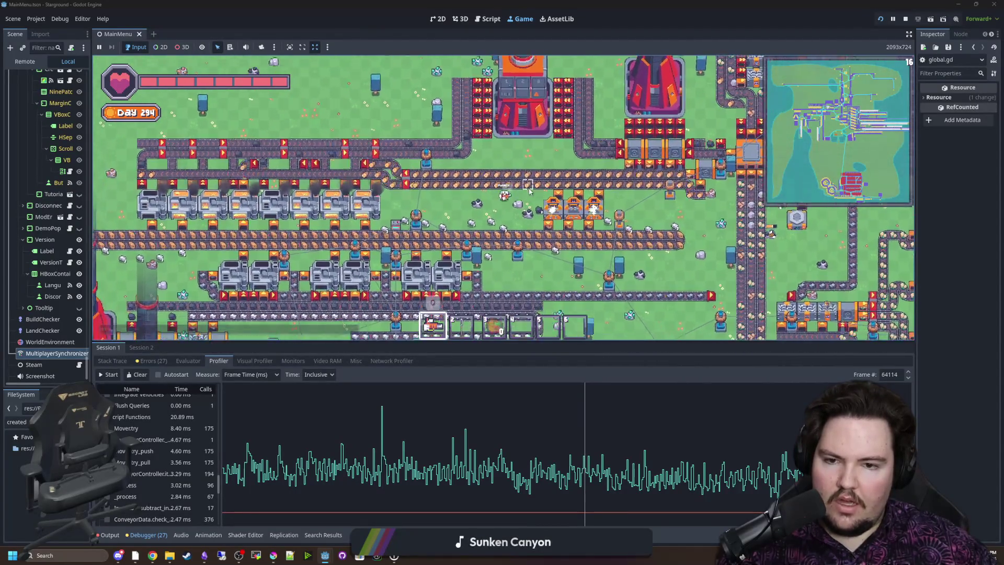
{"action": "key", "text": "a"}
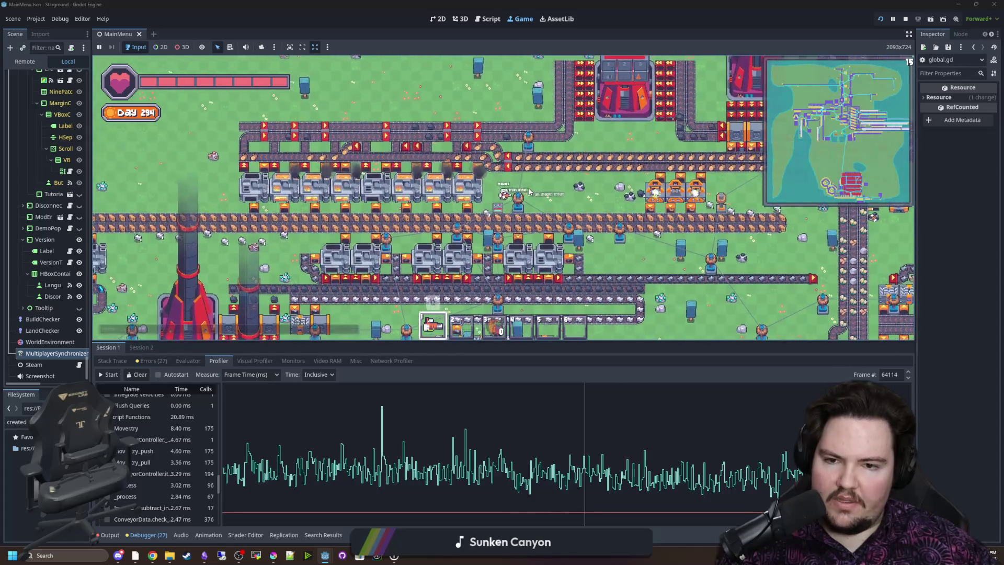
{"action": "key", "text": "d"}
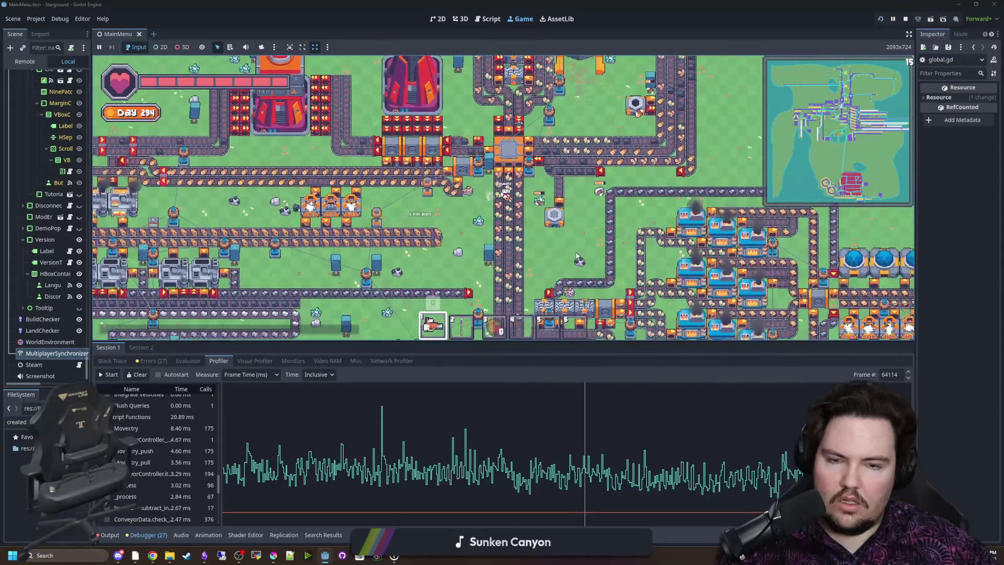
{"action": "key", "text": "s"}
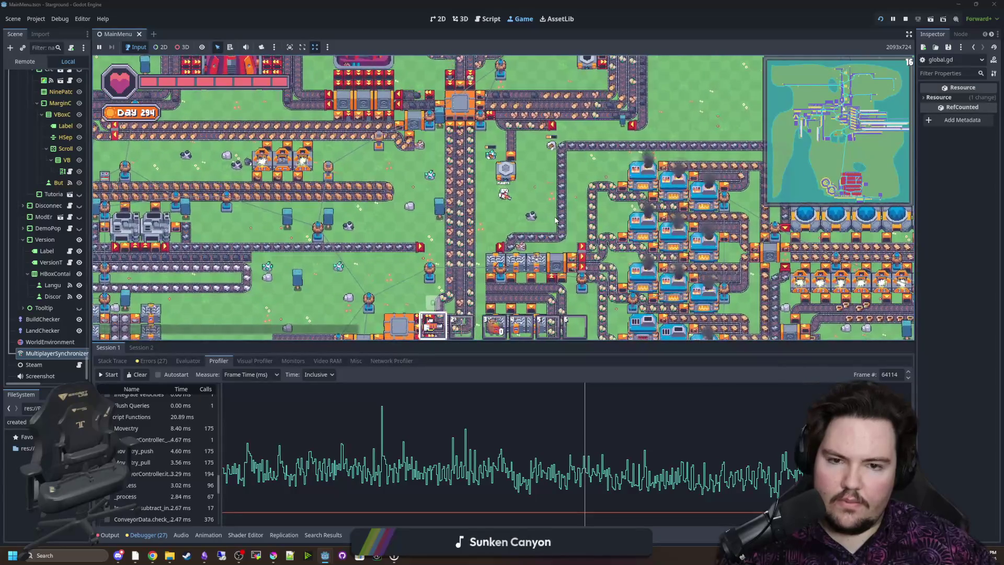
{"action": "key", "text": "s"}
{"action": "key", "text": "a"}
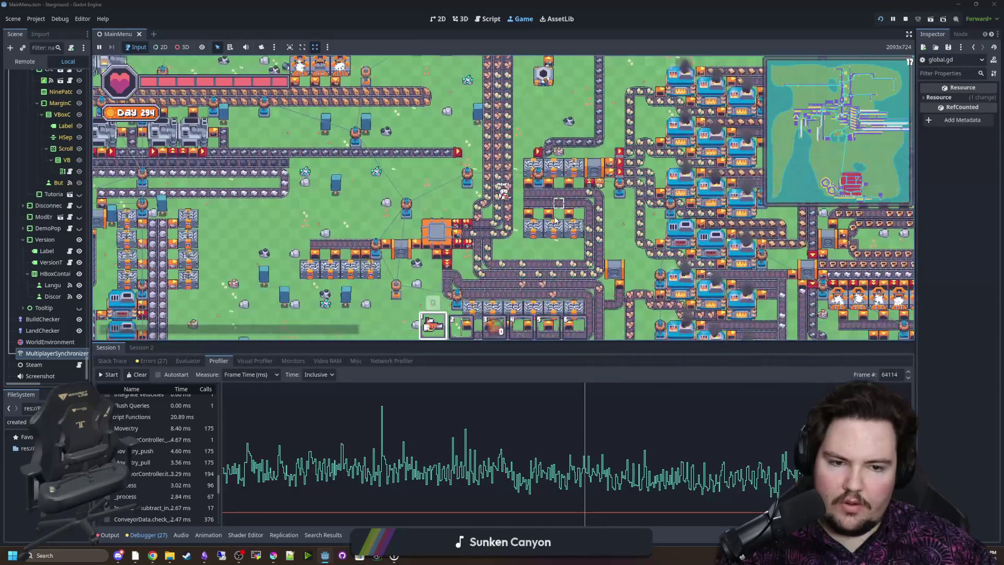
{"action": "key", "text": "s"}
{"action": "key", "text": "a"}
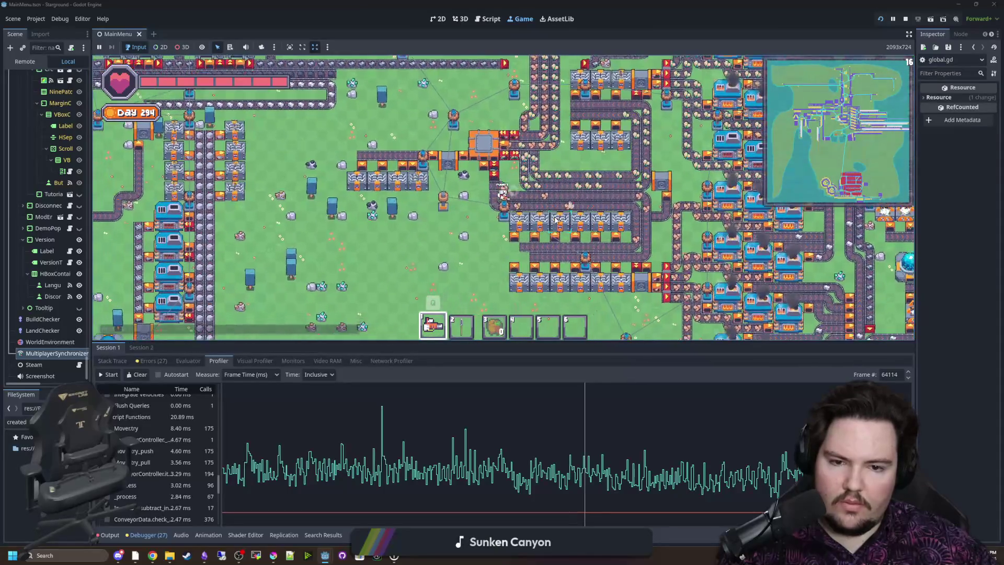
{"action": "left_click", "coordinate": [110, 375]}
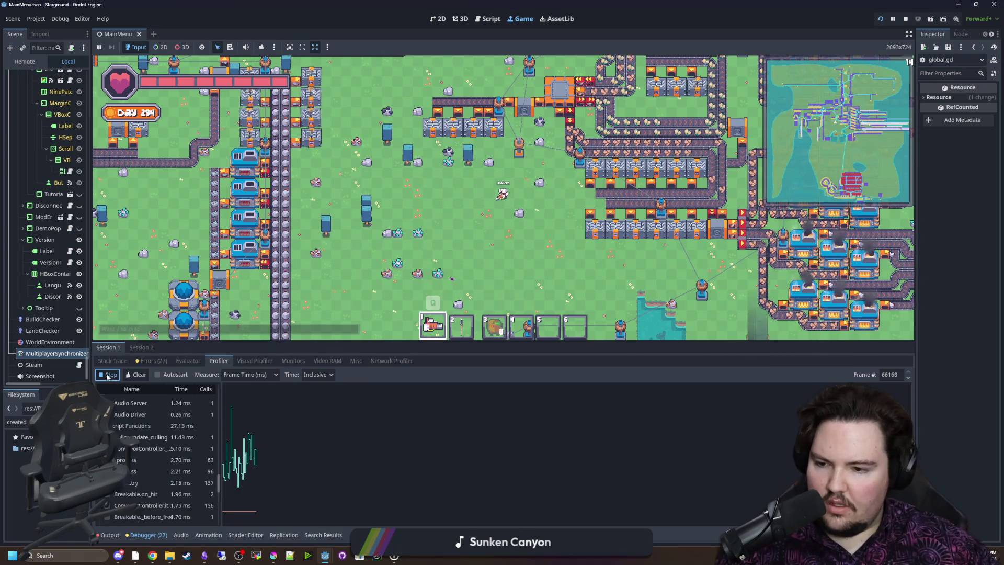
Scroll the profiler list back up, then walk the player down-left and right
{"action": "scroll", "coordinate": [160, 459], "scroll_direction": "up", "scroll_amount": 4}
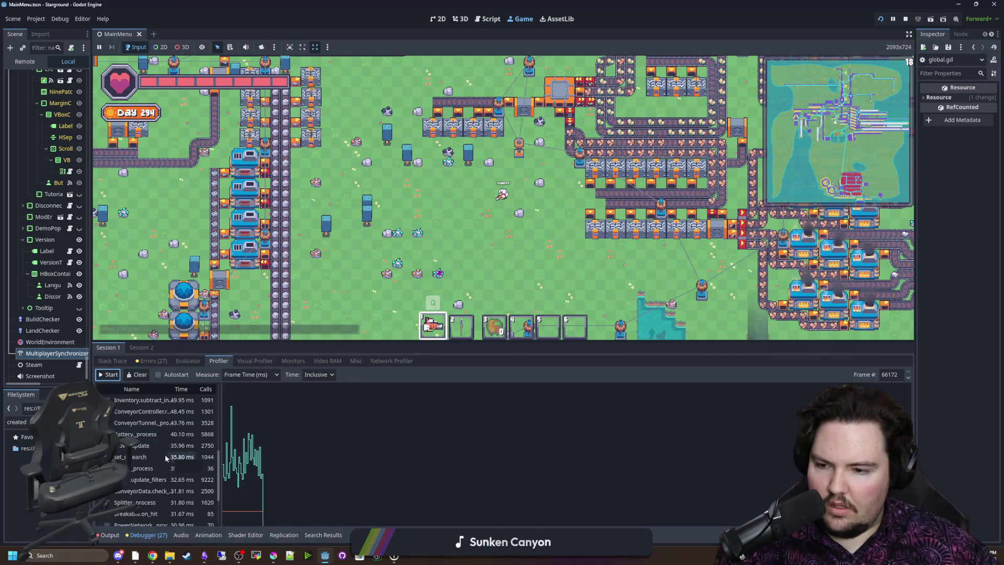
{"action": "scroll", "coordinate": [161, 459], "scroll_direction": "up", "scroll_amount": 3}
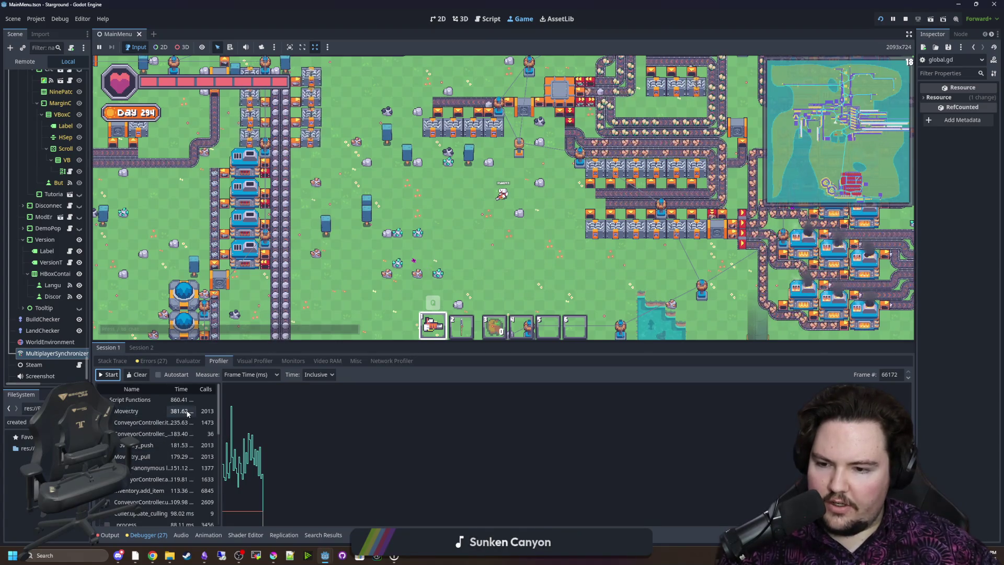
{"action": "left_click", "coordinate": [439, 245]}
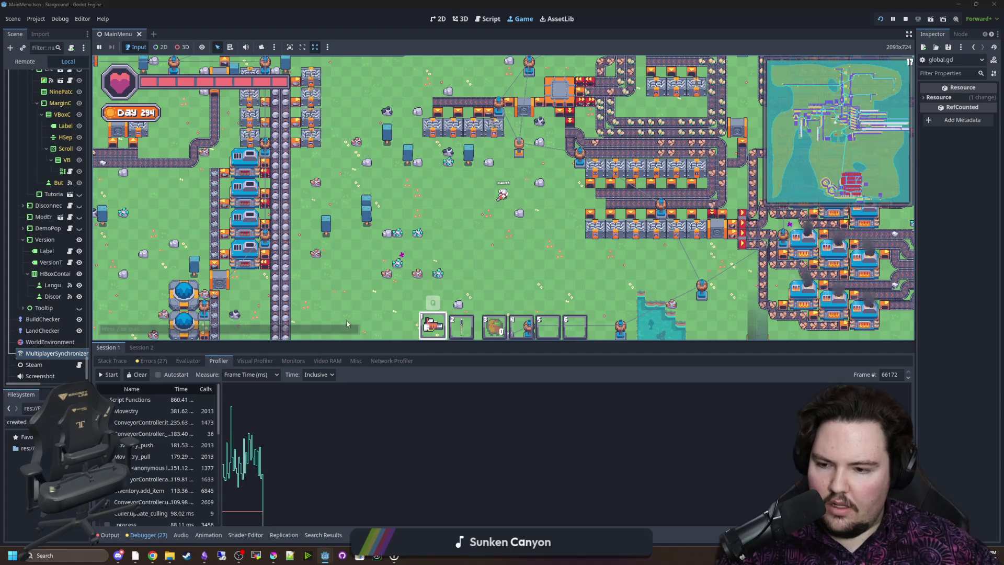
{"action": "key", "text": "s"}
{"action": "key", "text": "a"}
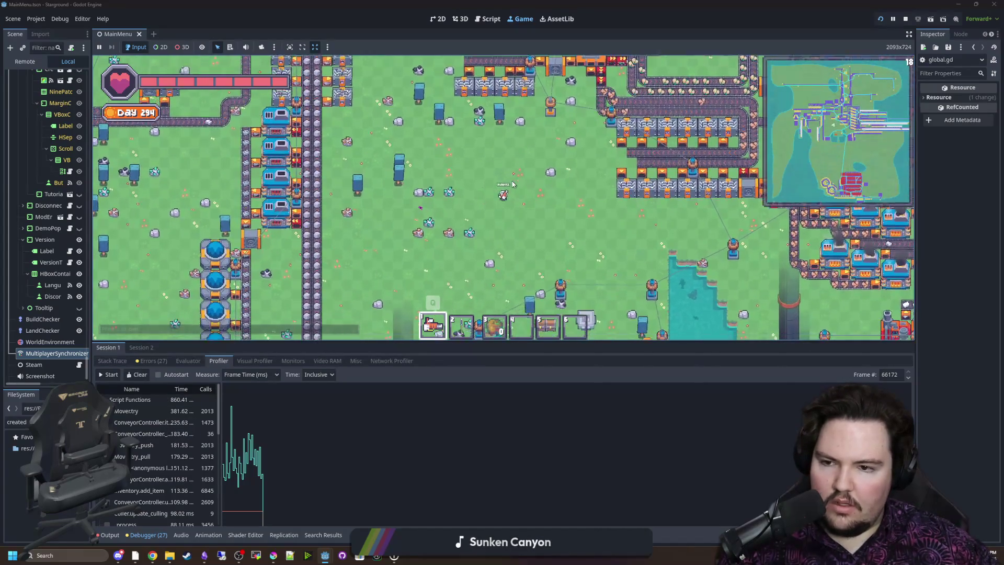
{"action": "key", "text": "d"}
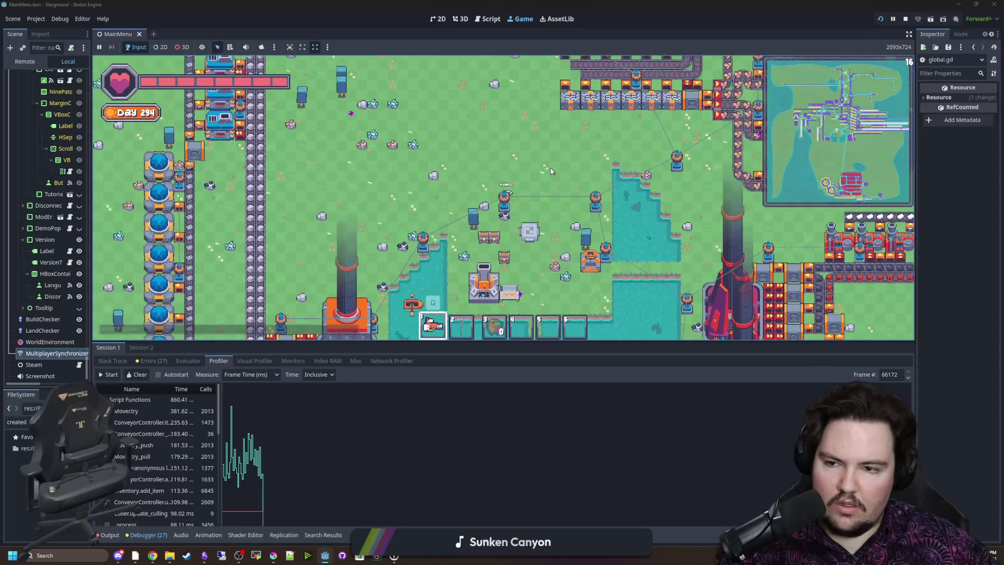
{"action": "key", "text": "d"}
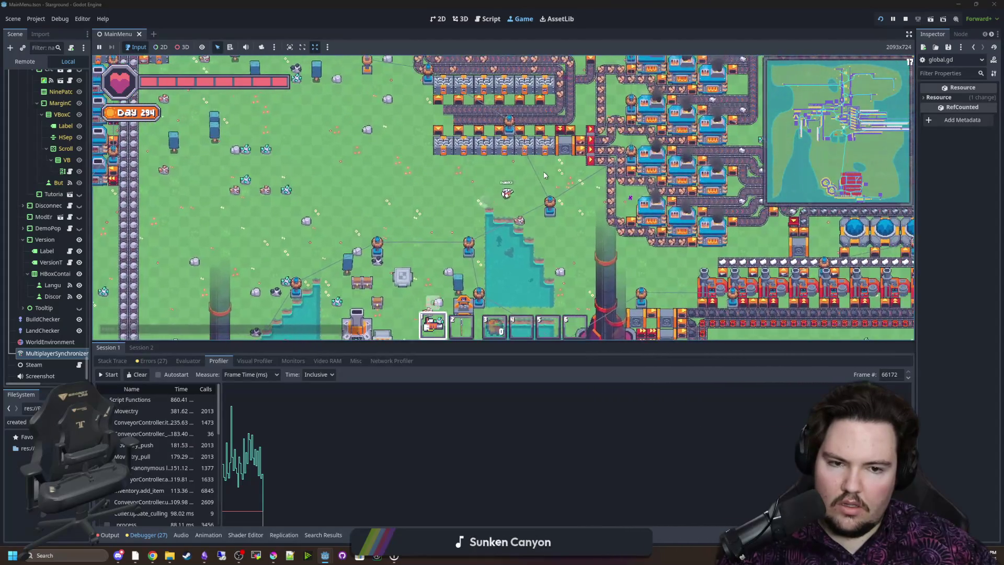
{"action": "key", "text": "d"}
{"action": "key", "text": "s"}
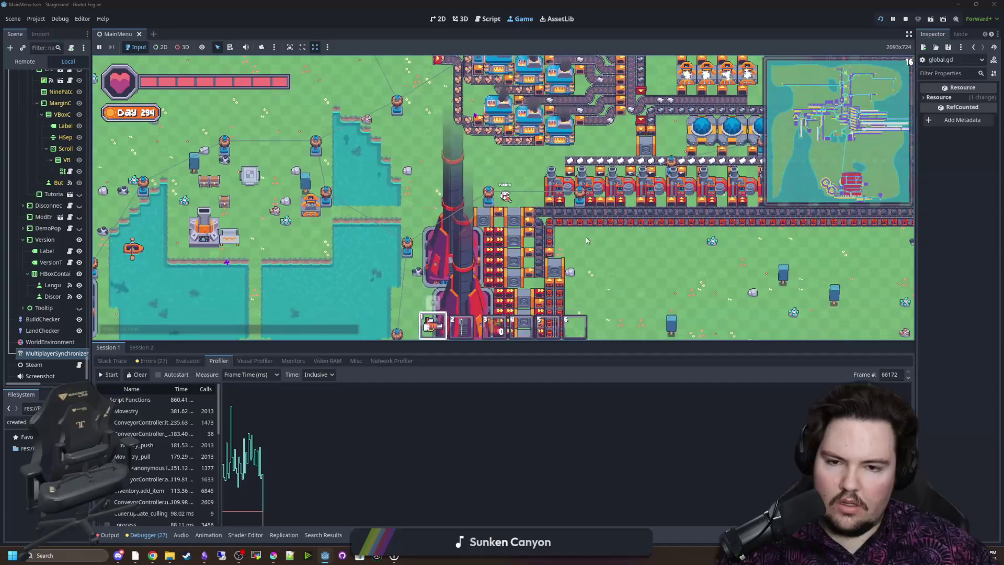
Walk the player right along the factory, then back left past the steel machine
{"action": "key", "text": "d"}
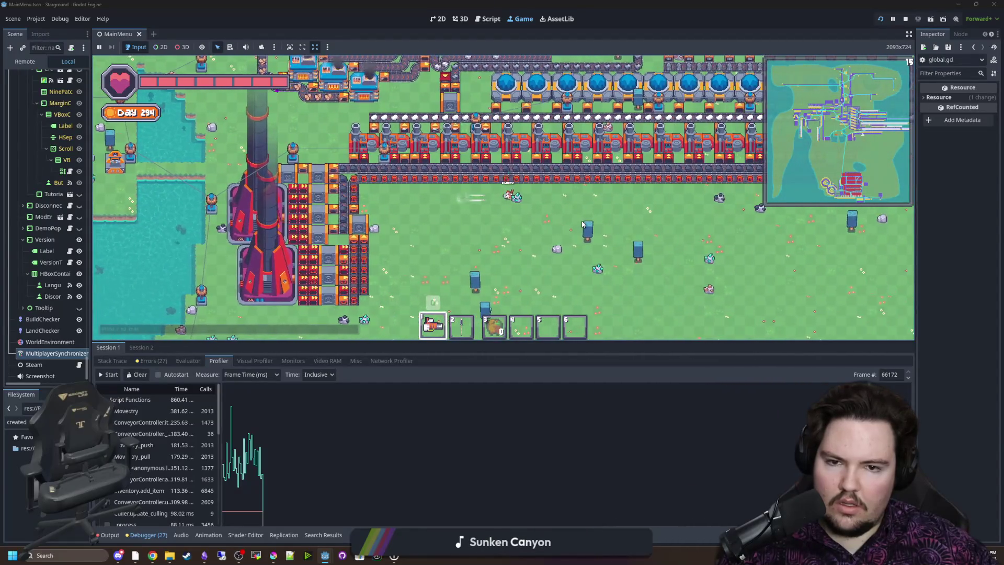
{"action": "key", "text": "d"}
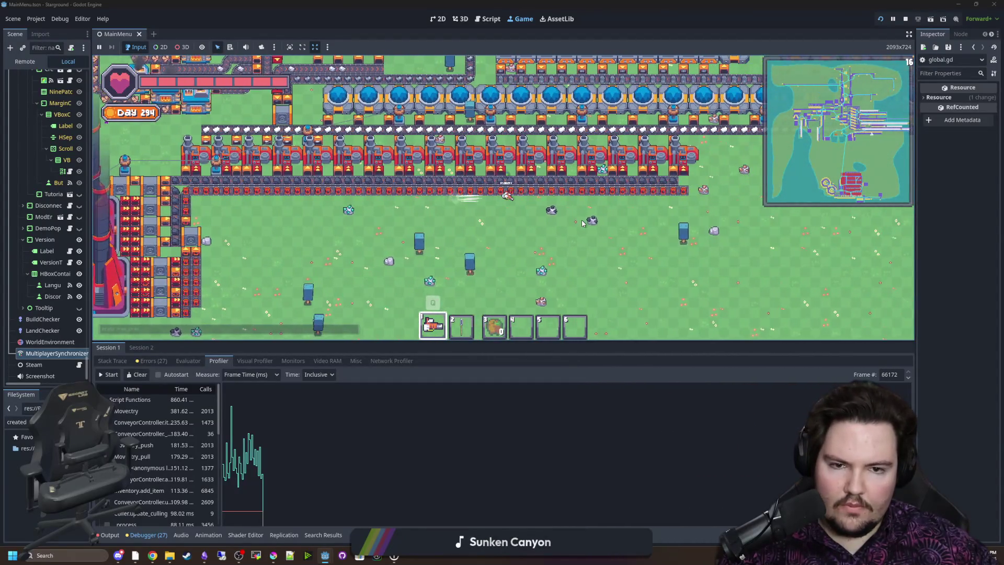
{"action": "key", "text": "w"}
{"action": "key", "text": "d"}
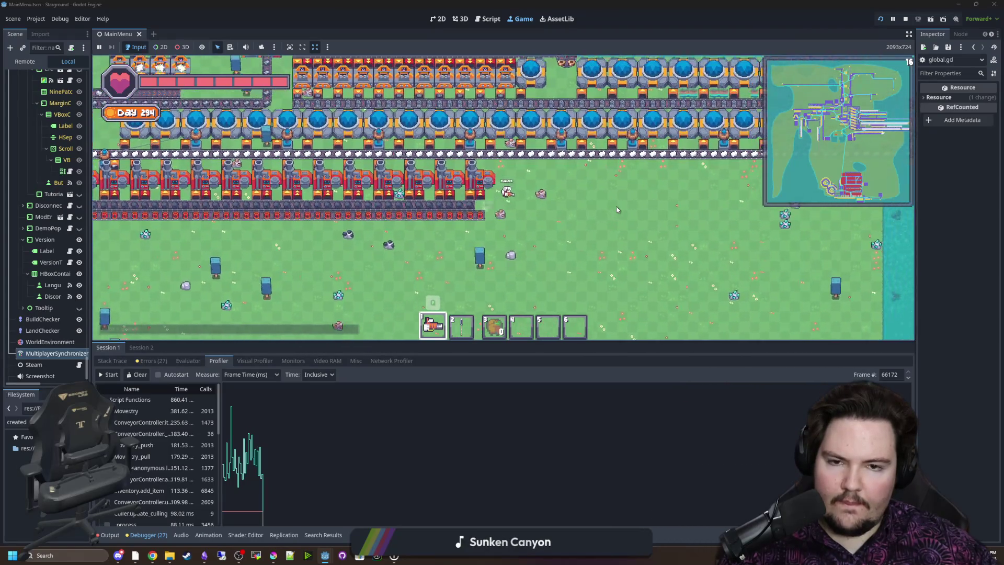
{"action": "key", "text": "a"}
{"action": "key", "text": "a"}
{"action": "key", "text": "a"}
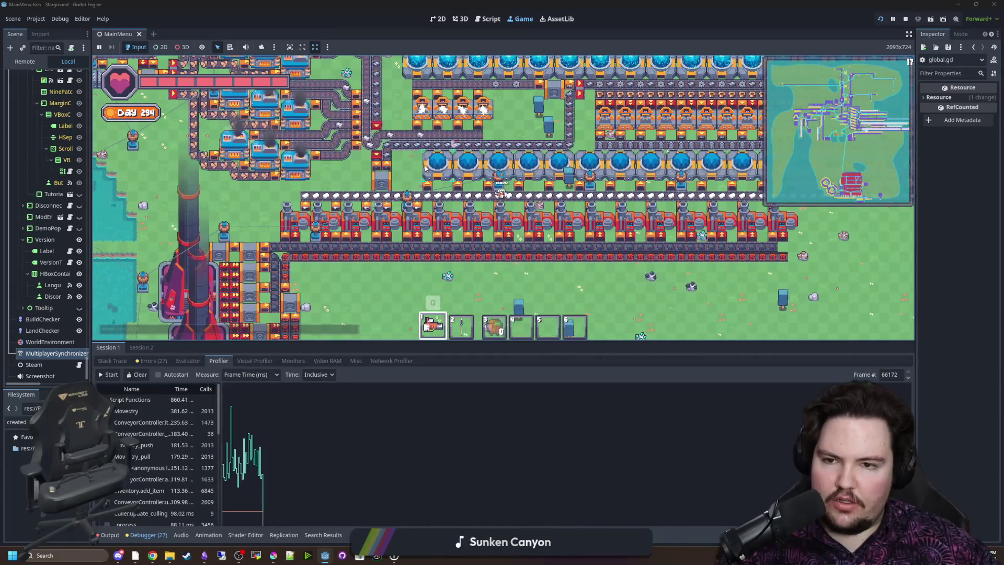
{"action": "key", "text": "a"}
{"action": "scroll", "coordinate": [471, 170], "scroll_direction": "up", "scroll_amount": 5}
{"action": "scroll", "coordinate": [471, 170], "scroll_direction": "down", "scroll_amount": 4}
{"action": "key", "text": "a"}
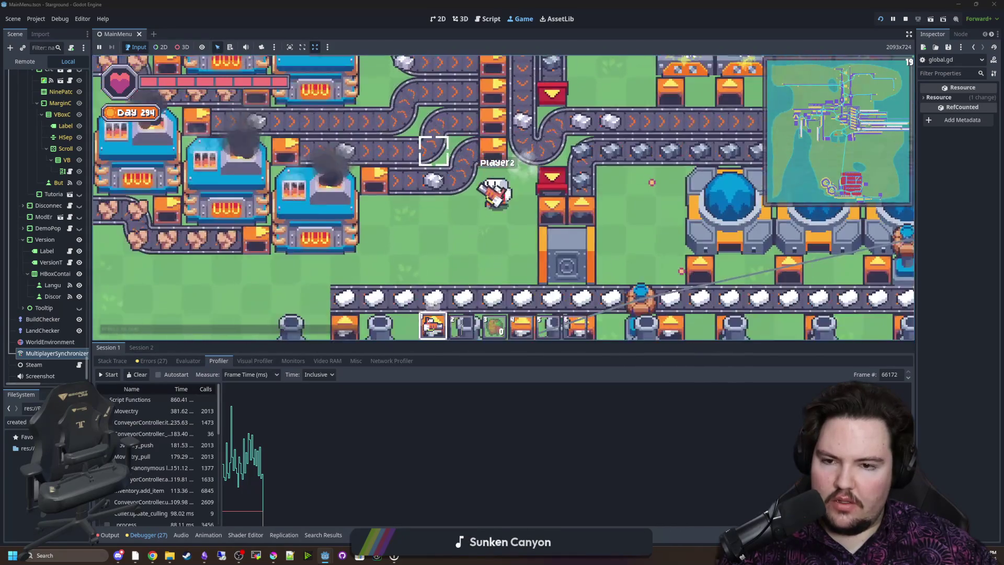
{"action": "key", "text": "s"}
{"action": "key", "text": "a"}
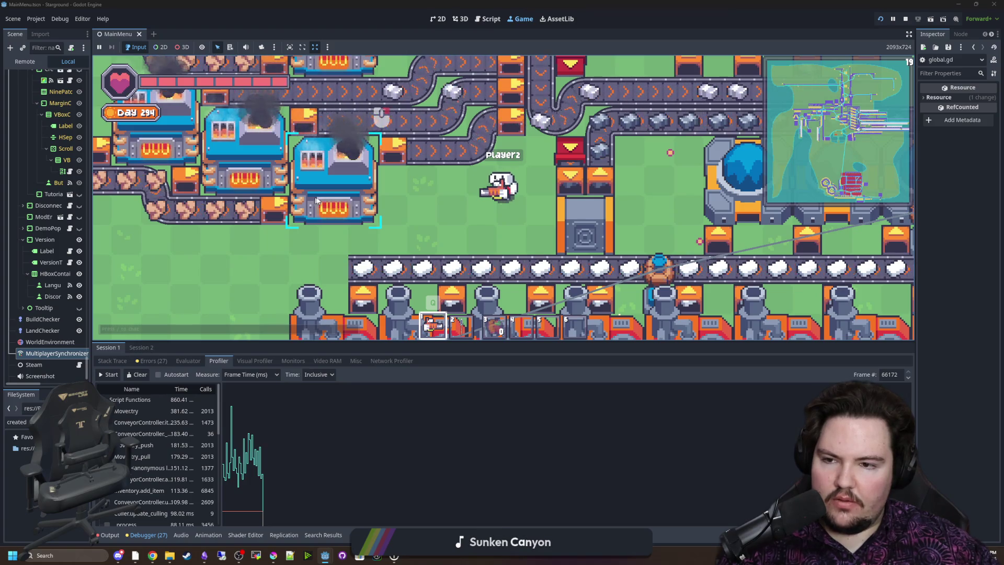
Inspect the electric furnace's contents, close the panel, and zoom the view in and out
{"action": "left_click", "coordinate": [319, 199]}
{"action": "key", "text": "Escape"}
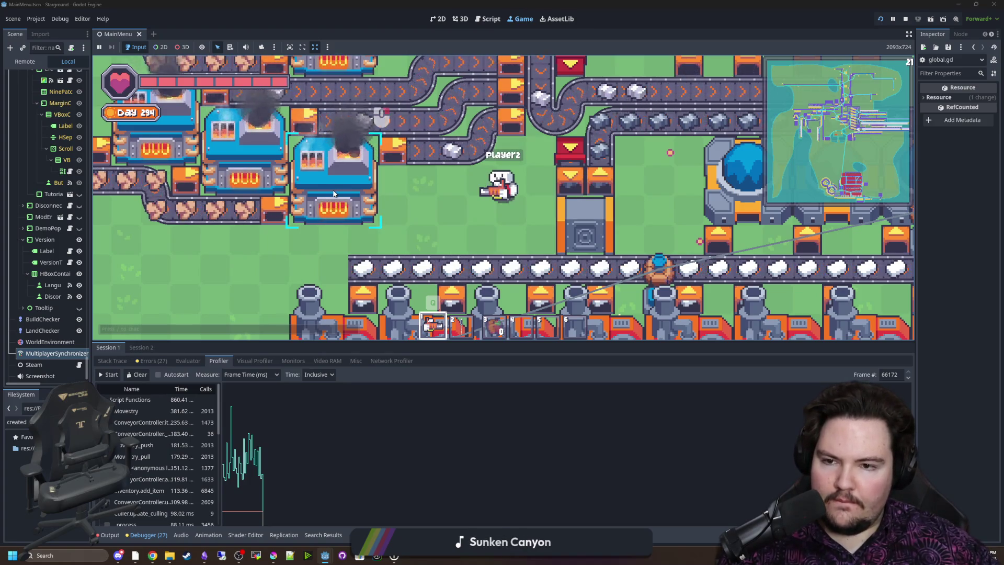
{"action": "scroll", "coordinate": [510, 218], "scroll_direction": "down", "scroll_amount": 3}
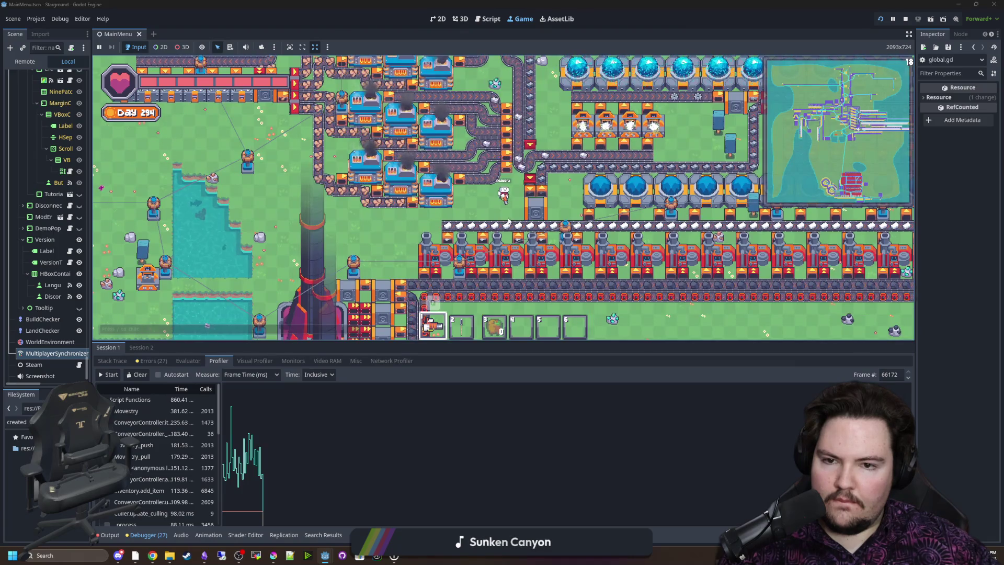
{"action": "scroll", "coordinate": [509, 221], "scroll_direction": "up", "scroll_amount": 3}
{"action": "scroll", "coordinate": [509, 221], "scroll_direction": "down", "scroll_amount": 3}
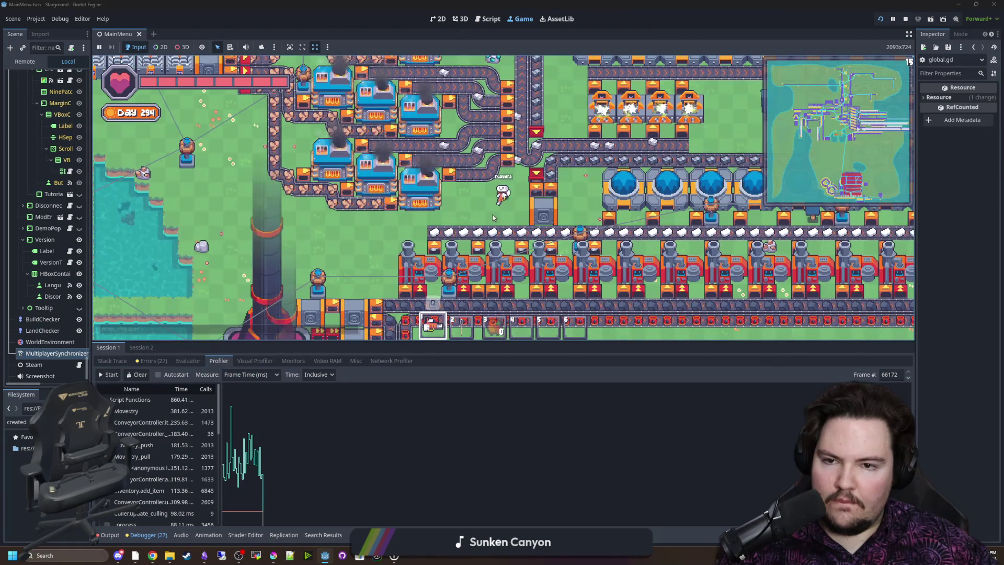
{"action": "scroll", "coordinate": [493, 217], "scroll_direction": "up", "scroll_amount": 2}
{"action": "scroll", "coordinate": [496, 214], "scroll_direction": "down", "scroll_amount": 3}
{"action": "scroll", "coordinate": [496, 215], "scroll_direction": "up", "scroll_amount": 3}
{"action": "scroll", "coordinate": [507, 234], "scroll_direction": "down", "scroll_amount": 3}
{"action": "scroll", "coordinate": [468, 207], "scroll_direction": "up", "scroll_amount": 3}
{"action": "scroll", "coordinate": [468, 207], "scroll_direction": "down", "scroll_amount": 3}
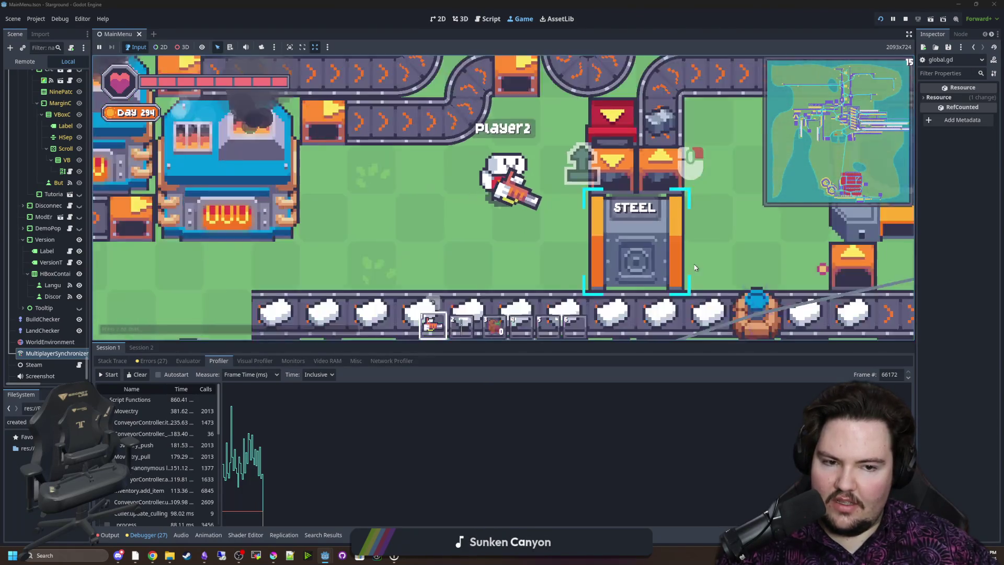
{"action": "scroll", "coordinate": [468, 206], "scroll_direction": "up", "scroll_amount": 2}
{"action": "scroll", "coordinate": [513, 208], "scroll_direction": "down", "scroll_amount": 4}
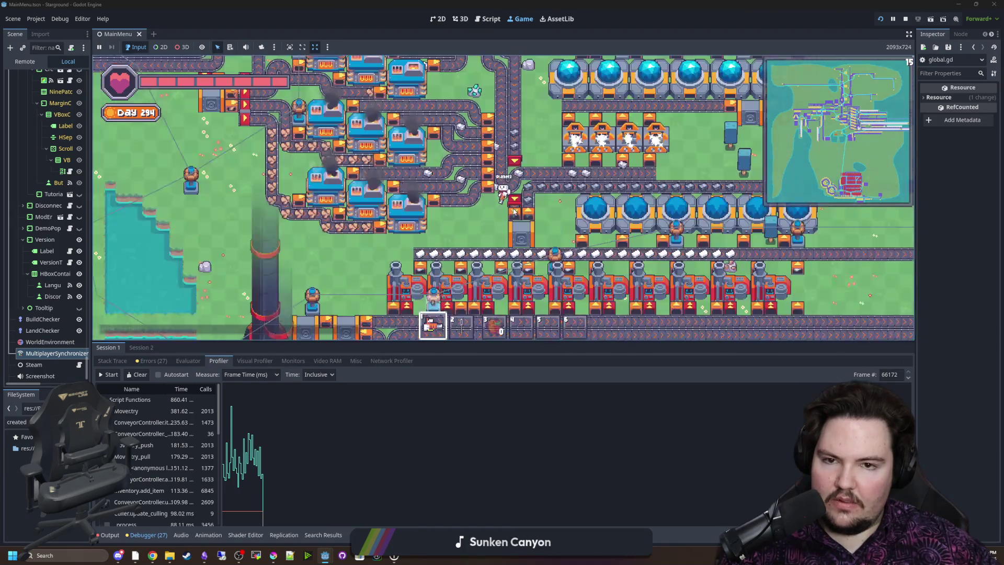
{"action": "scroll", "coordinate": [507, 201], "scroll_direction": "up", "scroll_amount": 2}
Walk the player up and to the left
{"action": "key", "text": "w"}
{"action": "key", "text": "w"}
{"action": "key", "text": "a"}
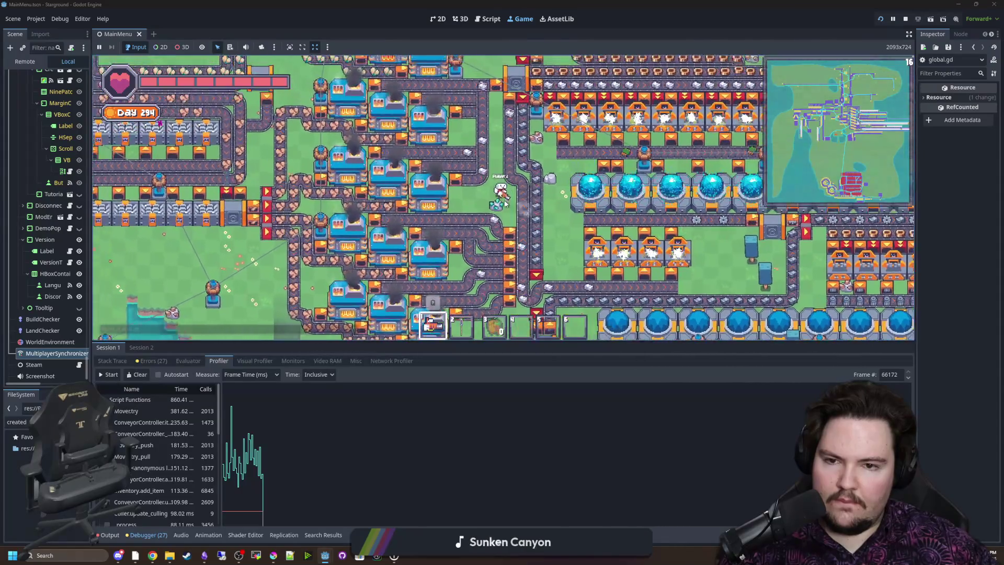
{"action": "key", "text": "w"}
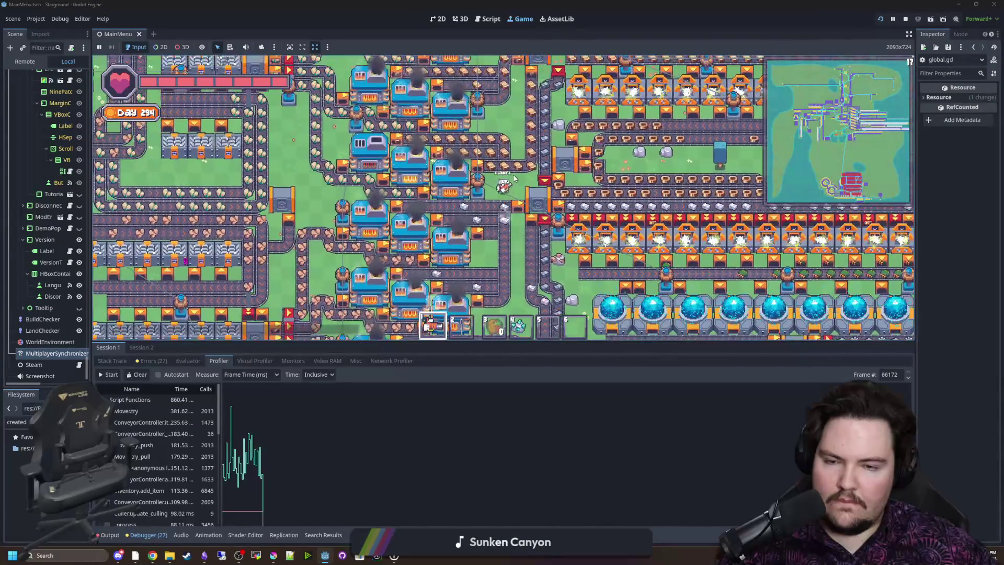
{"action": "key", "text": "w"}
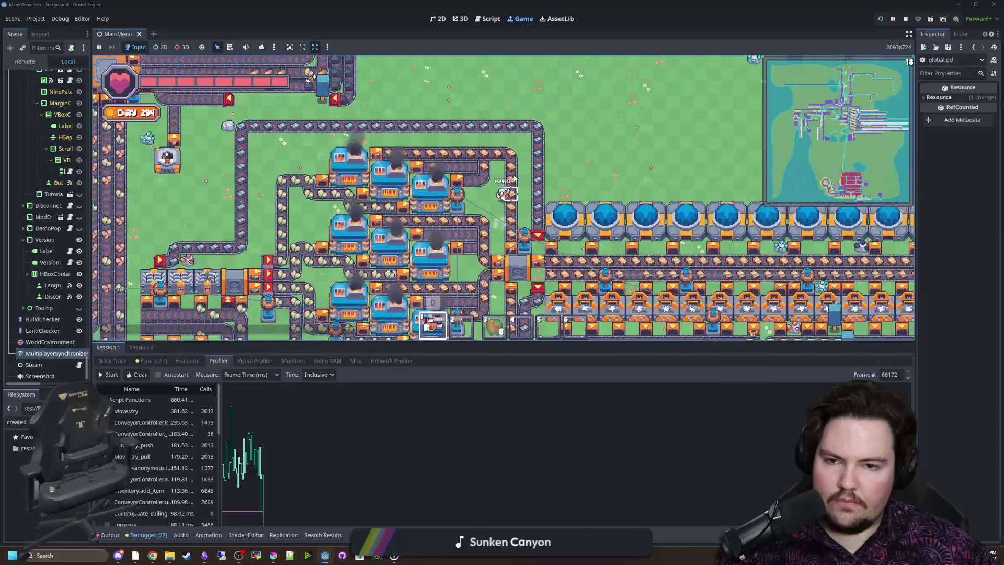
{"action": "key", "text": "w"}
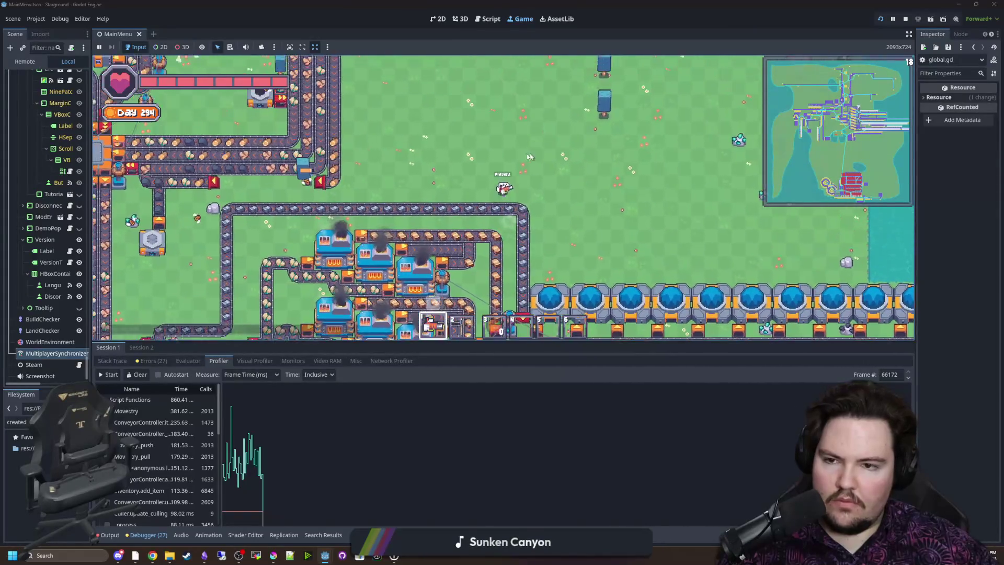
{"action": "key", "text": "ctrl+a"}
{"action": "type", "text": "conveyo"}
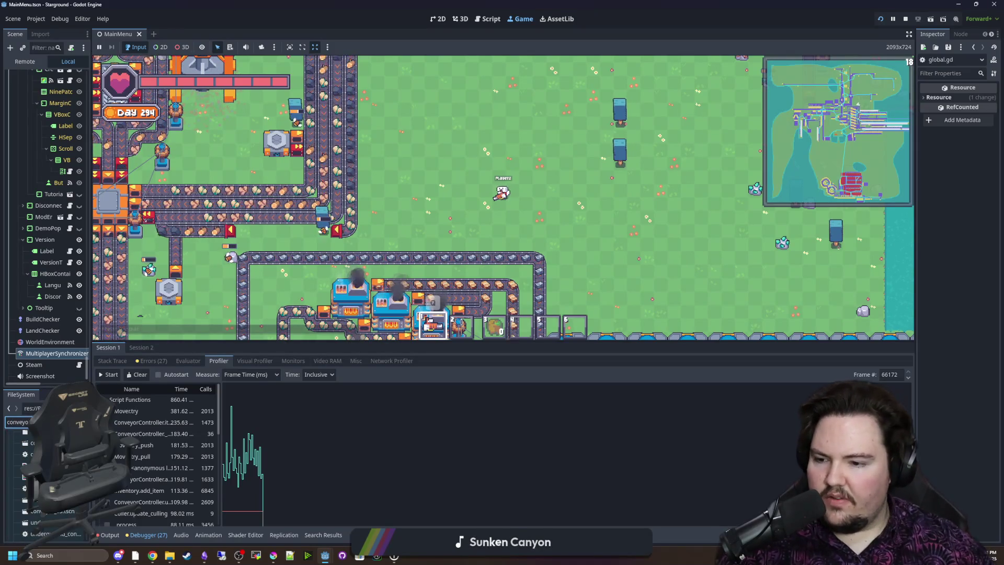
{"action": "double_click", "coordinate": [32, 454]}
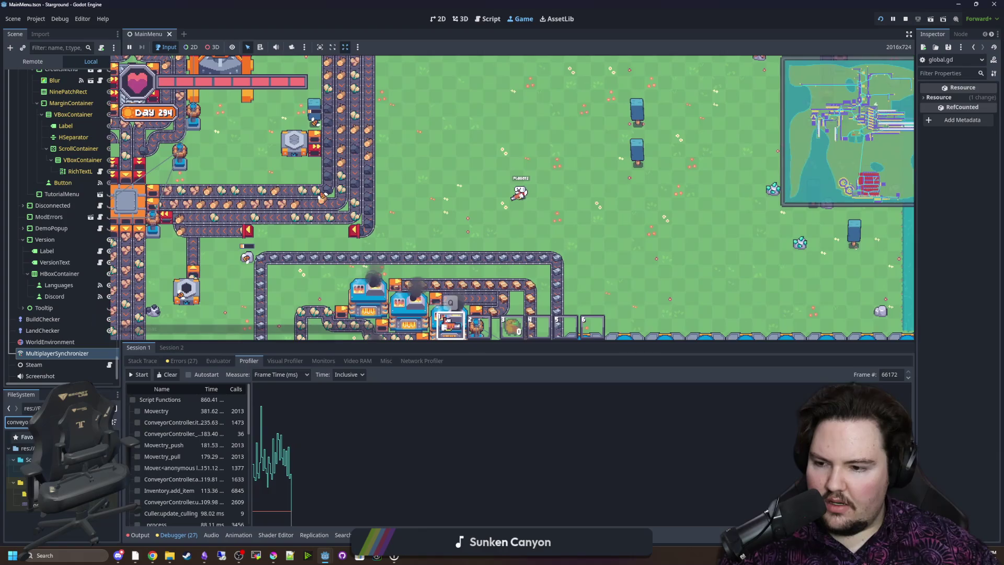
{"action": "scroll", "coordinate": [452, 230], "scroll_direction": "up", "scroll_amount": 5}
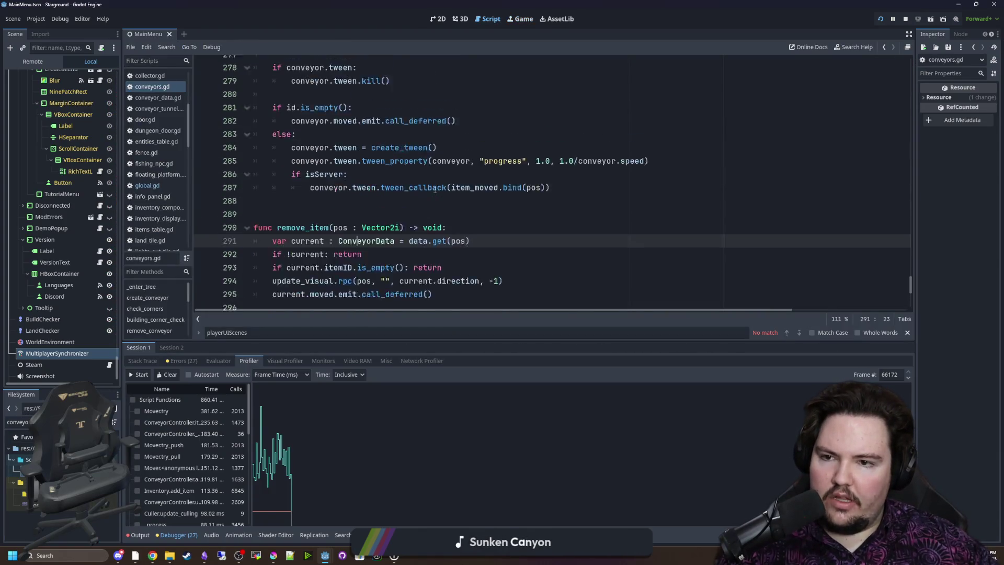
{"action": "scroll", "coordinate": [434, 189], "scroll_direction": "down", "scroll_amount": 7}
{"action": "scroll", "coordinate": [432, 186], "scroll_direction": "up", "scroll_amount": 15}
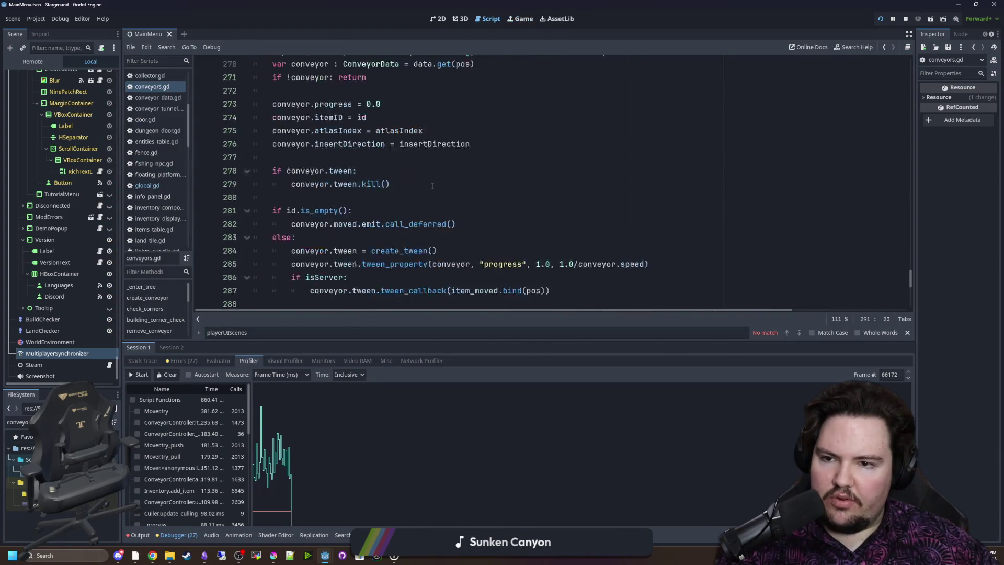
{"action": "scroll", "coordinate": [432, 184], "scroll_direction": "up", "scroll_amount": 6}
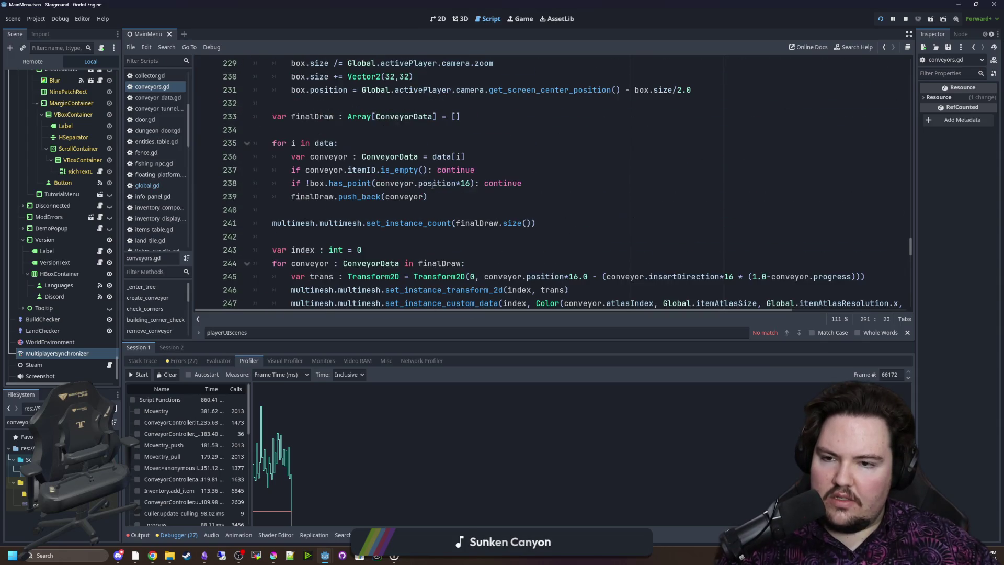
{"action": "scroll", "coordinate": [430, 182], "scroll_direction": "down", "scroll_amount": 7}
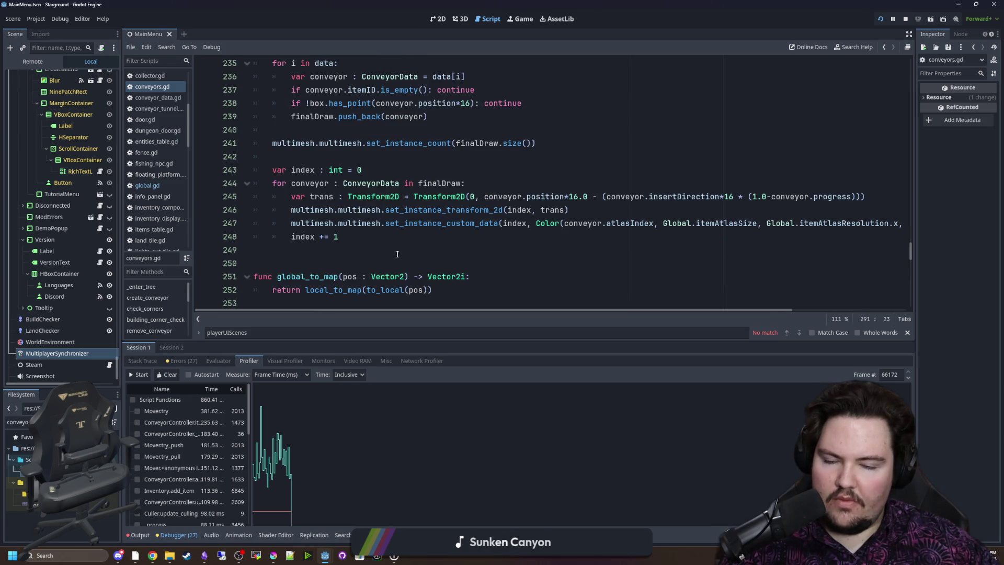
{"action": "left_click", "coordinate": [420, 241]}
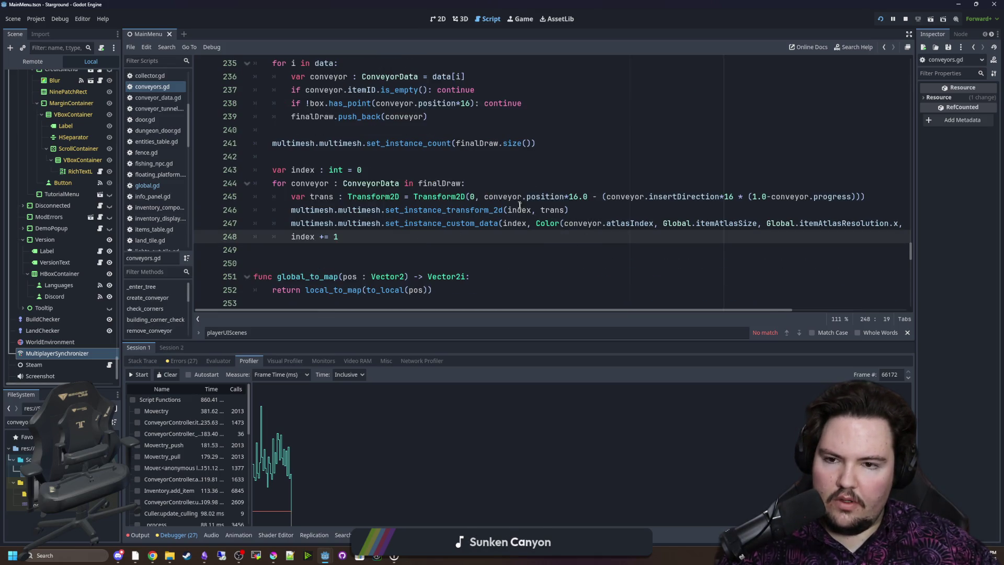
{"action": "scroll", "coordinate": [477, 178], "scroll_direction": "up", "scroll_amount": 1}
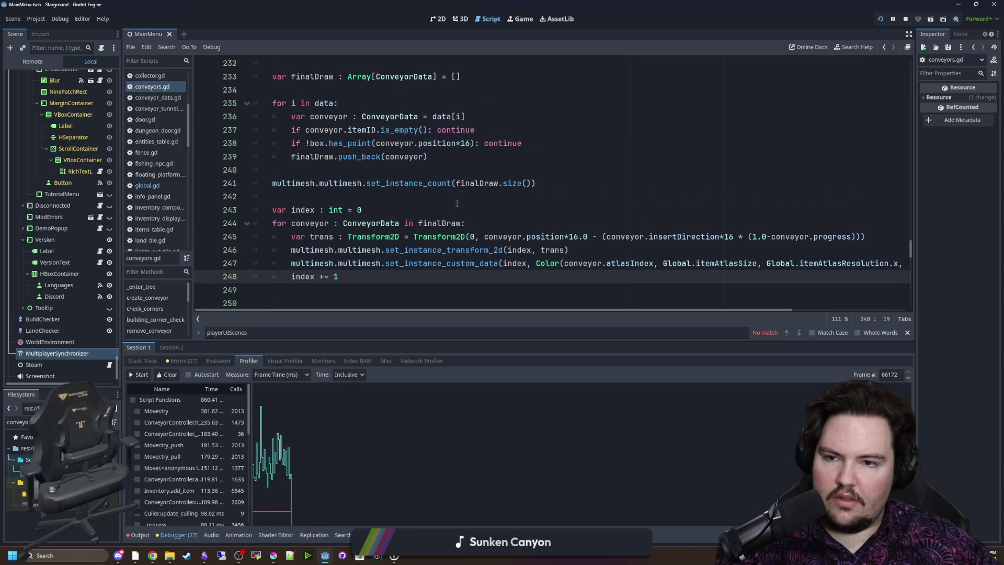
{"action": "scroll", "coordinate": [459, 201], "scroll_direction": "up", "scroll_amount": 2}
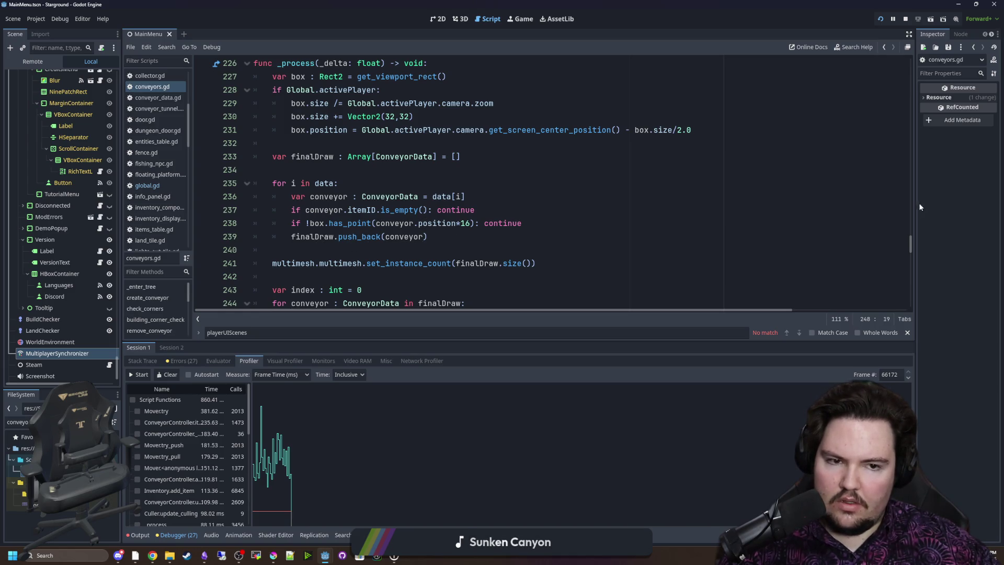
{"action": "scroll", "coordinate": [431, 200], "scroll_direction": "down", "scroll_amount": 2}
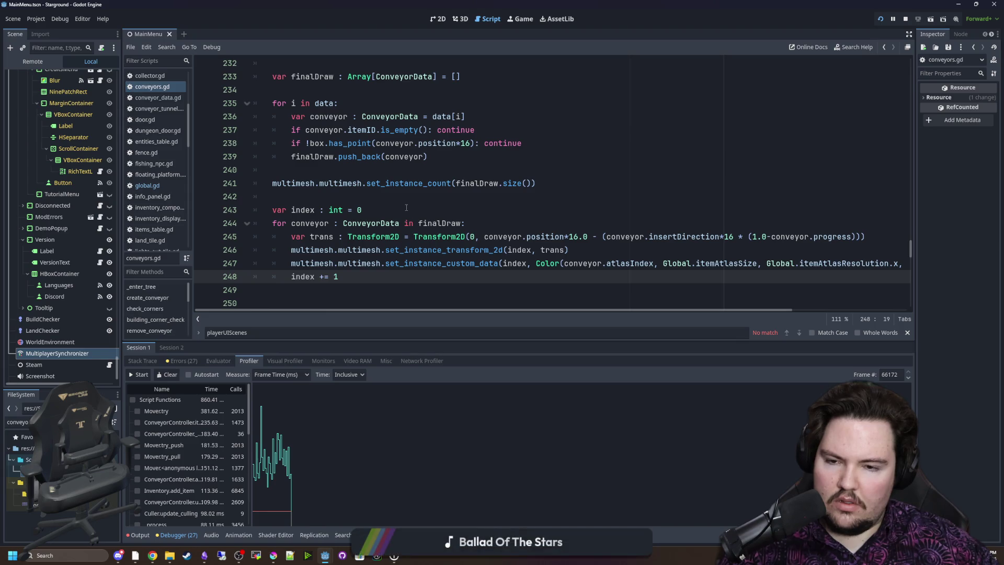
{"action": "scroll", "coordinate": [407, 208], "scroll_direction": "up", "scroll_amount": 3}
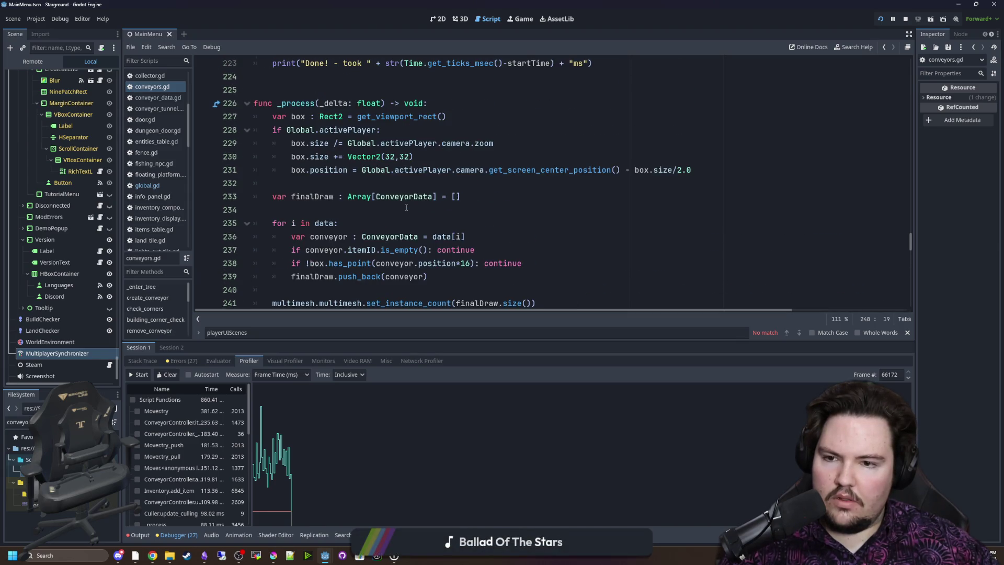
{"action": "scroll", "coordinate": [342, 213], "scroll_direction": "down", "scroll_amount": 1}
{"action": "left_click", "coordinate": [314, 167]}
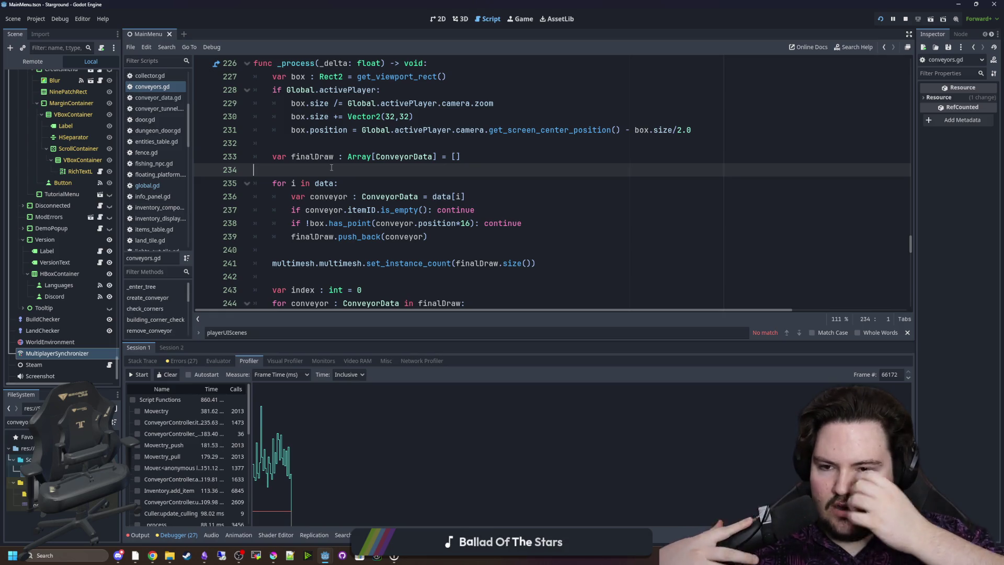
{"action": "mouse_move", "coordinate": [429, 237]}
{"action": "left_mouse_down"}
{"action": "mouse_move", "coordinate": [366, 232]}
{"action": "mouse_move", "coordinate": [272, 183]}
{"action": "left_mouse_up"}
{"action": "left_click", "coordinate": [313, 169]}
{"action": "scroll", "coordinate": [308, 177], "scroll_direction": "down", "scroll_amount": 3}
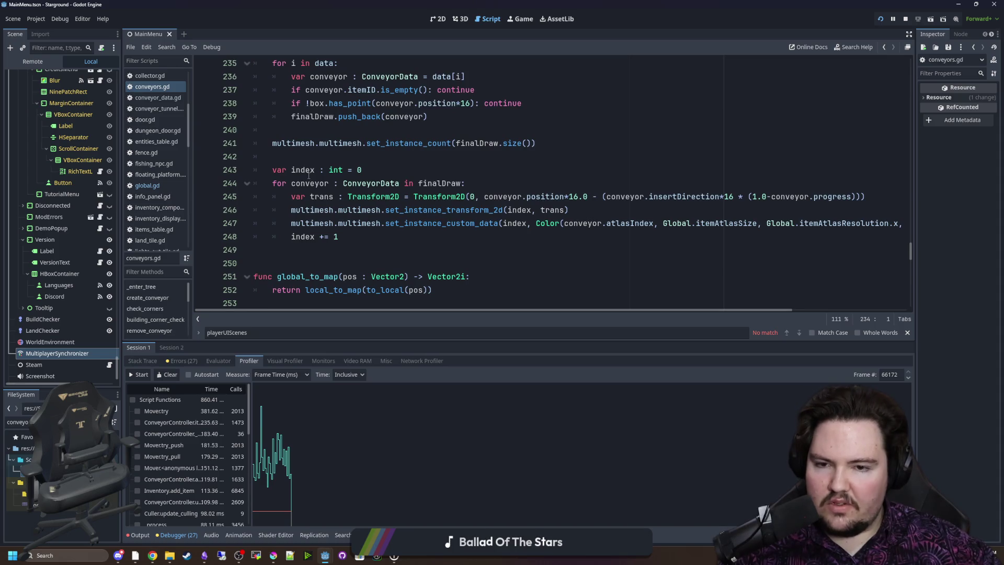
{"action": "scroll", "coordinate": [314, 180], "scroll_direction": "up", "scroll_amount": 4}
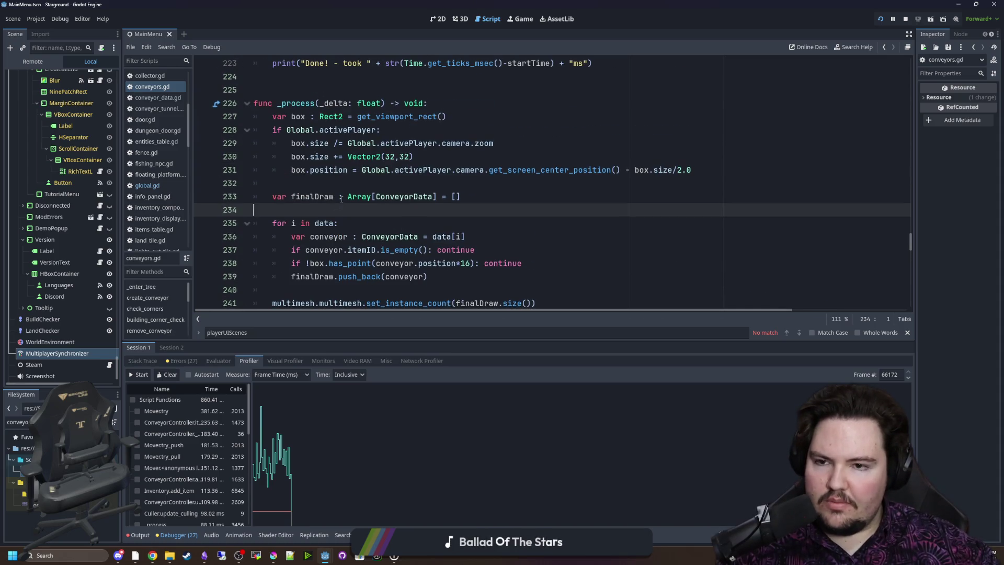
{"action": "scroll", "coordinate": [341, 199], "scroll_direction": "down", "scroll_amount": 3}
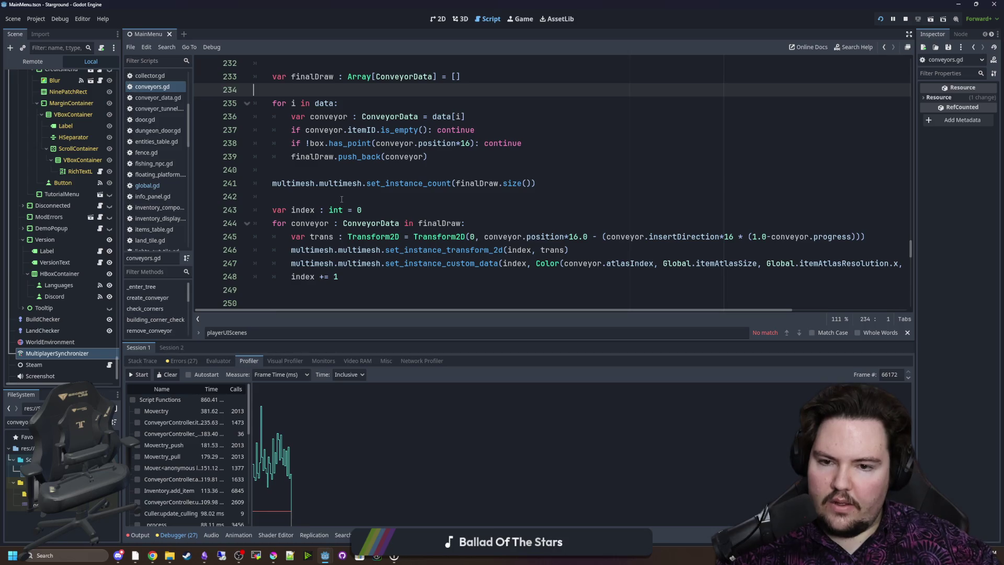
{"action": "scroll", "coordinate": [440, 220], "scroll_direction": "up", "scroll_amount": 1}
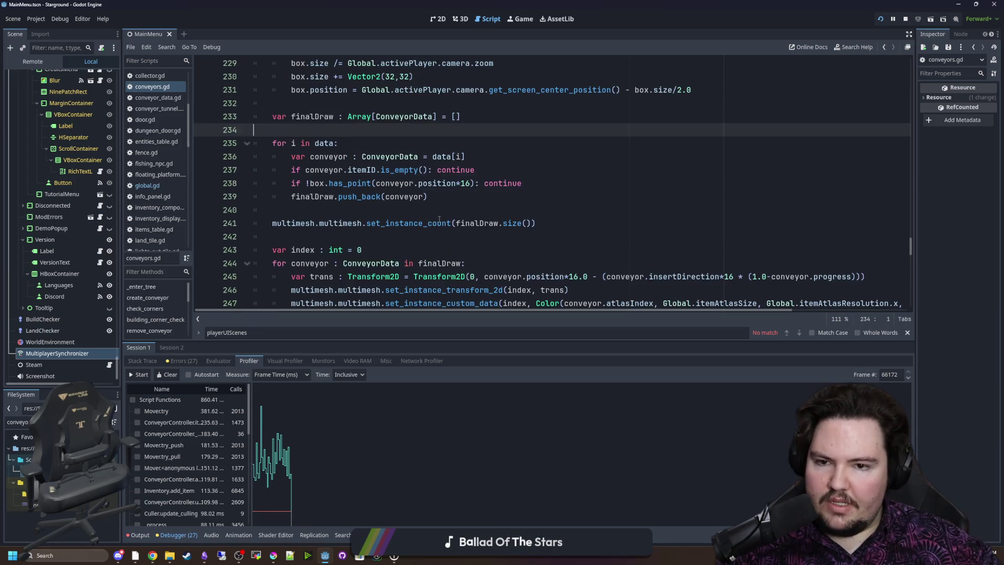
{"action": "scroll", "coordinate": [306, 254], "scroll_direction": "up", "scroll_amount": 1}
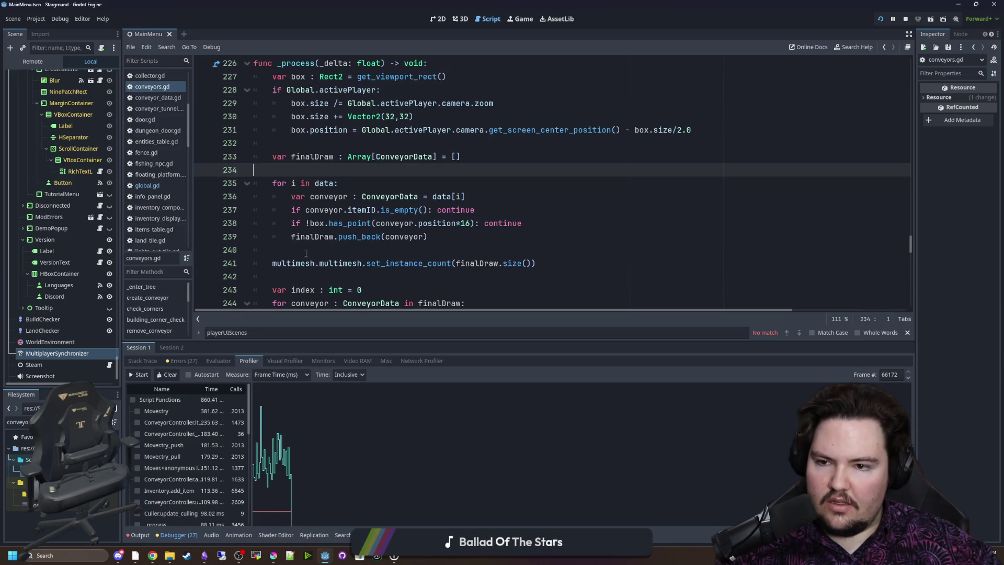
Indent set_instance_count(finalDraw.size()) into the loop after push_back, removing the blank line
{"action": "left_click", "coordinate": [275, 263]}
{"action": "key", "text": "Tab"}
{"action": "left_click", "coordinate": [335, 251]}
{"action": "key", "text": "BackSpace"}
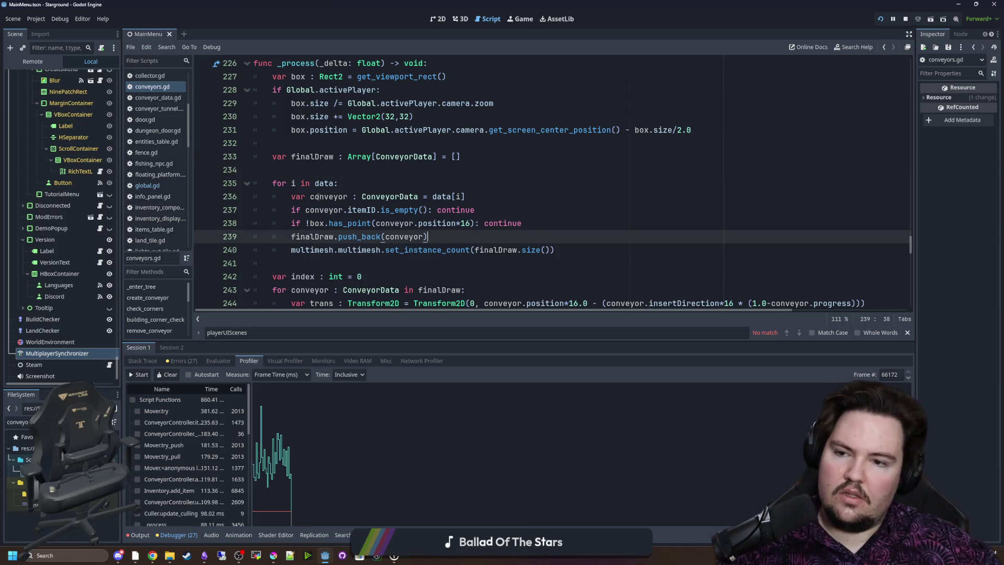
{"action": "left_click", "coordinate": [299, 171]}
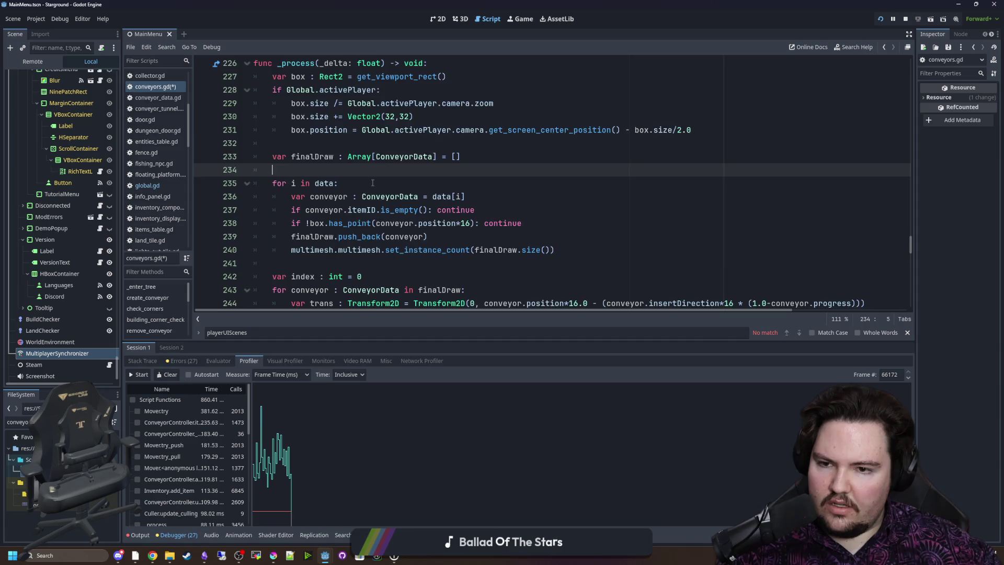
{"action": "scroll", "coordinate": [372, 182], "scroll_direction": "down", "scroll_amount": 2}
{"action": "scroll", "coordinate": [373, 182], "scroll_direction": "up", "scroll_amount": 2}
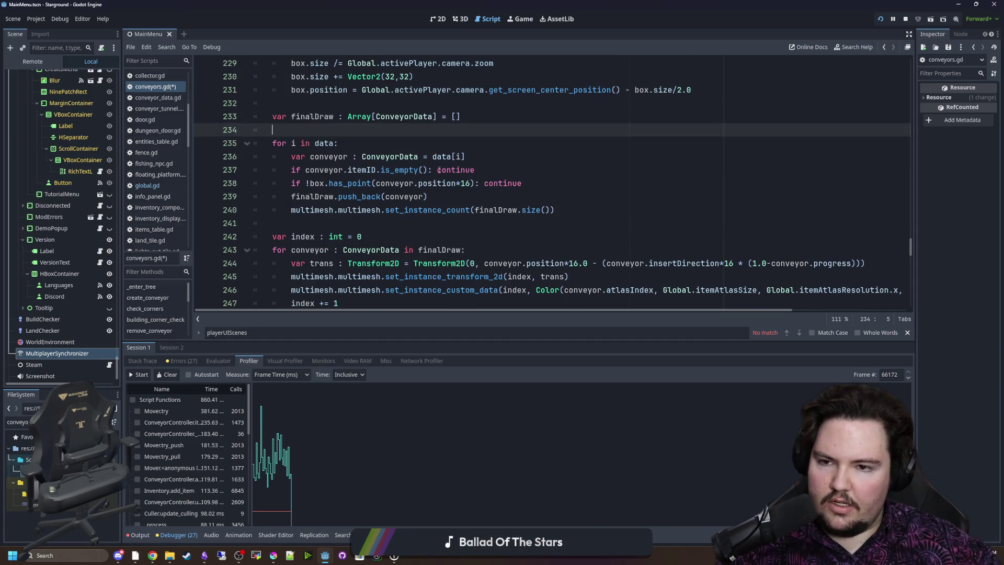
{"action": "scroll", "coordinate": [406, 170], "scroll_direction": "up", "scroll_amount": 20}
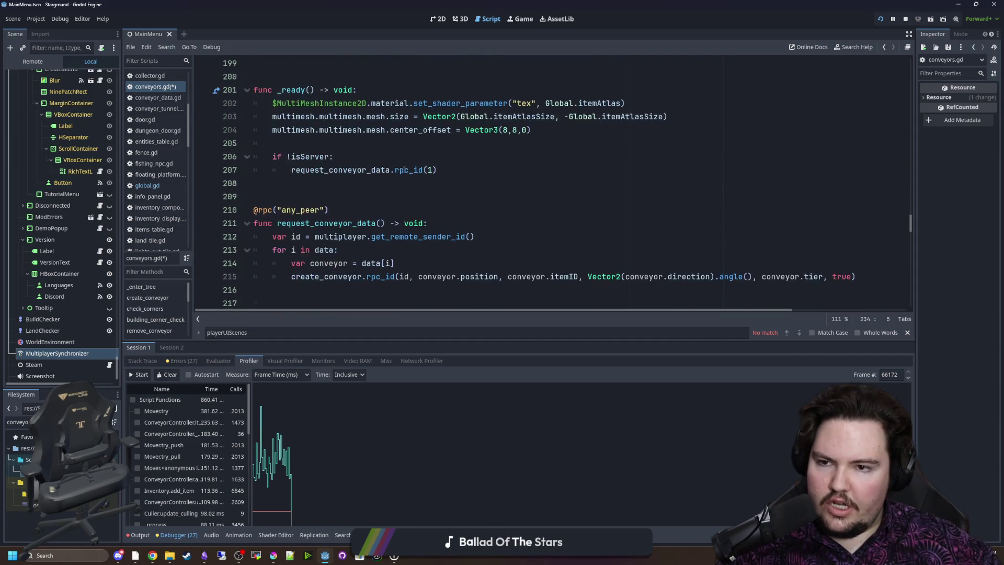
{"action": "scroll", "coordinate": [404, 170], "scroll_direction": "up", "scroll_amount": 20}
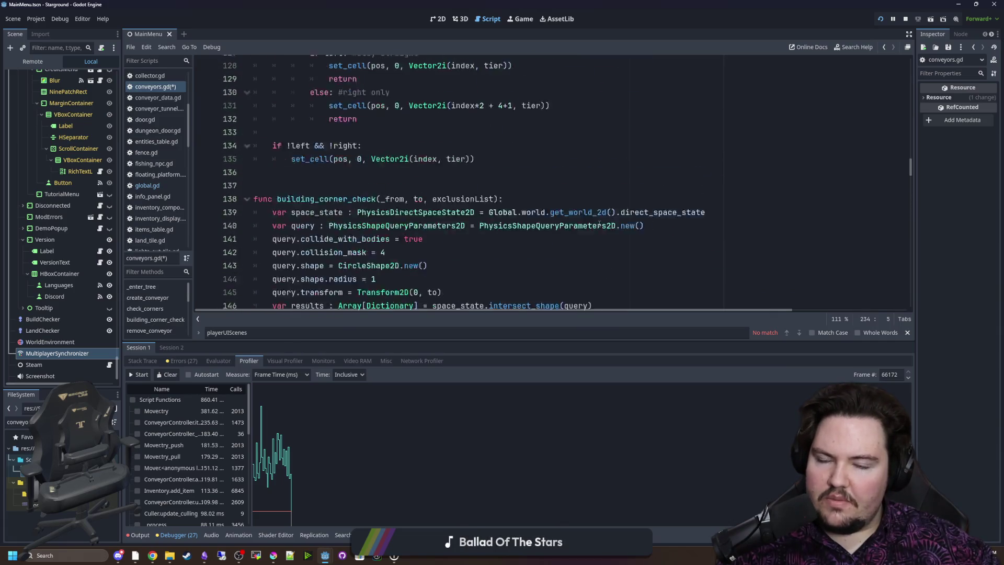
{"action": "scroll", "coordinate": [600, 224], "scroll_direction": "up", "scroll_amount": 20}
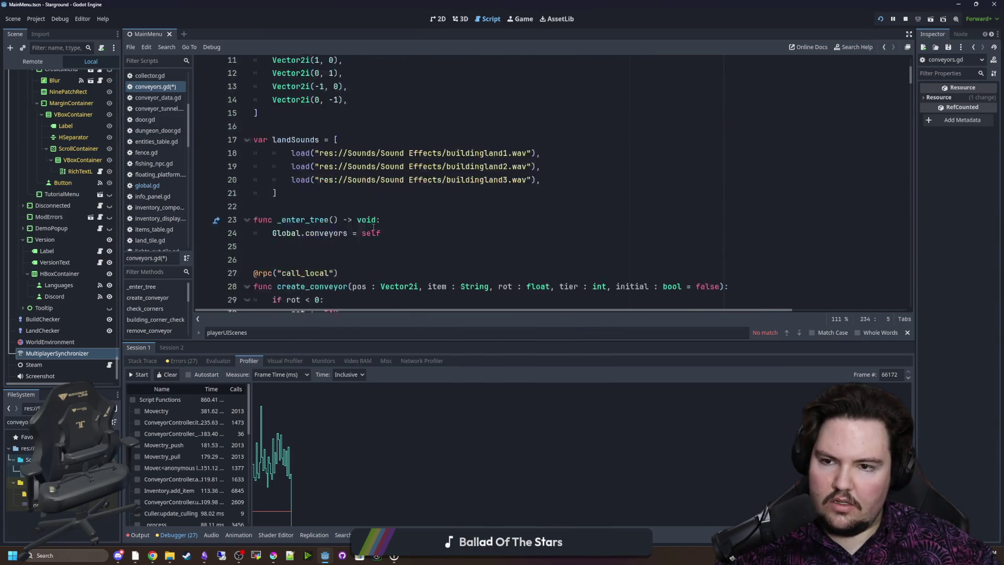
Declare 'var cullingFrameCount : int = 0' on line 7 and type isServer as bool
{"action": "left_click", "coordinate": [363, 144]}
{"action": "type", "text": "var cullingFrameCount = 0"}
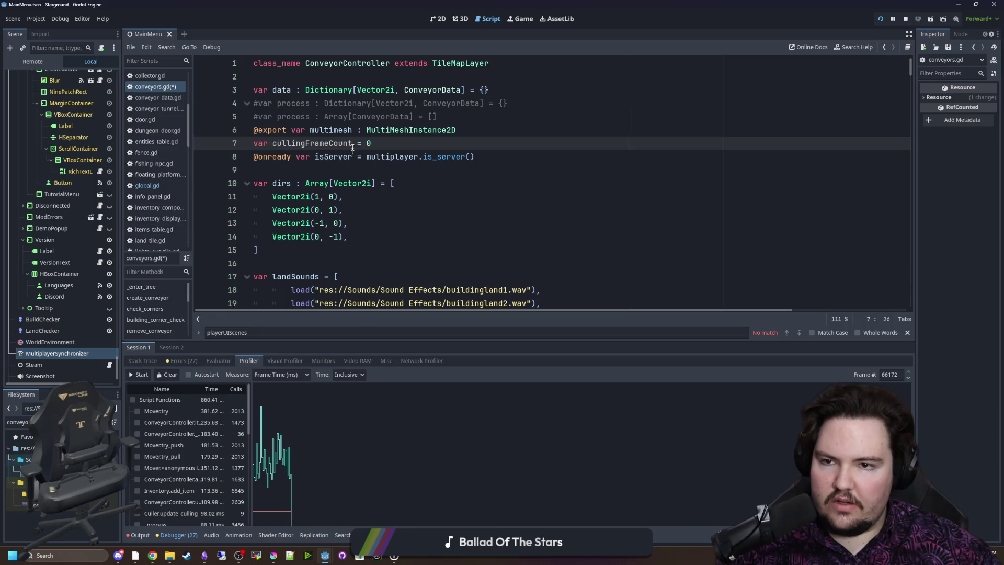
{"action": "double_click", "coordinate": [330, 143]}
{"action": "type", "text": ": int"}
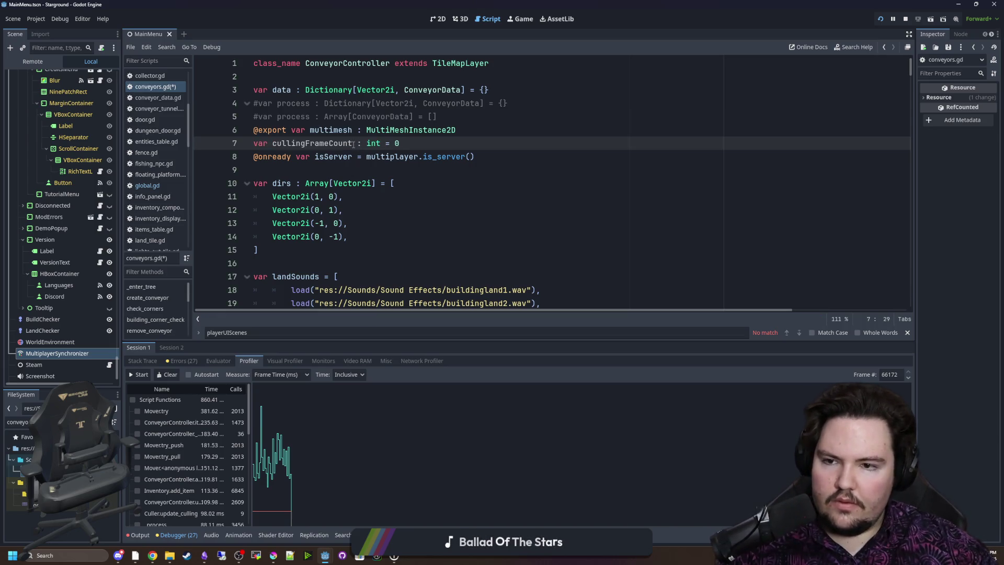
{"action": "left_click", "coordinate": [357, 157]}
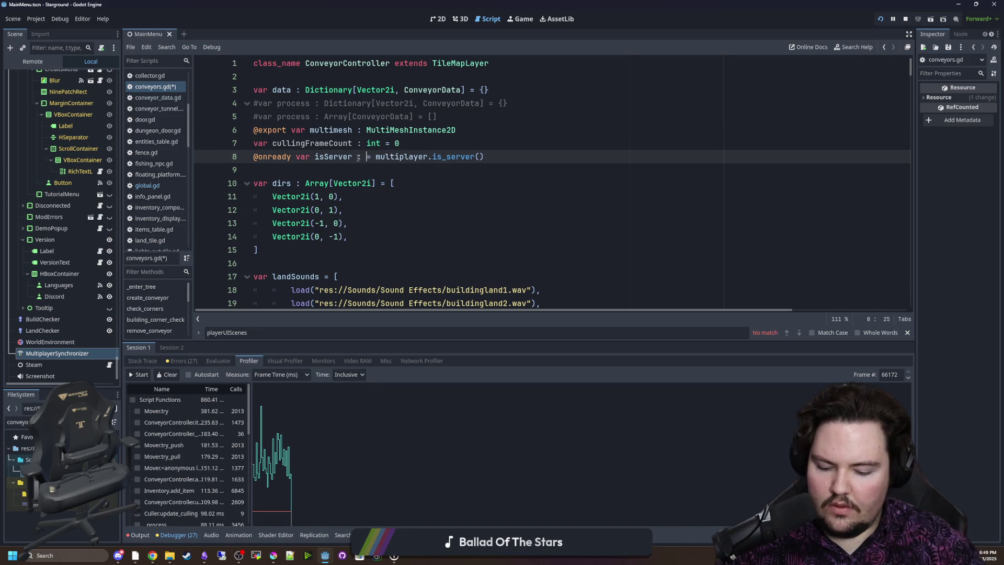
{"action": "type", "text": "bool"}
{"action": "left_click", "coordinate": [330, 142]}
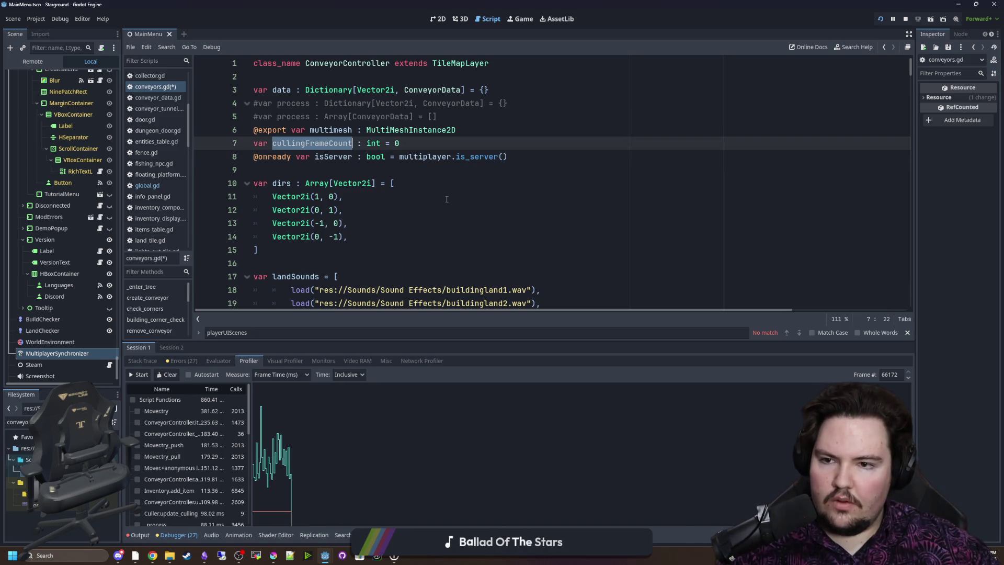
{"action": "scroll", "coordinate": [441, 196], "scroll_direction": "down", "scroll_amount": 20}
{"action": "scroll", "coordinate": [583, 203], "scroll_direction": "down", "scroll_amount": 6}
Search the script for '_pr' to reach the culling loop, then pause the running game
{"action": "left_click", "coordinate": [583, 202]}
{"action": "key", "text": "ctrl+f"}
{"action": "type", "text": "_pr"}
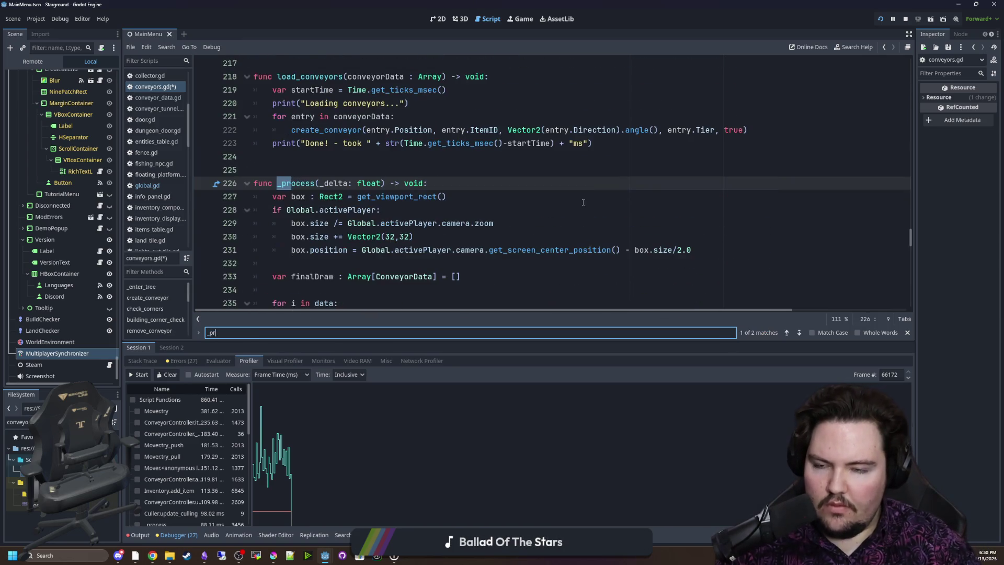
{"action": "scroll", "coordinate": [583, 203], "scroll_direction": "down", "scroll_amount": 4}
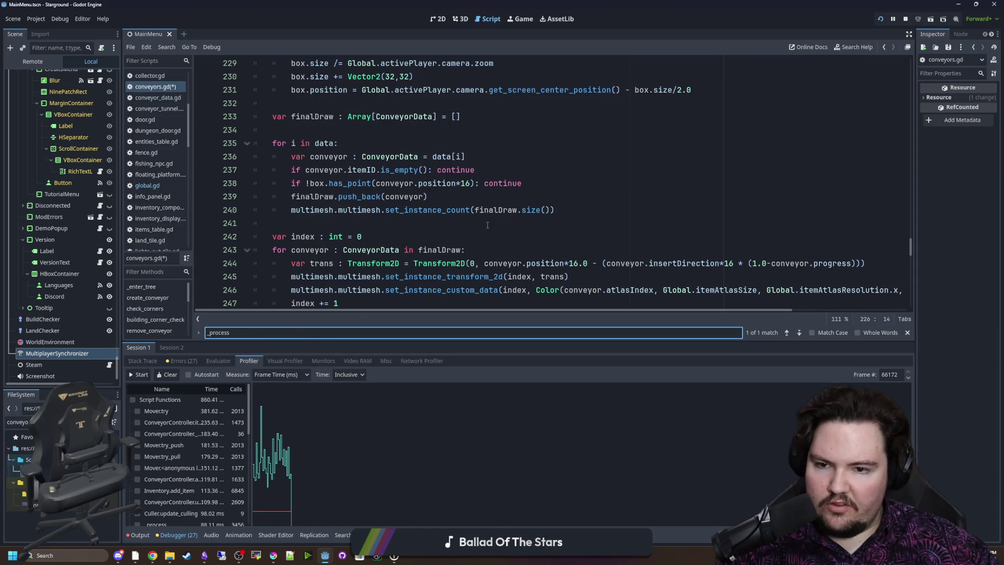
{"action": "left_click", "coordinate": [498, 210]}
{"action": "left_click", "coordinate": [520, 18]}
{"action": "key", "text": "Escape"}
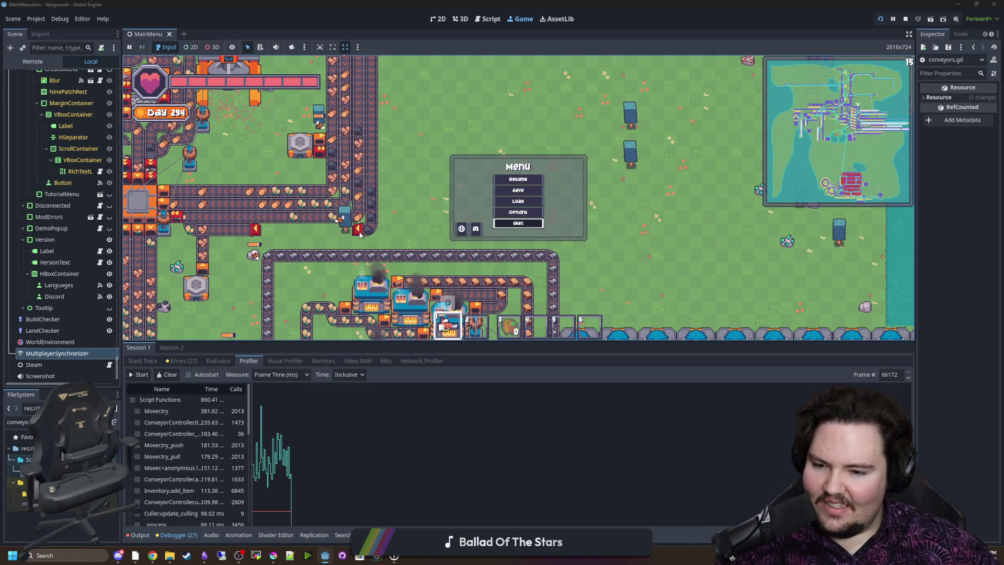
Quit to the main menu and load the autosave_3 save from Singleplayer > Load Game
{"action": "key", "text": "Return"}
{"action": "left_click", "coordinate": [230, 163]}
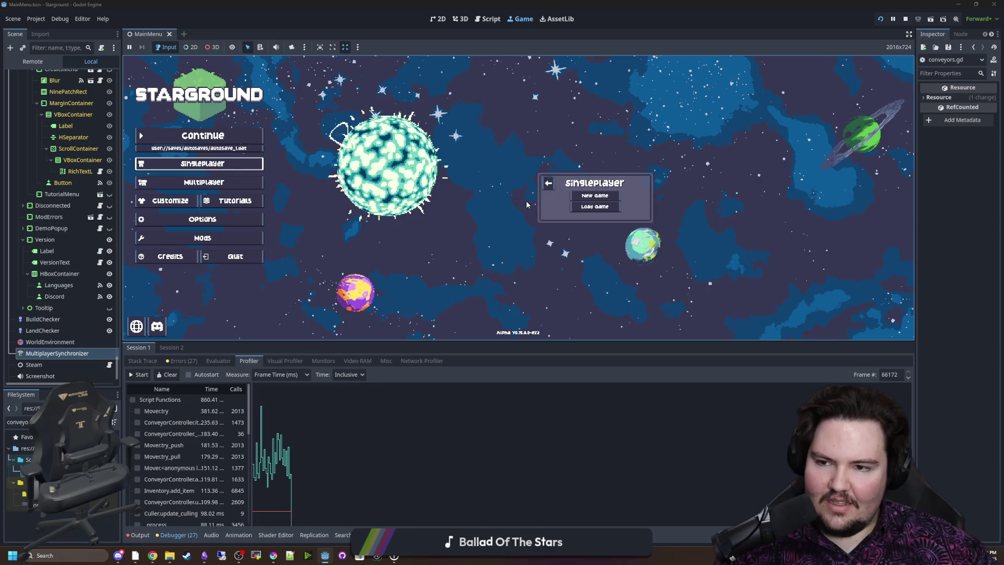
{"action": "left_click", "coordinate": [586, 208]}
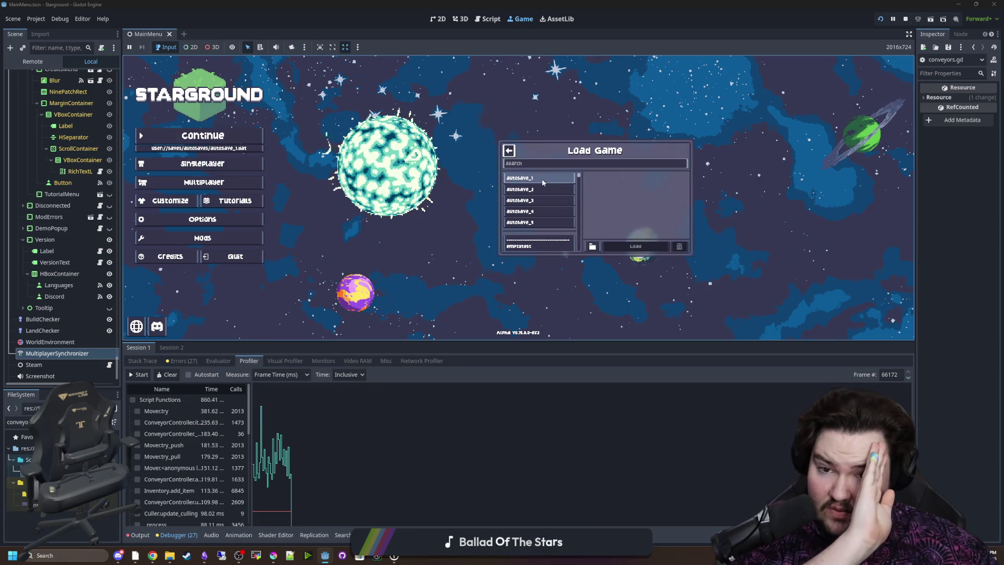
{"action": "left_click", "coordinate": [538, 200]}
{"action": "left_click", "coordinate": [637, 246]}
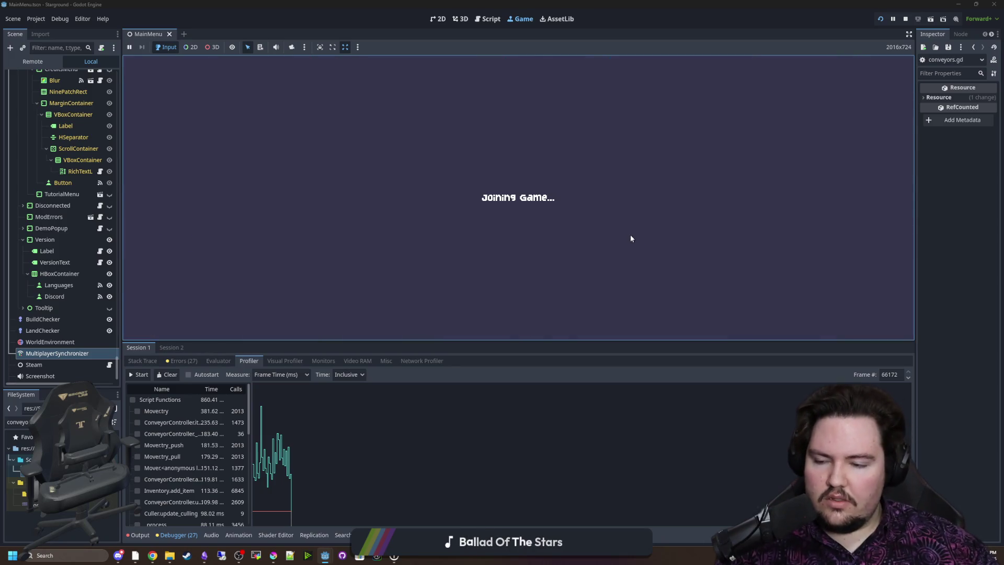
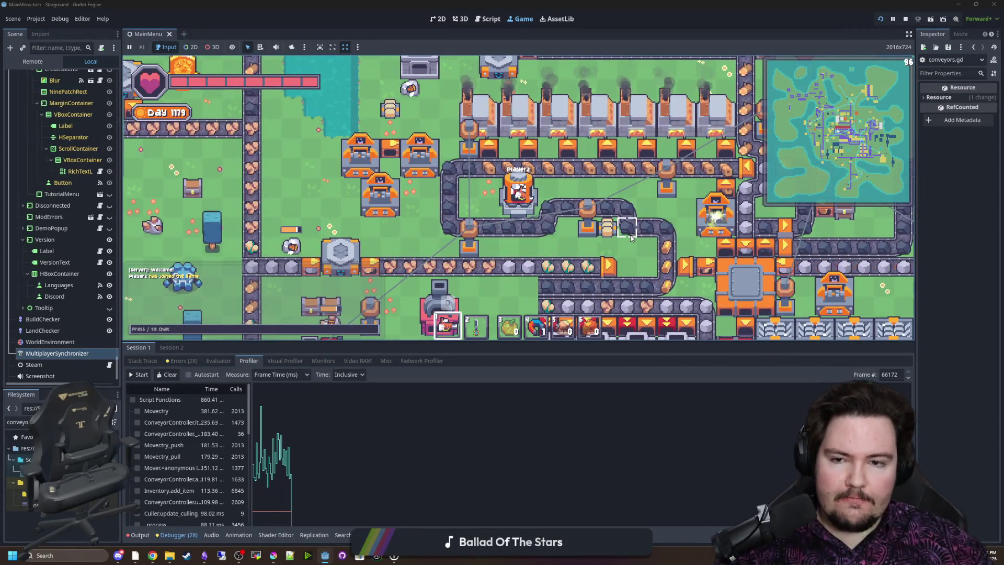
Walk the player north and east past the furnaces
{"action": "key", "text": "w"}
{"action": "scroll", "coordinate": [502, 188], "scroll_direction": "down", "scroll_amount": 2}
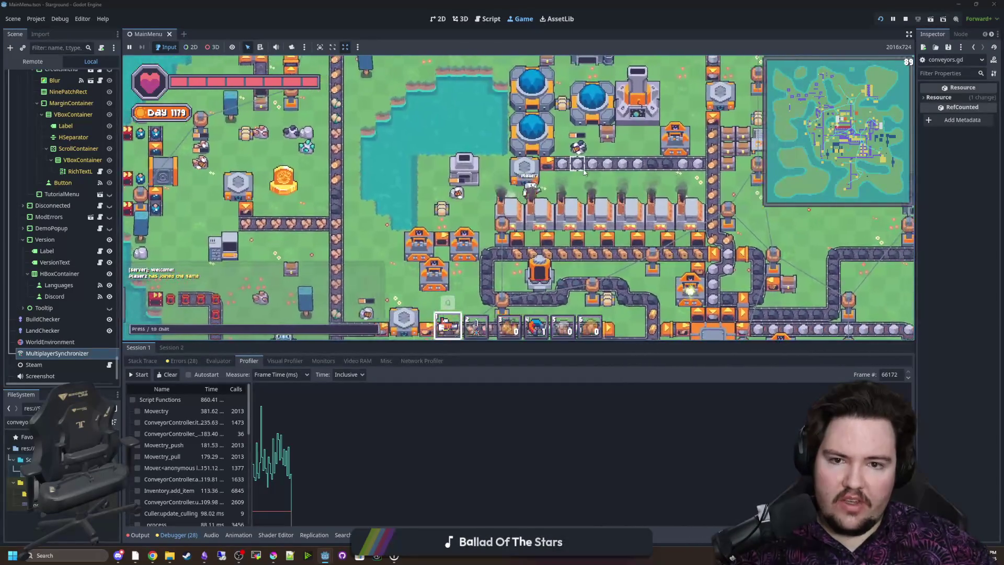
{"action": "key", "text": "d"}
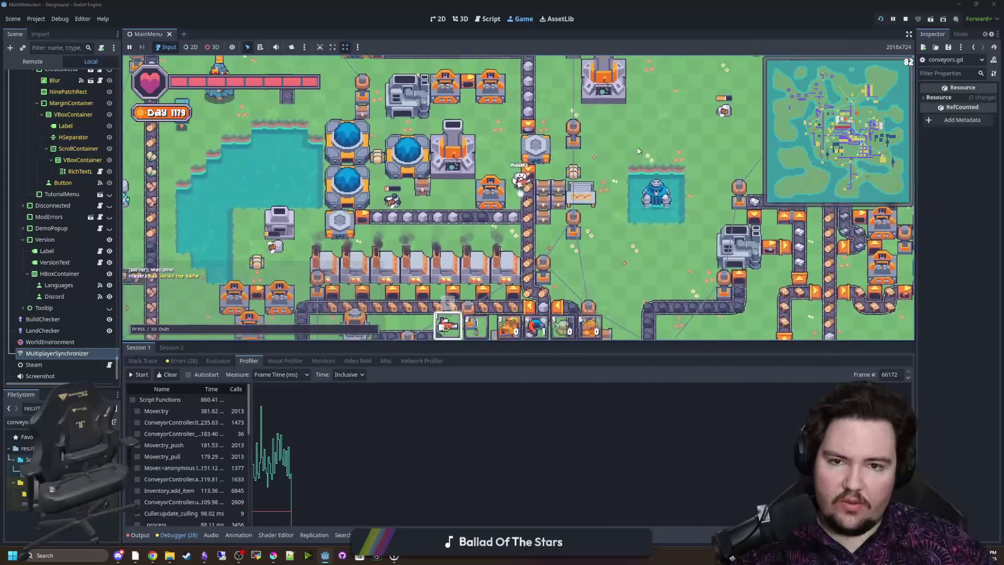
{"action": "key", "text": "w"}
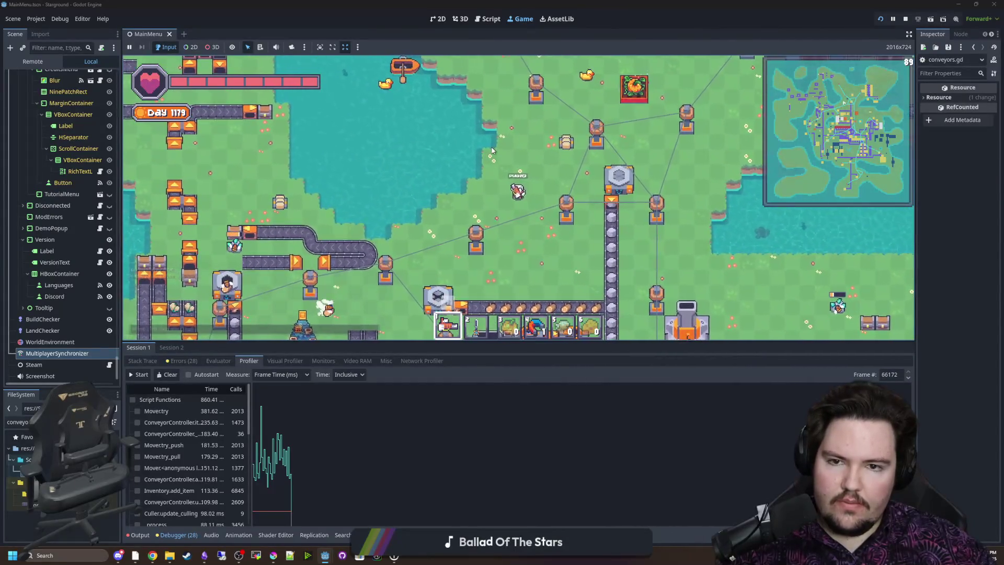
From the pause menu's load screen, preview autosave_4, autosave_3 and autosave_2, then resume play
{"action": "key", "text": "Escape"}
{"action": "left_click", "coordinate": [523, 202]}
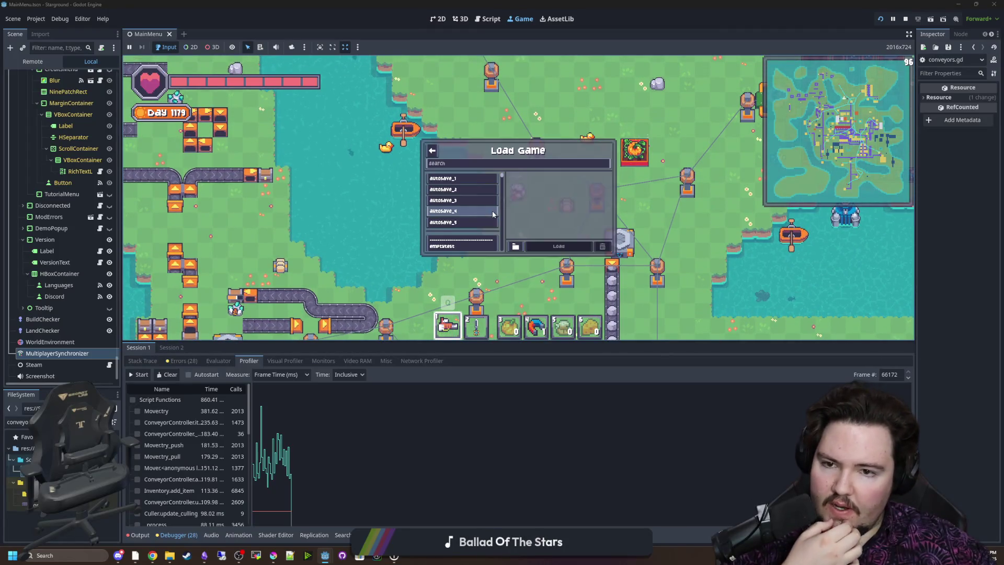
{"action": "left_click", "coordinate": [462, 211]}
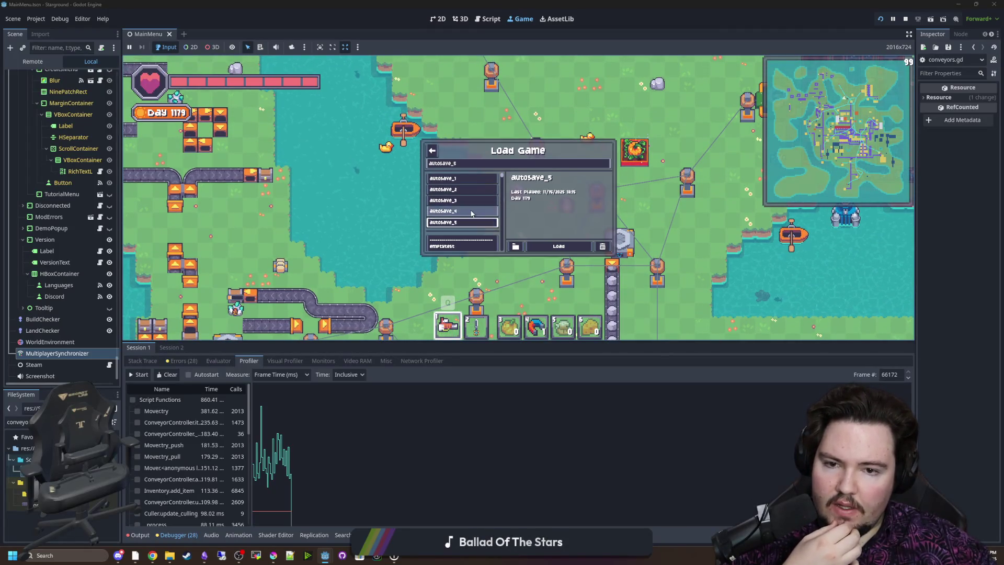
{"action": "left_click", "coordinate": [480, 201]}
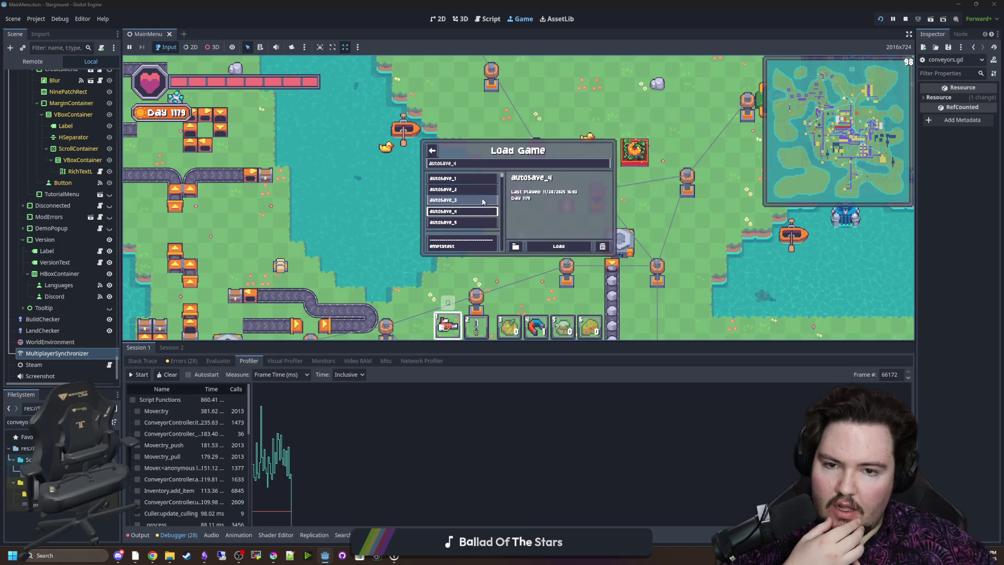
{"action": "left_click", "coordinate": [481, 189]}
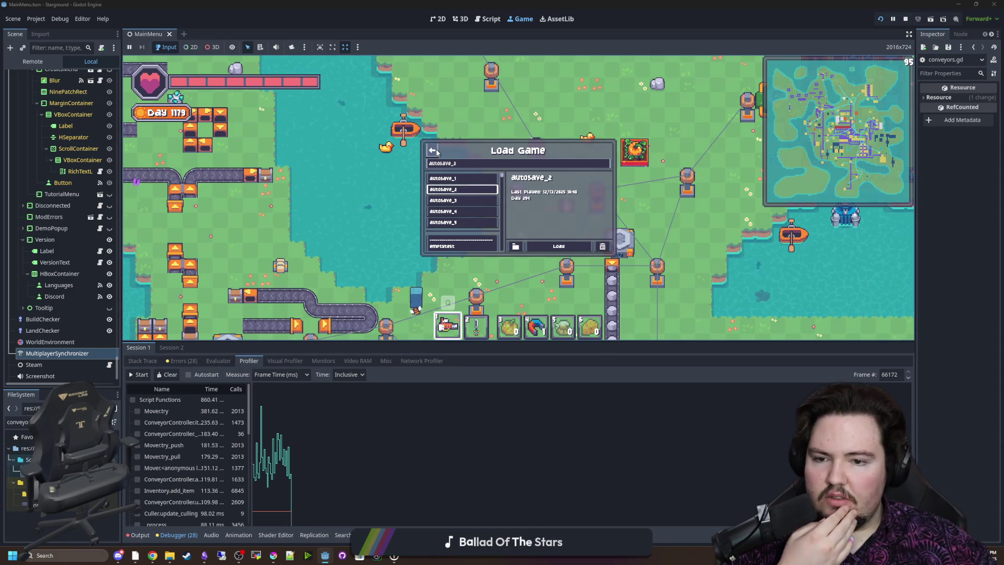
{"action": "left_click", "coordinate": [437, 152]}
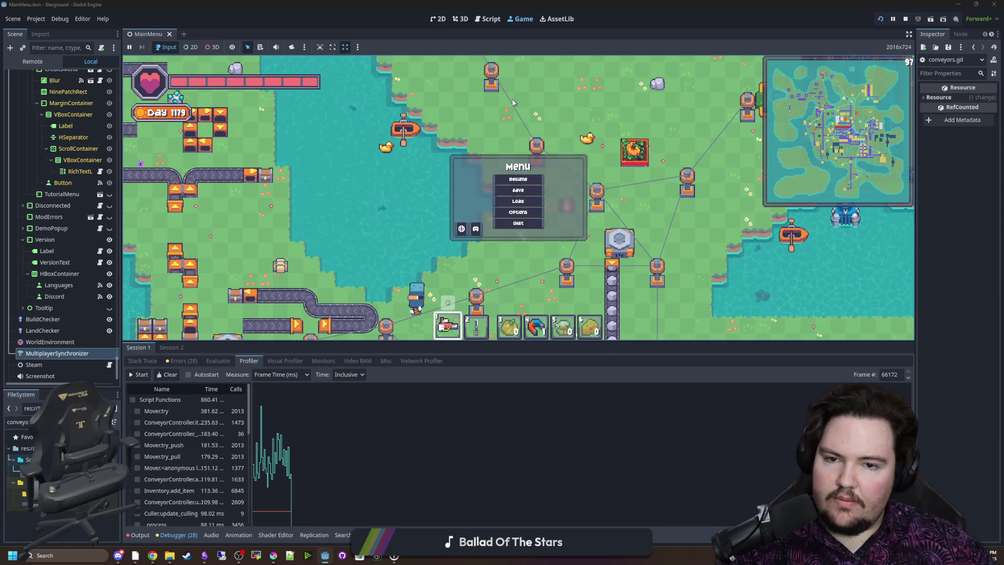
{"action": "key", "text": "Escape"}
Walk the player up-left, then down and to the right
{"action": "key", "text": "w"}
{"action": "key", "text": "a"}
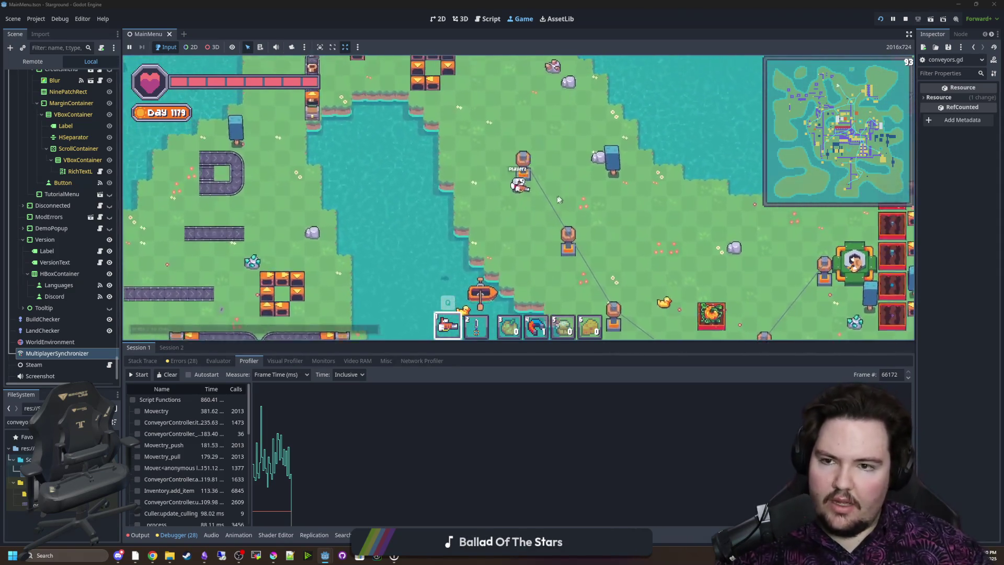
{"action": "key", "text": "s"}
{"action": "key", "text": "d"}
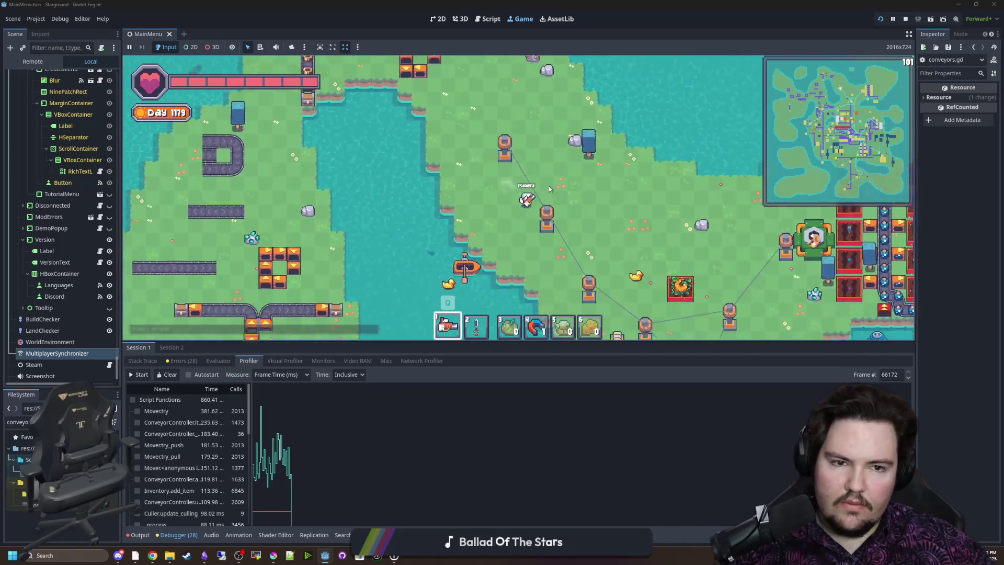
{"action": "key", "text": "s"}
{"action": "key", "text": "d"}
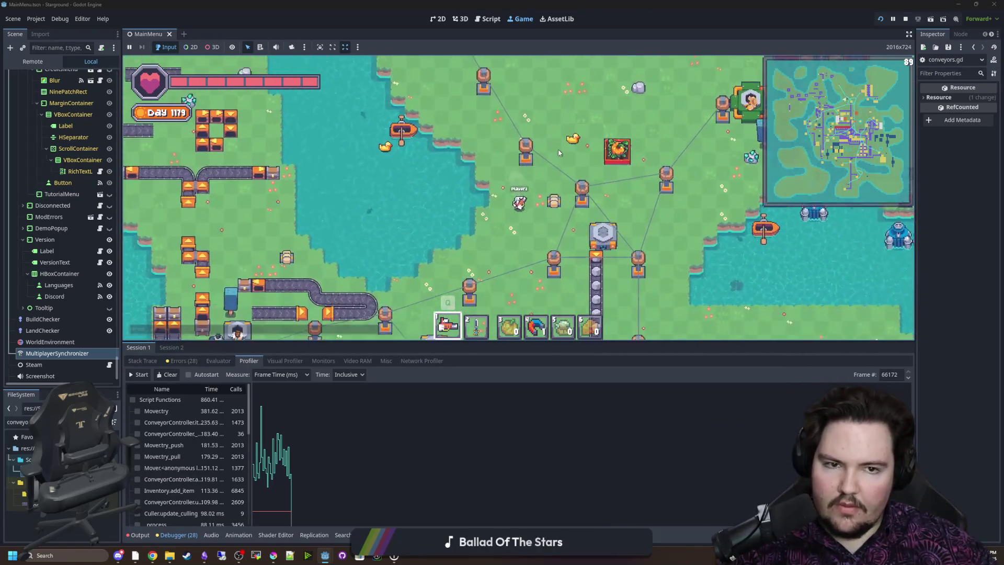
Record a profiler run and inspect frames 74858, 74908 and 74829
{"action": "left_click", "coordinate": [138, 374]}
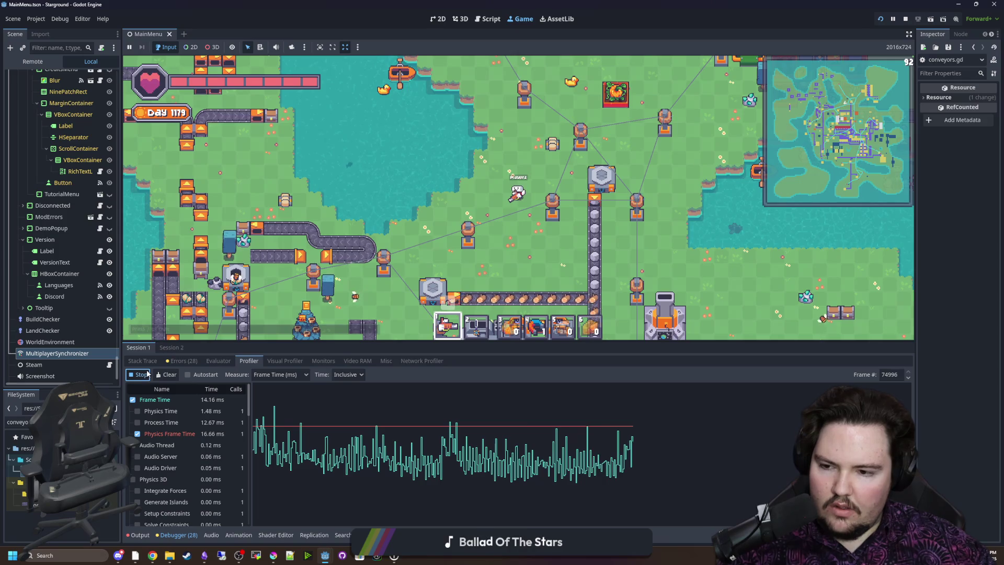
{"action": "left_click", "coordinate": [501, 434]}
{"action": "left_click", "coordinate": [497, 434]}
{"action": "scroll", "coordinate": [194, 460], "scroll_direction": "down", "scroll_amount": 10}
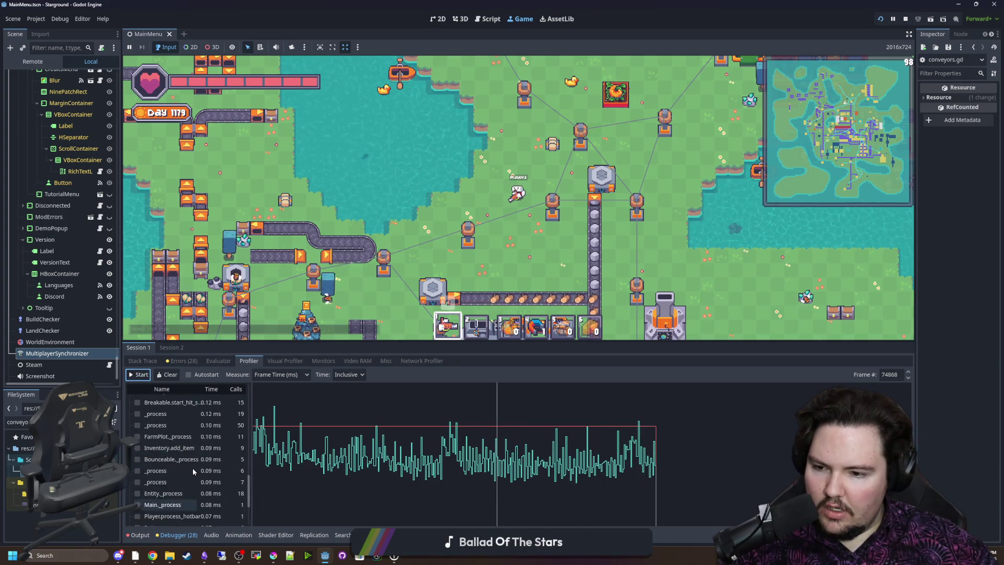
{"action": "scroll", "coordinate": [193, 460], "scroll_direction": "up", "scroll_amount": 10}
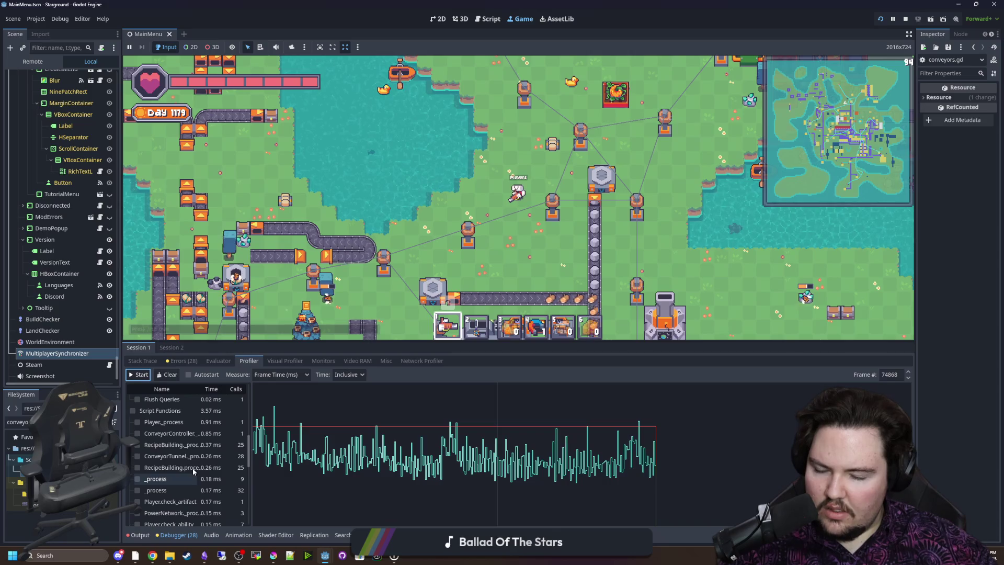
{"action": "left_click", "coordinate": [486, 442]}
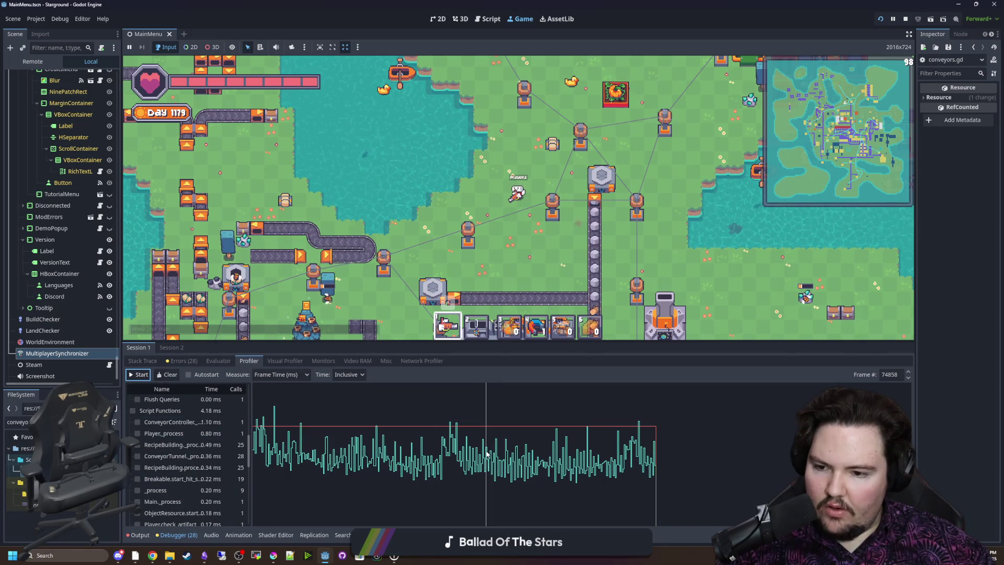
{"action": "left_click", "coordinate": [540, 445]}
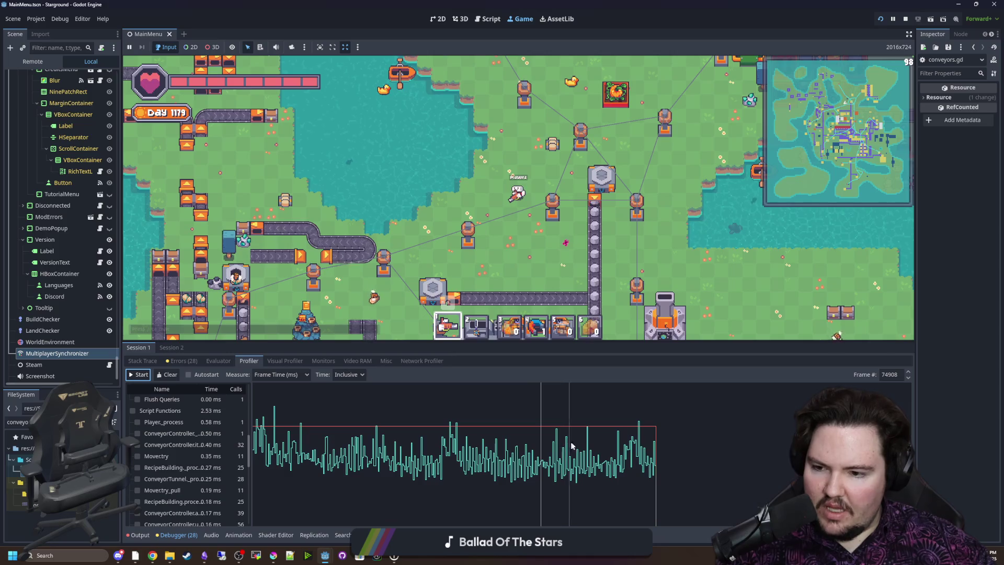
{"action": "left_click", "coordinate": [454, 453]}
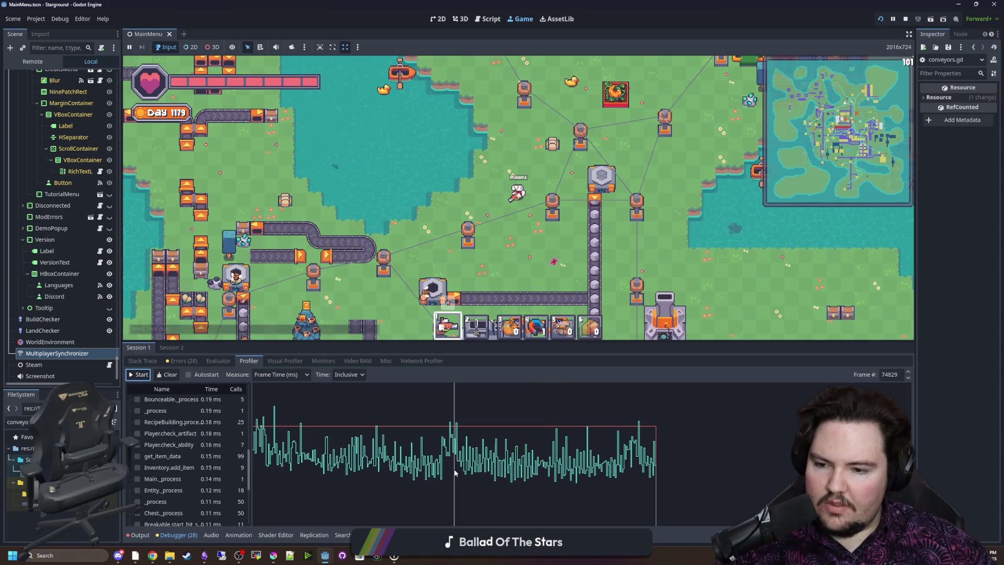
Record a fresh profiler run and stop it, with Main._process peaking at 187.47 ms
{"action": "left_click", "coordinate": [138, 375]}
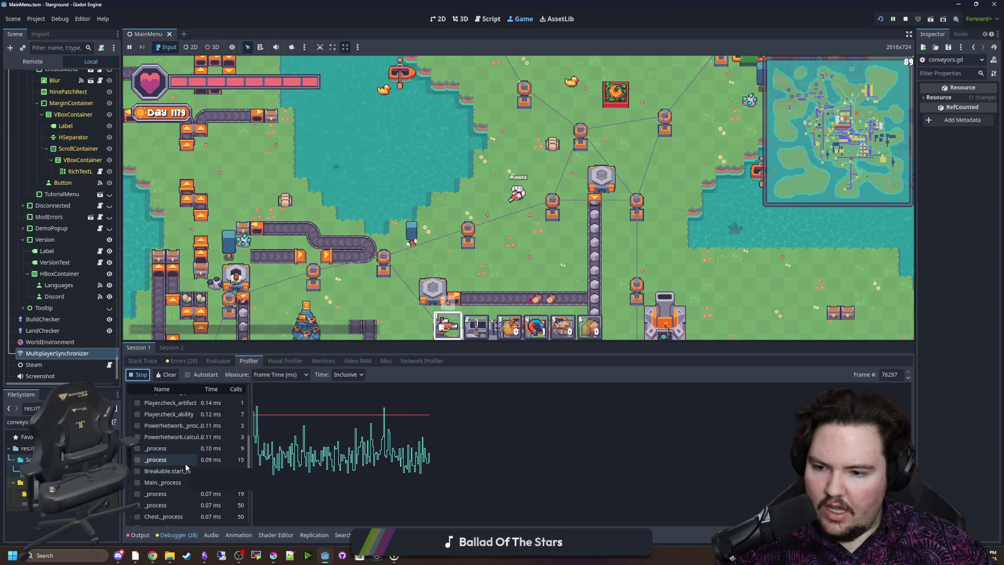
{"action": "scroll", "coordinate": [188, 466], "scroll_direction": "down", "scroll_amount": 5}
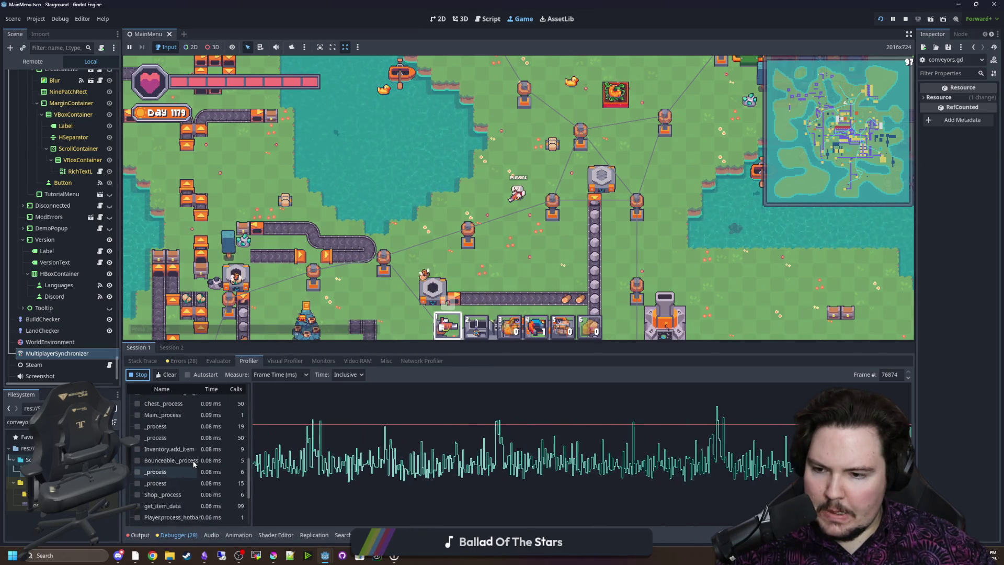
{"action": "scroll", "coordinate": [188, 481], "scroll_direction": "up", "scroll_amount": 10}
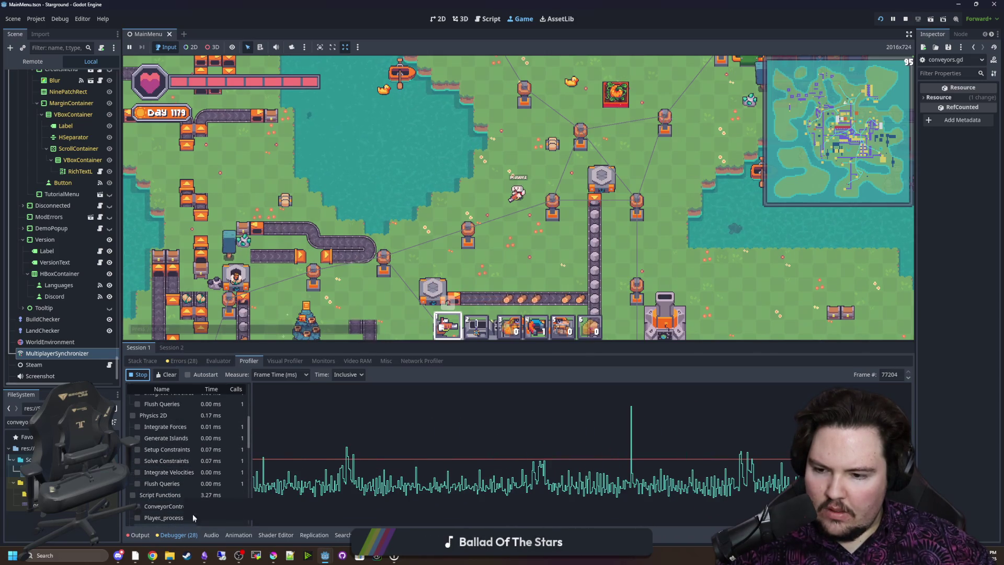
{"action": "scroll", "coordinate": [220, 481], "scroll_direction": "down", "scroll_amount": 5}
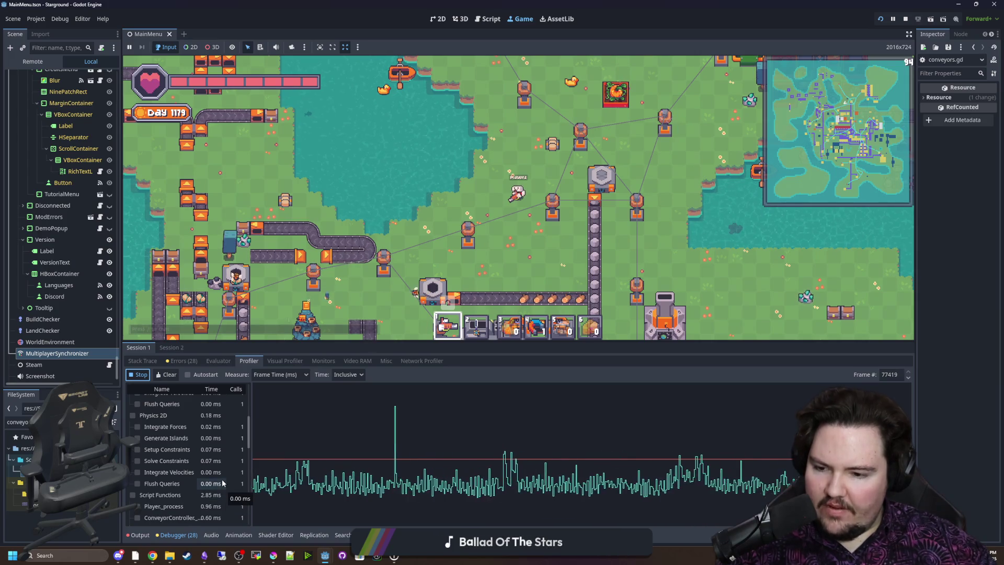
{"action": "left_click", "coordinate": [138, 374]}
Walk the player down-right, then bring up conveyors.gd at its _process function
{"action": "key", "text": "s"}
{"action": "key", "text": "d"}
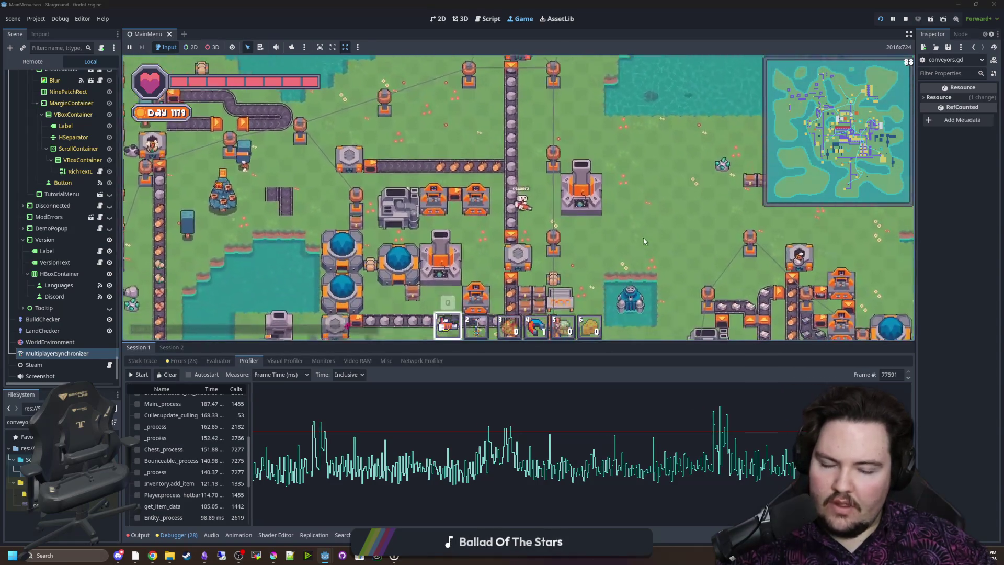
{"action": "key", "text": "s"}
{"action": "key", "text": "d"}
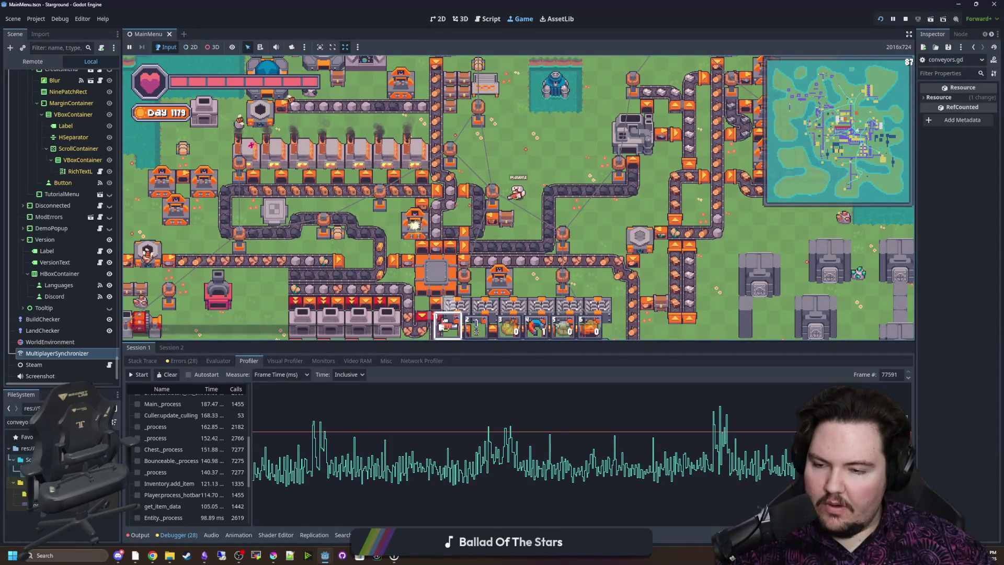
{"action": "key", "text": "ctrl+F3"}
{"action": "scroll", "coordinate": [332, 180], "scroll_direction": "up", "scroll_amount": 4}
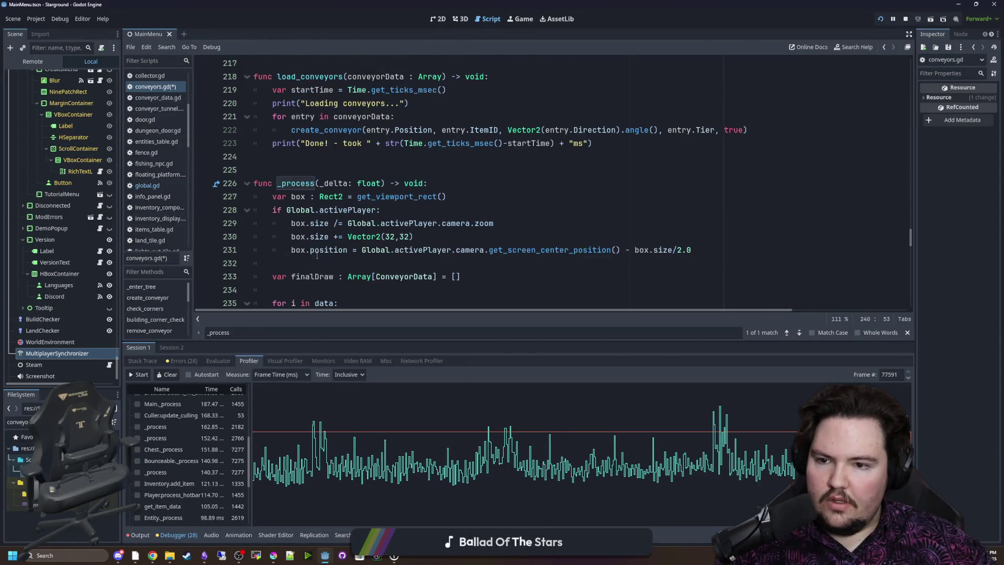
Insert cullingFrameCount on a new line above the data loop
{"action": "scroll", "coordinate": [333, 180], "scroll_direction": "down", "scroll_amount": 3}
{"action": "left_click", "coordinate": [328, 172]}
{"action": "key", "text": "Return"}
{"action": "key", "text": "Up"}
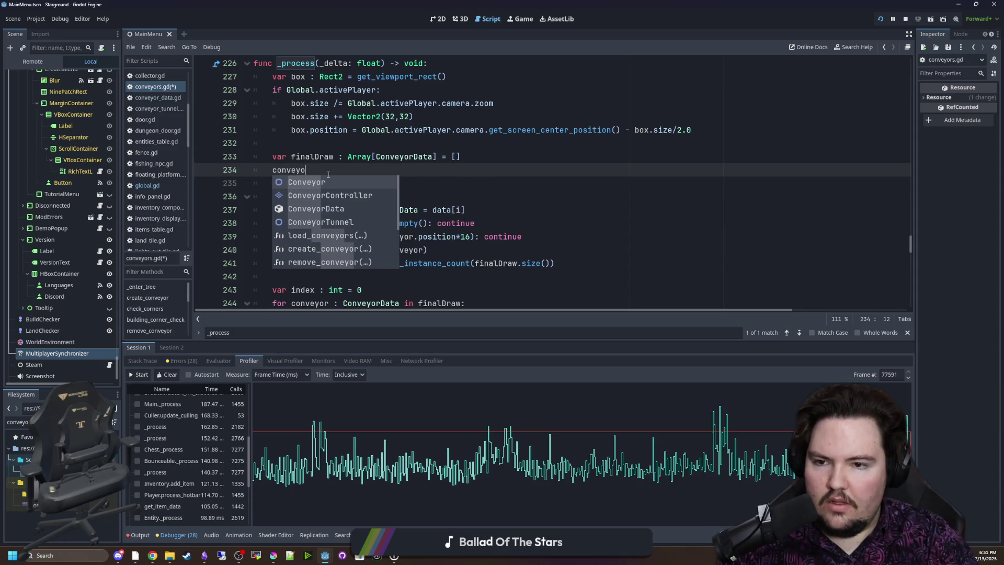
{"action": "key", "text": "shift+Tab"}
{"action": "key", "text": "Return"}
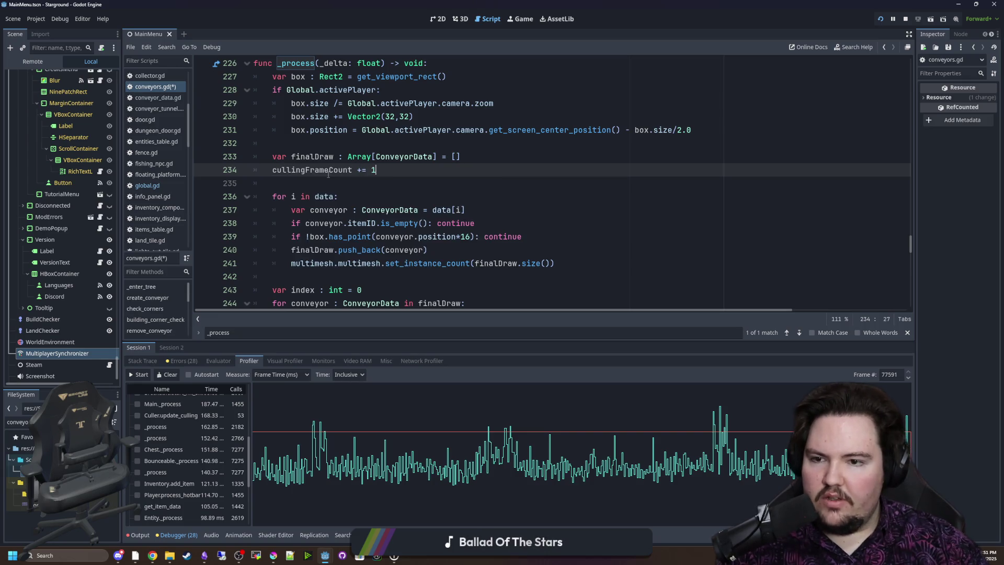
Add an 'if cullingFrameCount >= 5:' check and indent loop lines 237–242 under it
{"action": "left_click", "coordinate": [309, 182]}
{"action": "key", "text": "Return"}
{"action": "type", "text": "if cullingFrameCount = 5:"}
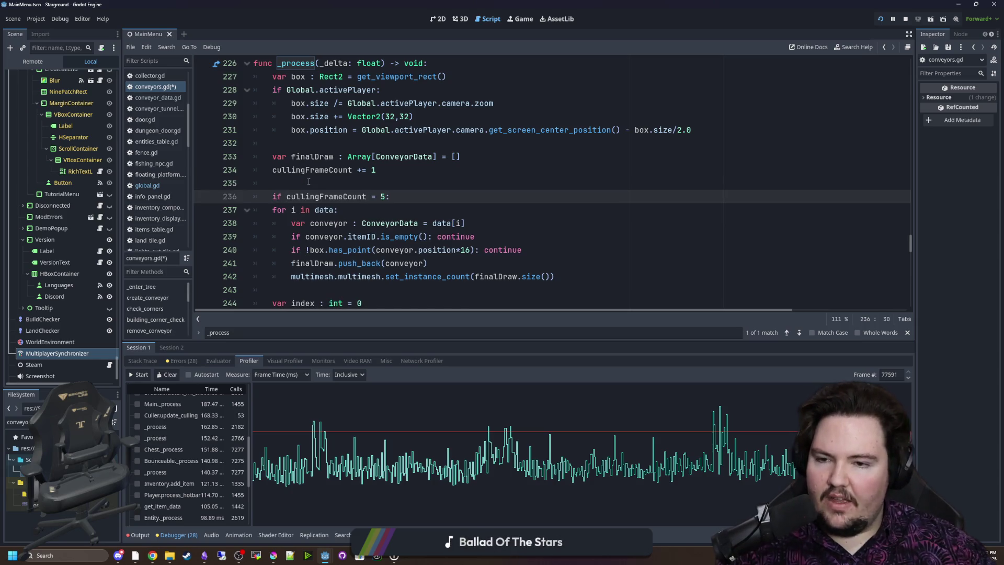
{"action": "left_click", "coordinate": [376, 197]}
{"action": "scroll", "coordinate": [467, 242], "scroll_direction": "down", "scroll_amount": 1}
{"action": "type", "text": "="}
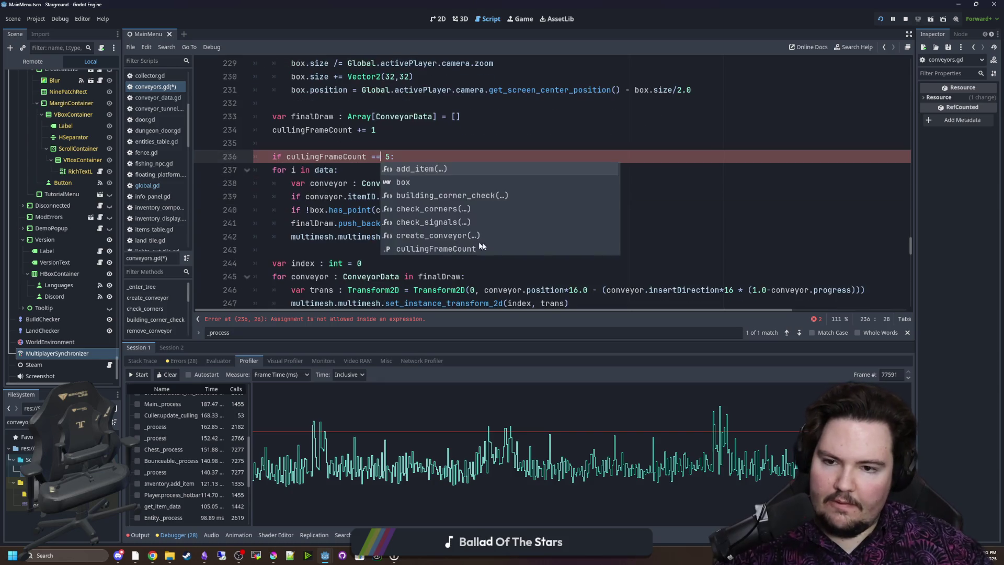
{"action": "key", "text": "Escape"}
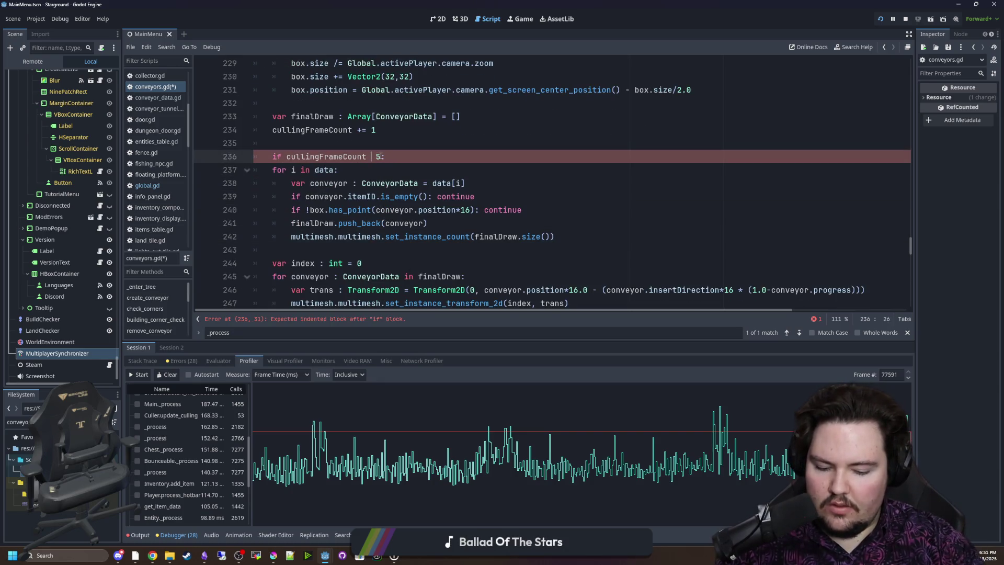
{"action": "type", "text": ">="}
{"action": "mouse_move", "coordinate": [555, 236]}
{"action": "left_mouse_down"}
{"action": "mouse_move", "coordinate": [293, 157]}
{"action": "mouse_move", "coordinate": [213, 164]}
{"action": "left_mouse_up"}
{"action": "key", "text": "Tab"}
Add 'cullingFrameCount = 0' inside the if block and save the script
{"action": "left_click", "coordinate": [412, 156]}
{"action": "key", "text": "Return"}
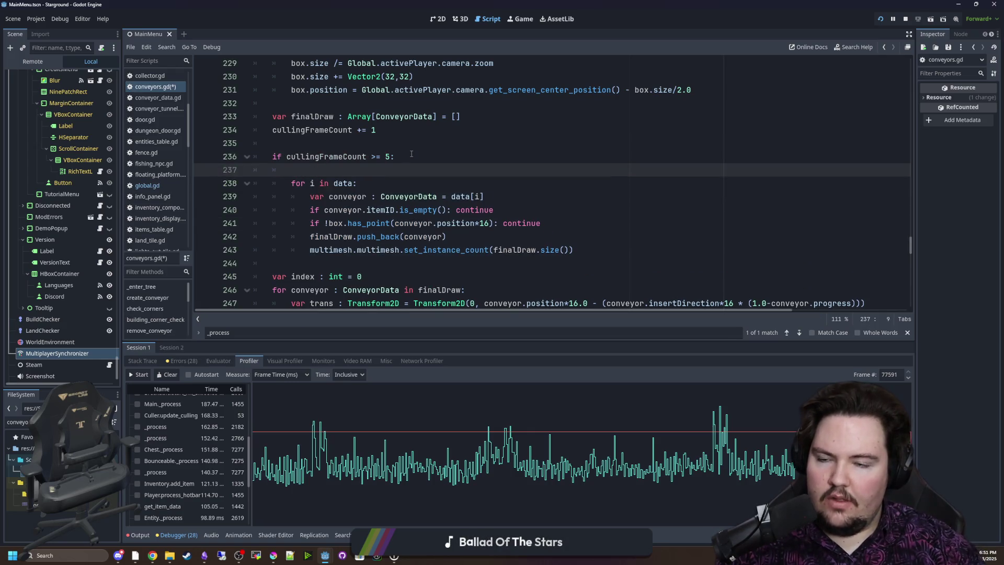
{"action": "type", "text": "Count = 0"}
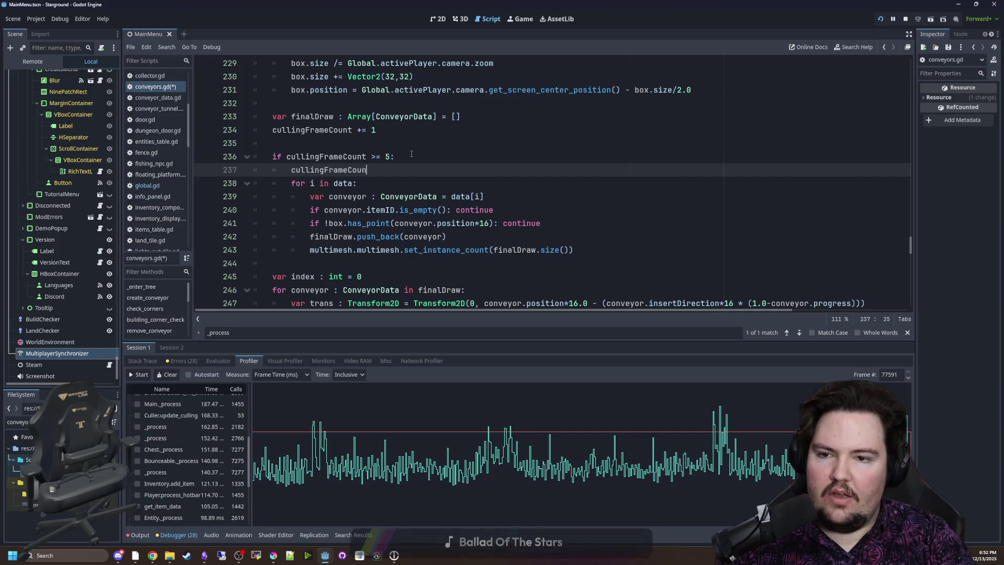
{"action": "left_click", "coordinate": [411, 156]}
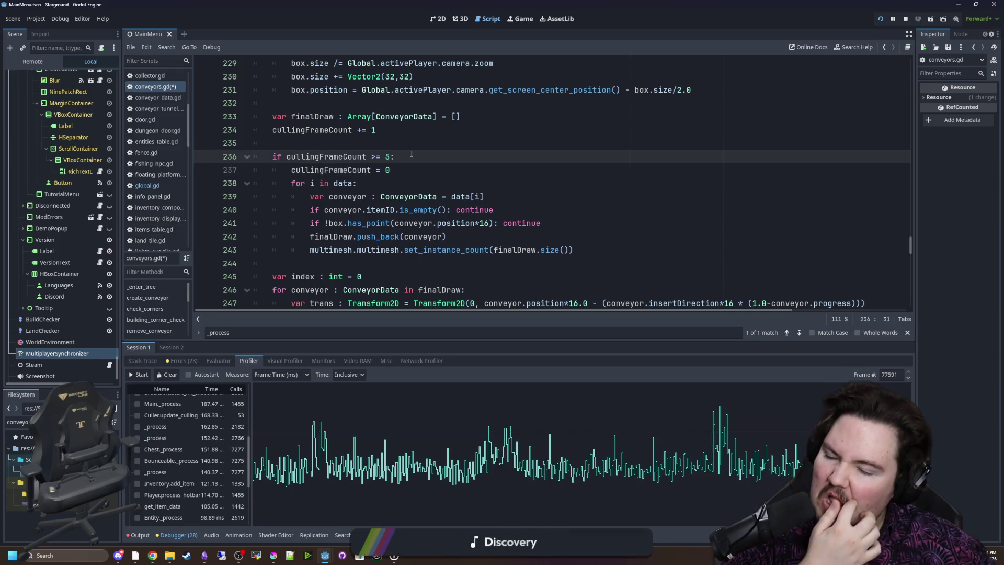
{"action": "left_click", "coordinate": [405, 145]}
{"action": "key", "text": "ctrl+s"}
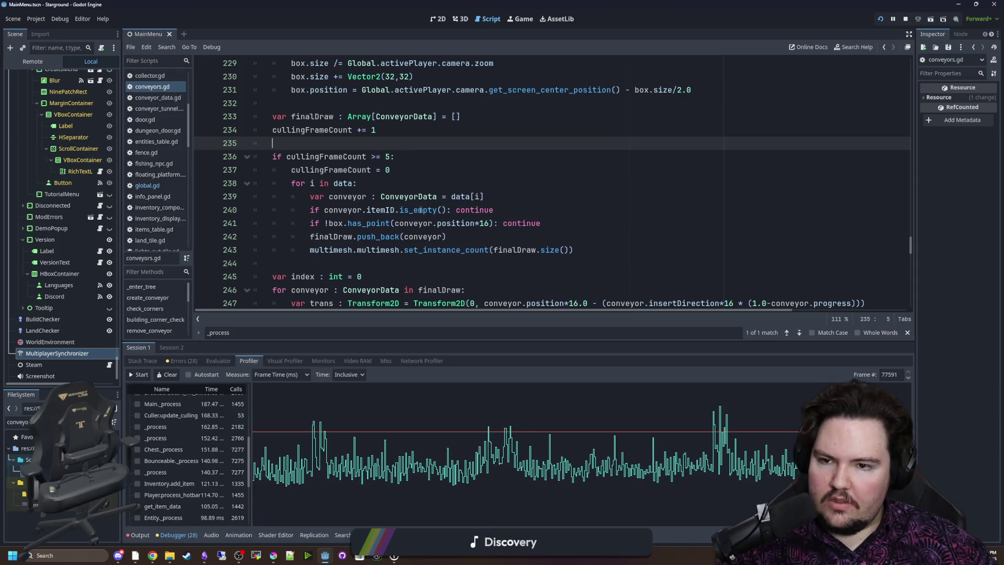
Browse the _process code around lines 233–245 to locate the finalDraw declaration
{"action": "scroll", "coordinate": [375, 186], "scroll_direction": "up", "scroll_amount": 1}
{"action": "scroll", "coordinate": [415, 179], "scroll_direction": "down", "scroll_amount": 2}
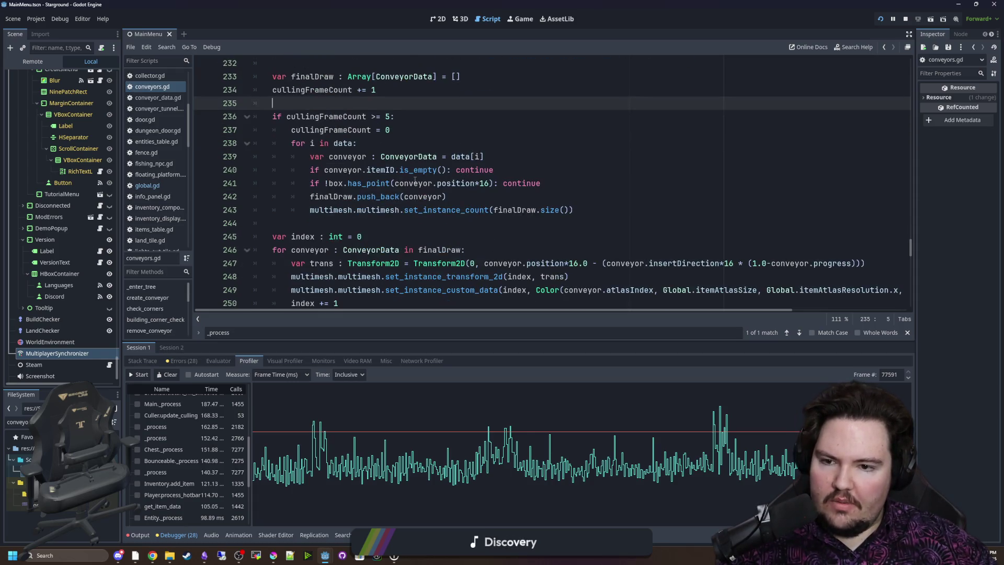
{"action": "scroll", "coordinate": [470, 215], "scroll_direction": "up", "scroll_amount": 1}
{"action": "scroll", "coordinate": [358, 225], "scroll_direction": "down", "scroll_amount": 2}
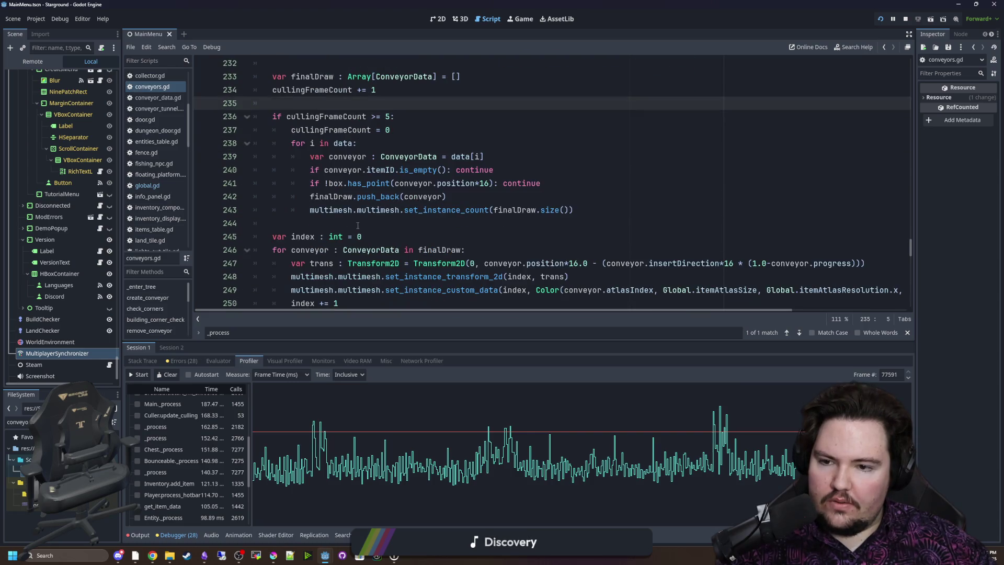
{"action": "left_click", "coordinate": [413, 203]}
{"action": "scroll", "coordinate": [444, 246], "scroll_direction": "up", "scroll_amount": 2}
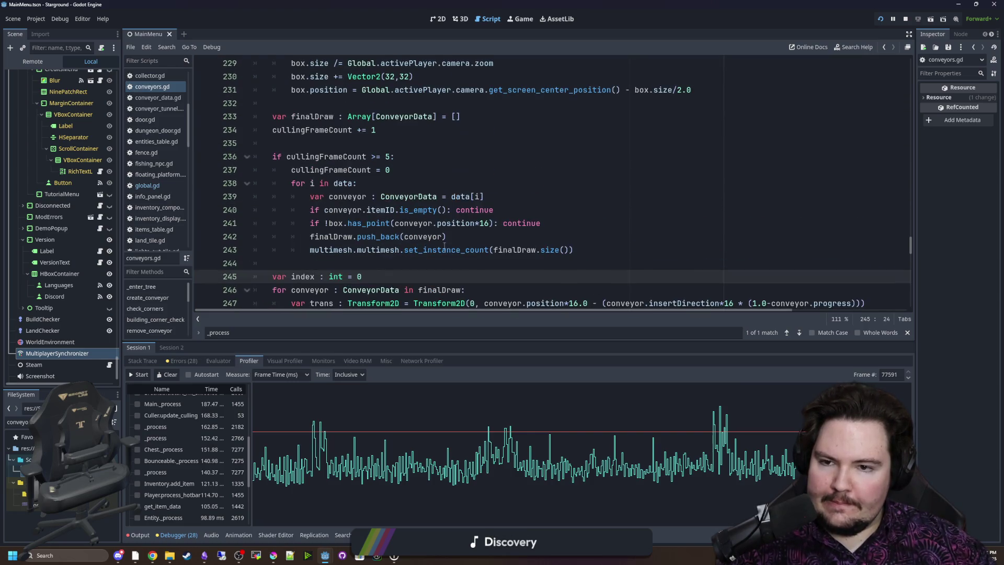
{"action": "left_click", "coordinate": [473, 265]}
{"action": "scroll", "coordinate": [529, 266], "scroll_direction": "up", "scroll_amount": 2}
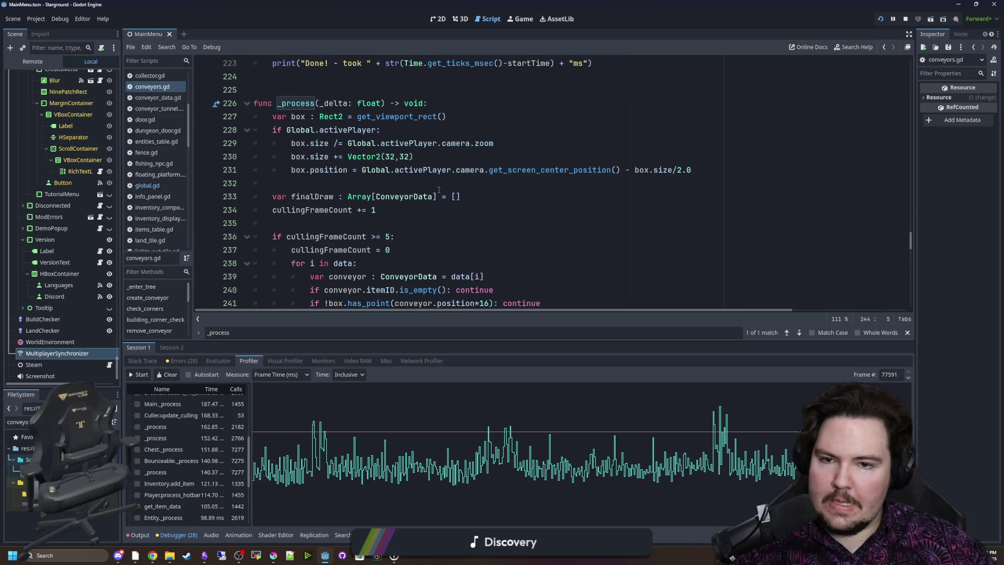
{"action": "scroll", "coordinate": [329, 182], "scroll_direction": "down", "scroll_amount": 1}
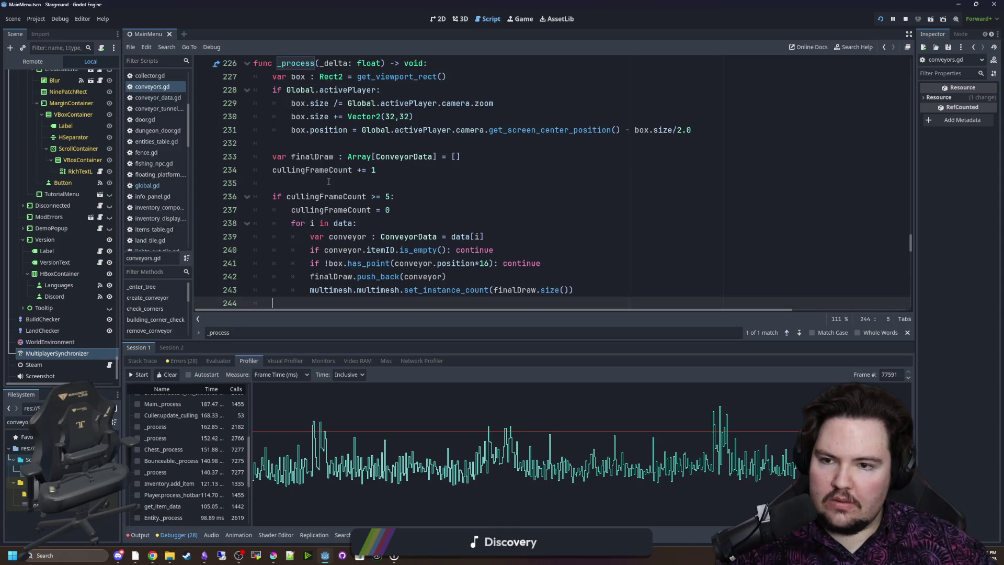
{"action": "left_click", "coordinate": [328, 182]}
{"action": "scroll", "coordinate": [369, 187], "scroll_direction": "up", "scroll_amount": 1}
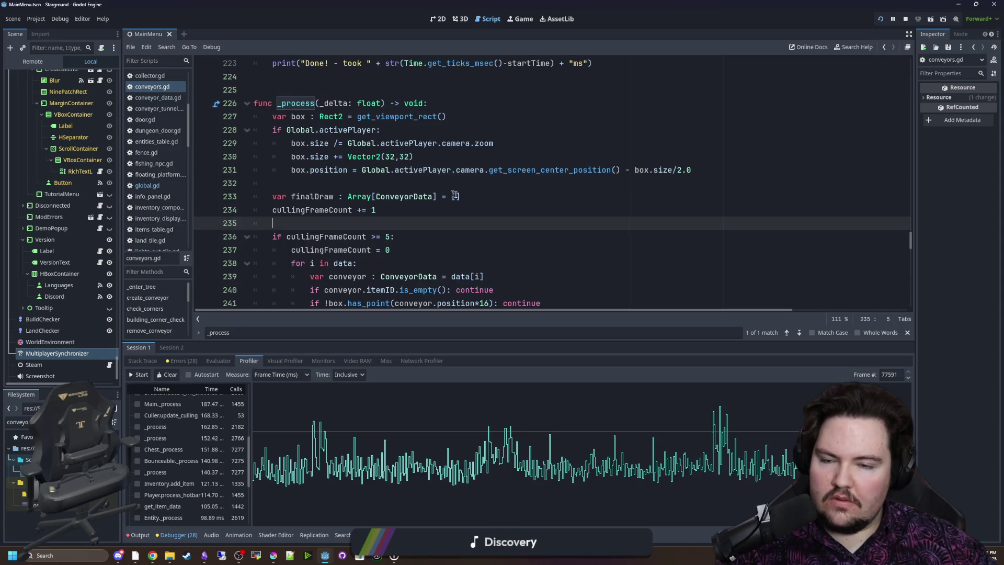
{"action": "scroll", "coordinate": [463, 198], "scroll_direction": "down", "scroll_amount": 4}
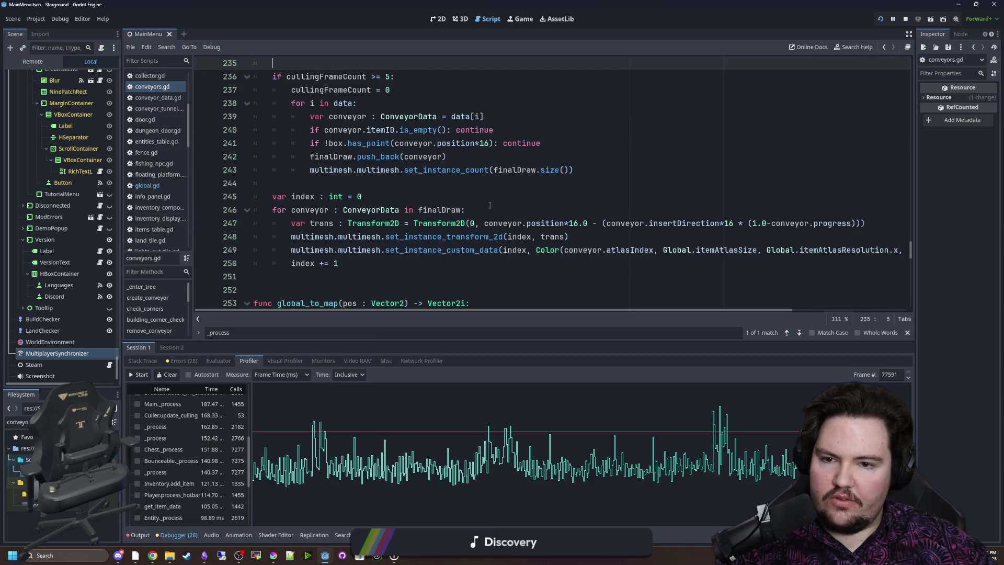
{"action": "scroll", "coordinate": [467, 198], "scroll_direction": "up", "scroll_amount": 3}
{"action": "scroll", "coordinate": [387, 197], "scroll_direction": "up", "scroll_amount": 1}
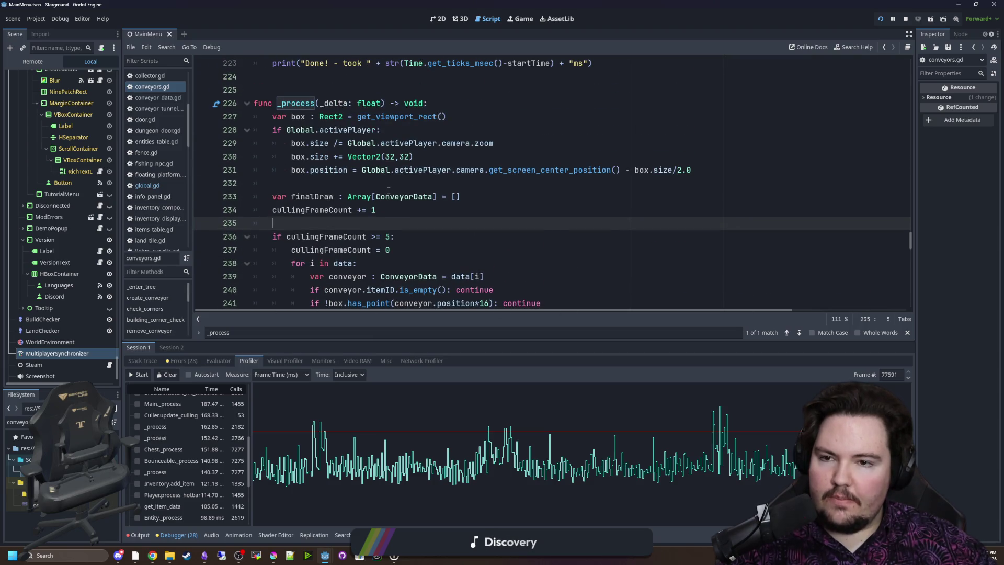
Copy the finalDraw declaration from line 233 to line 9 as a script-level 'var'
{"action": "left_click", "coordinate": [330, 197]}
{"action": "left_click_drag", "start_coordinate": [480, 196], "coordinate": [292, 197]}
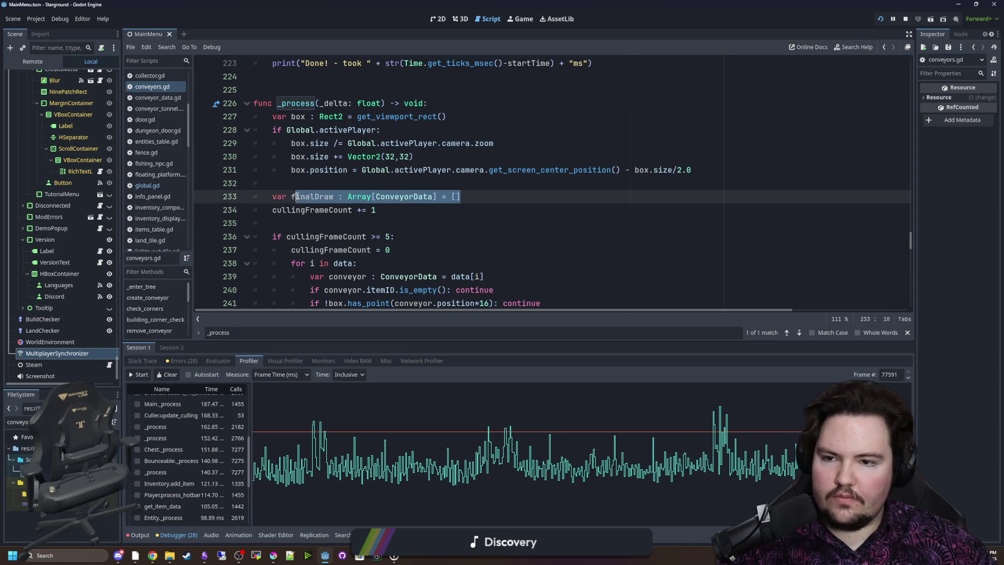
{"action": "scroll", "coordinate": [321, 179], "scroll_direction": "up", "scroll_amount": 9}
{"action": "scroll", "coordinate": [322, 178], "scroll_direction": "up", "scroll_amount": 6}
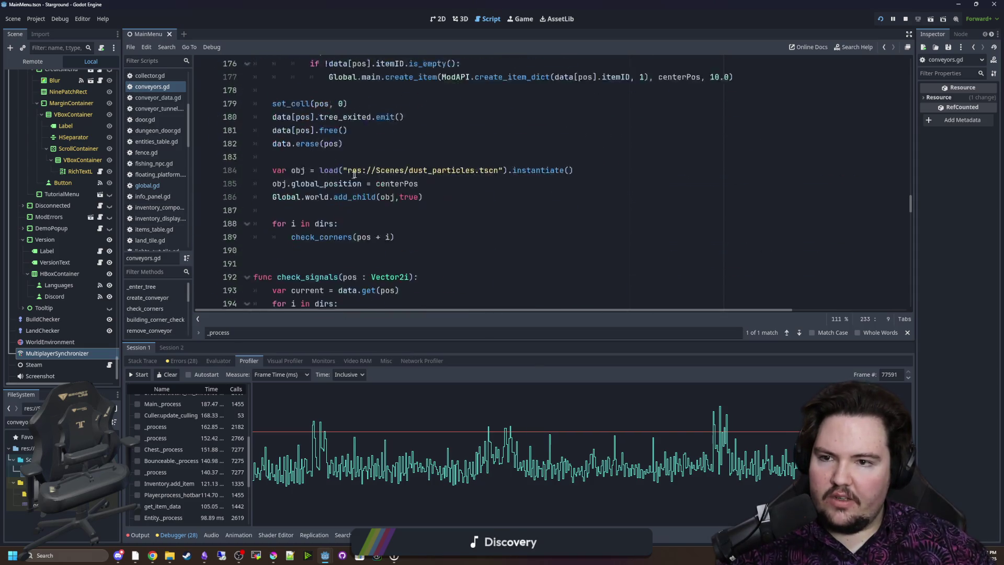
{"action": "left_click_drag", "start_coordinate": [911, 207], "coordinate": [909, 70]}
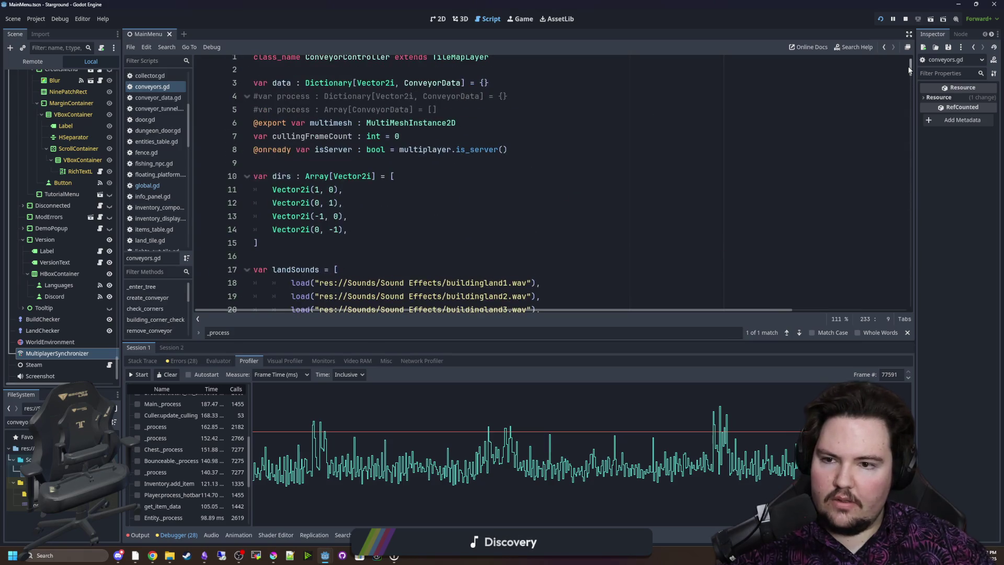
{"action": "left_click", "coordinate": [314, 166]}
{"action": "type", "text": "finalDraw : Array[ConveyorData] = []"}
{"action": "type", "text": "var"}
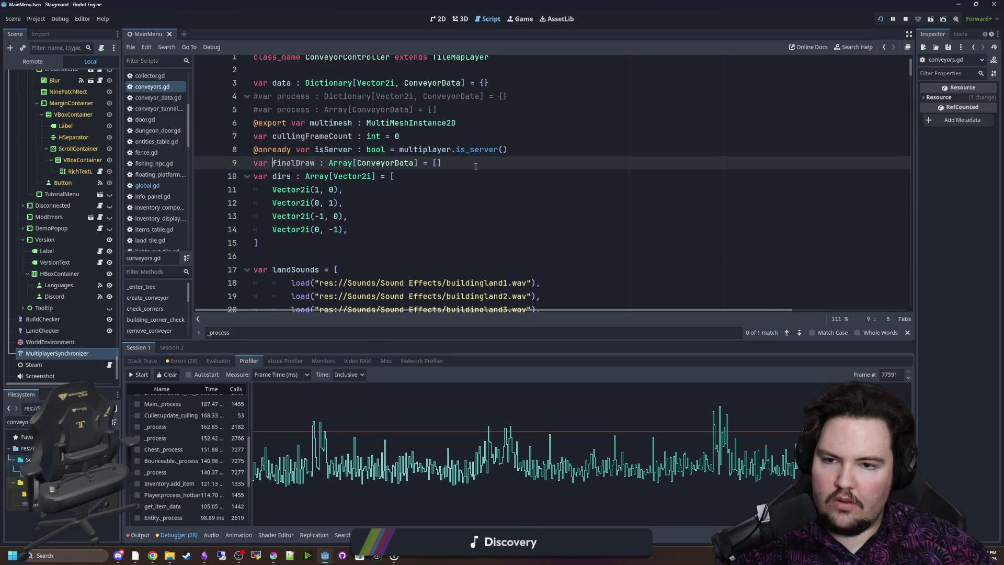
{"action": "key", "text": "Return"}
Search the script for finalDraw and insert blank lines above _process
{"action": "left_click", "coordinate": [427, 194]}
{"action": "key", "text": "ctrl+f"}
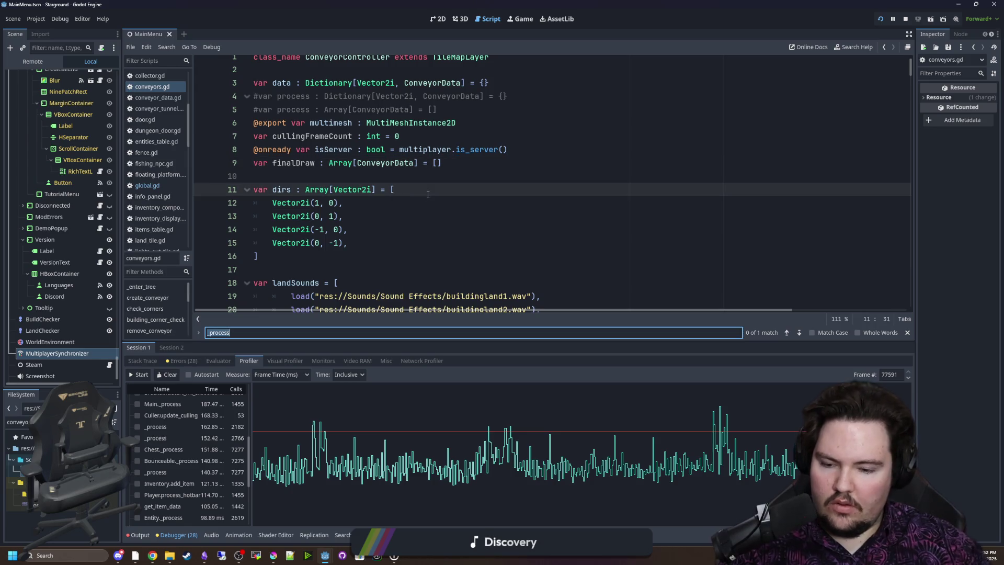
{"action": "type", "text": "finalDraw"}
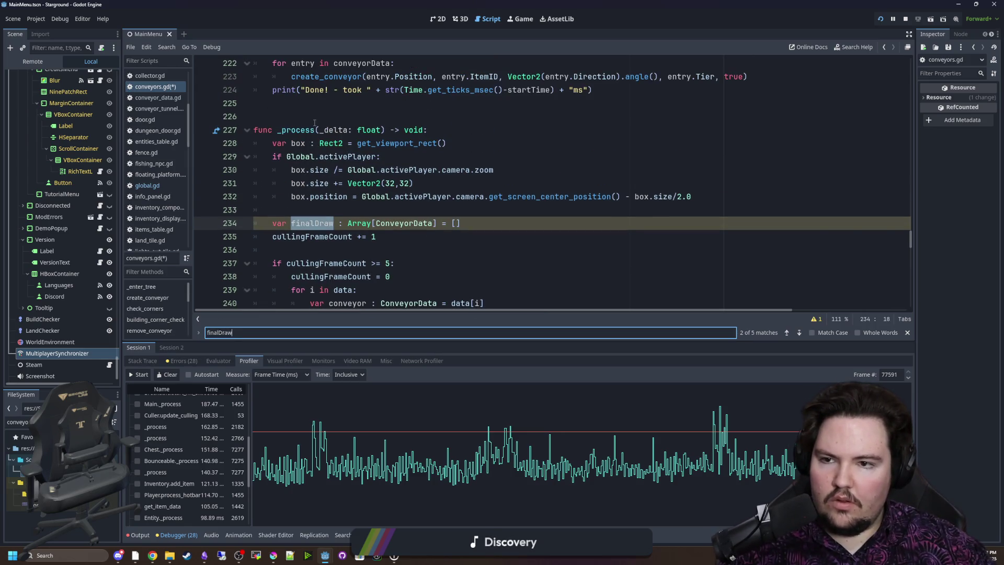
{"action": "left_click", "coordinate": [315, 123]}
{"action": "key", "text": "Return"}
{"action": "key", "text": "Return"}
{"action": "key", "text": "Return"}
{"action": "key", "text": "Up"}
{"action": "key", "text": "Up"}
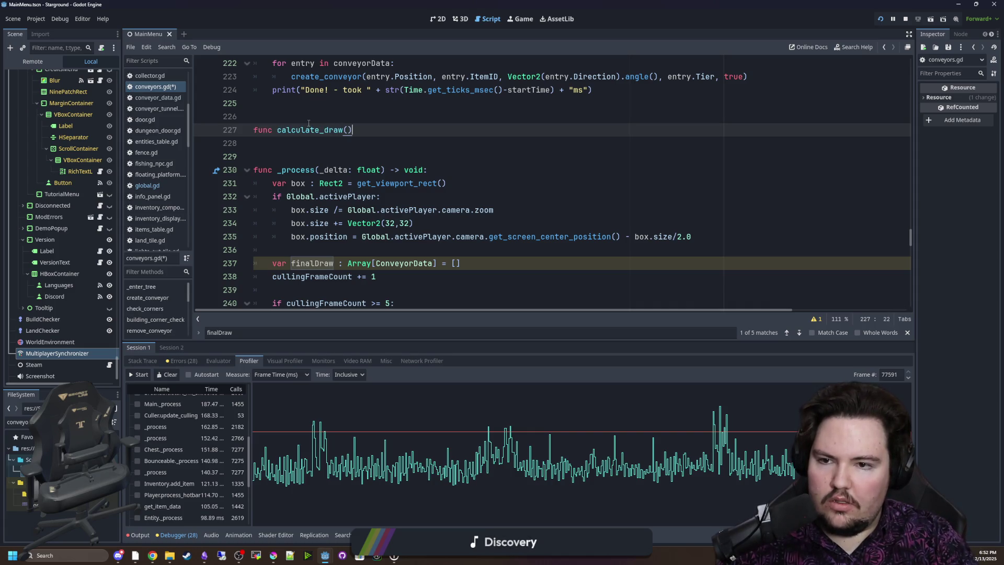
Declare 'func calculate_draw():' above _process and cut the culling code out of _process
{"action": "type", "text": ":"}
{"action": "key", "text": "Return"}
{"action": "scroll", "coordinate": [397, 237], "scroll_direction": "down", "scroll_amount": 5}
{"action": "mouse_move", "coordinate": [397, 237]}
{"action": "left_mouse_down"}
{"action": "mouse_move", "coordinate": [377, 210]}
{"action": "mouse_move", "coordinate": [254, 117]}
{"action": "left_mouse_up"}
{"action": "scroll", "coordinate": [390, 230], "scroll_direction": "up", "scroll_amount": 3}
{"action": "key", "text": "BackSpace"}
{"action": "key", "text": "Delete"}
{"action": "key", "text": "Delete"}
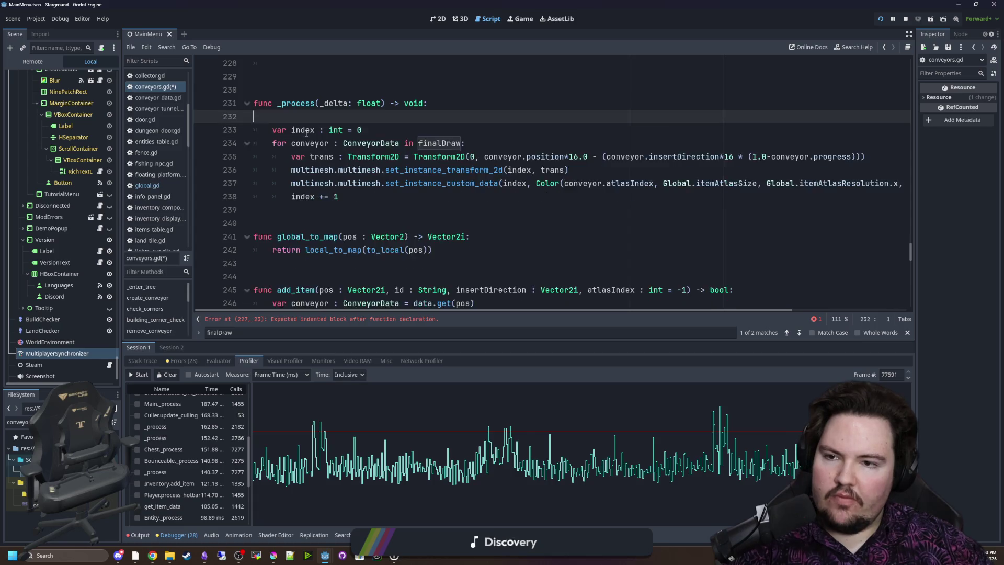
Paste the culling code into the body of calculate_draw
{"action": "scroll", "coordinate": [276, 180], "scroll_direction": "up", "scroll_amount": 3}
{"action": "left_click", "coordinate": [275, 181]}
{"action": "type", "text": "var box : Rect2 = get_viewport_rect() \tif Global.activePlayer: \t\tbox.size /= Global.activePlayer.camera.zoom \t\tbox.size += Vector2(32,32) \t\tbox.position = Global.activePlayer.camera.get_screen_center_position() - box.size/2.0 \t \tvar finalDraw : Array[ConveyorData] = [] \tcullingFrameCount += 1 \t \tif cullingFrameCount >= 5: \t\tcullingFrameCount = 0 \t\tfor i in data: \t\t\tvar conveyor : ConveyorData = data[i] \t\t\tif conveyor.itemID.is_empty(): continue \t\t\tif !box.has_point(conveyor.position*16): continue \t\t\tfinalDraw.push_back(conveyor) \t\t\tmultimesh.multimesh.set_instance_count(finalDraw.size())"}
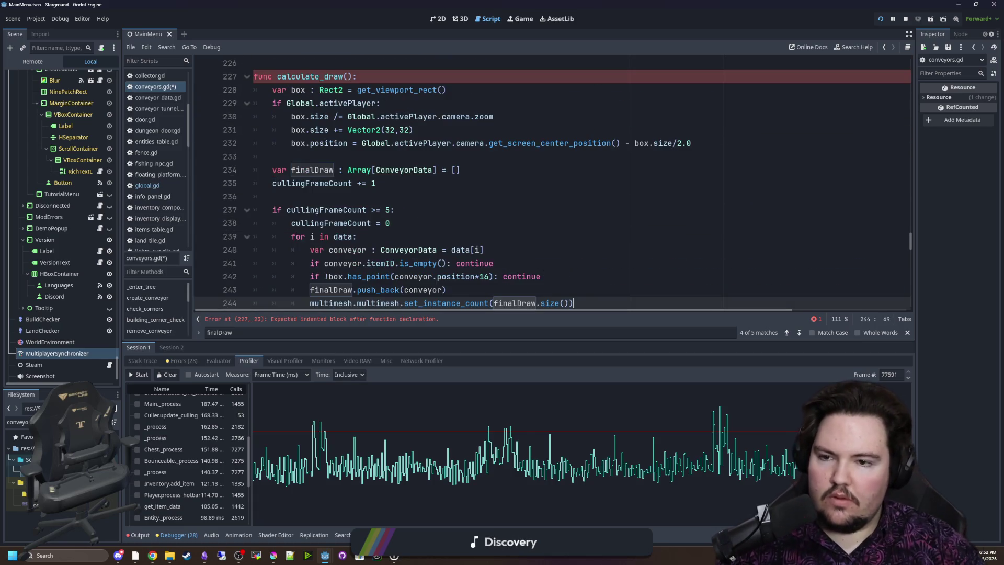
{"action": "scroll", "coordinate": [381, 176], "scroll_direction": "down", "scroll_amount": 5}
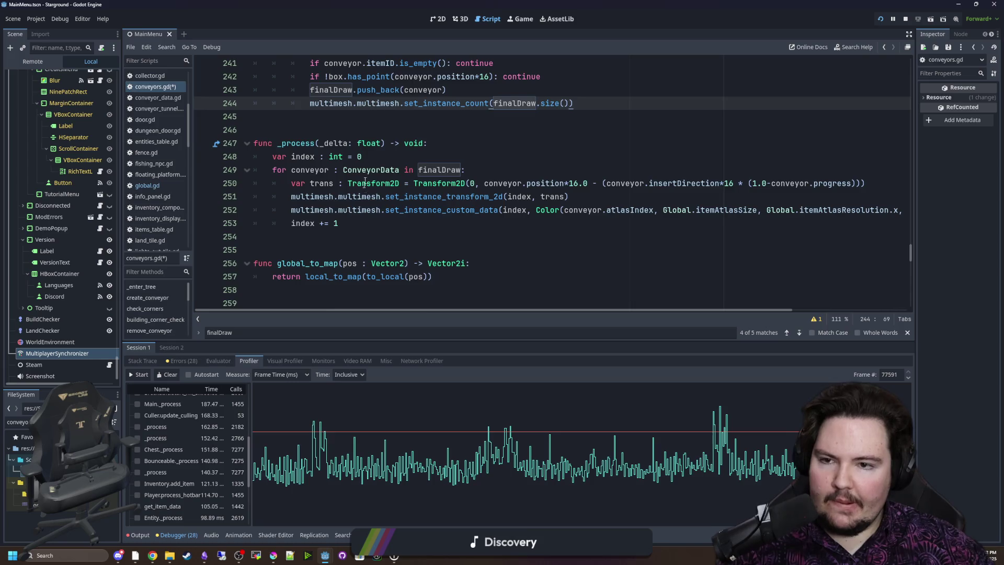
{"action": "scroll", "coordinate": [382, 175], "scroll_direction": "up", "scroll_amount": 4}
{"action": "scroll", "coordinate": [369, 176], "scroll_direction": "up", "scroll_amount": 2}
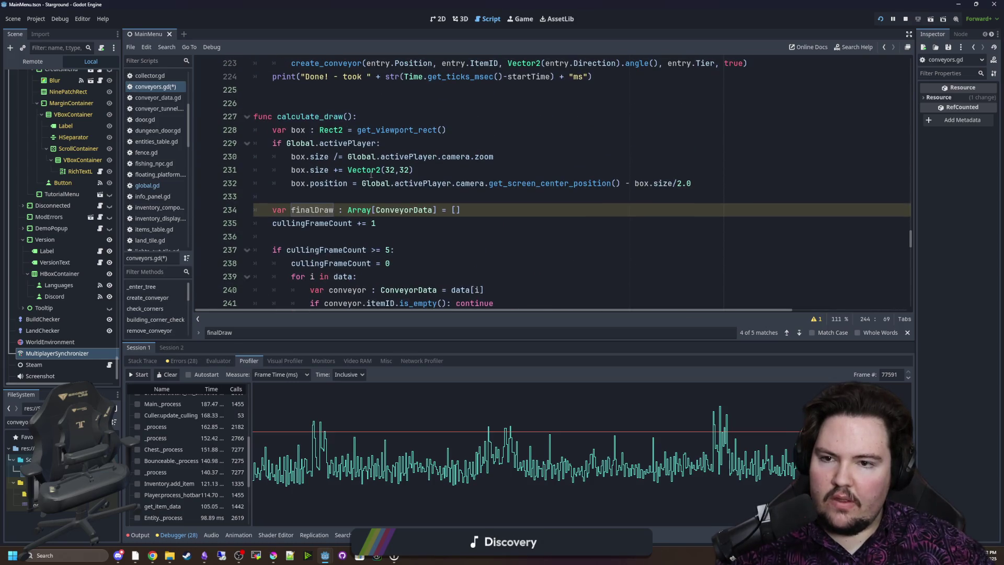
Remove the 'if Global.activePlayer:' check from line 229
{"action": "left_click", "coordinate": [394, 147]}
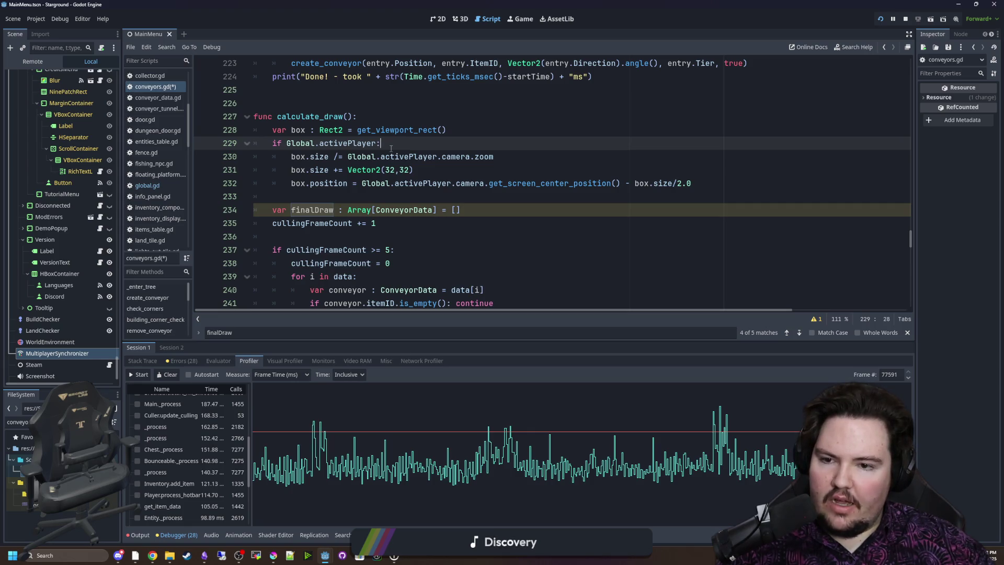
{"action": "scroll", "coordinate": [392, 149], "scroll_direction": "down", "scroll_amount": 3}
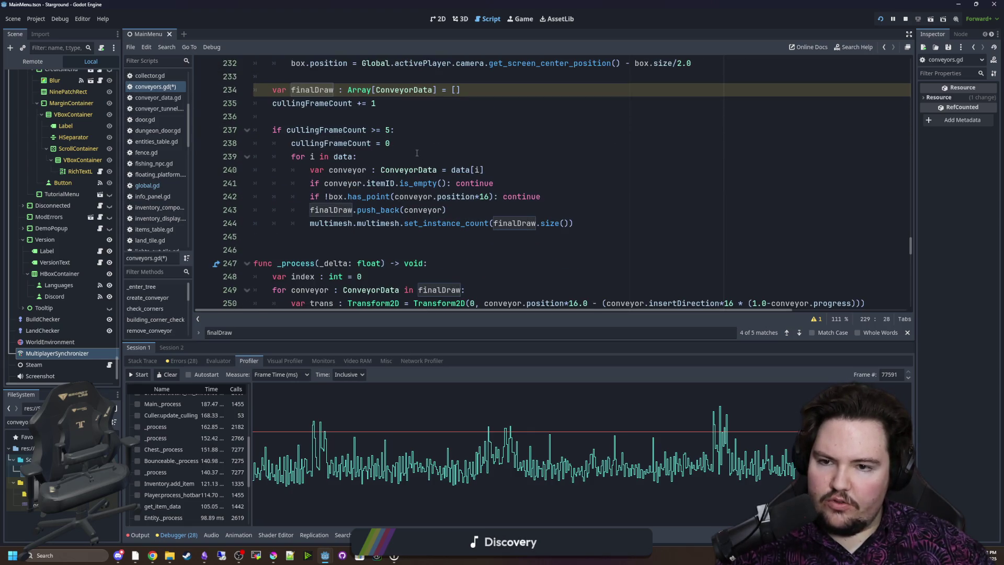
{"action": "scroll", "coordinate": [417, 153], "scroll_direction": "up", "scroll_amount": 3}
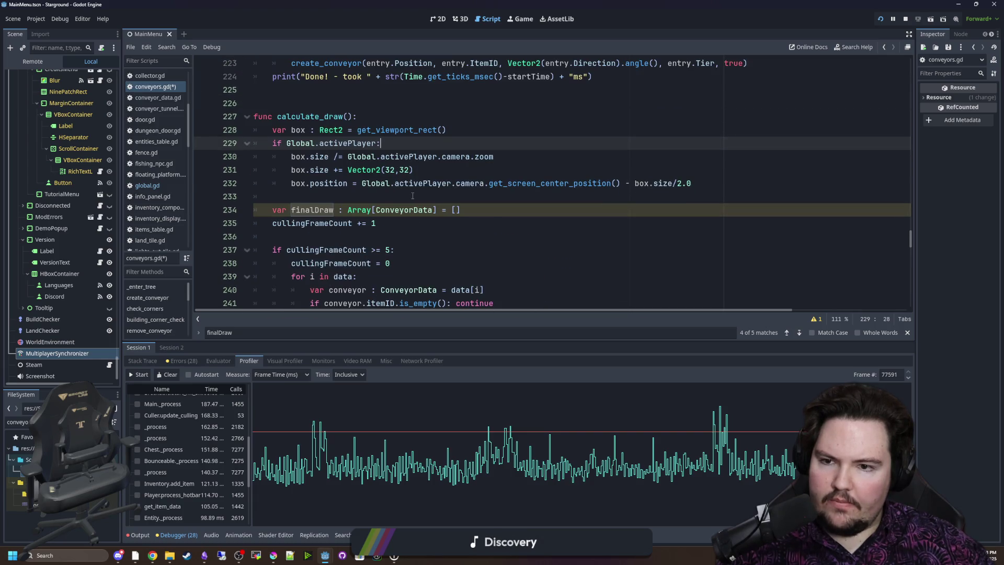
{"action": "left_click_drag", "start_coordinate": [390, 143], "coordinate": [271, 143]}
{"action": "key", "text": "ctrl+c"}
{"action": "key", "text": "BackSpace"}
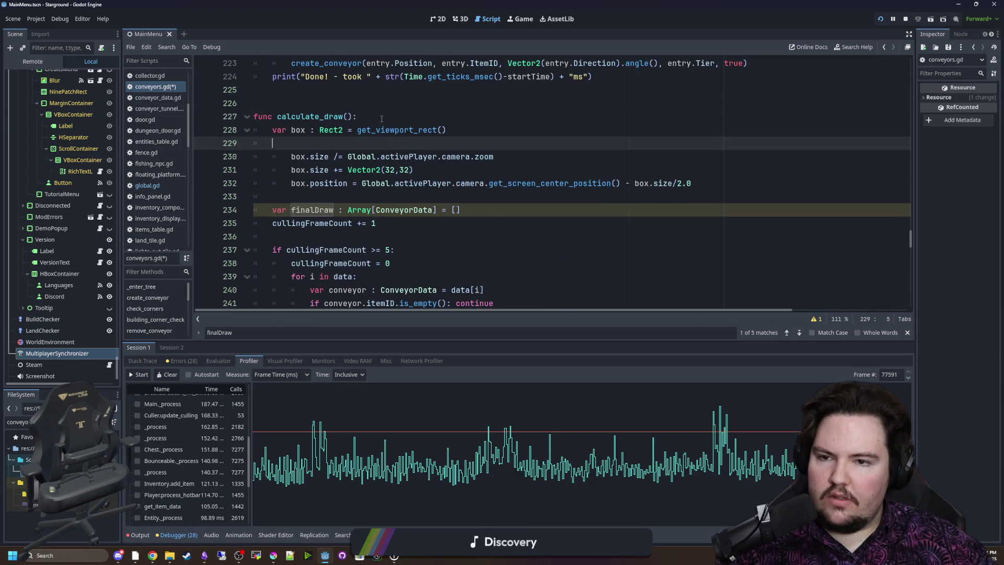
Add the activePlayer early-return guard at the top of calculate_draw and unindent the box-sizing lines
{"action": "left_click", "coordinate": [382, 118]}
{"action": "key", "text": "Return"}
{"action": "key", "text": "ctrl+v"}
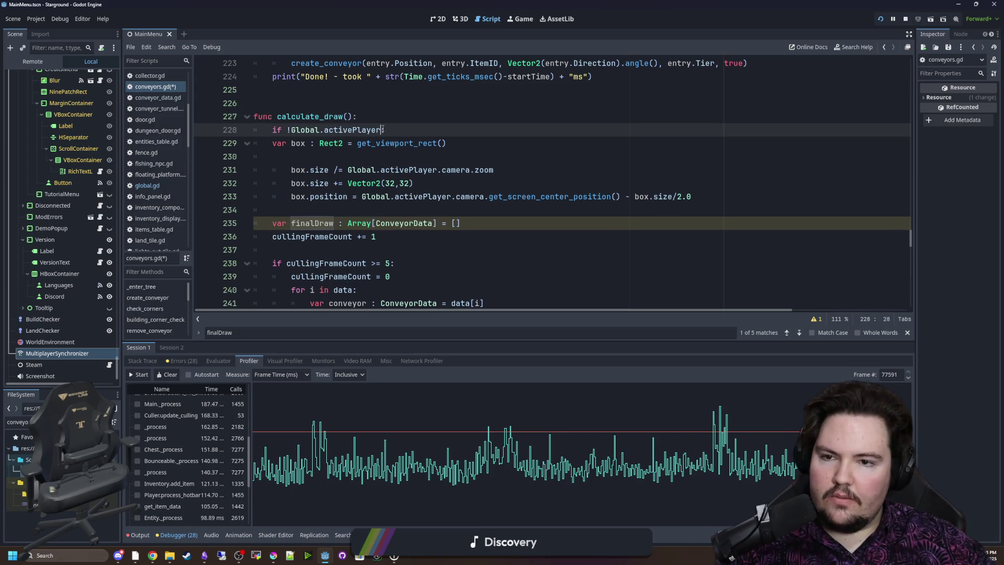
{"action": "type", "text": ":"}
{"action": "left_click_drag", "start_coordinate": [699, 196], "coordinate": [254, 170]}
{"action": "key", "text": "shift+Tab"}
{"action": "left_click", "coordinate": [314, 156]}
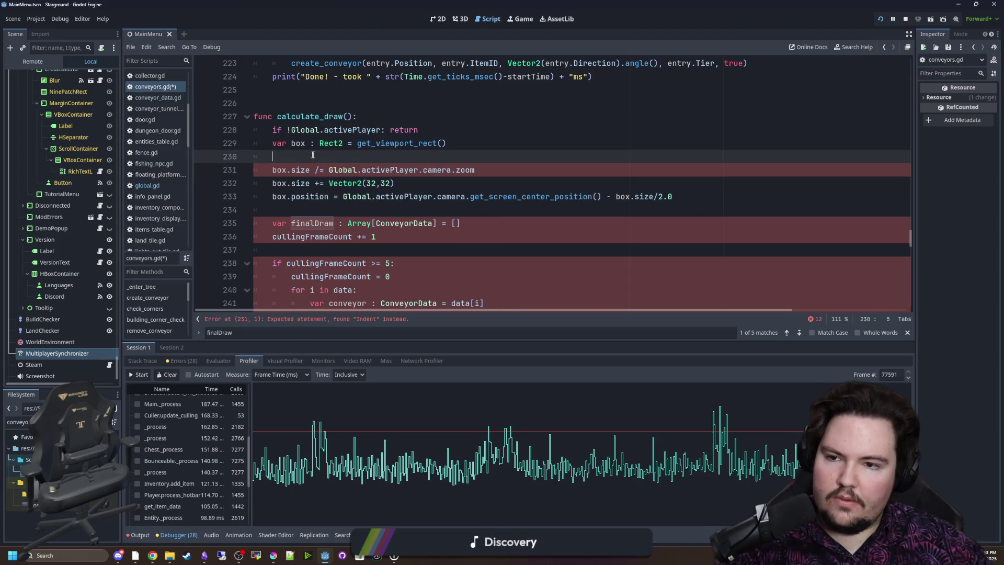
{"action": "key", "text": "BackSpace"}
{"action": "key", "text": "BackSpace"}
{"action": "key", "text": "Up"}
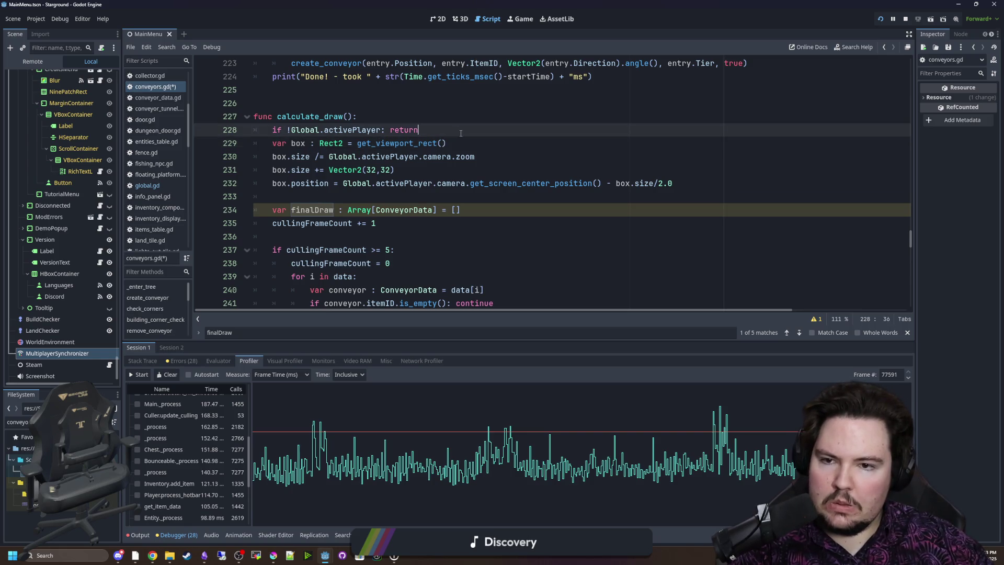
{"action": "key", "text": "Return"}
{"action": "scroll", "coordinate": [418, 194], "scroll_direction": "down", "scroll_amount": 2}
{"action": "scroll", "coordinate": [449, 192], "scroll_direction": "up", "scroll_amount": 2}
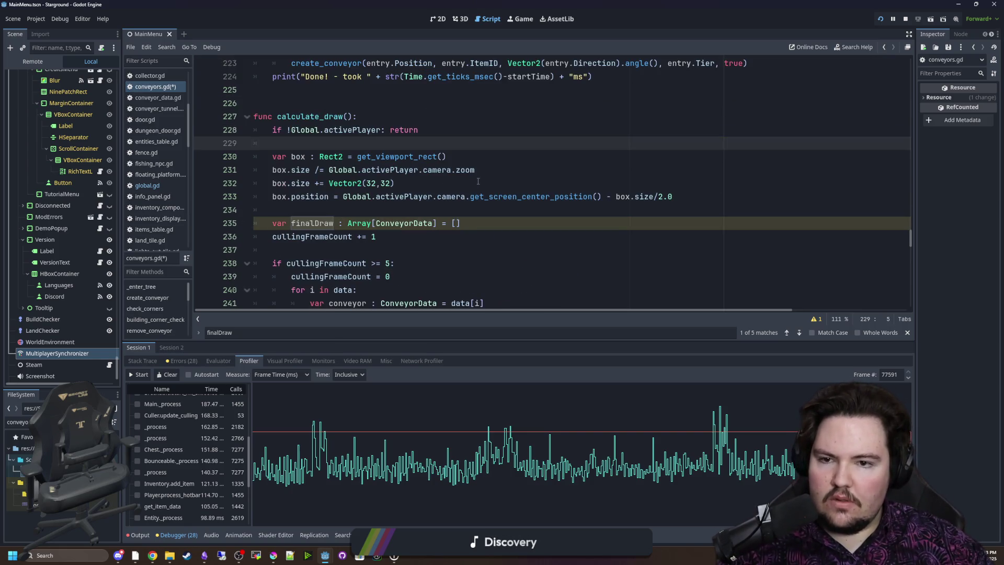
Turn the local finalDraw declaration into a finalDraw.clear() call on the script variable
{"action": "left_click", "coordinate": [476, 223]}
{"action": "left_click", "coordinate": [291, 236]}
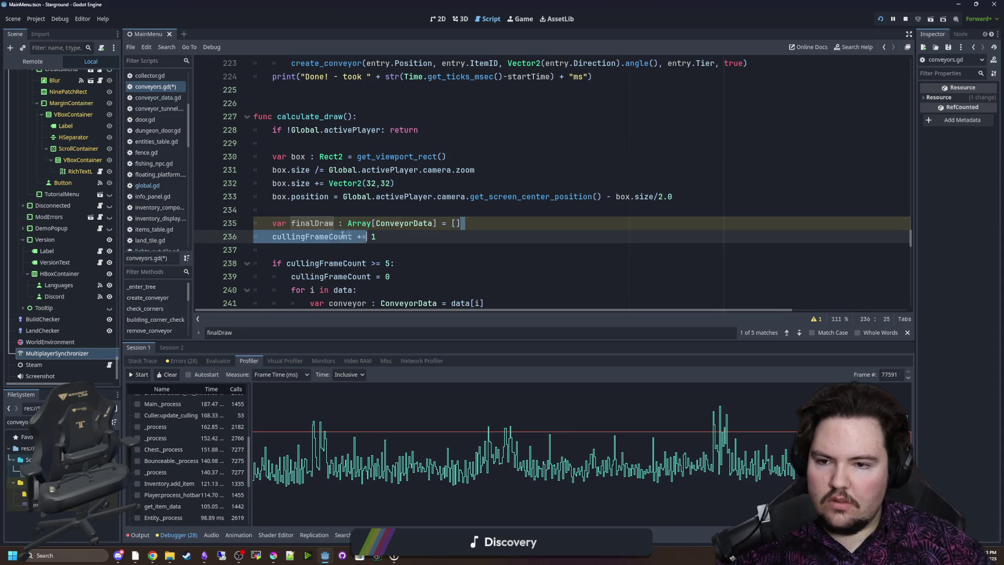
{"action": "left_click", "coordinate": [291, 223]}
{"action": "key", "text": "shift+Home"}
{"action": "key", "text": "BackSpace"}
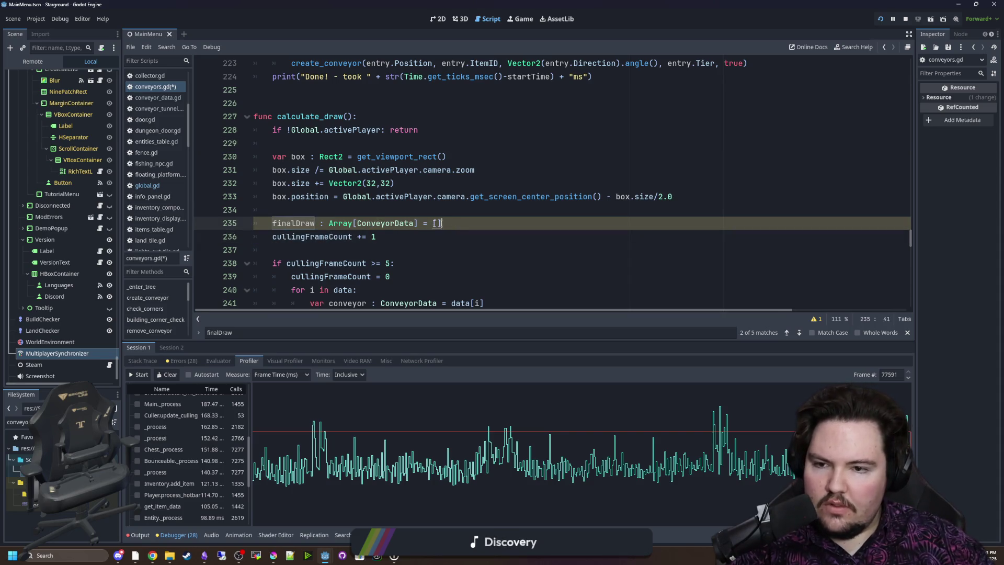
{"action": "left_click_drag", "start_coordinate": [449, 223], "coordinate": [316, 223]}
{"action": "type", "text": ".clear("}
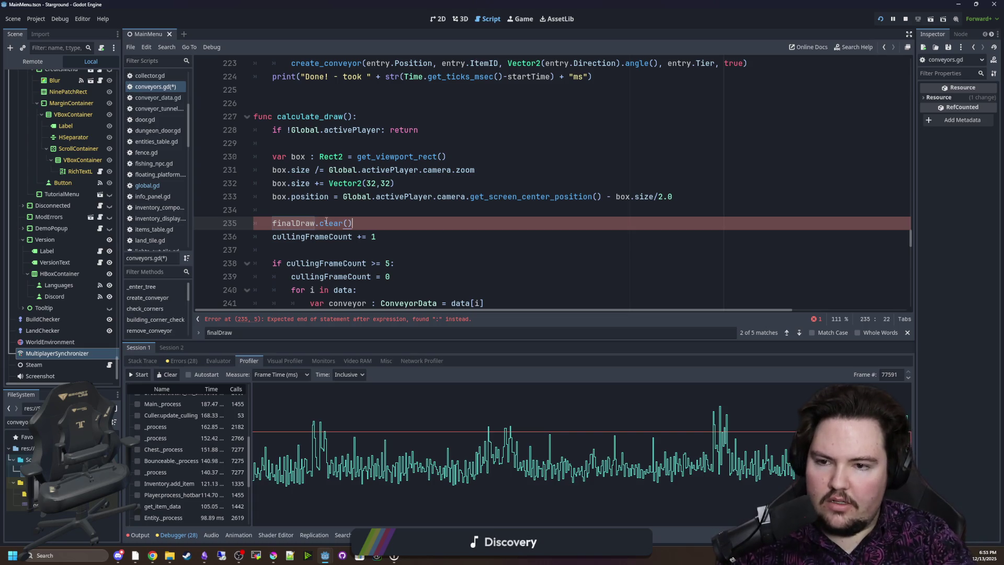
{"action": "left_click_drag", "start_coordinate": [365, 223], "coordinate": [272, 223]}
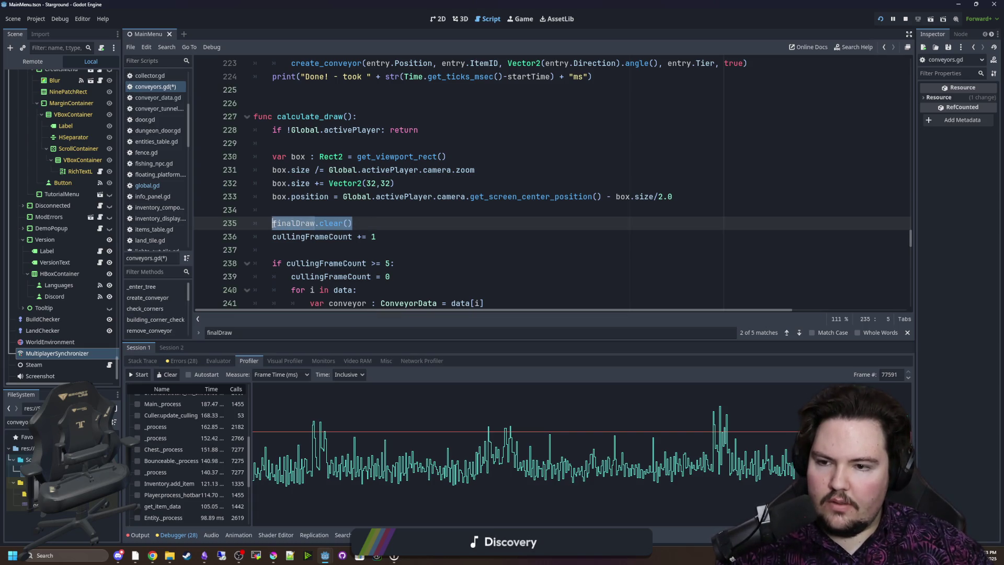
Move the viewport box calculation lines under 'if cullingFrameCount >= 5:' and indent them
{"action": "left_click", "coordinate": [306, 210]}
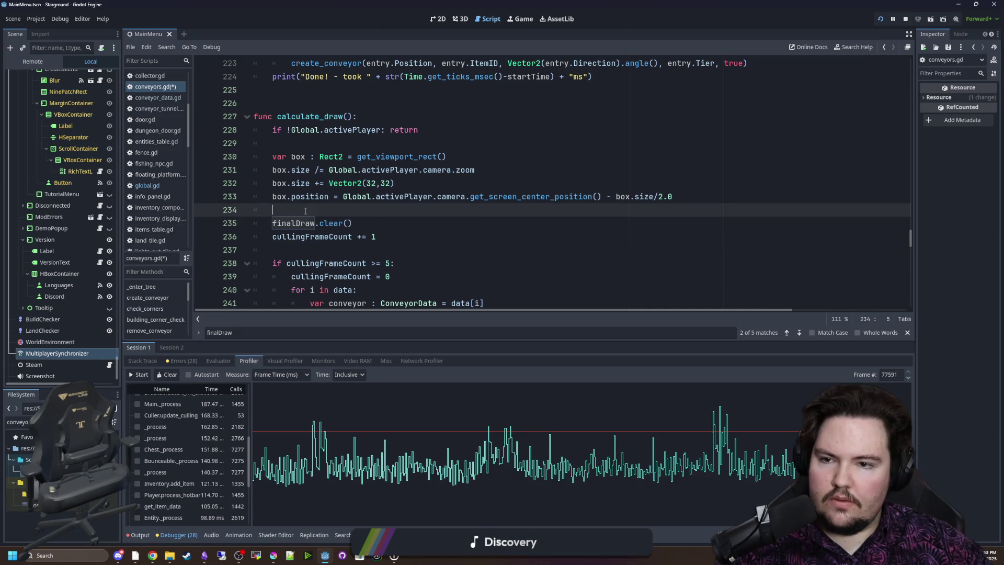
{"action": "mouse_move", "coordinate": [680, 197]}
{"action": "left_mouse_down"}
{"action": "mouse_move", "coordinate": [220, 143]}
{"action": "mouse_move", "coordinate": [201, 153]}
{"action": "left_mouse_up"}
{"action": "key", "text": "ctrl+x"}
{"action": "left_click", "coordinate": [409, 220]}
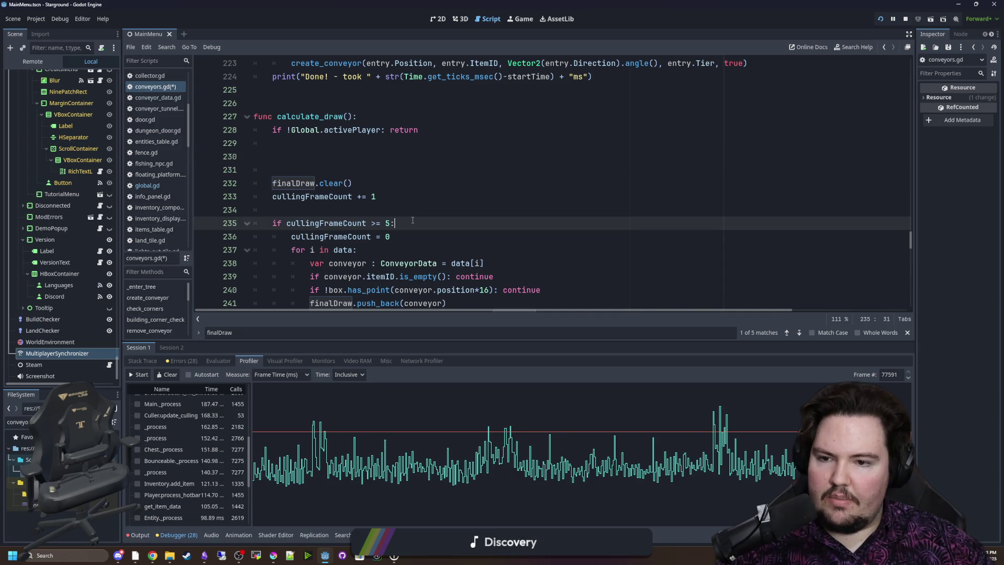
{"action": "key", "text": "Return"}
{"action": "key", "text": "ctrl+v"}
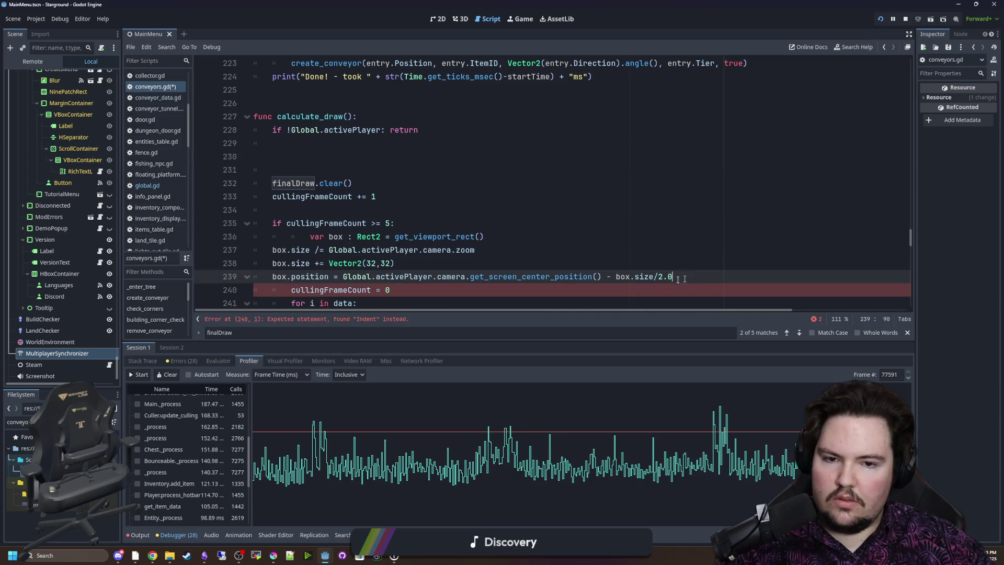
{"action": "left_click_drag", "start_coordinate": [690, 279], "coordinate": [254, 250]}
{"action": "key", "text": "Tab"}
Remove leftover blank lines and move finalDraw.clear() inside the cullingFrameCount check
{"action": "left_click", "coordinate": [344, 210]}
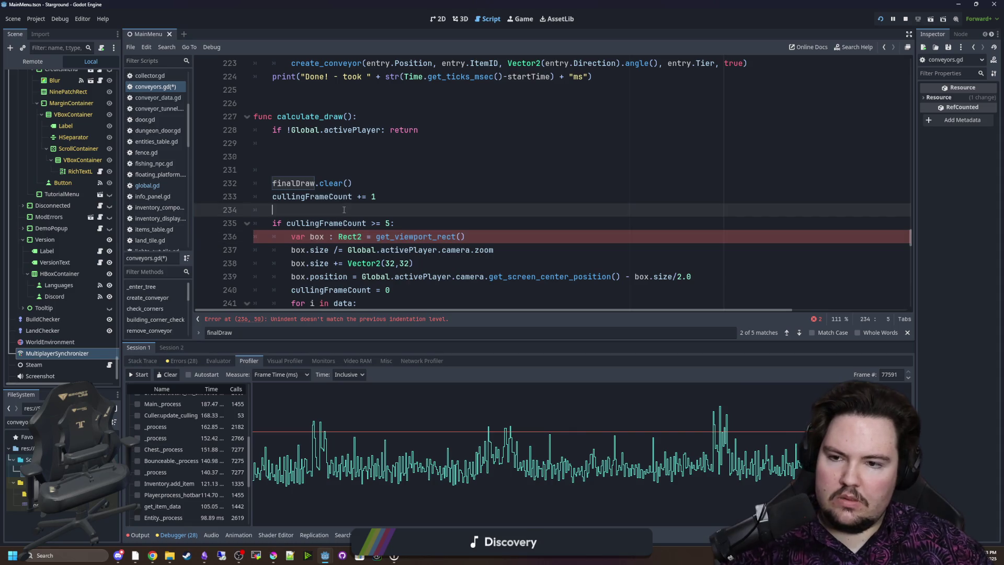
{"action": "scroll", "coordinate": [344, 210], "scroll_direction": "up", "scroll_amount": 1}
{"action": "left_click_drag", "start_coordinate": [345, 210], "coordinate": [421, 170]}
{"action": "key", "text": "BackSpace"}
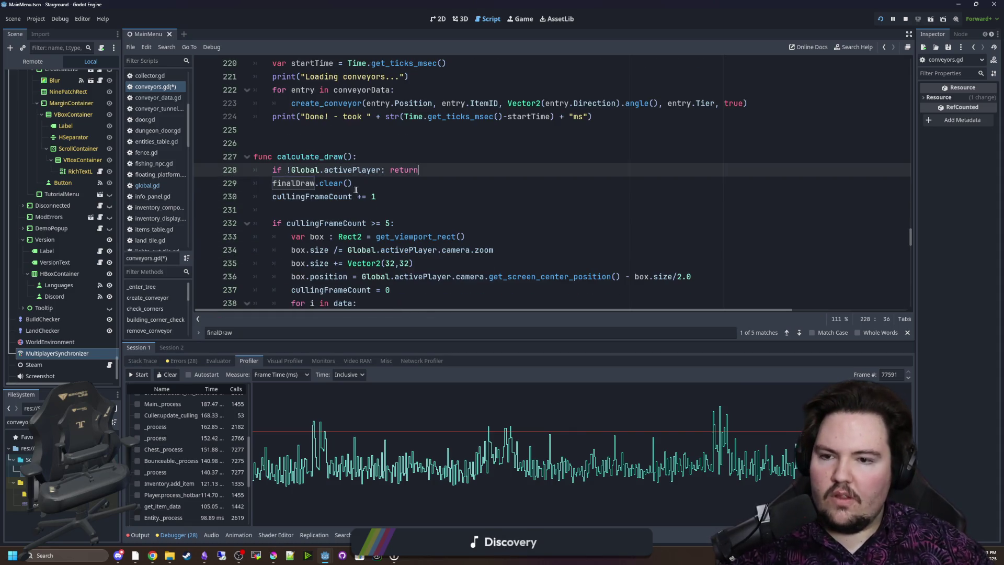
{"action": "left_click", "coordinate": [345, 201]}
{"action": "left_click_drag", "start_coordinate": [352, 183], "coordinate": [273, 183]}
{"action": "key", "text": "BackSpace"}
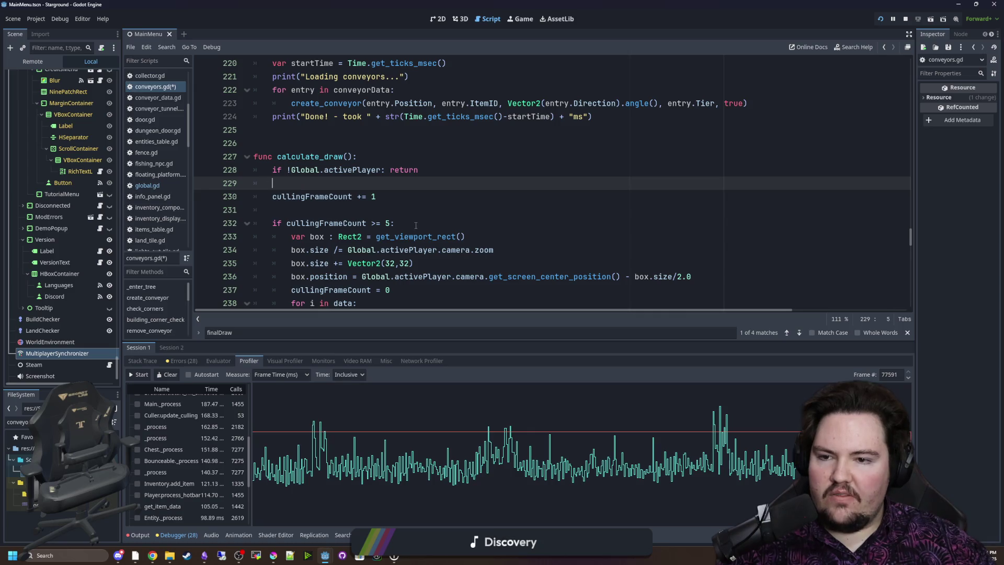
{"action": "left_click", "coordinate": [427, 221]}
{"action": "key", "text": "Return"}
{"action": "key", "text": "ctrl+v"}
Review the reorganised calculate_draw function
{"action": "left_click", "coordinate": [326, 183]}
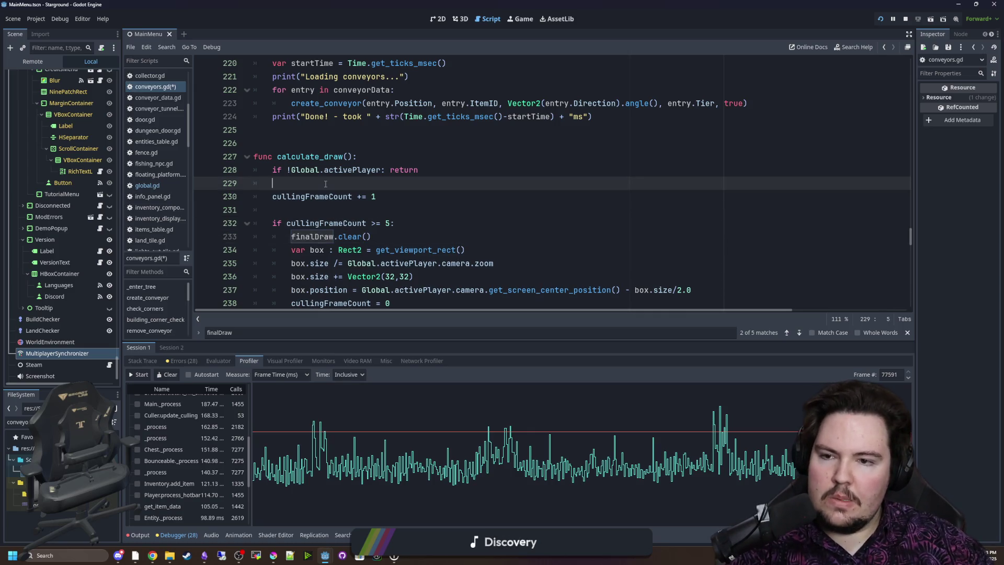
{"action": "left_click", "coordinate": [325, 210]}
{"action": "scroll", "coordinate": [356, 196], "scroll_direction": "down", "scroll_amount": 1}
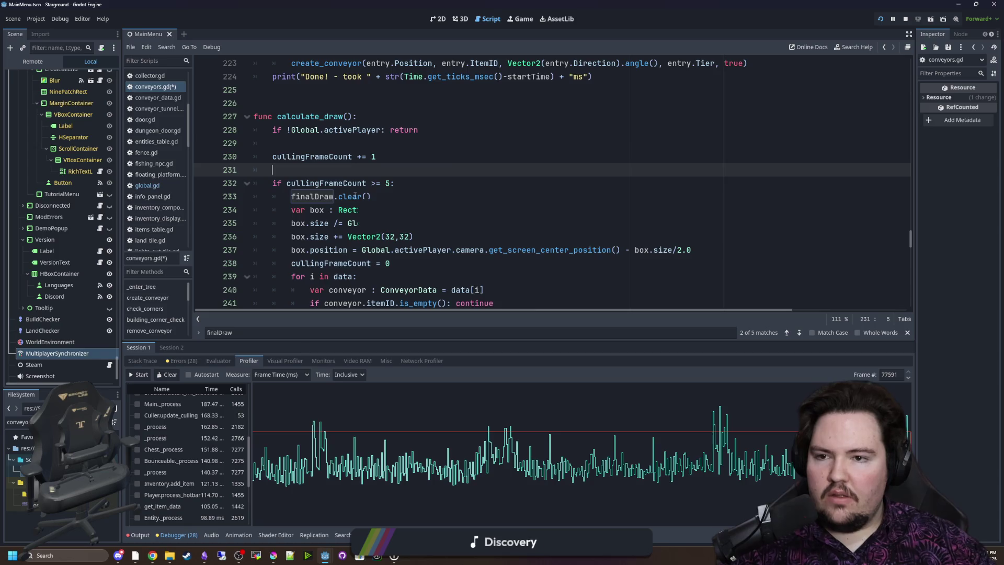
{"action": "scroll", "coordinate": [356, 196], "scroll_direction": "down", "scroll_amount": 1}
{"action": "scroll", "coordinate": [356, 196], "scroll_direction": "down", "scroll_amount": 1}
{"action": "scroll", "coordinate": [332, 121], "scroll_direction": "up", "scroll_amount": 2}
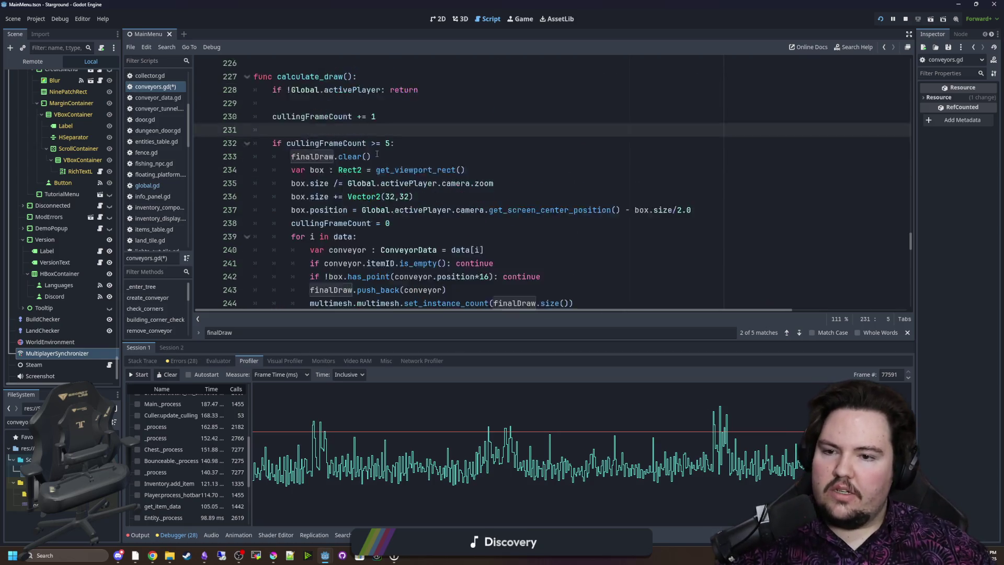
{"action": "double_click", "coordinate": [332, 117]}
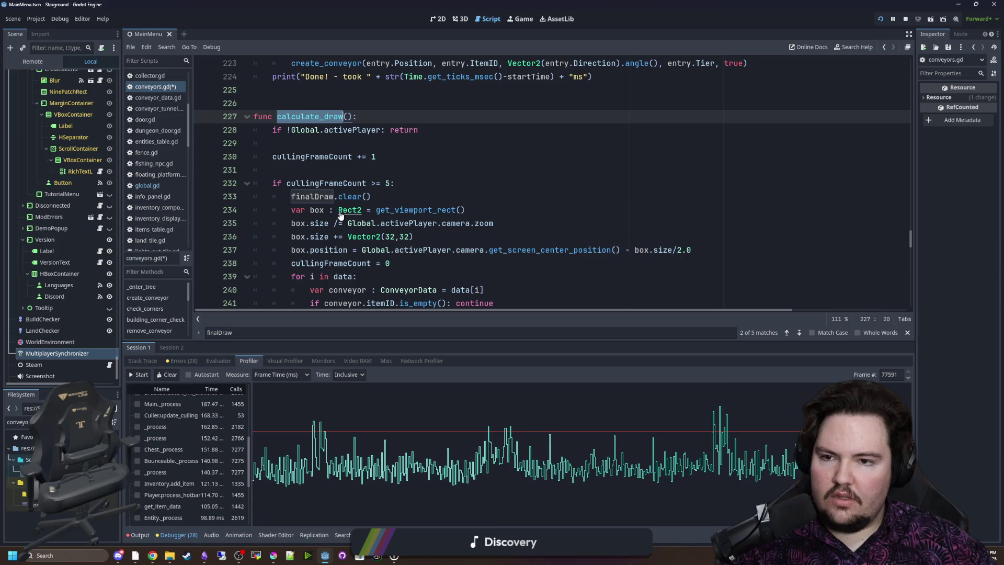
{"action": "scroll", "coordinate": [351, 197], "scroll_direction": "down", "scroll_amount": 2}
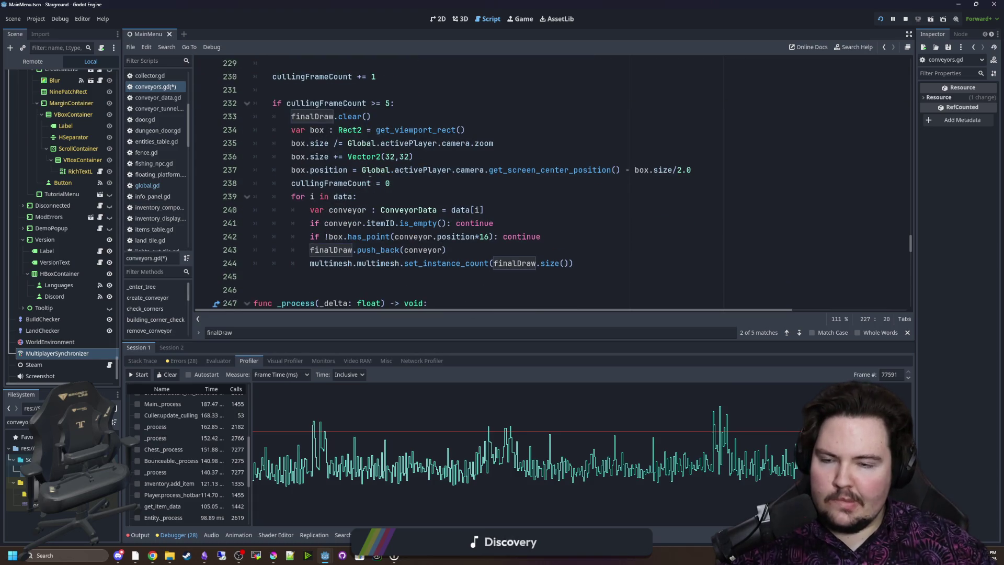
{"action": "scroll", "coordinate": [385, 149], "scroll_direction": "up", "scroll_amount": 1}
Inspect the cullingFrameCount check and the for loop in calculate_draw
{"action": "left_click", "coordinate": [390, 146]}
{"action": "type", "text": "10"}
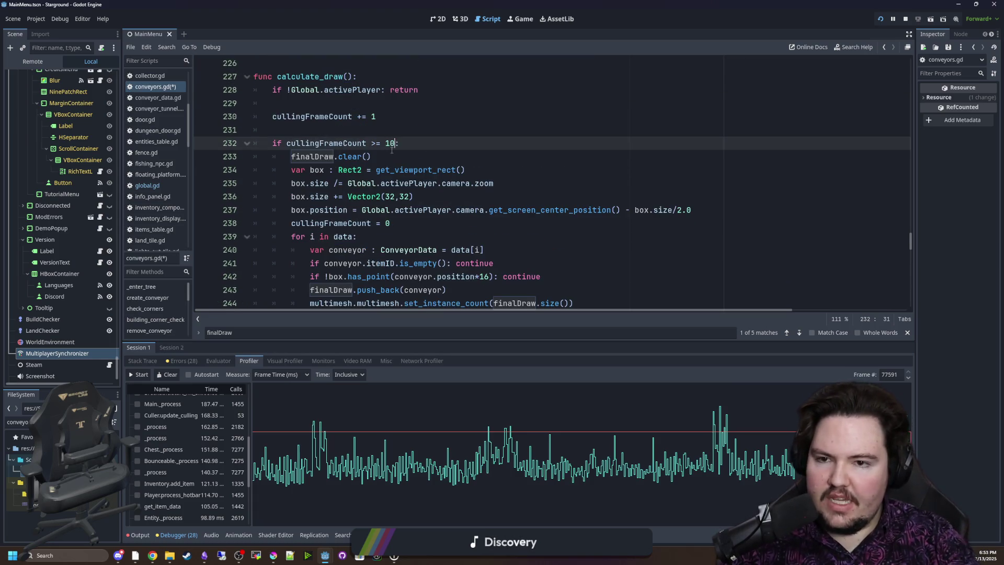
{"action": "left_click", "coordinate": [370, 130]}
{"action": "double_click", "coordinate": [317, 75]}
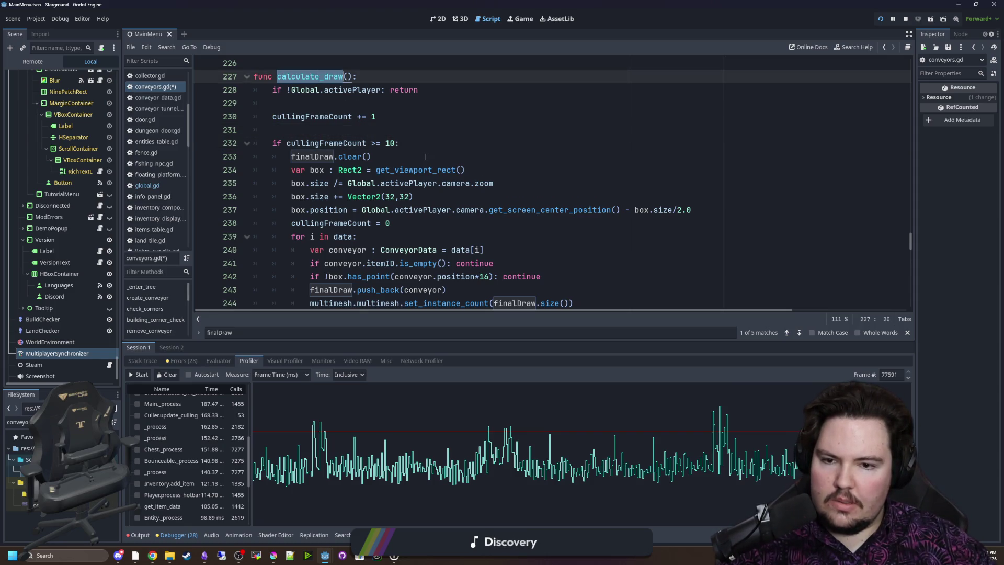
{"action": "scroll", "coordinate": [426, 157], "scroll_direction": "down", "scroll_amount": 1}
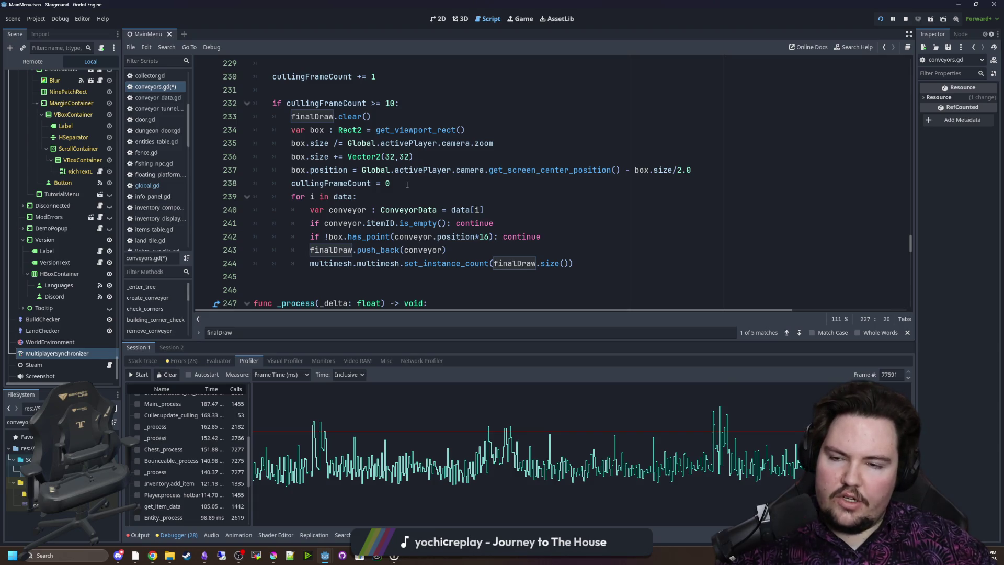
{"action": "left_click", "coordinate": [369, 197]}
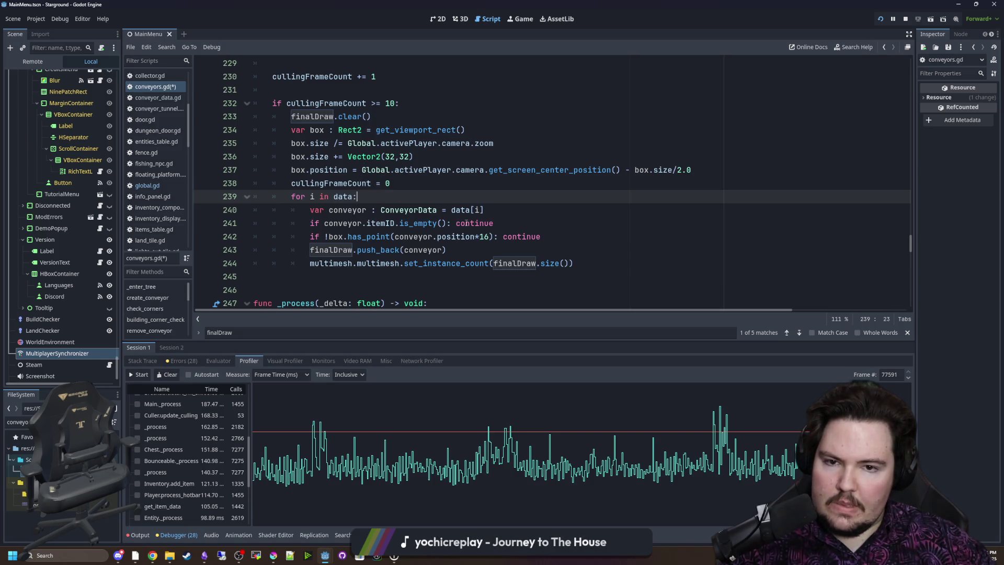
{"action": "scroll", "coordinate": [370, 200], "scroll_direction": "down", "scroll_amount": 4}
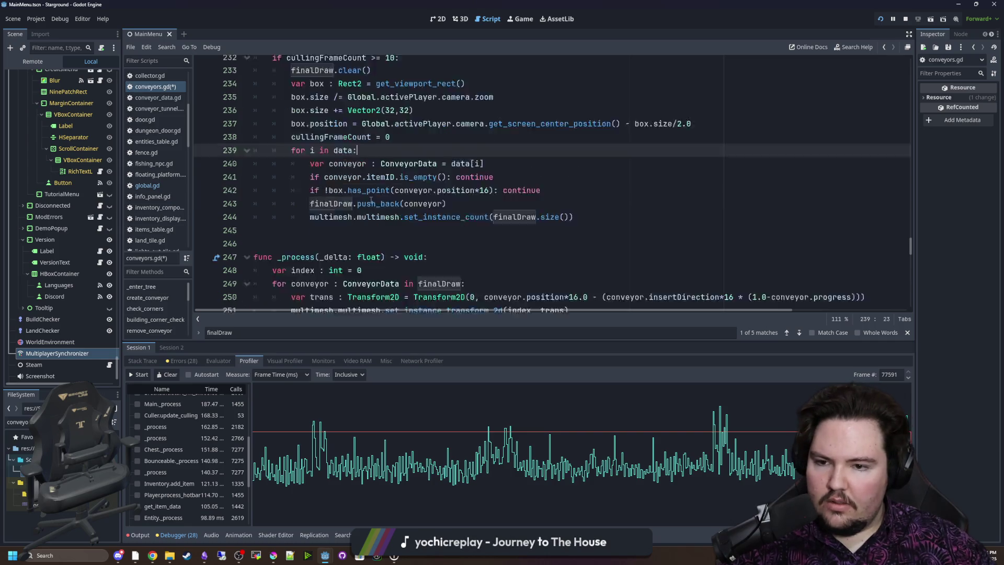
{"action": "scroll", "coordinate": [355, 212], "scroll_direction": "up", "scroll_amount": 2}
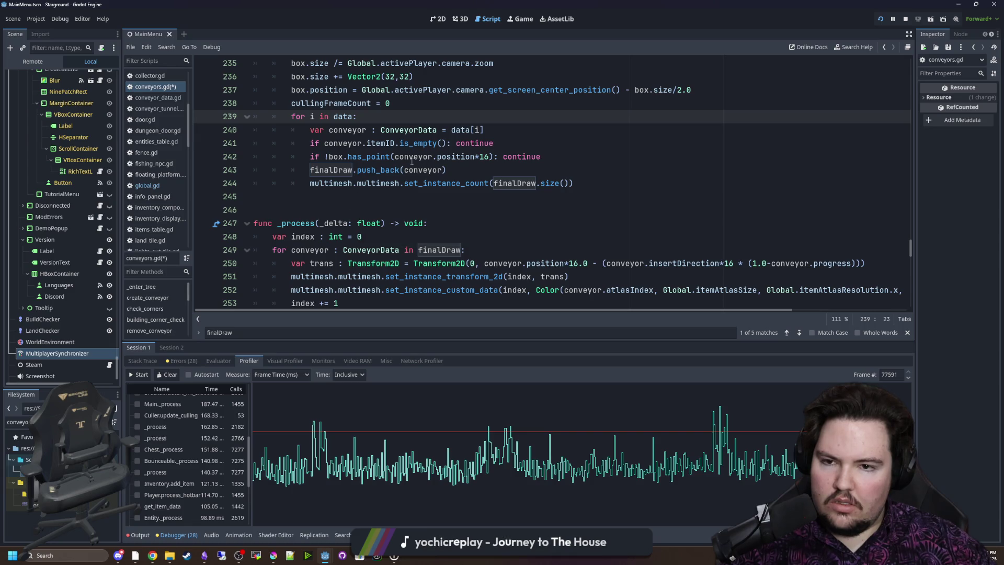
{"action": "scroll", "coordinate": [368, 205], "scroll_direction": "up", "scroll_amount": 3}
{"action": "scroll", "coordinate": [368, 205], "scroll_direction": "down", "scroll_amount": 8}
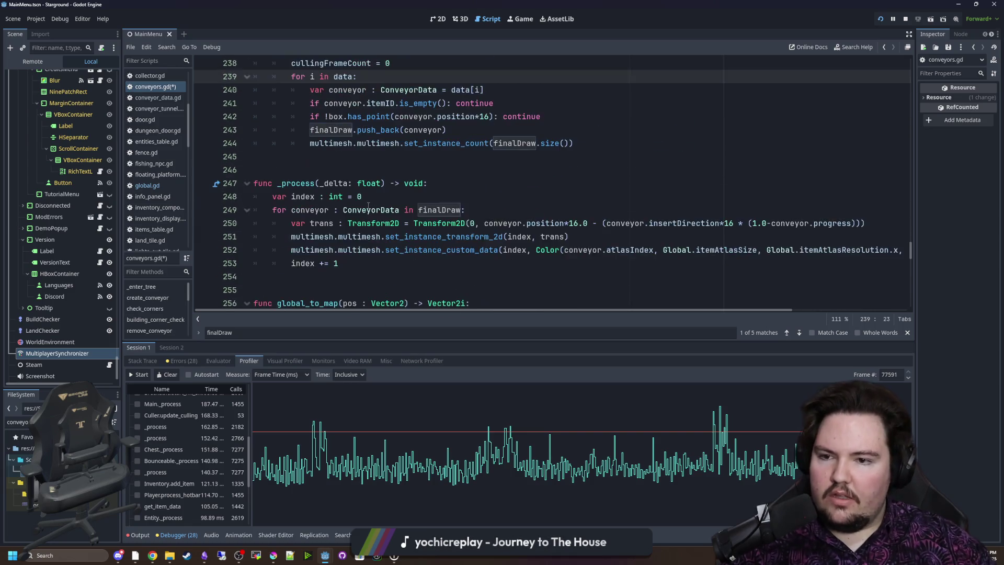
{"action": "scroll", "coordinate": [369, 205], "scroll_direction": "up", "scroll_amount": 3}
Look over the _process loop and the culling block in conveyors.gd
{"action": "left_click_drag", "start_coordinate": [375, 225], "coordinate": [272, 182]}
{"action": "left_click", "coordinate": [374, 224]}
{"action": "scroll", "coordinate": [414, 234], "scroll_direction": "up", "scroll_amount": 3}
{"action": "scroll", "coordinate": [414, 235], "scroll_direction": "up", "scroll_amount": 1}
{"action": "mouse_move", "coordinate": [587, 260]}
{"action": "left_mouse_down"}
{"action": "mouse_move", "coordinate": [255, 131]}
{"action": "mouse_move", "coordinate": [339, 167]}
{"action": "left_mouse_up"}
{"action": "left_click", "coordinate": [339, 168]}
{"action": "scroll", "coordinate": [339, 167], "scroll_direction": "down", "scroll_amount": 2}
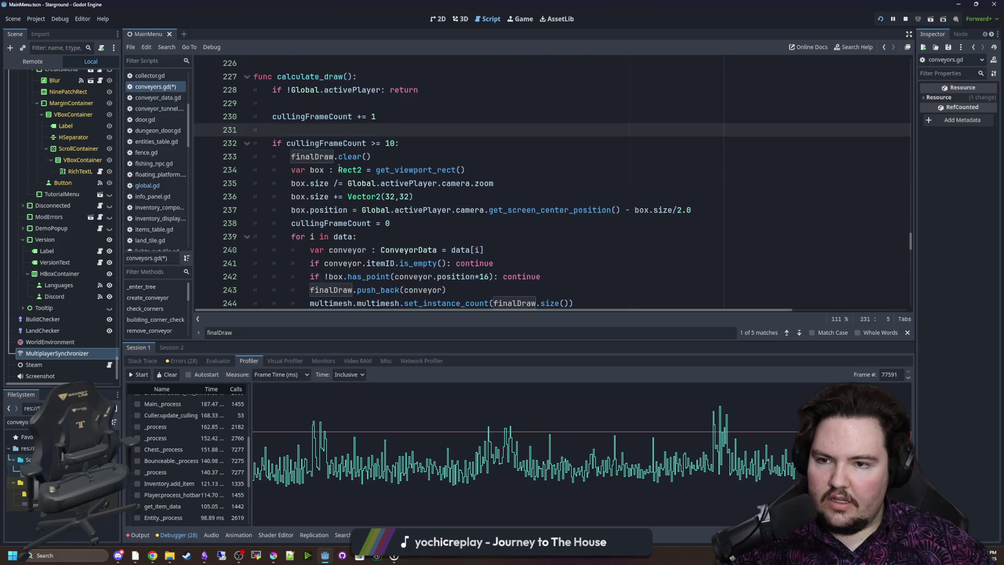
{"action": "scroll", "coordinate": [354, 174], "scroll_direction": "up", "scroll_amount": 1}
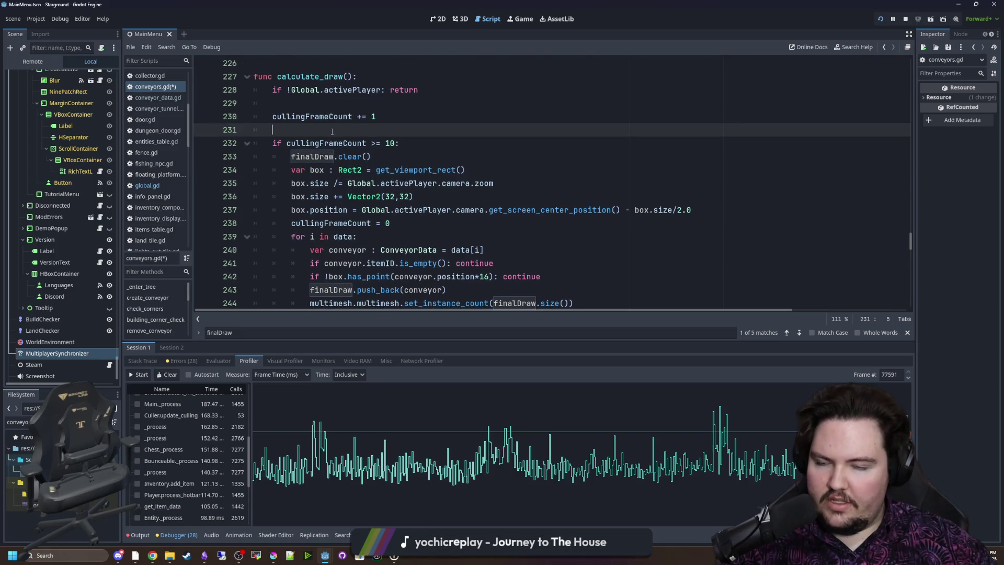
Save conveyors.gd, stop the game with F8, then rerun the project
{"action": "key", "text": "ctrl+s"}
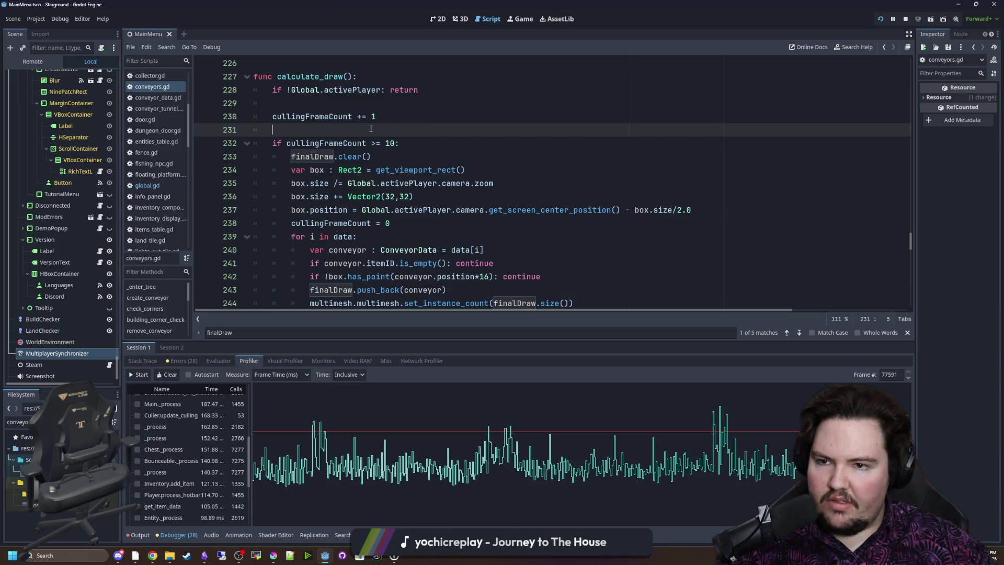
{"action": "key", "text": "F8"}
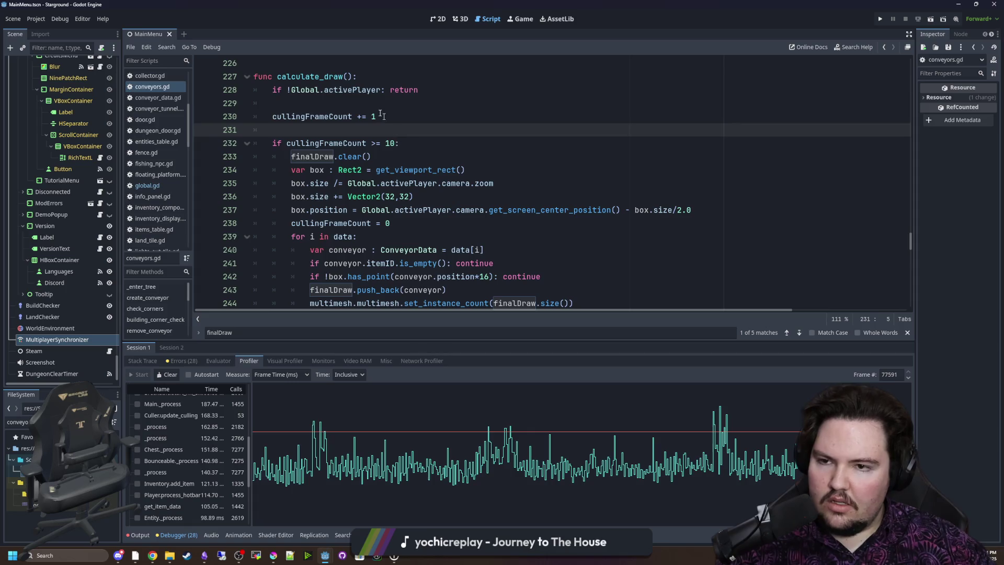
{"action": "scroll", "coordinate": [313, 113], "scroll_direction": "down", "scroll_amount": 1}
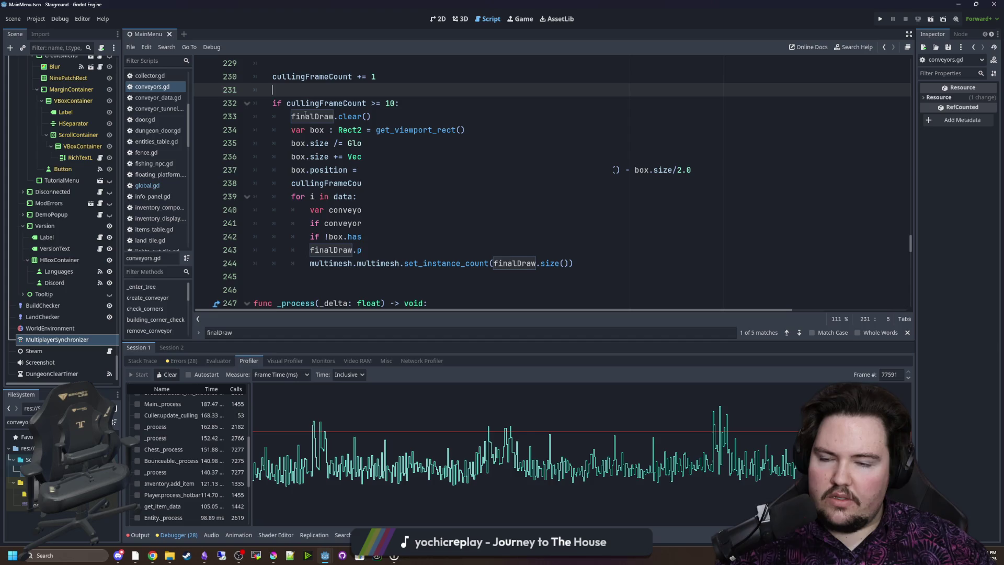
{"action": "left_click", "coordinate": [372, 117]}
{"action": "mouse_move", "coordinate": [381, 120]}
{"action": "left_mouse_down"}
{"action": "mouse_move", "coordinate": [502, 145]}
{"action": "mouse_move", "coordinate": [569, 264]}
{"action": "left_mouse_up"}
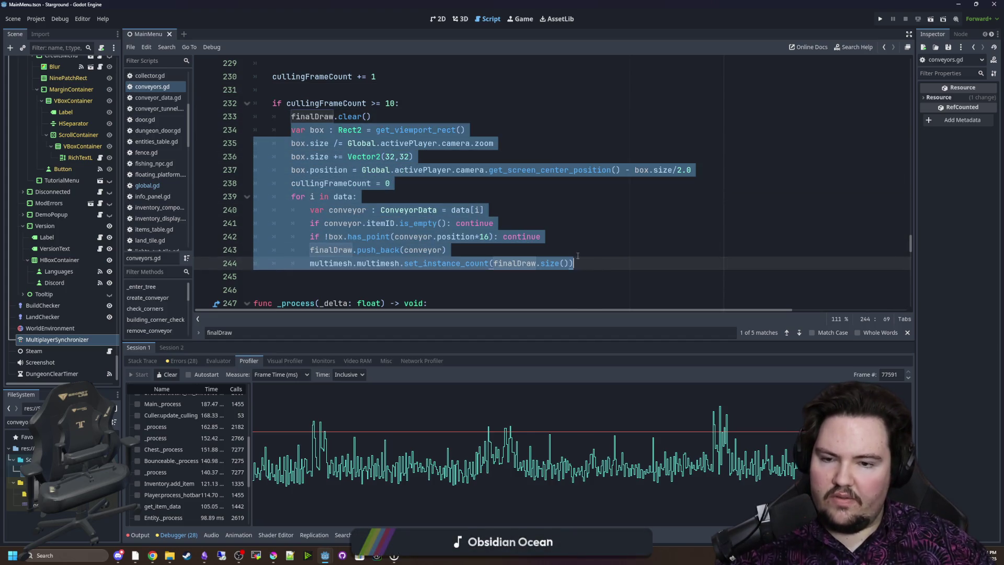
{"action": "left_click", "coordinate": [571, 253]}
{"action": "scroll", "coordinate": [571, 254], "scroll_direction": "down", "scroll_amount": 4}
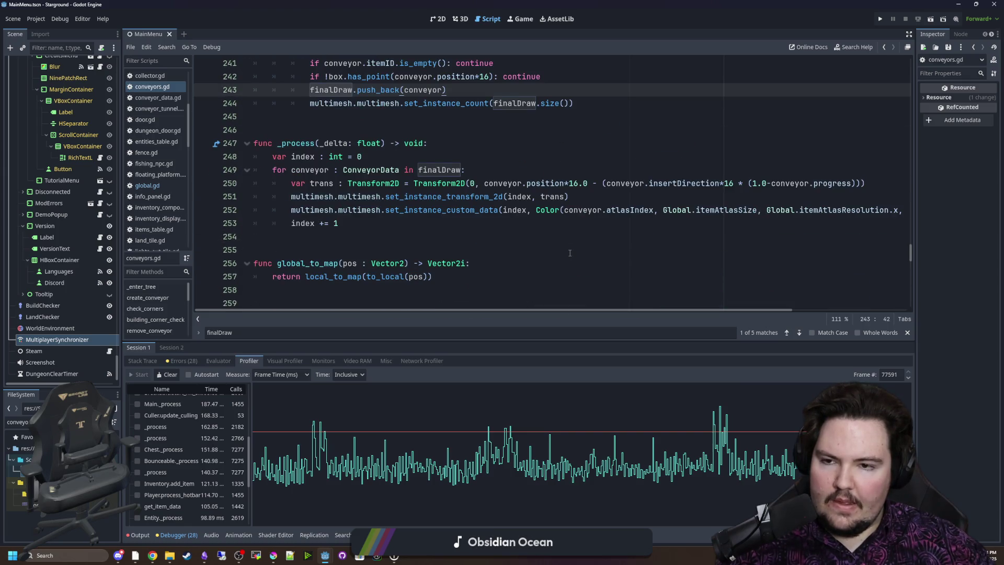
{"action": "scroll", "coordinate": [427, 253], "scroll_direction": "up", "scroll_amount": 1}
{"action": "left_click", "coordinate": [375, 268]}
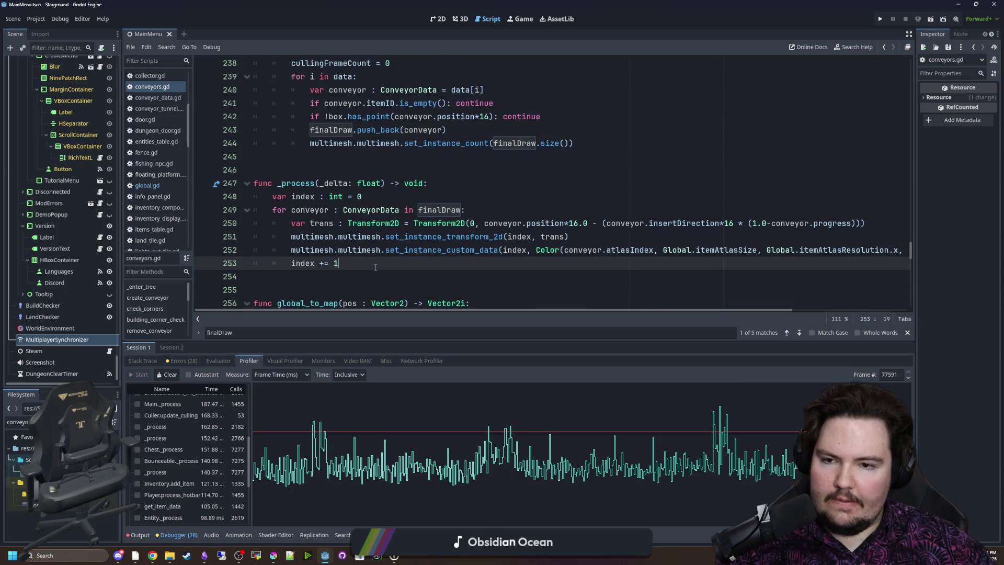
{"action": "left_click", "coordinate": [881, 19]}
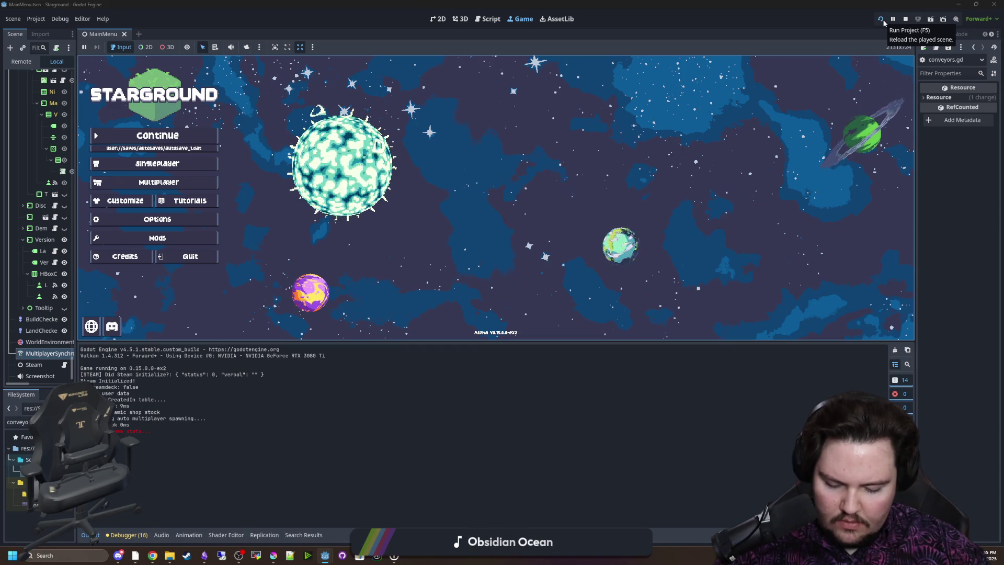
Continue the latest save, walk along the conveyors, and widen the Scene dock
{"action": "left_click", "coordinate": [179, 141]}
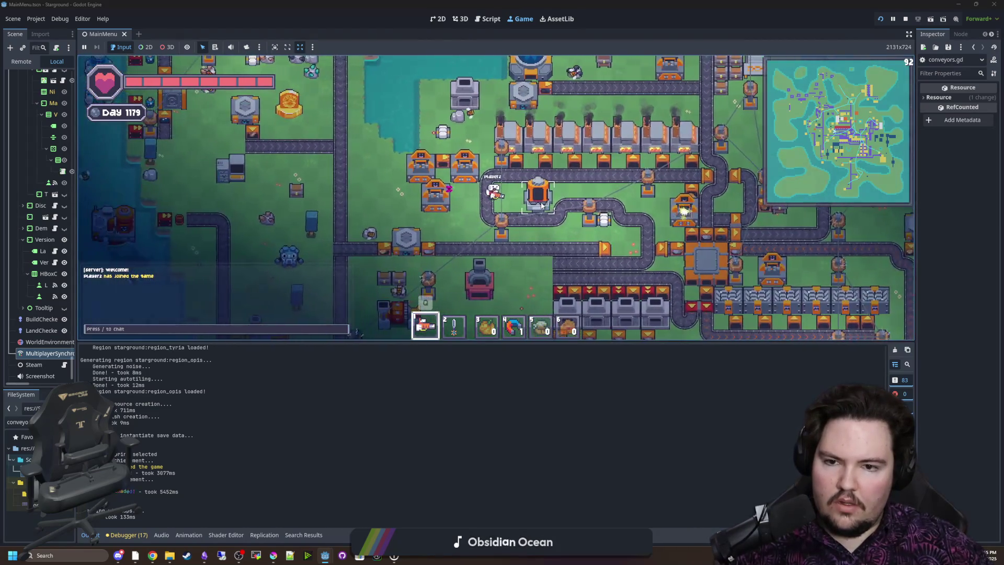
{"action": "key", "text": "w"}
{"action": "key", "text": "d"}
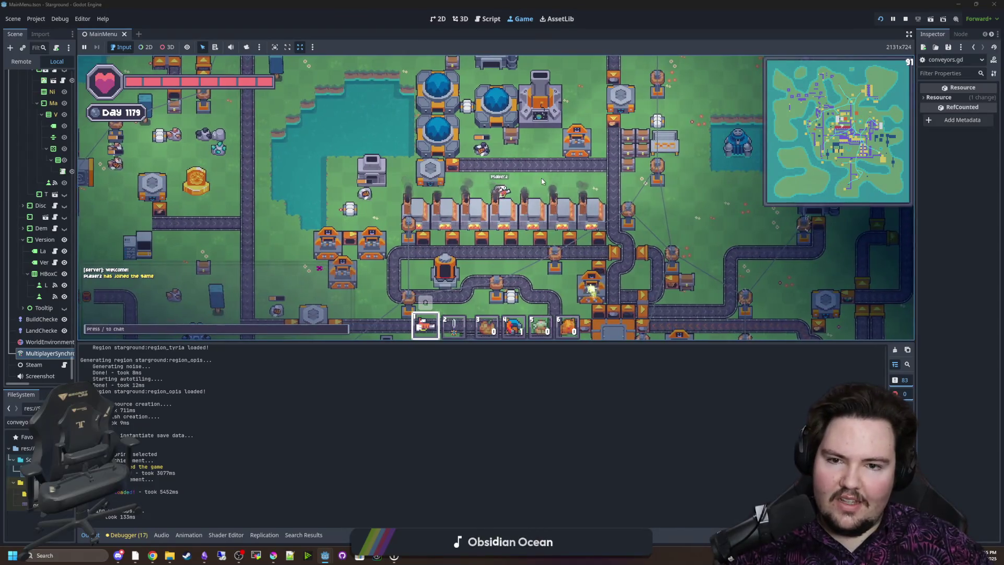
{"action": "key", "text": "d"}
{"action": "key", "text": "d"}
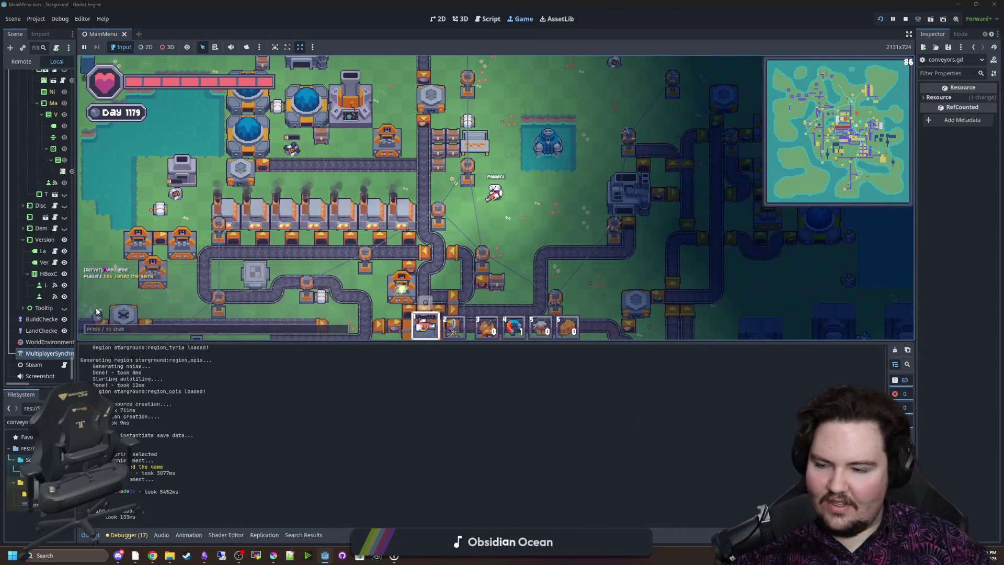
{"action": "left_click_drag", "start_coordinate": [77, 178], "coordinate": [194, 178]}
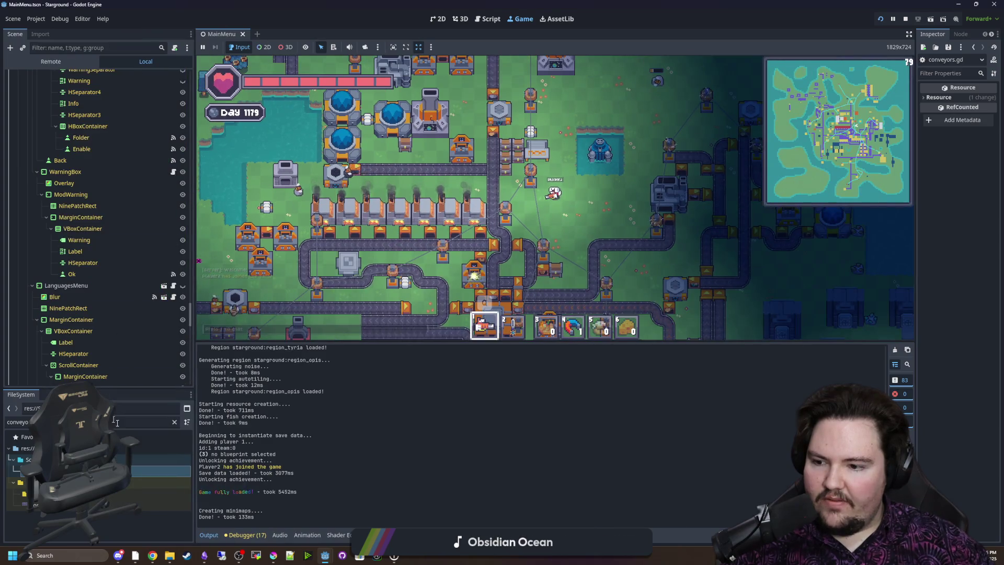
Insert calculate_draw() as the first line of _process, save conveyors.gd, and return to the Game view
{"action": "key", "text": "ctrl+F3"}
{"action": "scroll", "coordinate": [467, 280], "scroll_direction": "up", "scroll_amount": 4}
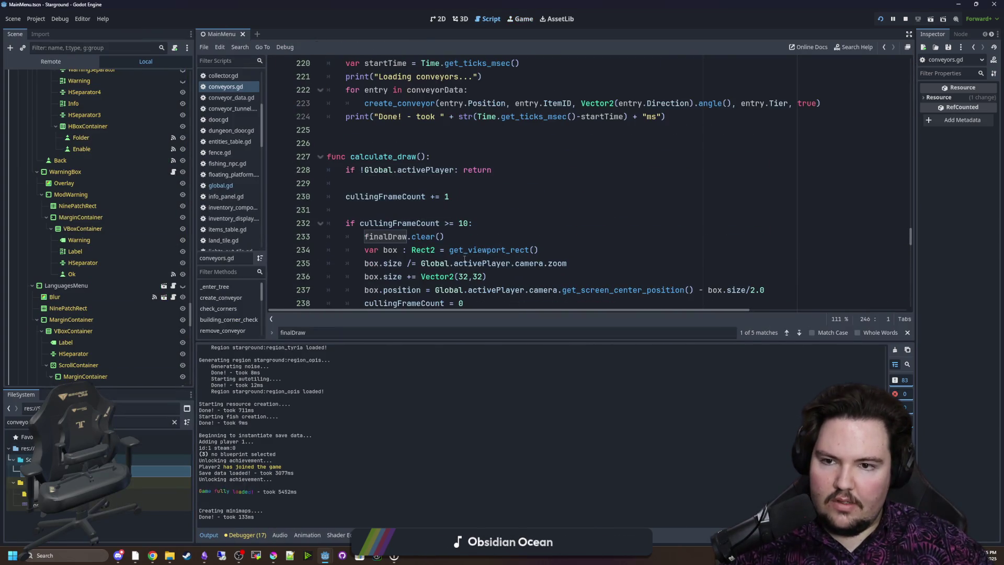
{"action": "left_click", "coordinate": [417, 212]}
{"action": "left_click_drag", "start_coordinate": [437, 158], "coordinate": [327, 157]}
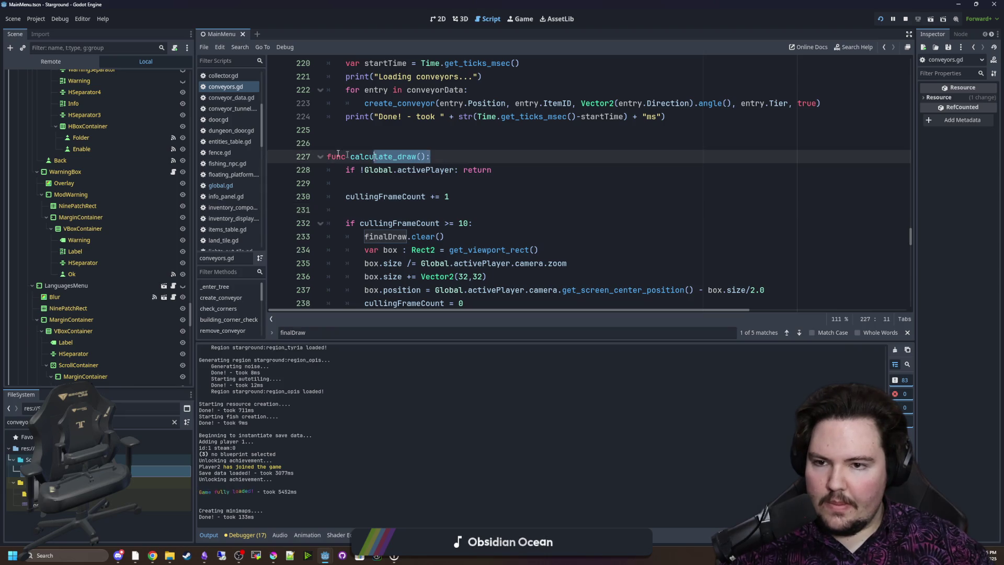
{"action": "scroll", "coordinate": [374, 155], "scroll_direction": "down", "scroll_amount": 8}
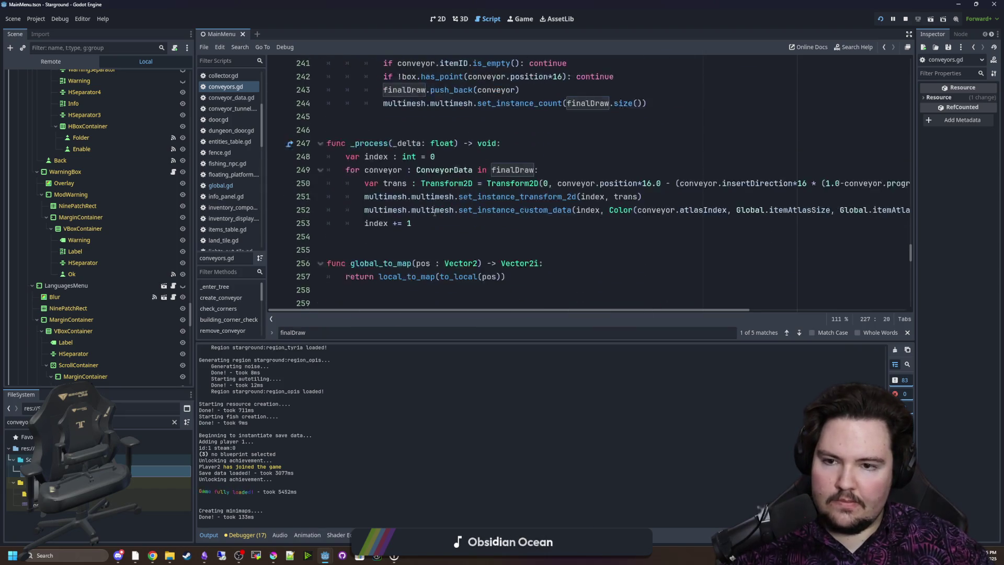
{"action": "left_click", "coordinate": [514, 104]}
{"action": "key", "text": "Return"}
{"action": "type", "text": "calculate_draw"}
{"action": "key", "text": "Return"}
{"action": "left_click", "coordinate": [469, 119]}
{"action": "key", "text": "ctrl+s"}
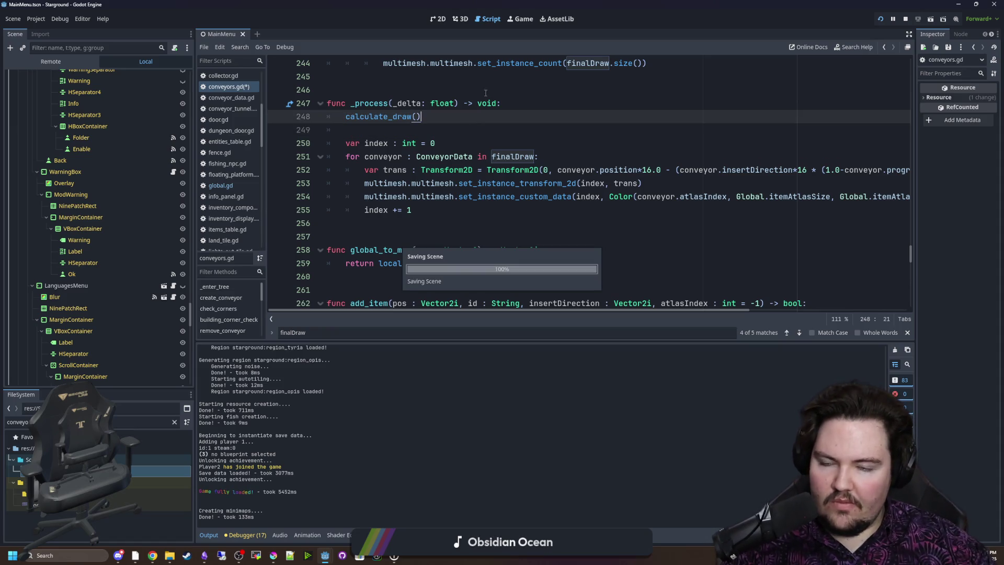
{"action": "left_click", "coordinate": [517, 21]}
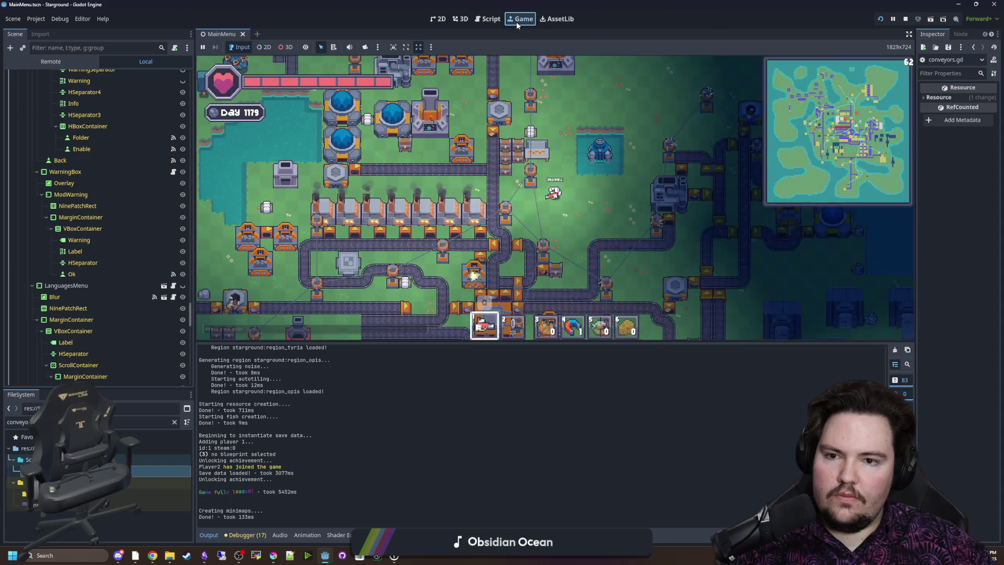
Walk the player around the base with WASD
{"action": "key", "text": "w"}
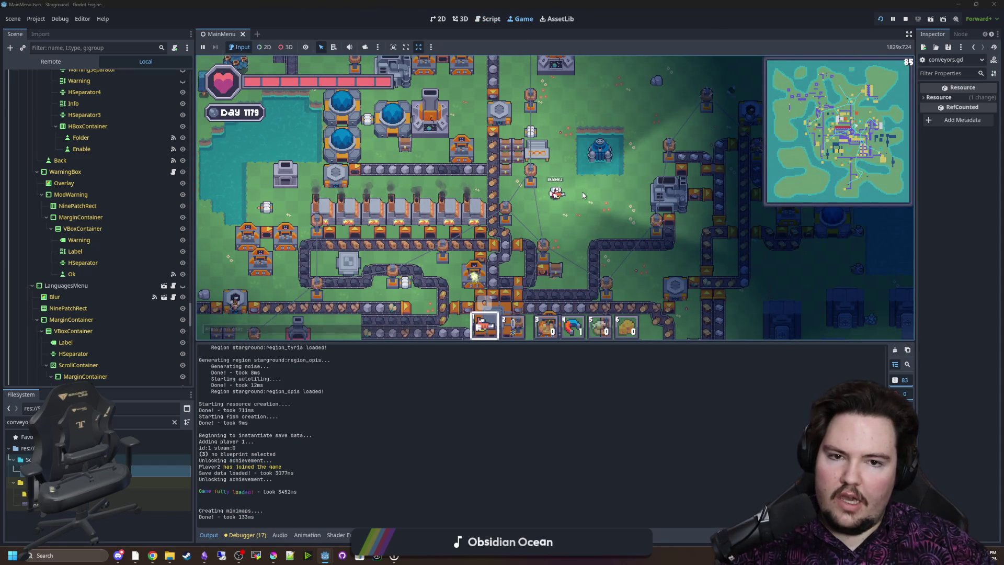
{"action": "key", "text": "w"}
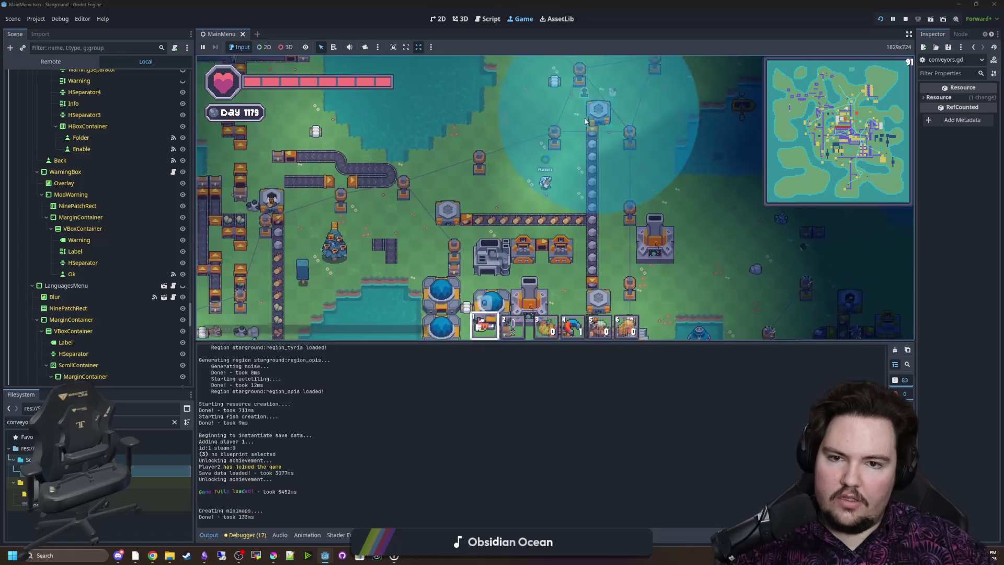
{"action": "key", "text": "a"}
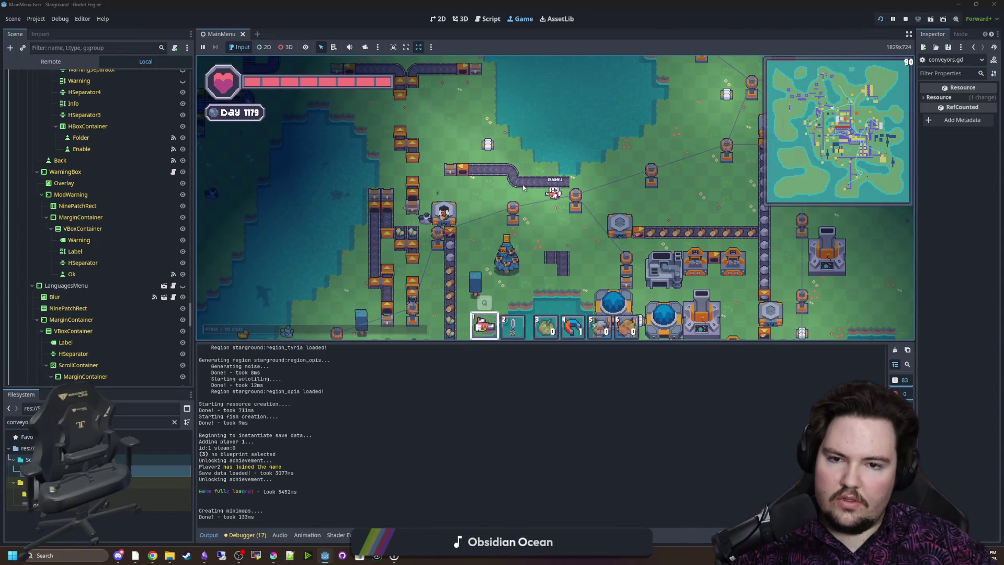
{"action": "key", "text": "d"}
{"action": "key", "text": "s"}
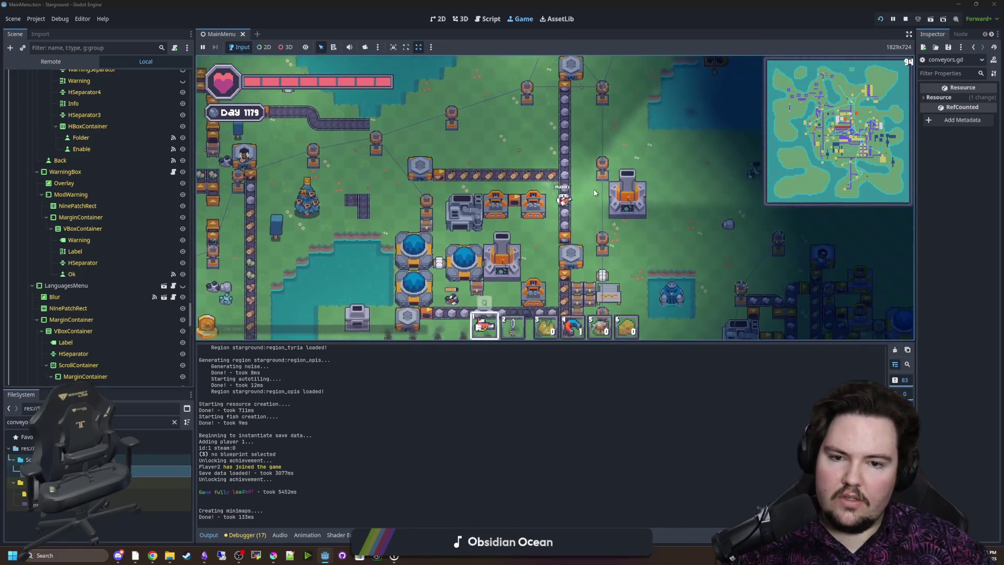
{"action": "key", "text": "s"}
{"action": "key", "text": "d"}
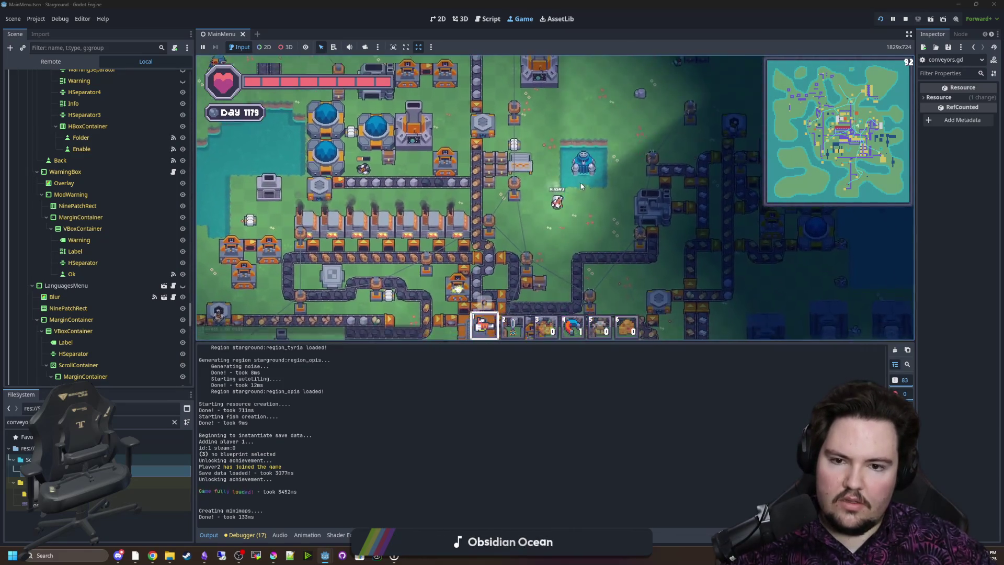
{"action": "key", "text": "s"}
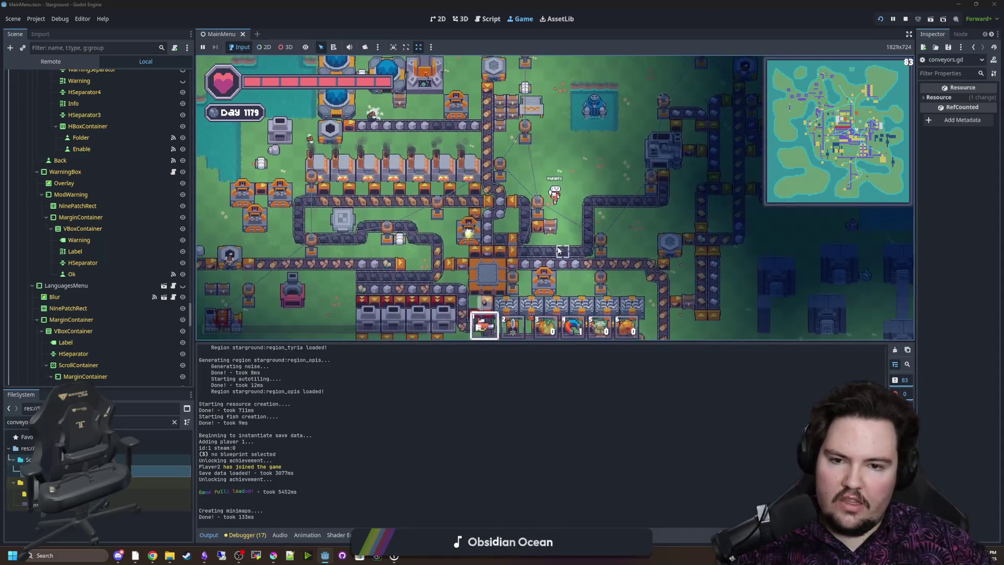
Open and close the inventory, drop items, and walk toward the belts
{"action": "key", "text": "e"}
{"action": "key", "text": "w"}
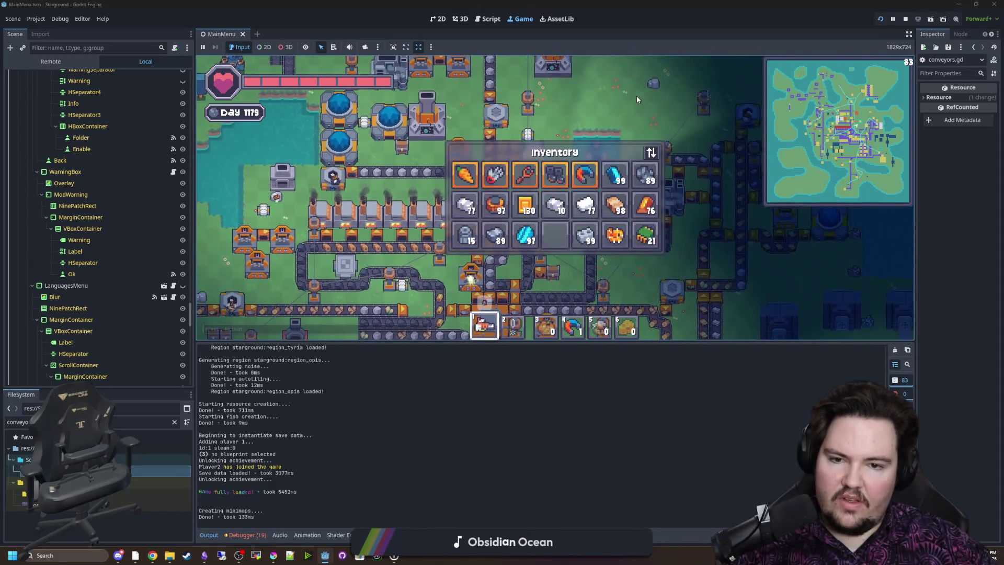
{"action": "key", "text": "e"}
{"action": "key", "text": "s"}
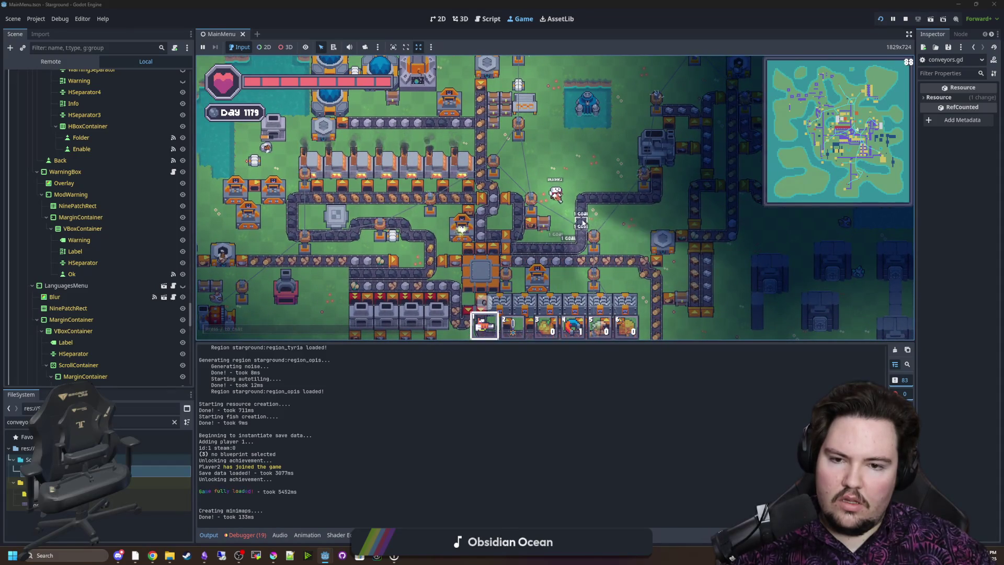
{"action": "key", "text": "w"}
{"action": "key", "text": "e"}
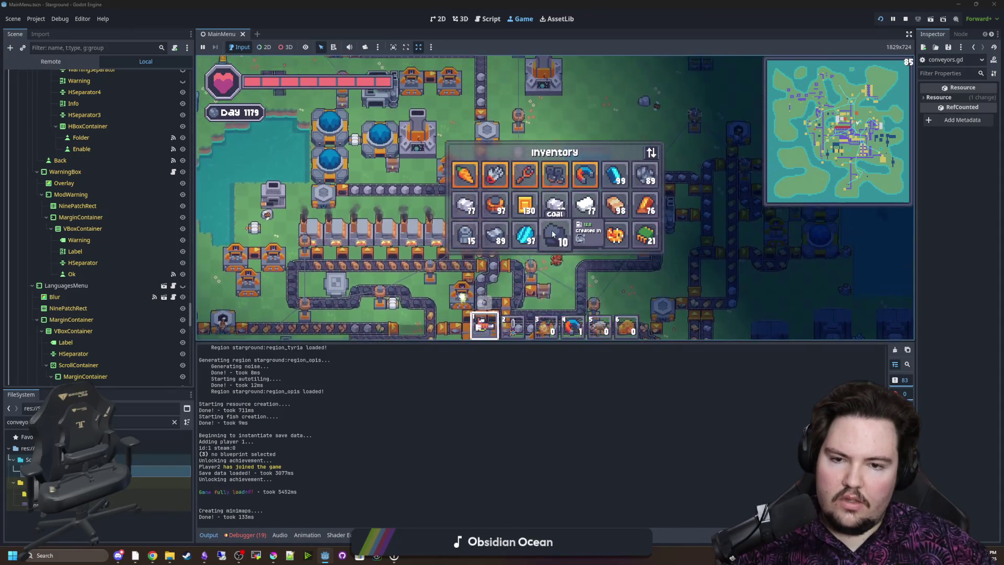
{"action": "key", "text": "w"}
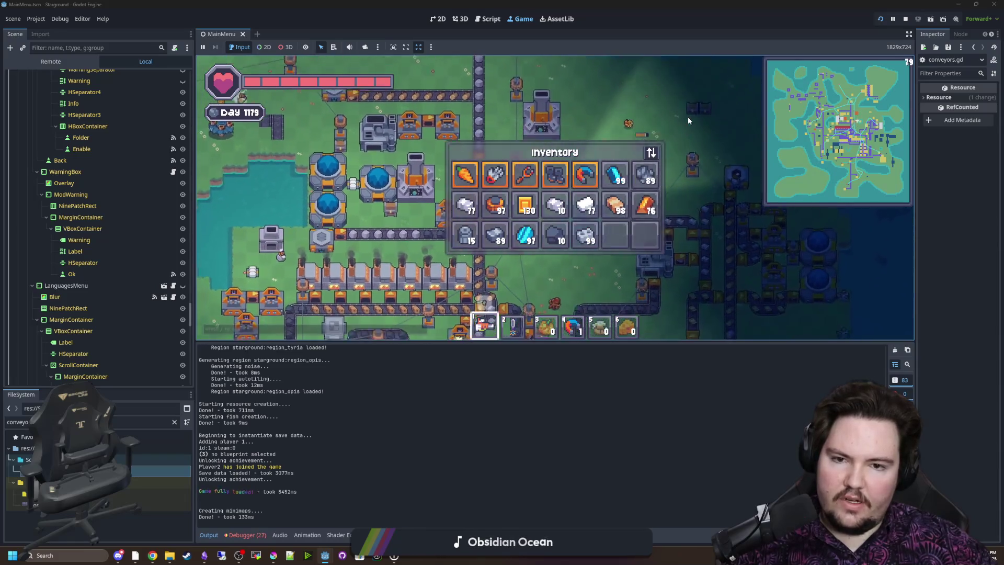
{"action": "key", "text": "e"}
{"action": "key", "text": "s"}
{"action": "key", "text": "d"}
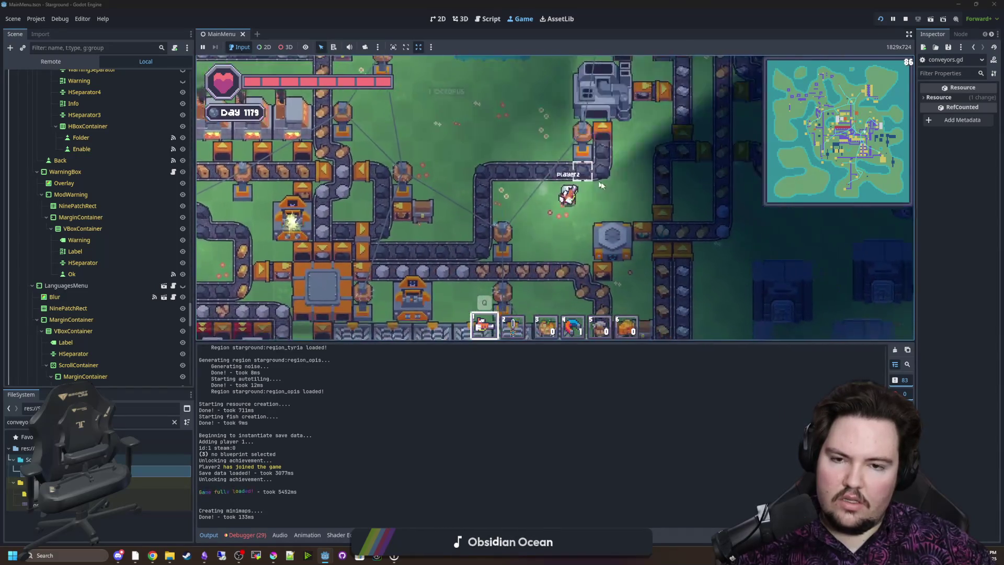
{"action": "key", "text": "e"}
{"action": "key", "text": "d"}
Run /clearinventory in chat, then pick up coal along a belt
{"action": "type", "text": "e/clearinventory"}
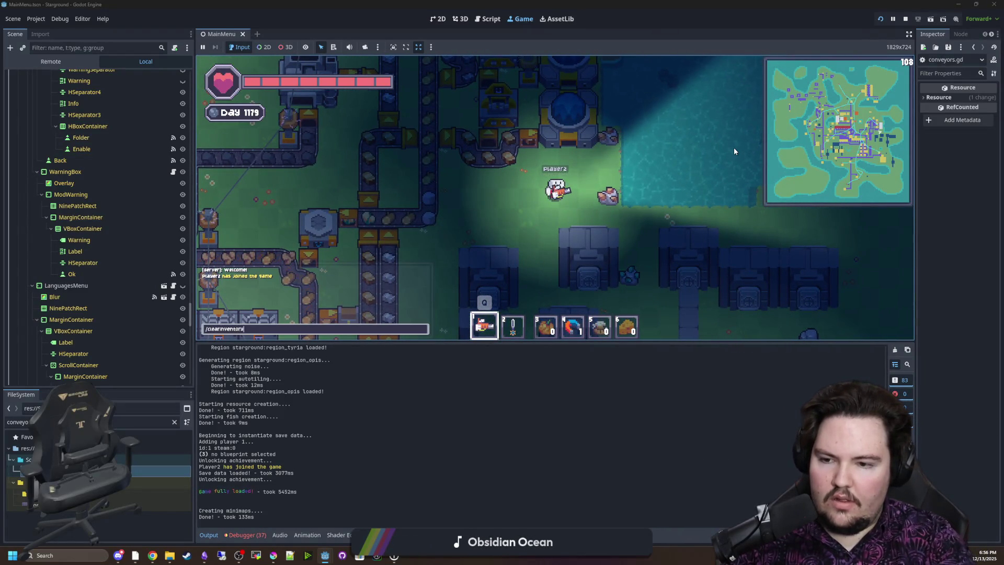
{"action": "key", "text": "Return"}
{"action": "key", "text": "a"}
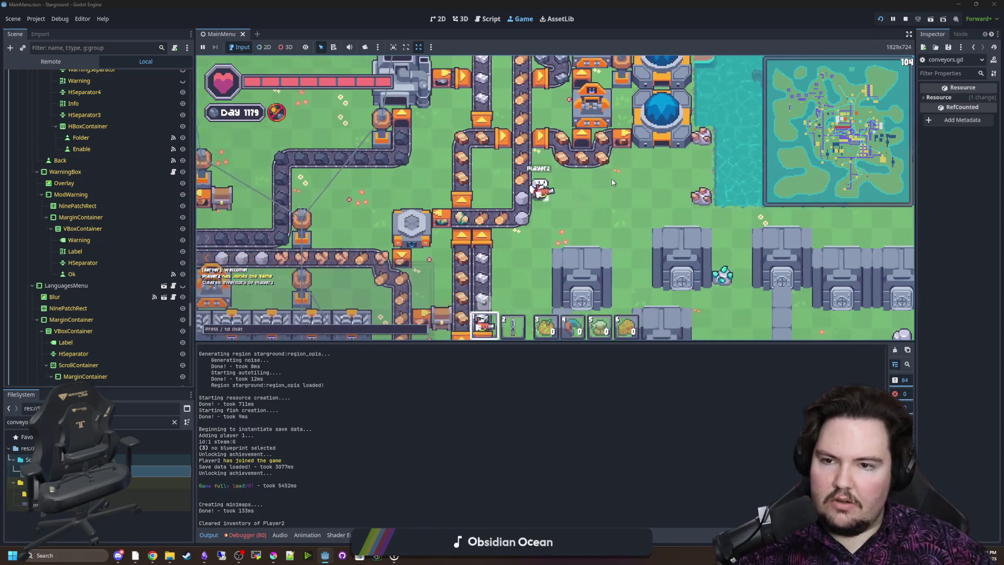
{"action": "key", "text": "a"}
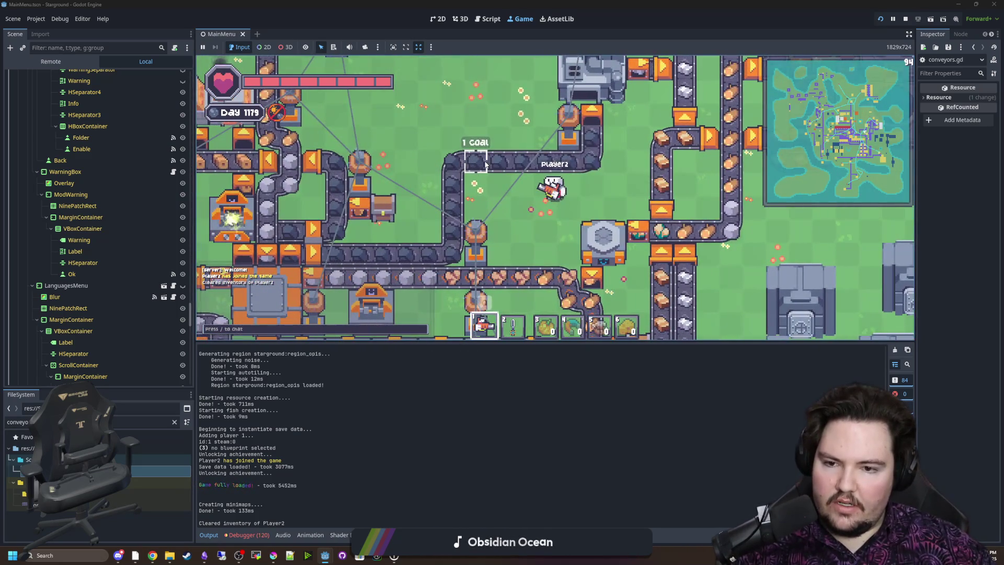
{"action": "mouse_move", "coordinate": [486, 165]}
{"action": "left_mouse_down"}
{"action": "mouse_move", "coordinate": [513, 162]}
{"action": "mouse_move", "coordinate": [484, 156]}
{"action": "left_mouse_up"}
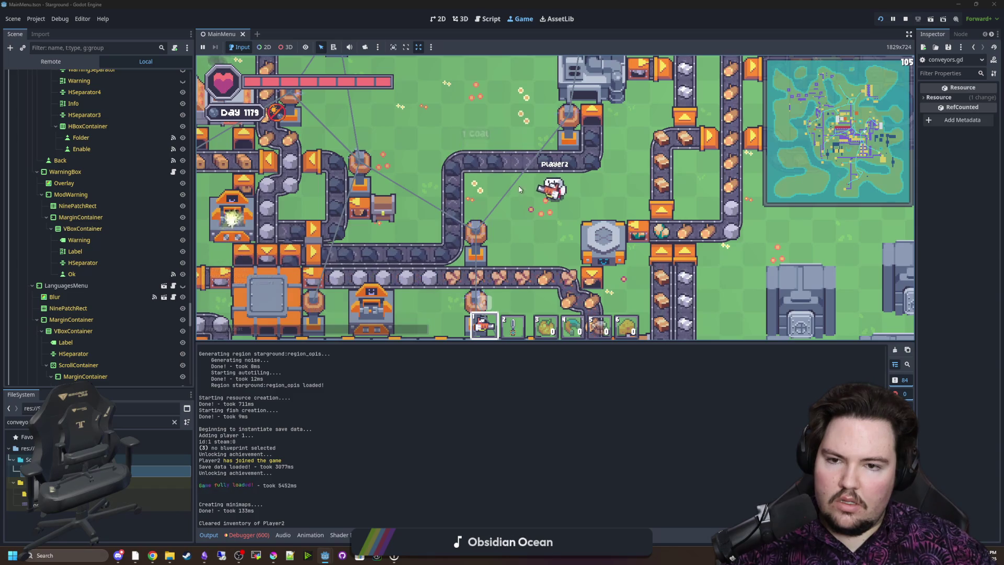
Grab more coal from a belt and show the Debugger's Errors list with 840 errors
{"action": "key", "text": "a"}
{"action": "key", "text": "w"}
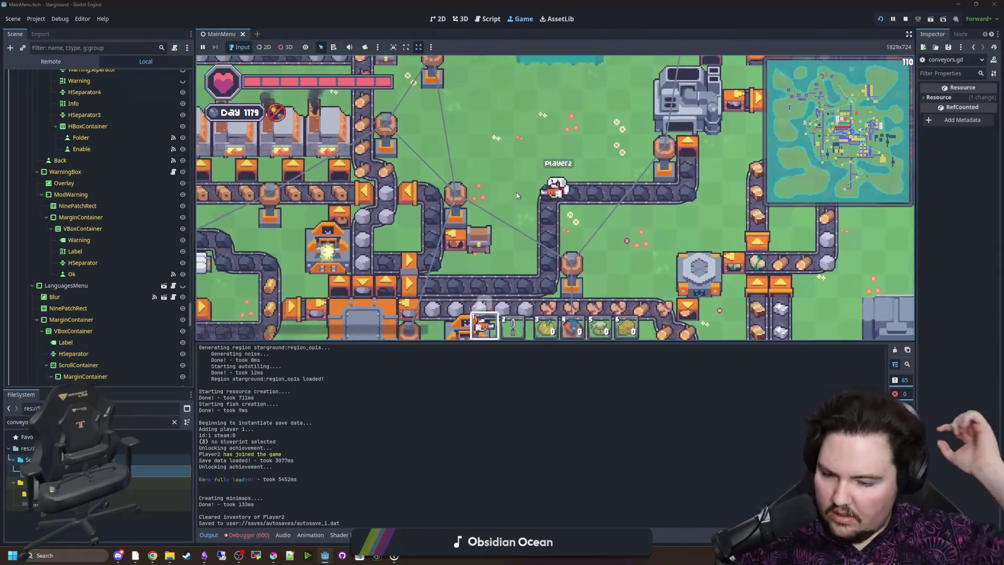
{"action": "key", "text": "w"}
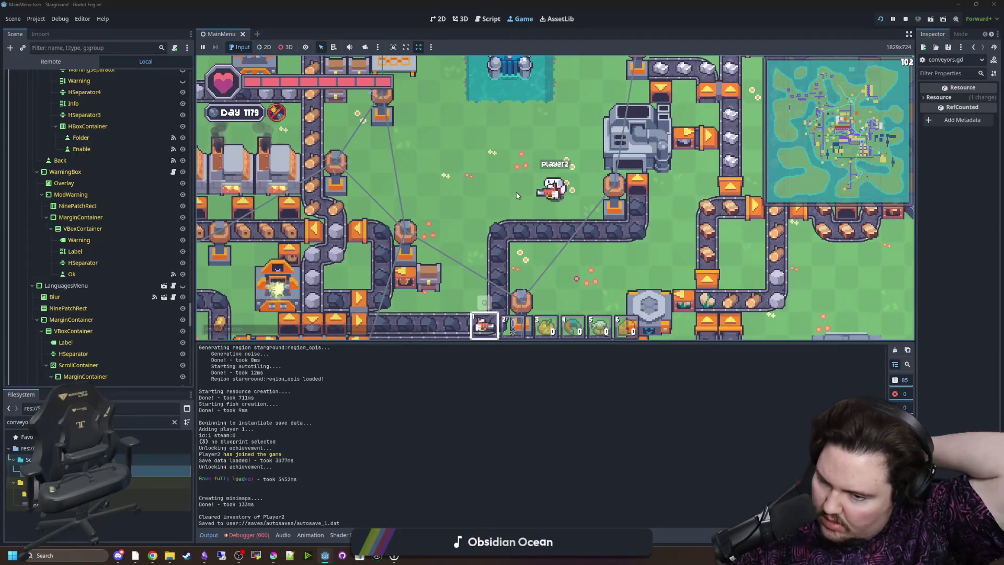
{"action": "key", "text": "a"}
{"action": "left_click", "coordinate": [600, 233]}
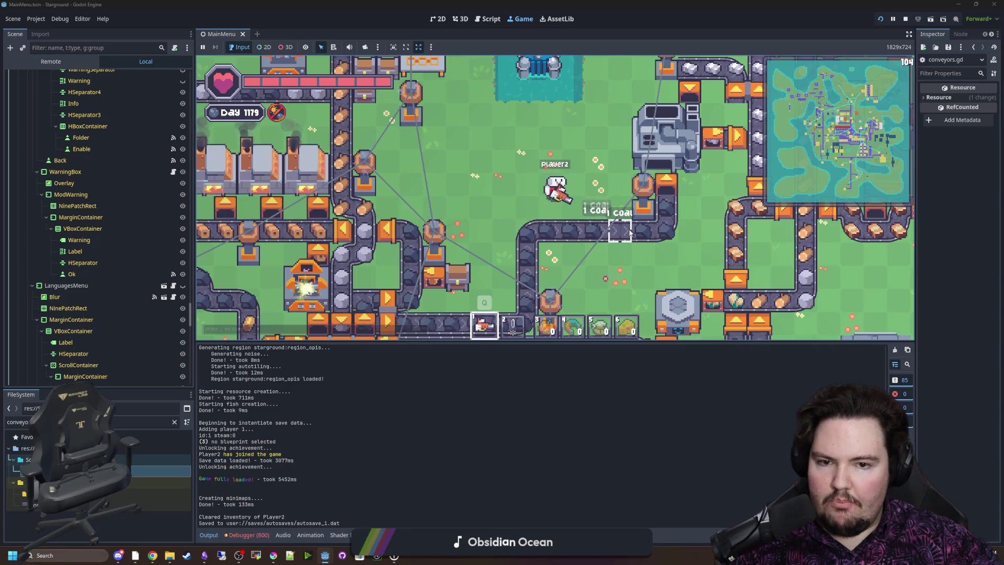
{"action": "left_click", "coordinate": [243, 534]}
{"action": "left_click", "coordinate": [256, 361]}
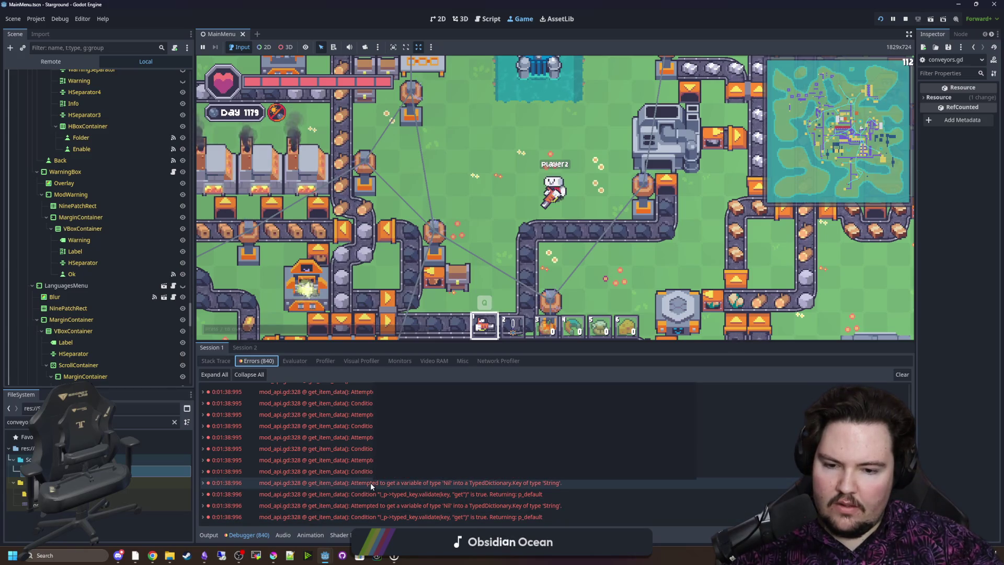
Type get_item_data's itemID parameter as String in mod_api.gd, save, and return to the game
{"action": "left_click", "coordinate": [431, 482]}
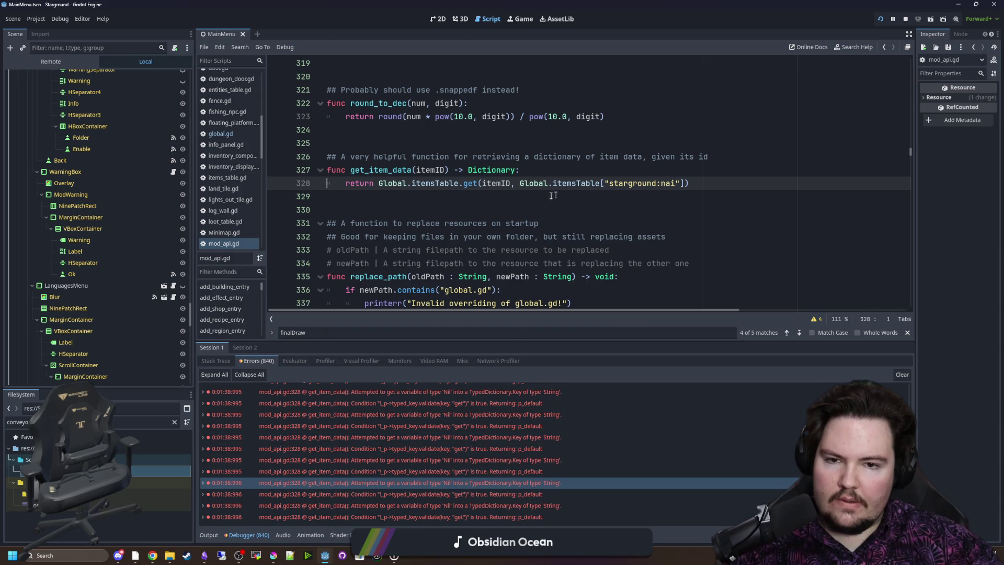
{"action": "left_click", "coordinate": [456, 200]}
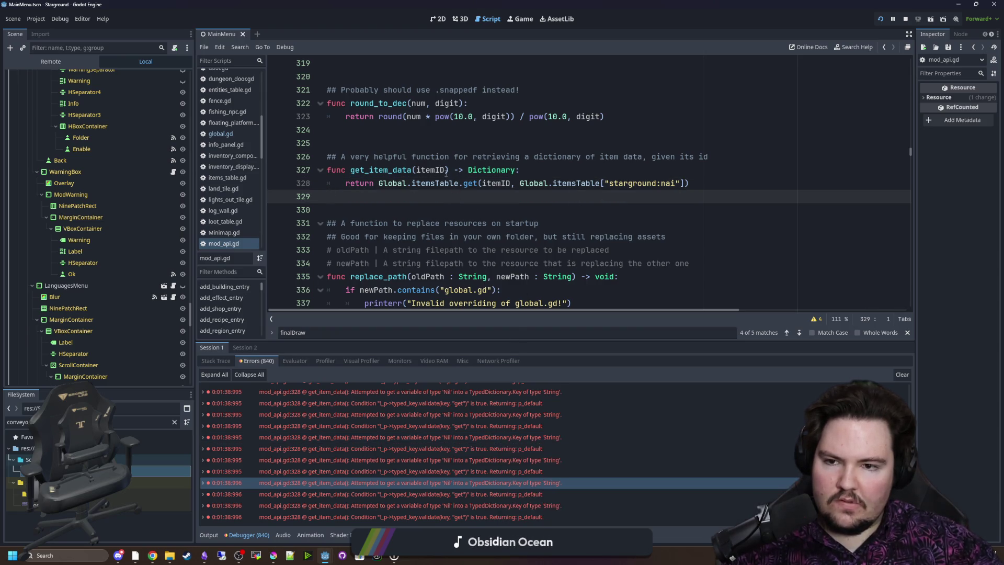
{"action": "left_click", "coordinate": [447, 171]}
{"action": "type", "text": ": String"}
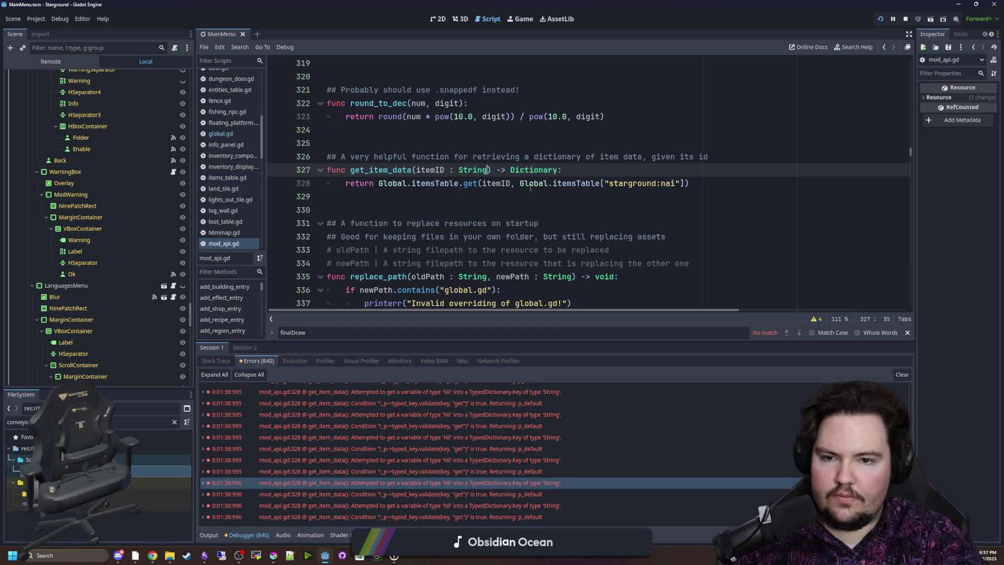
{"action": "left_click", "coordinate": [424, 210]}
{"action": "left_click", "coordinate": [419, 198]}
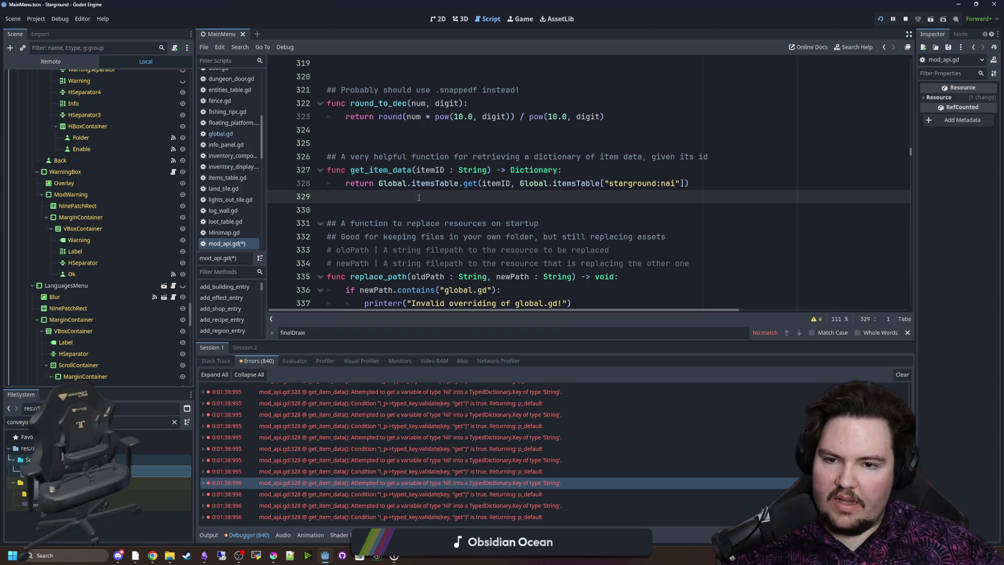
{"action": "key", "text": "ctrl+s"}
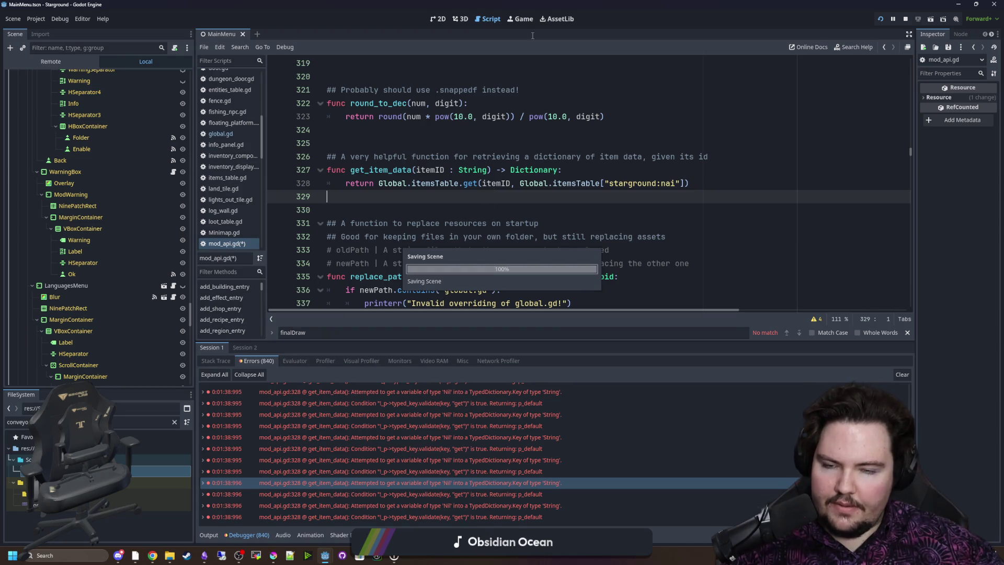
{"action": "left_click", "coordinate": [523, 19]}
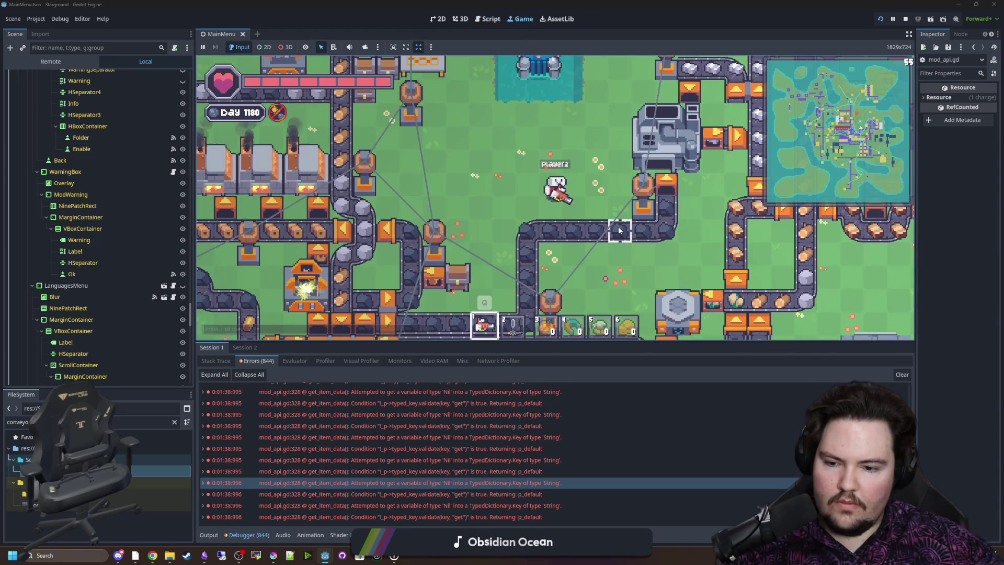
{"action": "scroll", "coordinate": [554, 231], "scroll_direction": "up", "scroll_amount": 4}
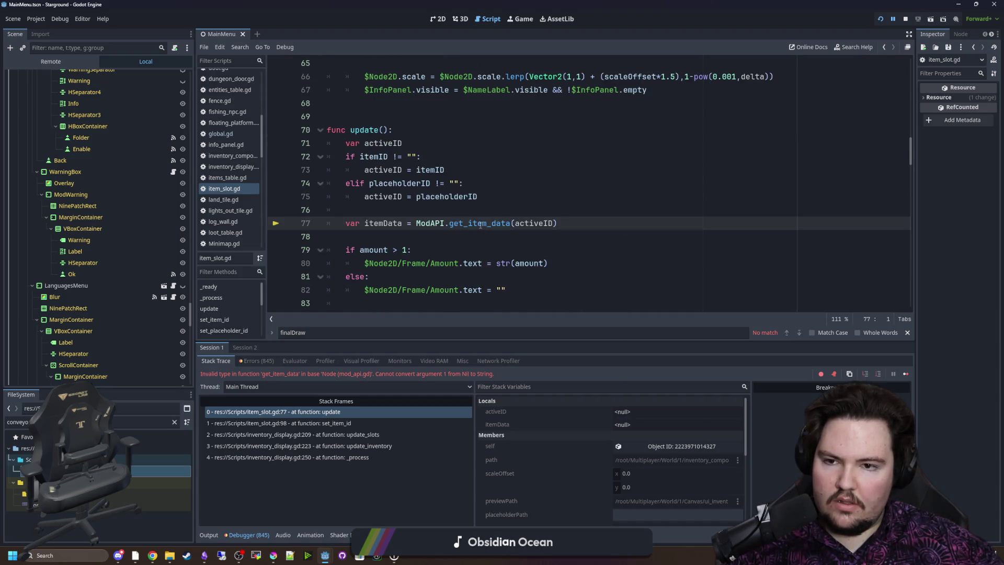
In mod_api.gd, remove the ': String' type from get_item_data's itemID parameter and save
{"action": "mouse_move", "coordinate": [480, 225]}
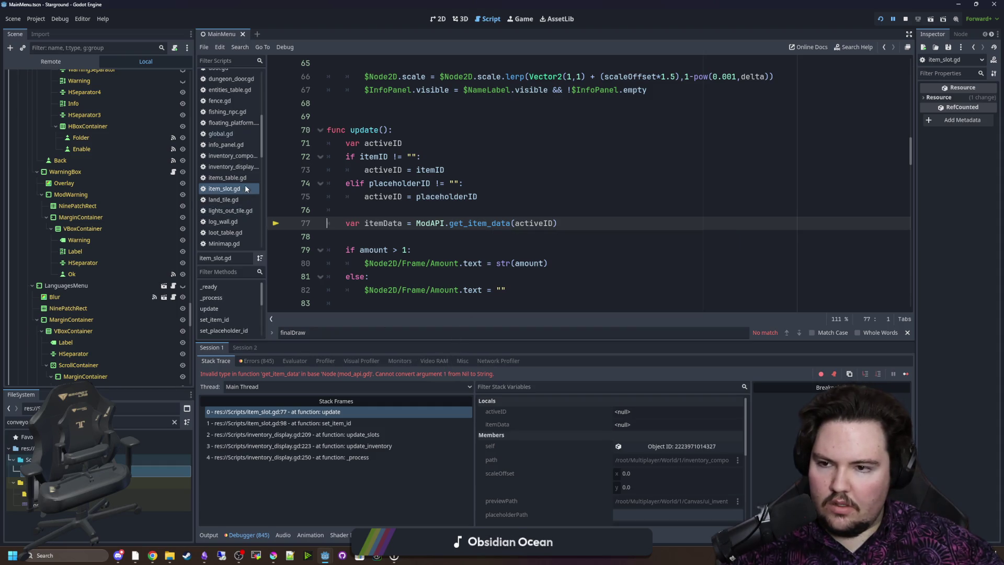
{"action": "scroll", "coordinate": [235, 234], "scroll_direction": "down", "scroll_amount": 3}
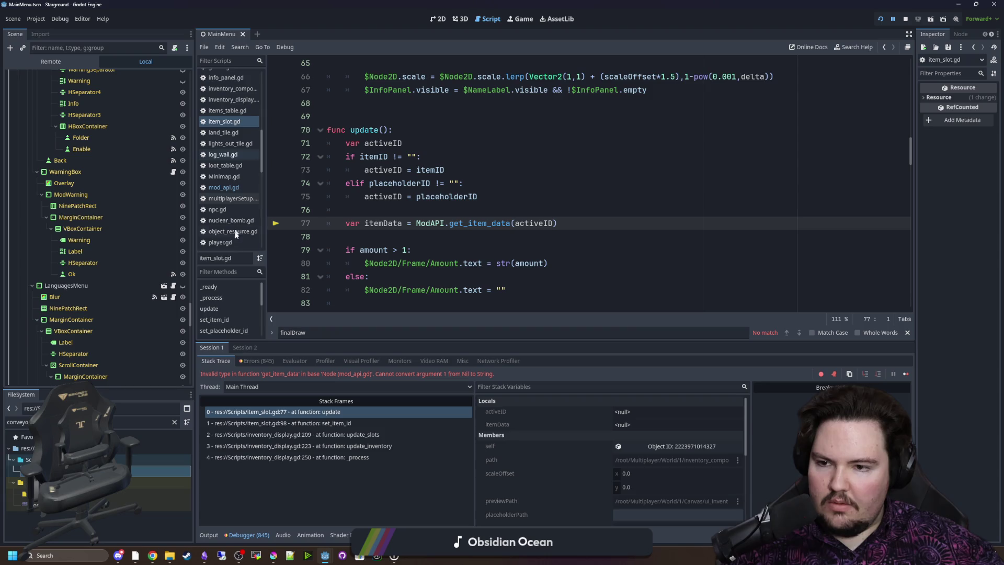
{"action": "left_click", "coordinate": [224, 187]}
{"action": "left_click_drag", "start_coordinate": [487, 169], "coordinate": [445, 169]}
{"action": "key", "text": "BackSpace"}
{"action": "left_click", "coordinate": [473, 143]}
{"action": "key", "text": "ctrl+s"}
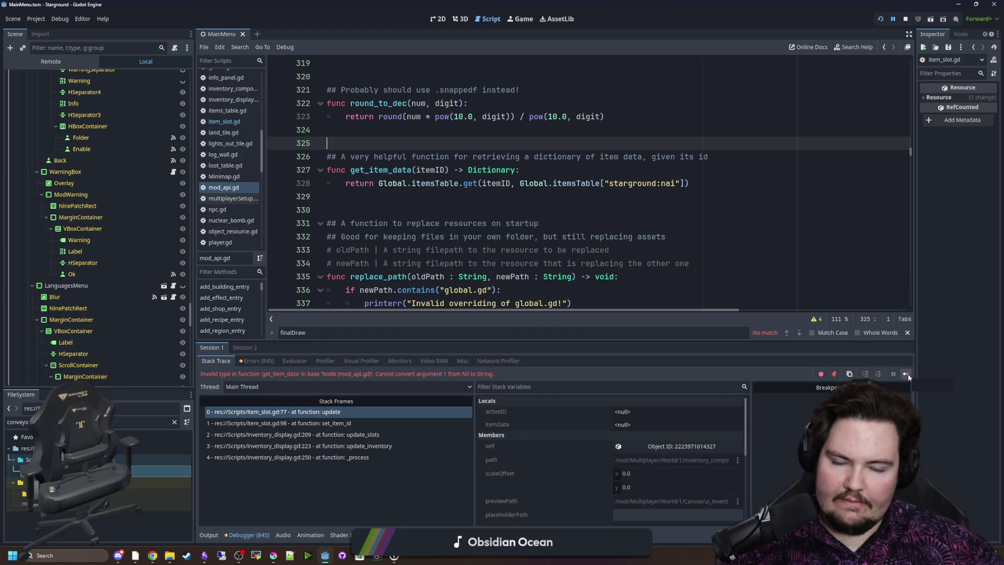
Move the itemsTable fallback lookup into a new 'if !itemID:' line under the signature
{"action": "scroll", "coordinate": [547, 228], "scroll_direction": "up", "scroll_amount": 1}
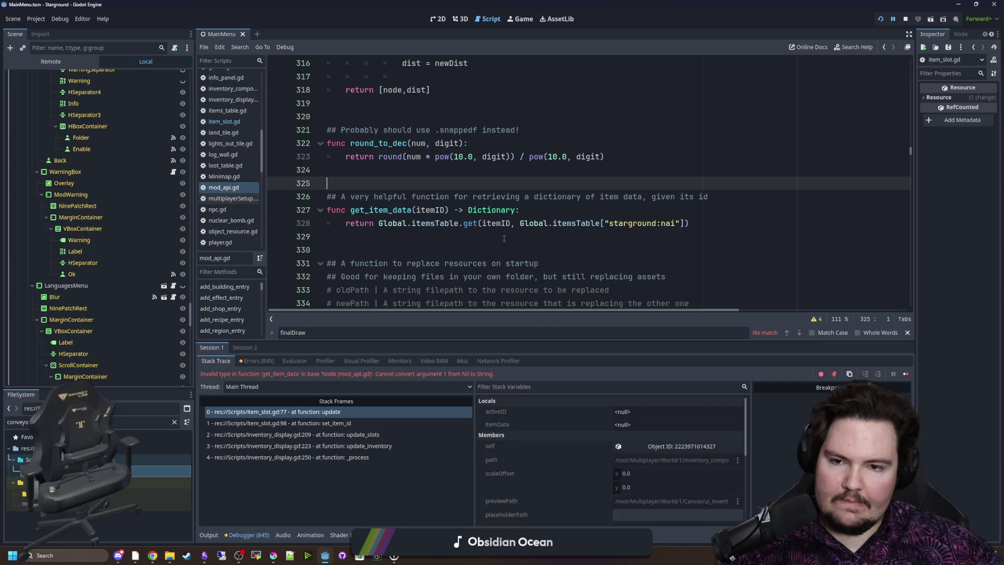
{"action": "left_click", "coordinate": [504, 237]}
{"action": "left_click", "coordinate": [511, 223]}
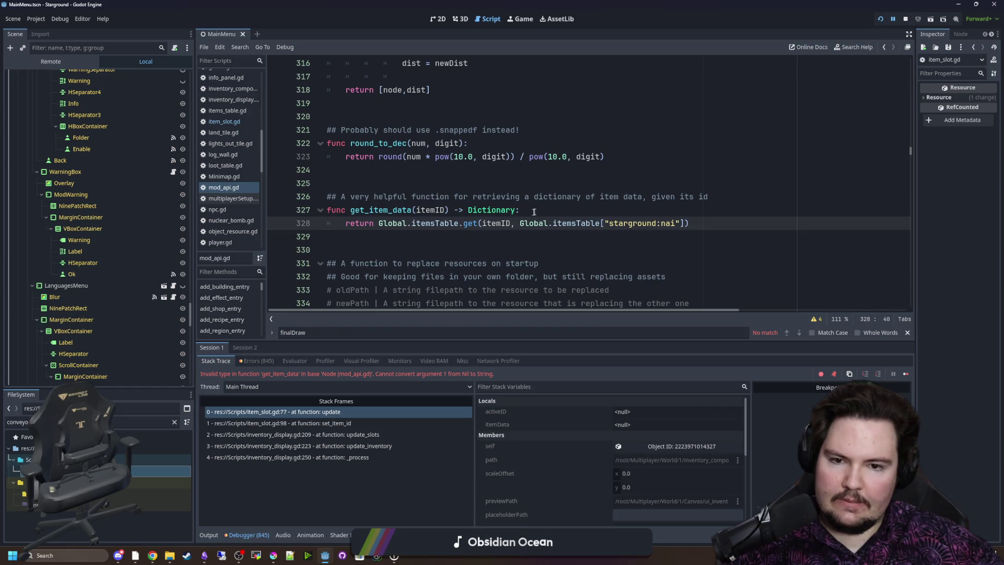
{"action": "left_click", "coordinate": [546, 208]}
{"action": "left_click_drag", "start_coordinate": [684, 224], "coordinate": [534, 226]}
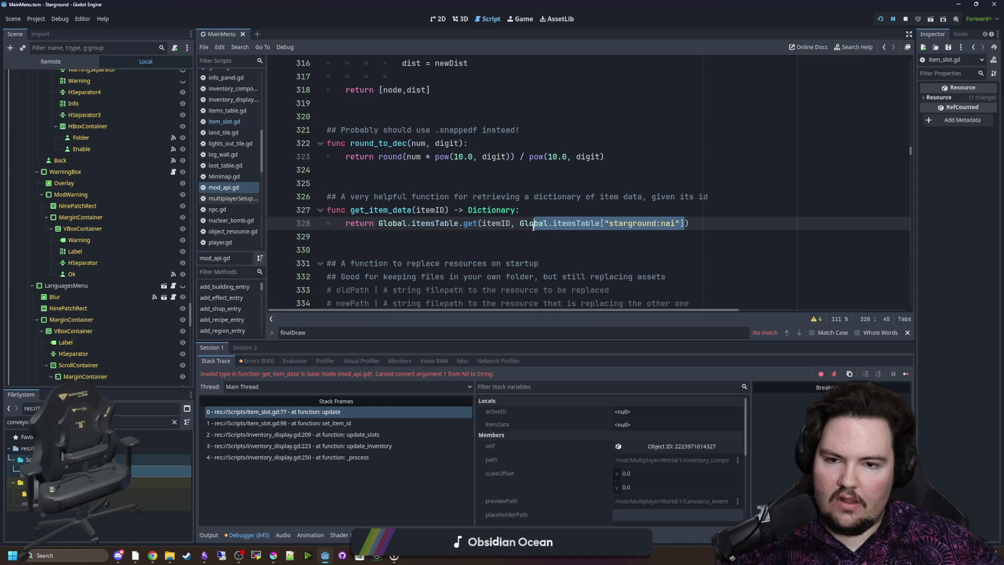
{"action": "key", "text": "ctrl+x"}
{"action": "left_click", "coordinate": [542, 211]}
{"action": "key", "text": "Return"}
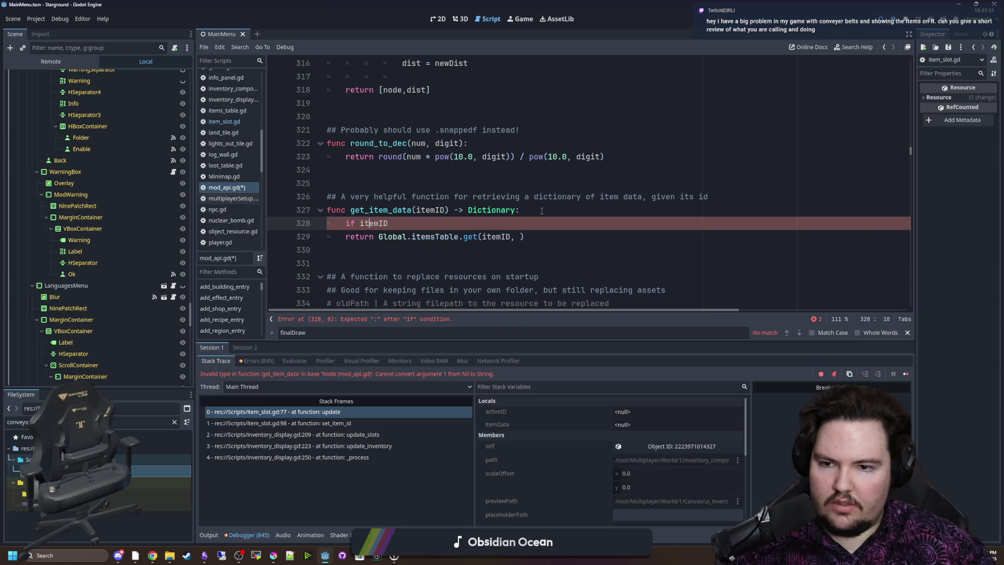
{"action": "key", "text": "End"}
{"action": "type", "text": ":"}
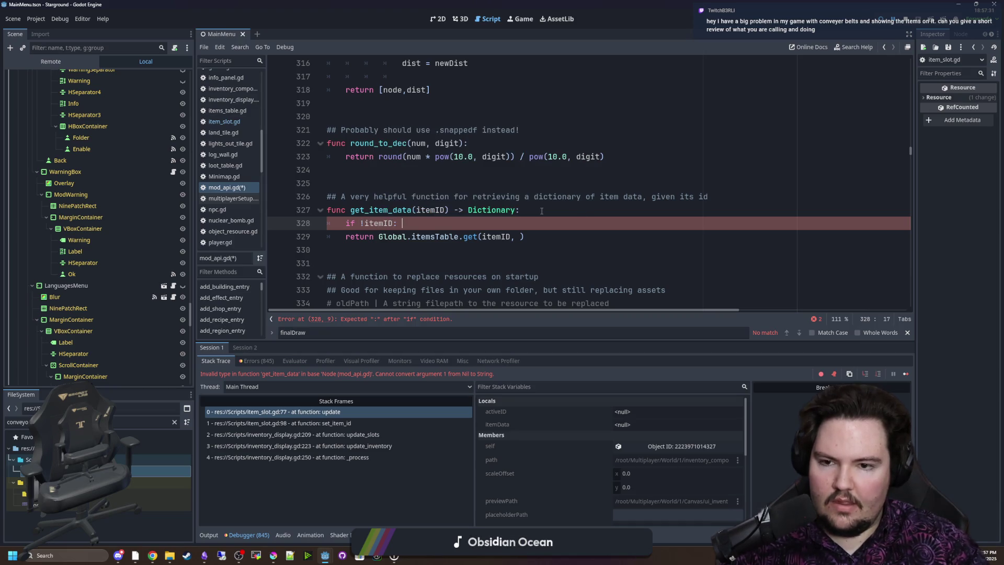
Finish the empty-itemID check to return Global.itemsTable["starground:nai"] and save
{"action": "scroll", "coordinate": [342, 227], "scroll_direction": "right", "scroll_amount": 3}
{"action": "left_click_drag", "start_coordinate": [481, 313], "coordinate": [381, 229]}
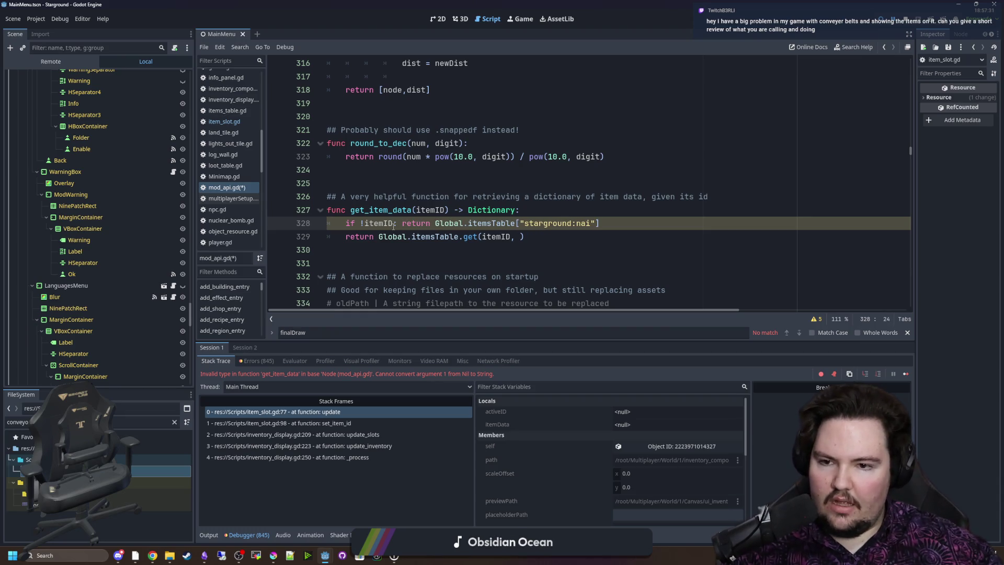
{"action": "left_click", "coordinate": [379, 244]}
{"action": "left_click", "coordinate": [605, 224]}
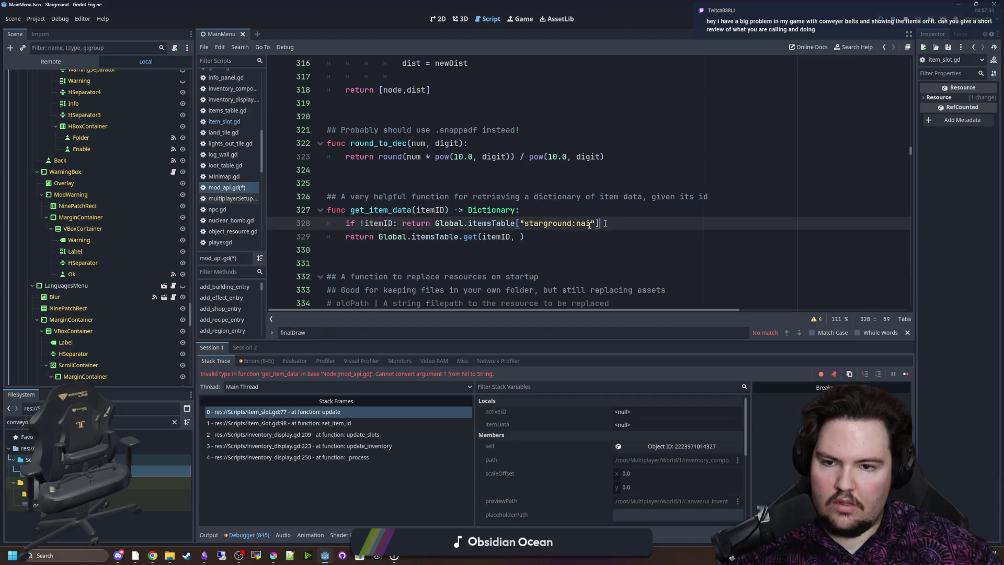
{"action": "left_click", "coordinate": [479, 245]}
{"action": "left_click", "coordinate": [520, 237]}
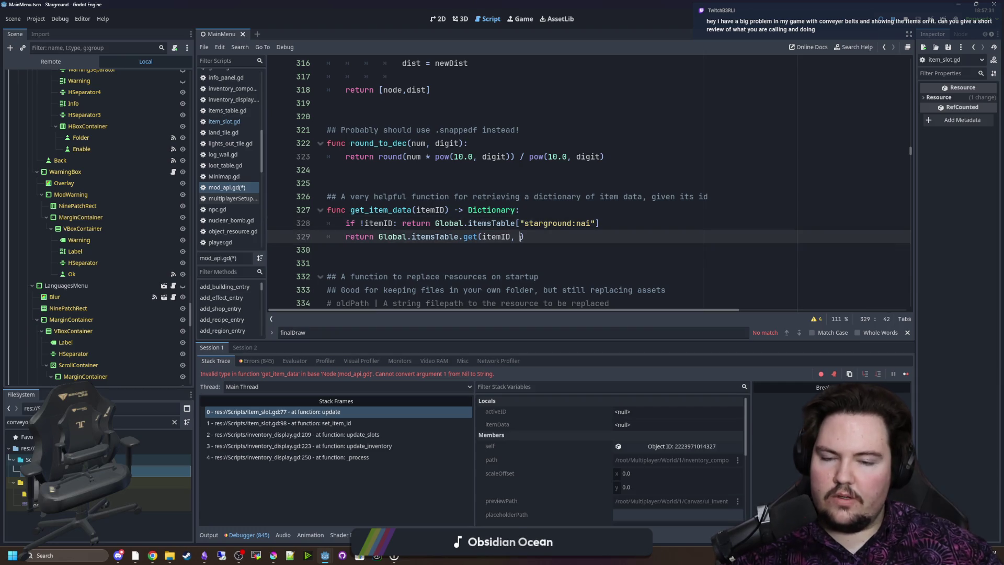
{"action": "type", "text": ")"}
{"action": "key", "text": "ctrl+s"}
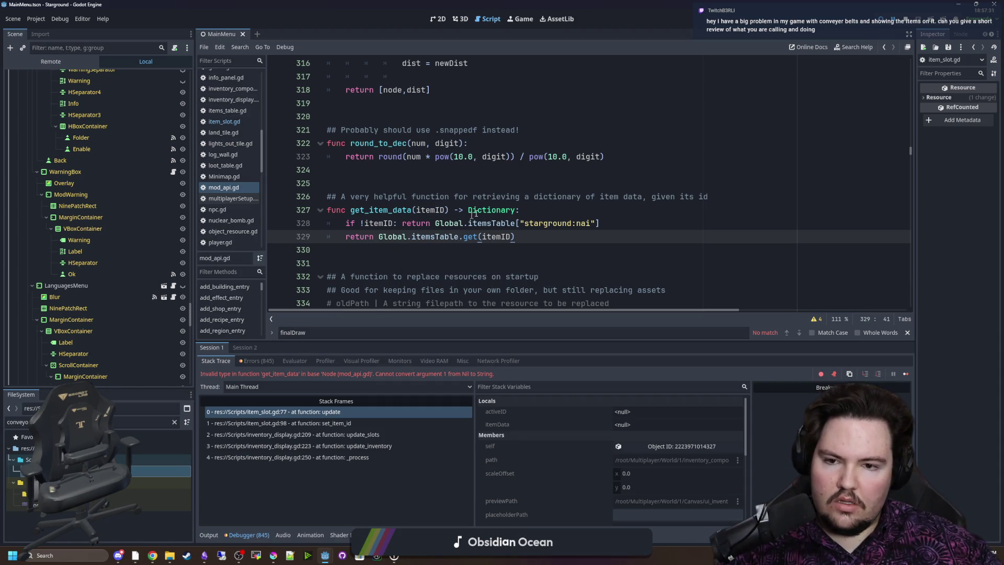
{"action": "left_click", "coordinate": [544, 204]}
{"action": "key", "text": "ctrl+s"}
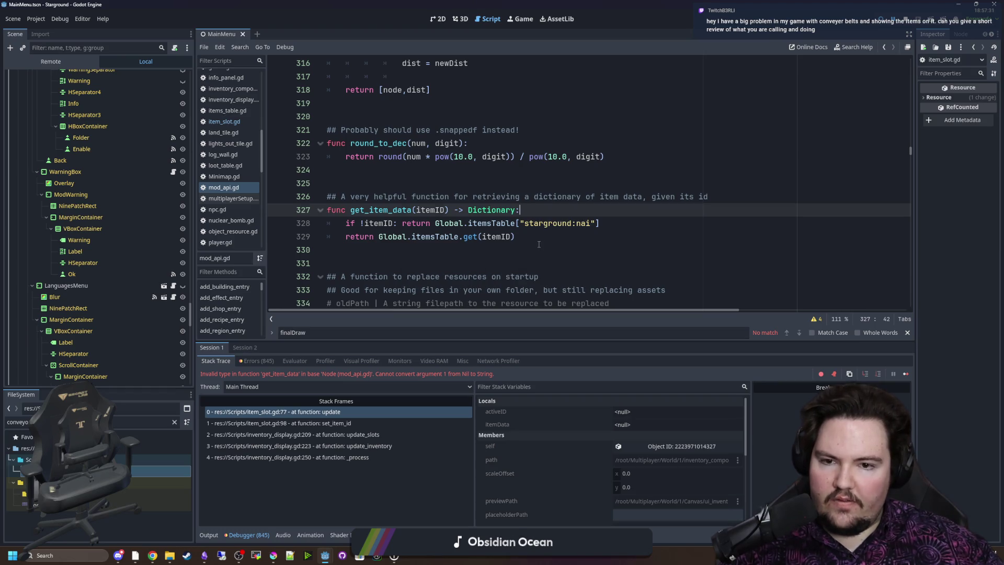
Restore the starground:nai default inside the return line's .get call and rerun with F5
{"action": "left_click", "coordinate": [529, 239]}
{"action": "left_click_drag", "start_coordinate": [607, 220], "coordinate": [453, 226]}
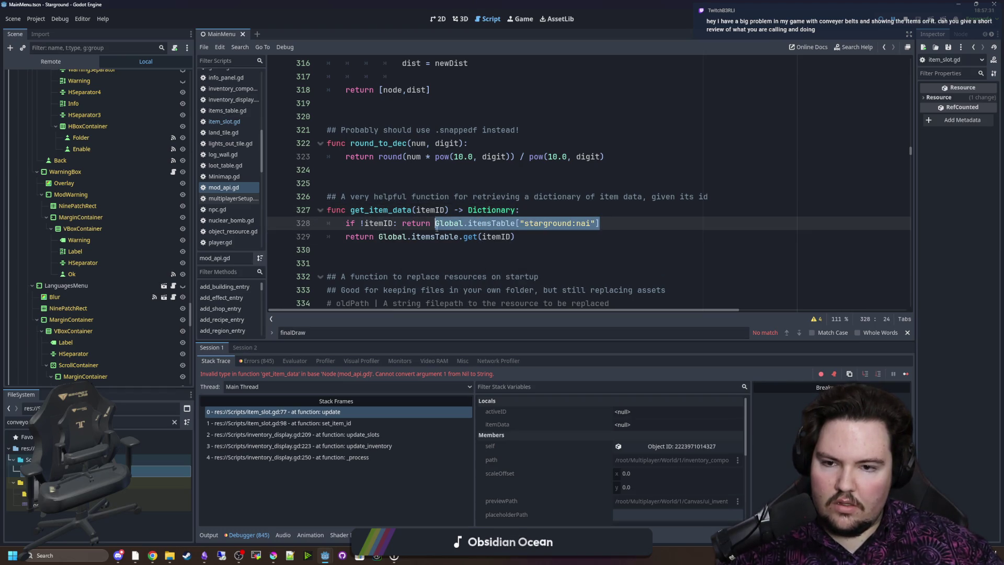
{"action": "left_click", "coordinate": [513, 237]}
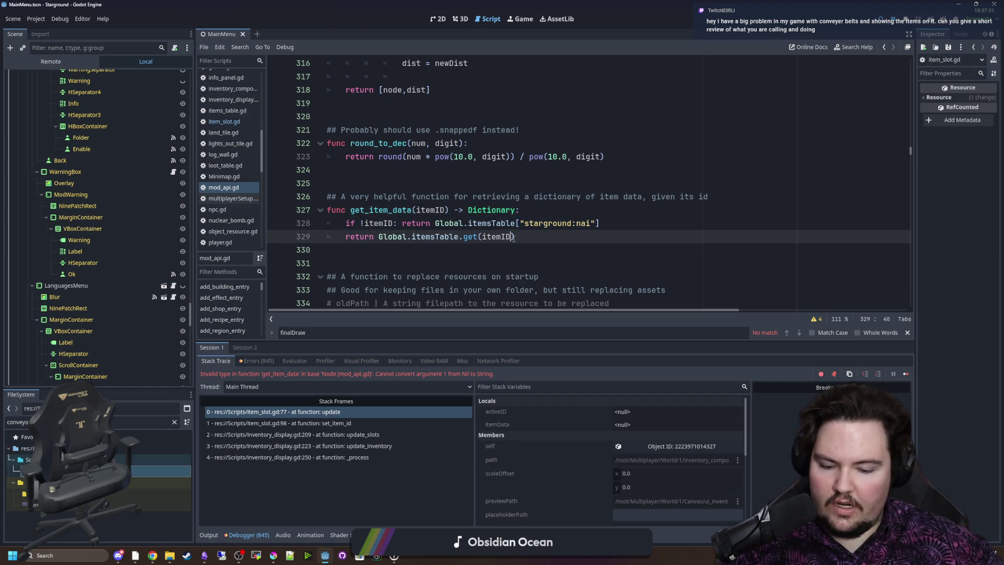
{"action": "left_click", "coordinate": [525, 263]}
{"action": "key", "text": "F5"}
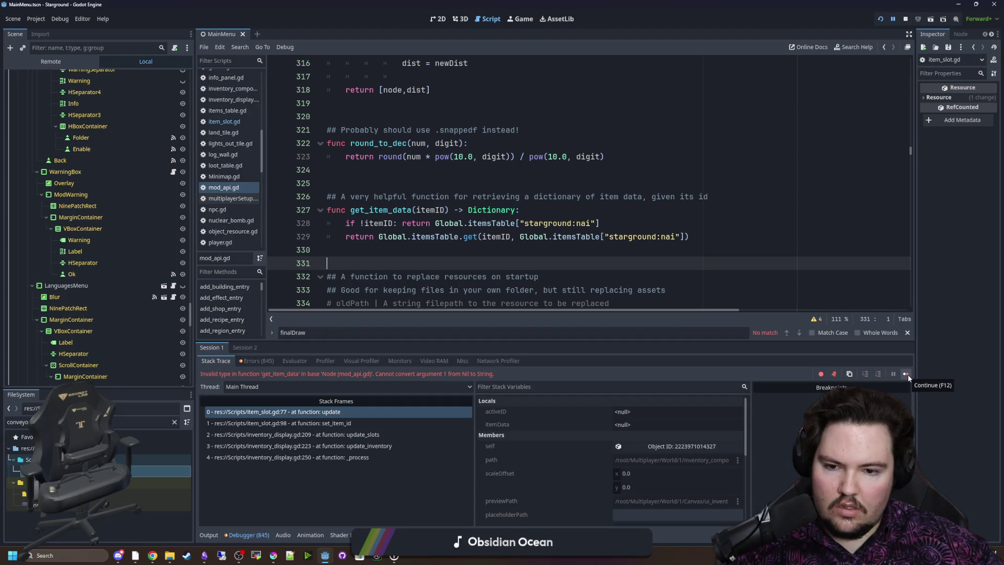
Continue past the repeated debugger breaks until the game runs freely
{"action": "left_click", "coordinate": [907, 374]}
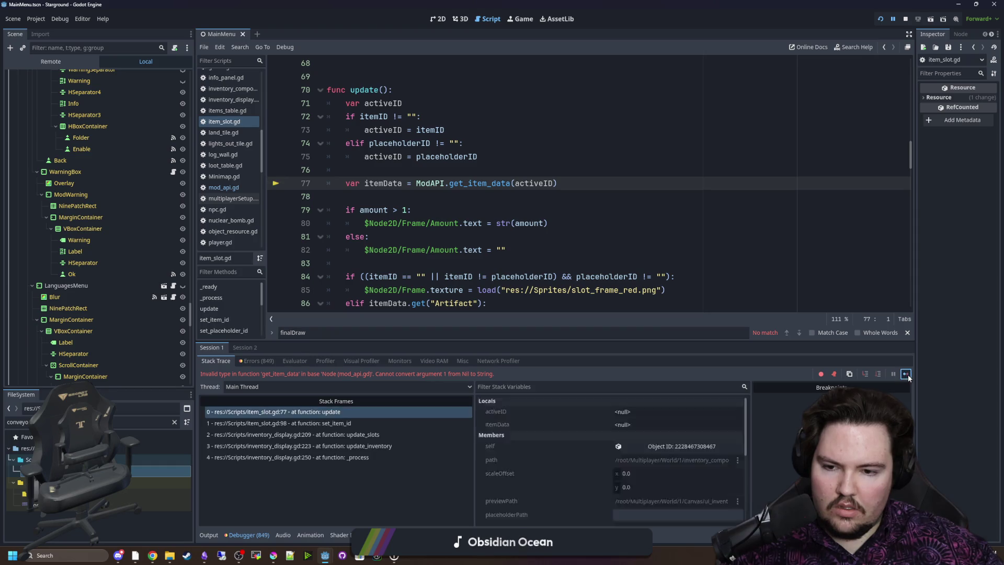
{"action": "left_click", "coordinate": [907, 374]}
{"action": "left_click", "coordinate": [907, 374]}
{"action": "left_click", "coordinate": [907, 374]}
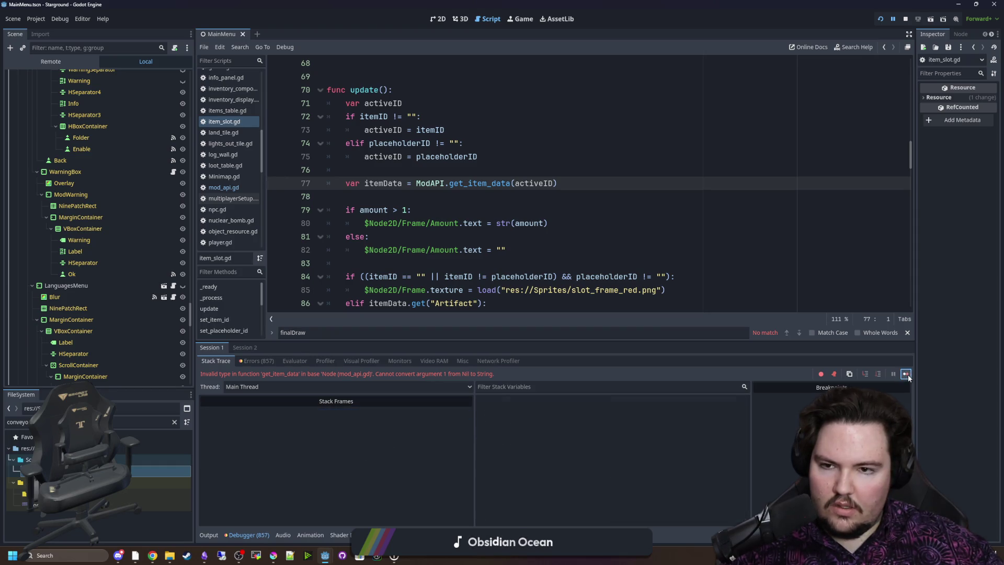
{"action": "left_click", "coordinate": [907, 374]}
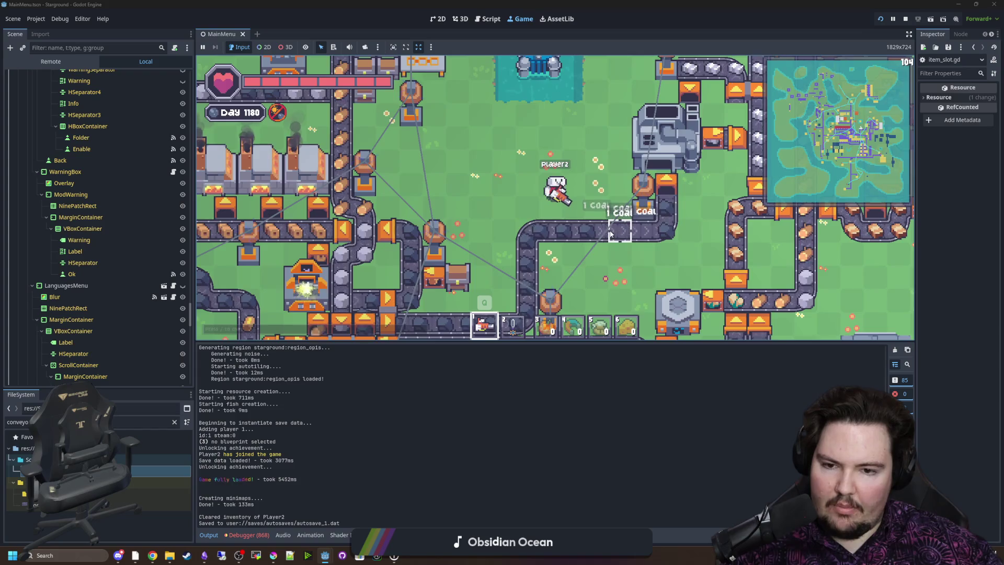
Walk the player down-right, place a building beside the conveyor, then pick the chest
{"action": "key", "text": "s+d"}
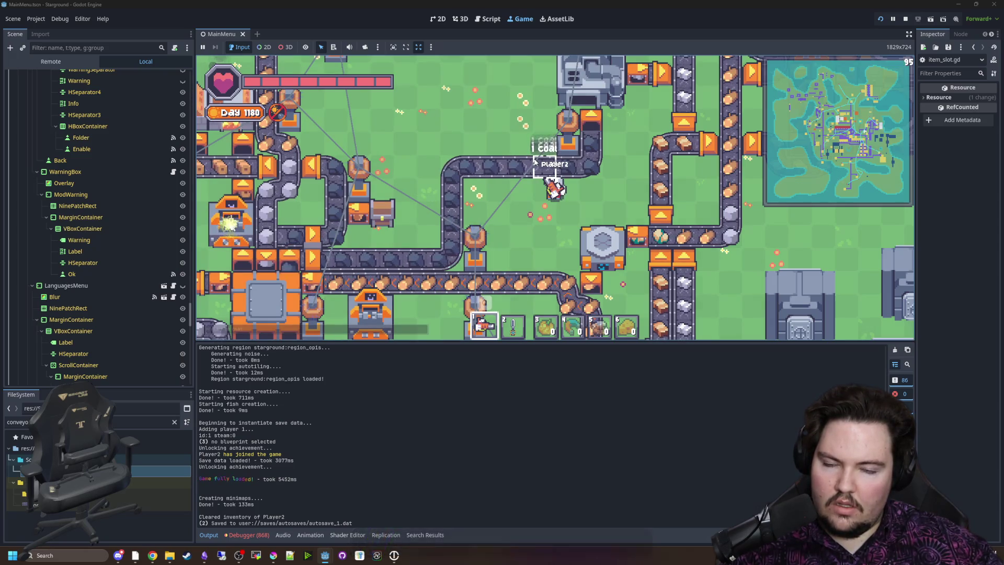
{"action": "key", "text": "b"}
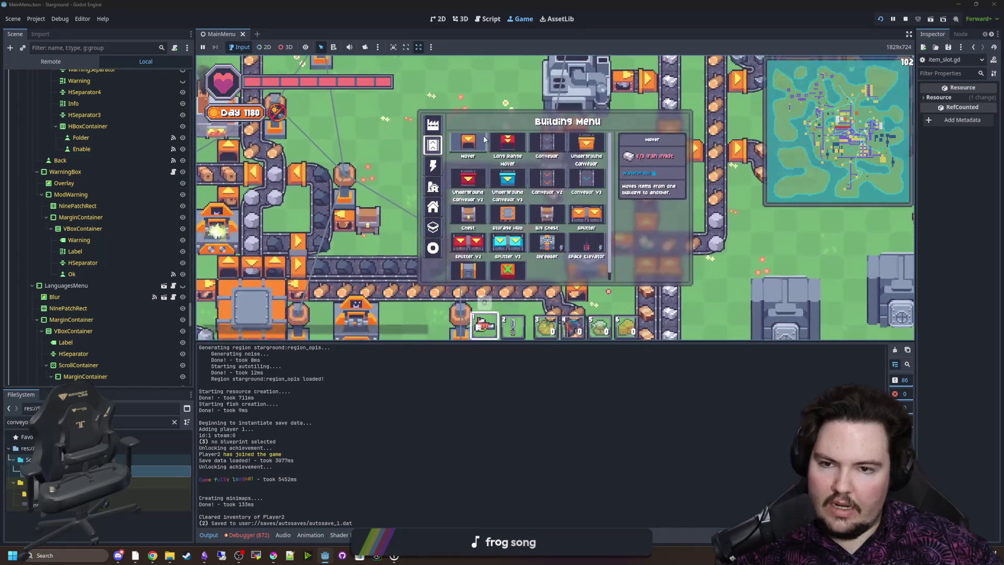
{"action": "left_click", "coordinate": [482, 148]}
{"action": "left_click", "coordinate": [489, 111]}
{"action": "key", "text": "b"}
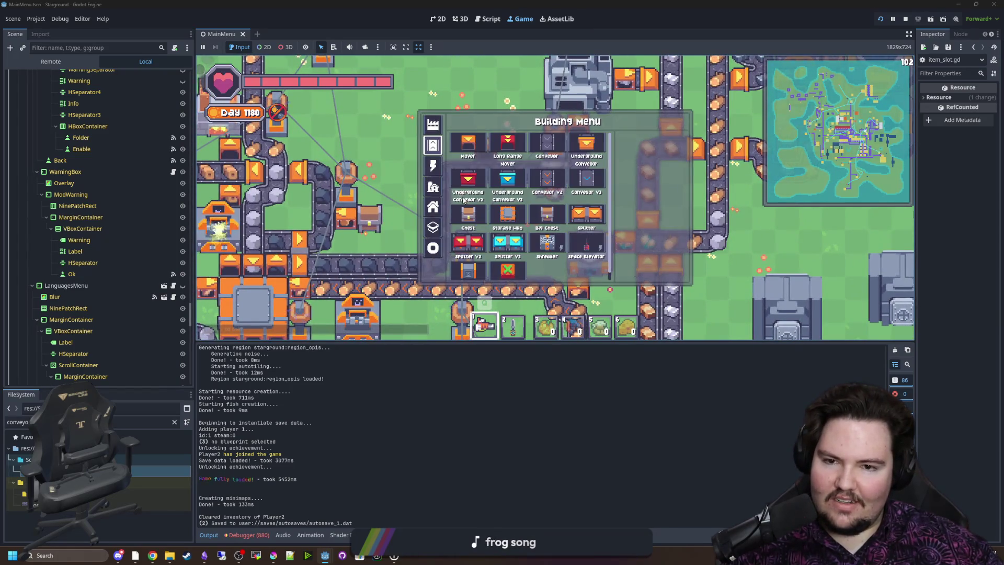
{"action": "left_click", "coordinate": [523, 130]}
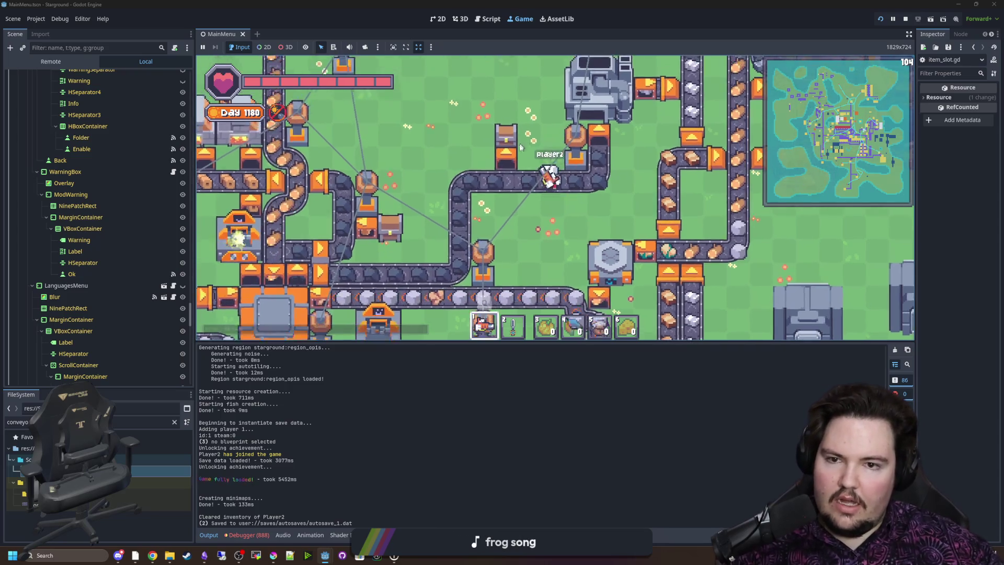
Place two Vaults side by side next to the conveyor
{"action": "key", "text": "b"}
{"action": "key", "text": "d"}
{"action": "mouse_move", "coordinate": [505, 148]}
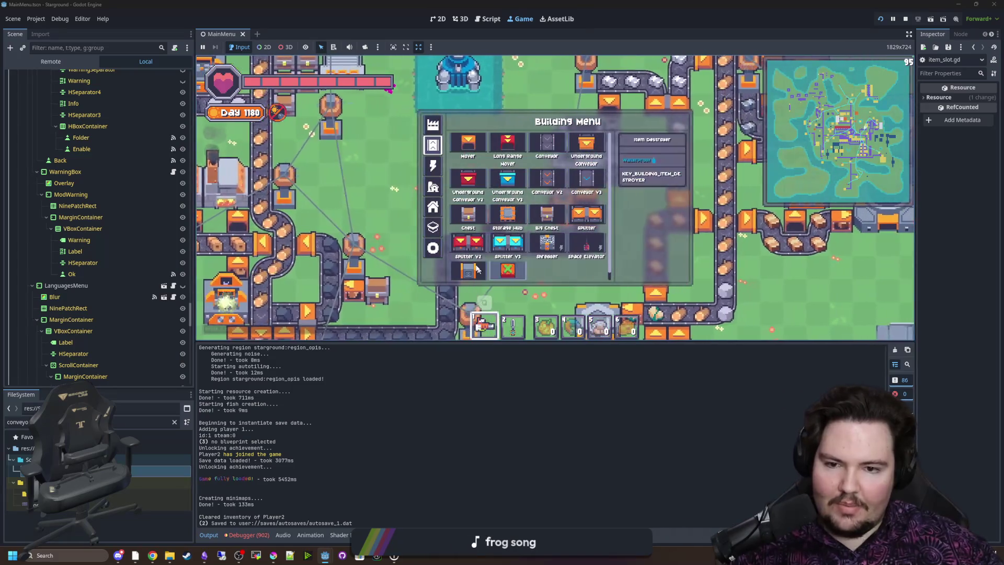
{"action": "key", "text": "a"}
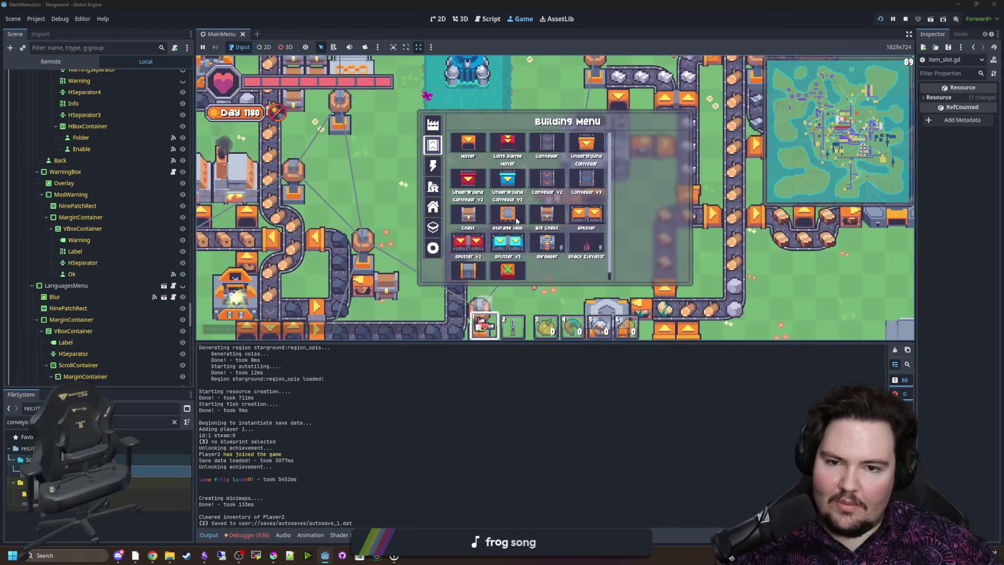
{"action": "mouse_move", "coordinate": [473, 251]}
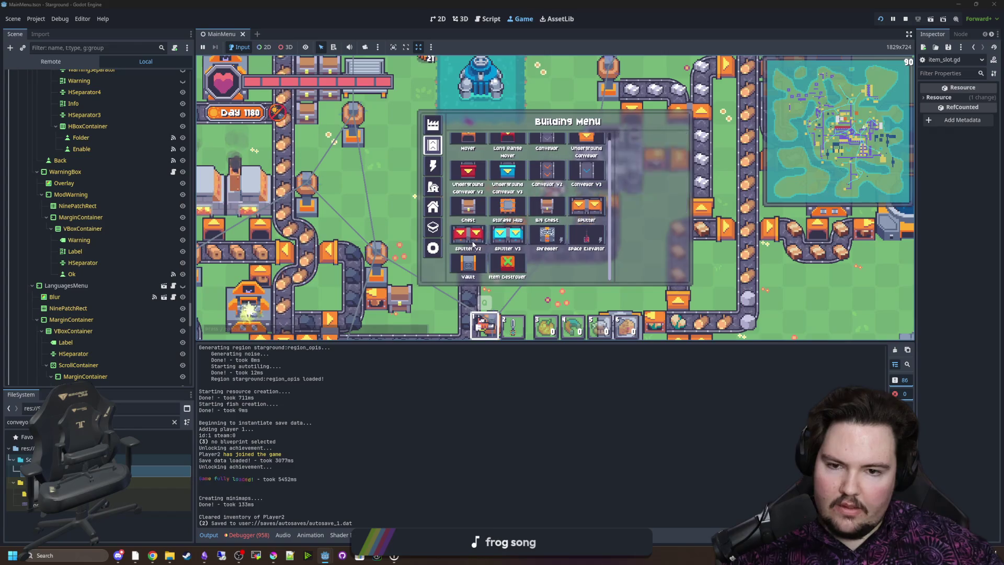
{"action": "left_click", "coordinate": [462, 273]}
{"action": "left_click", "coordinate": [494, 192]}
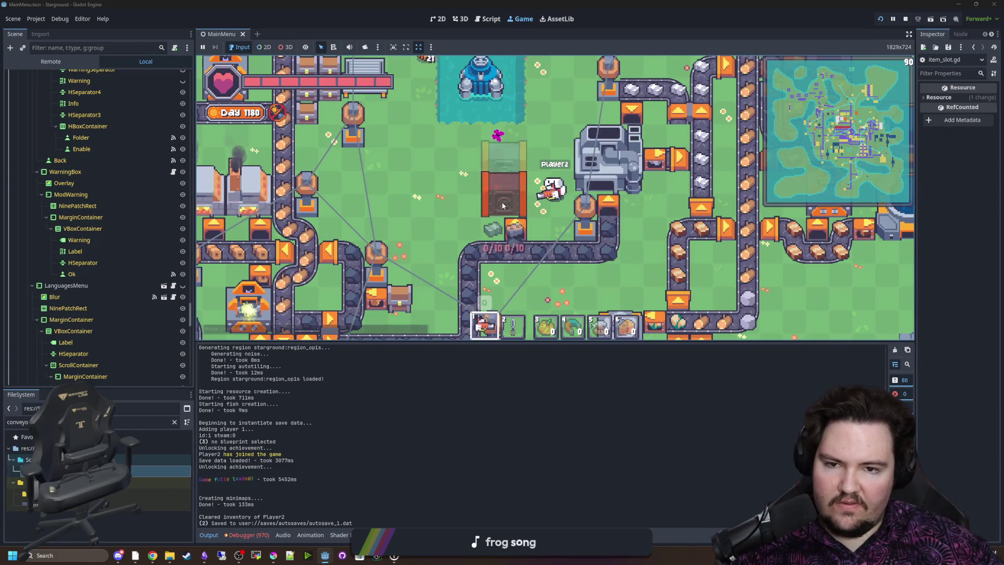
{"action": "left_click", "coordinate": [439, 186]}
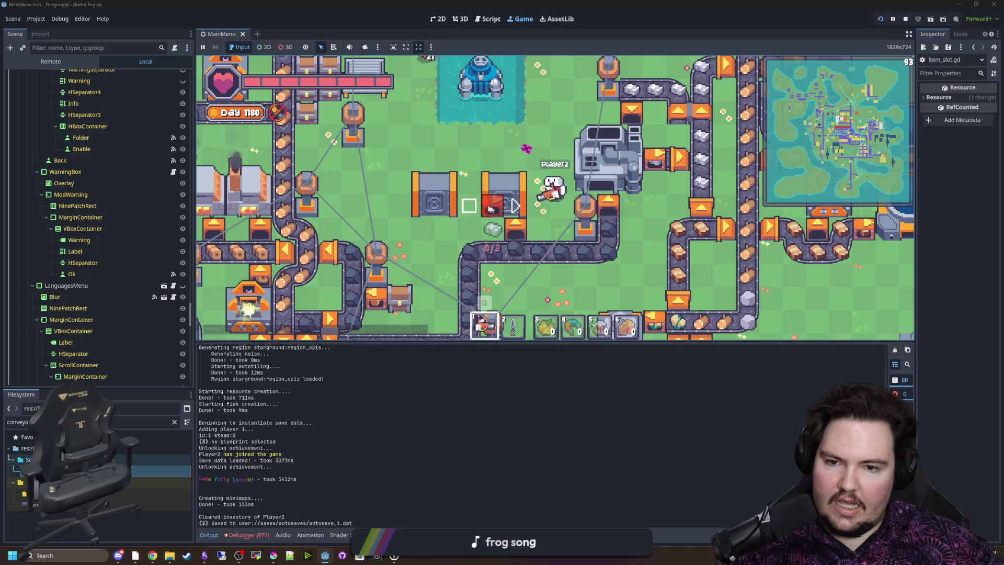
Pick a building, then choose Splitter V3 from the Building Menu
{"action": "key", "text": "s"}
{"action": "scroll", "coordinate": [534, 206], "scroll_direction": "down", "scroll_amount": 3}
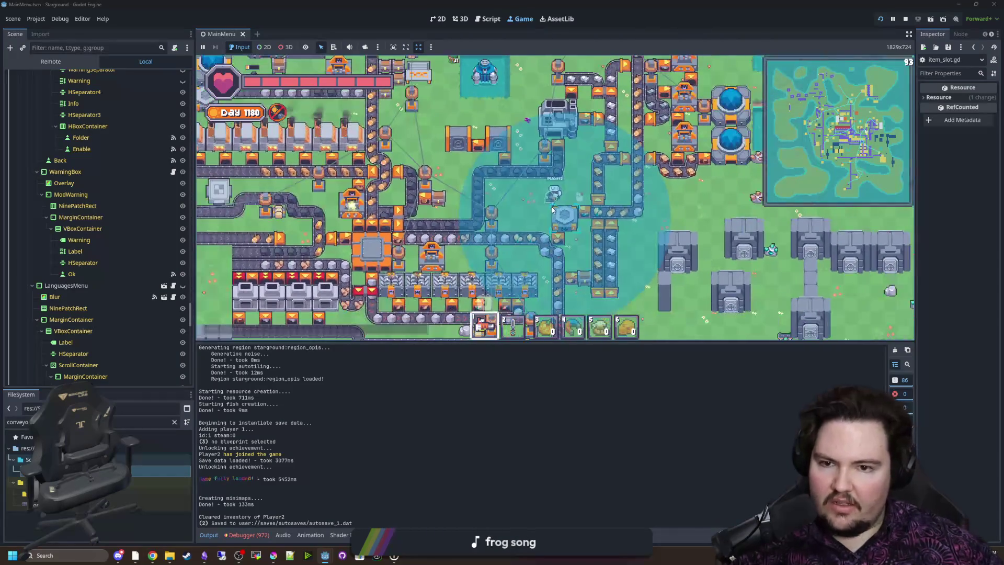
{"action": "scroll", "coordinate": [534, 204], "scroll_direction": "up", "scroll_amount": 3}
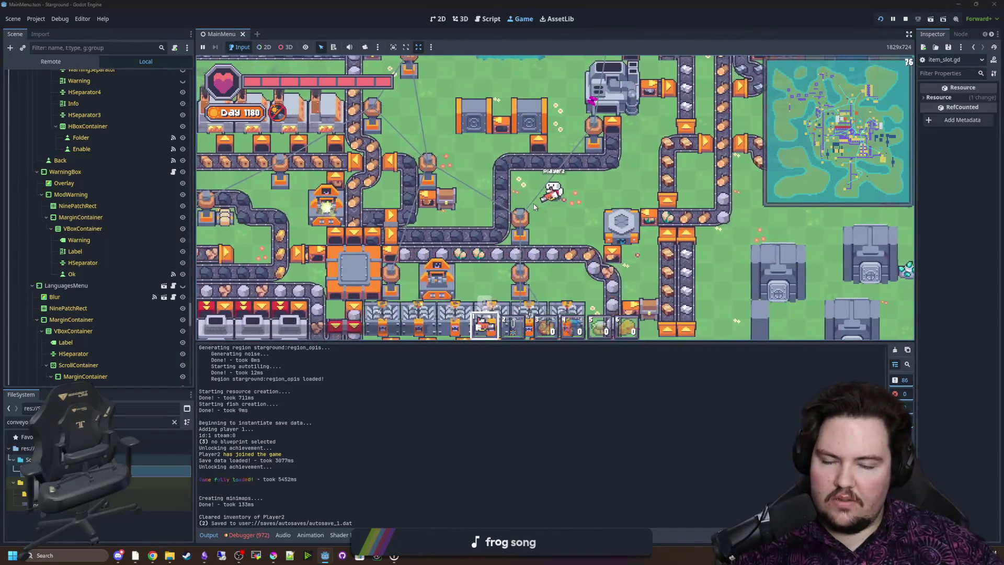
{"action": "key", "text": "b"}
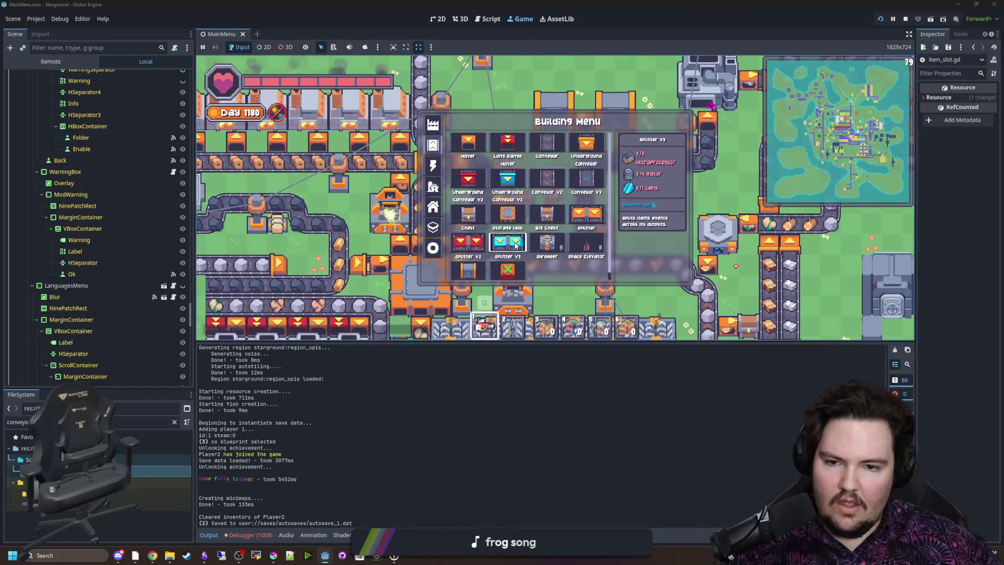
{"action": "left_click", "coordinate": [547, 181]}
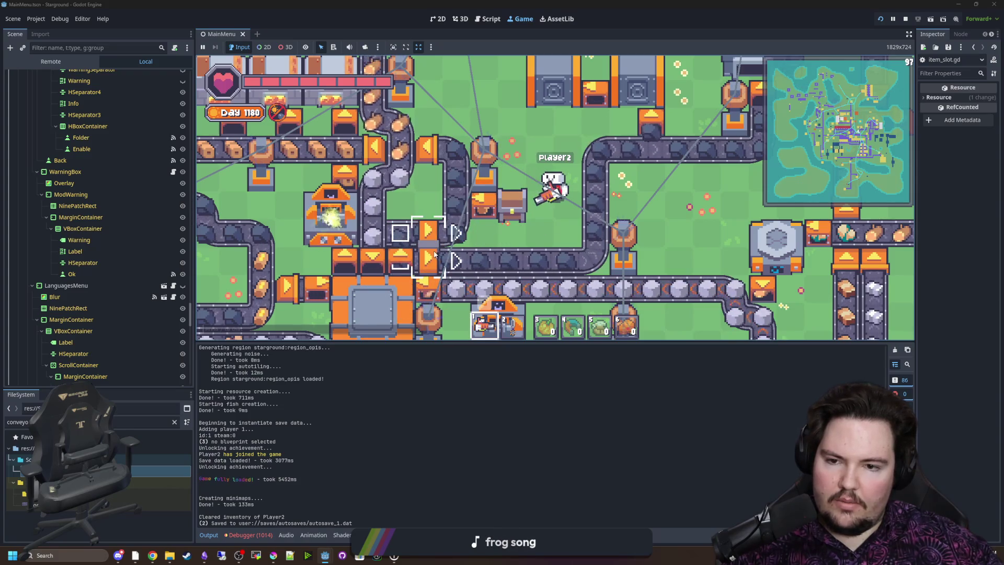
{"action": "key", "text": "b"}
{"action": "left_click", "coordinate": [506, 239]}
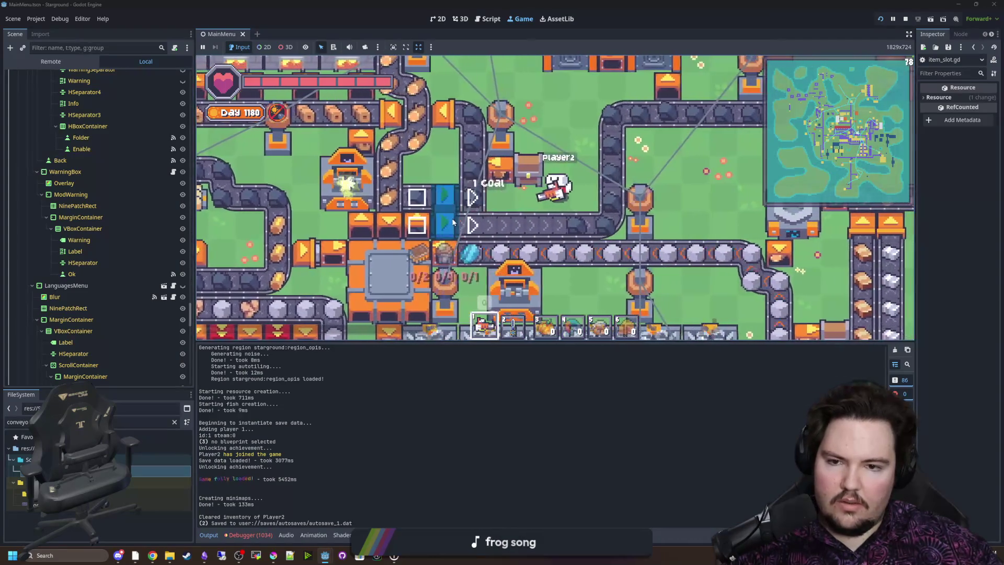
Place an Underground Conveyor V3 beside the chest, dismantle it, then choose Conveyor V3
{"action": "key", "text": "b"}
{"action": "left_click", "coordinate": [503, 178]}
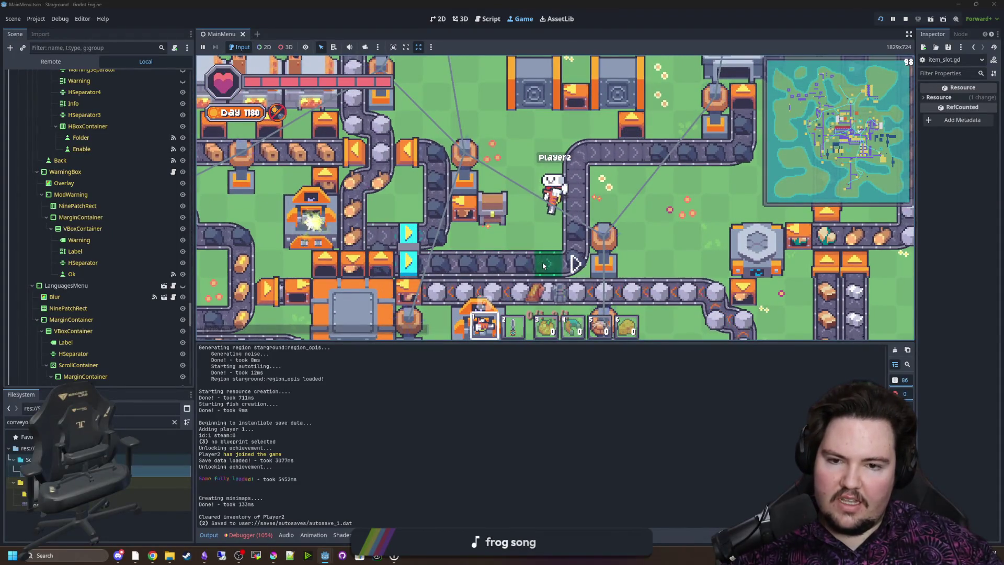
{"action": "left_click", "coordinate": [463, 265]}
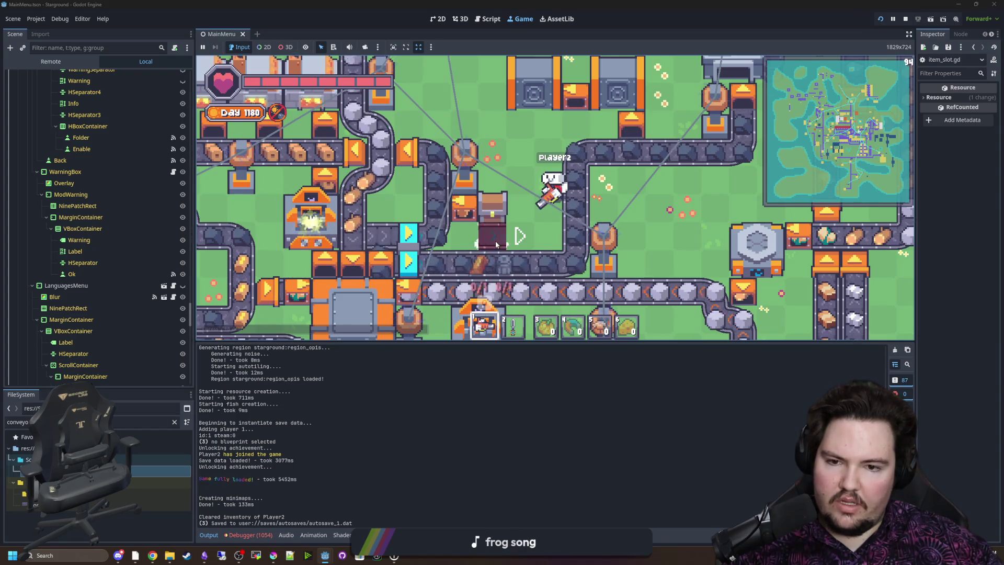
{"action": "right_click", "coordinate": [522, 236]}
{"action": "key", "text": "b"}
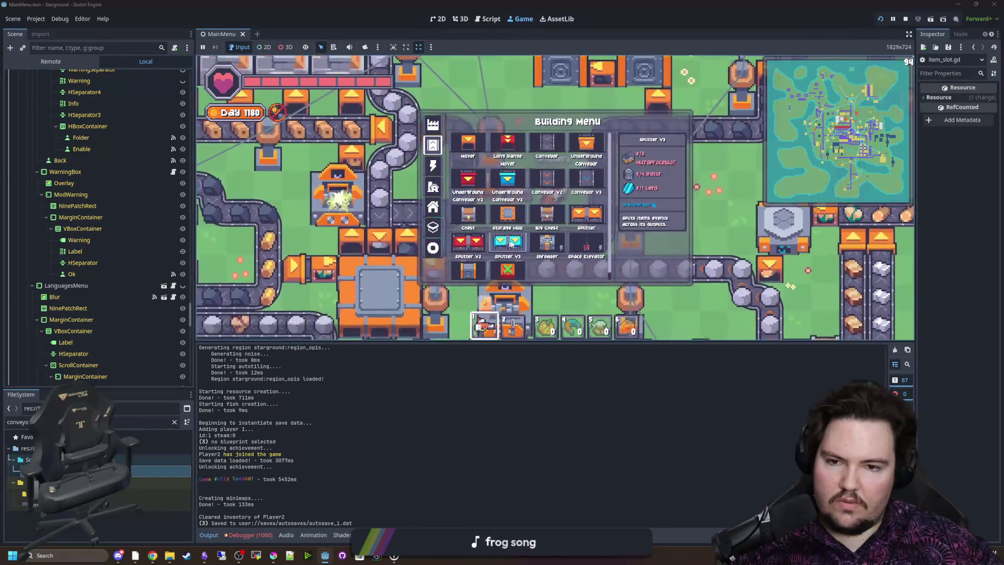
{"action": "left_click", "coordinate": [580, 184]}
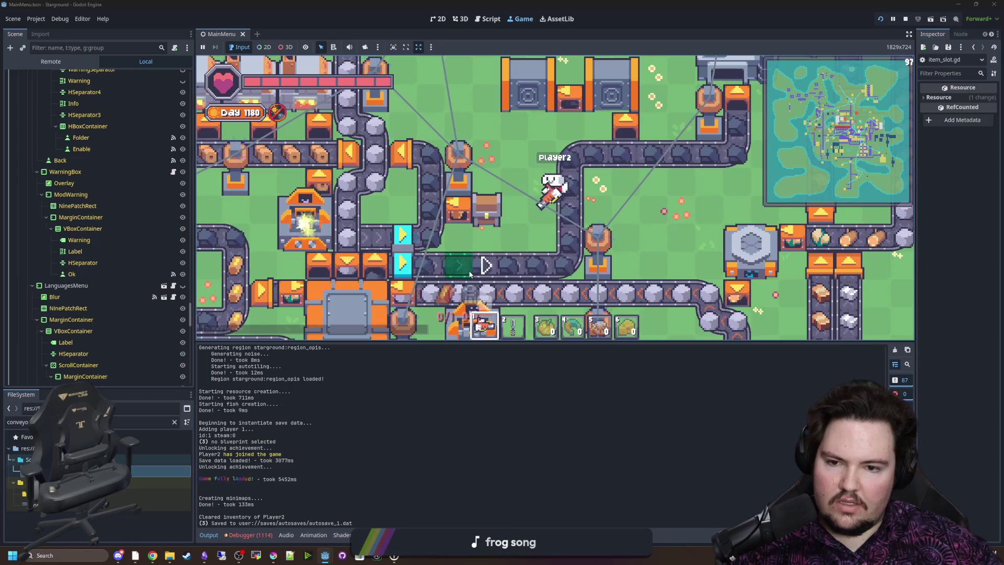
{"action": "key", "text": "b"}
{"action": "key", "text": "Escape"}
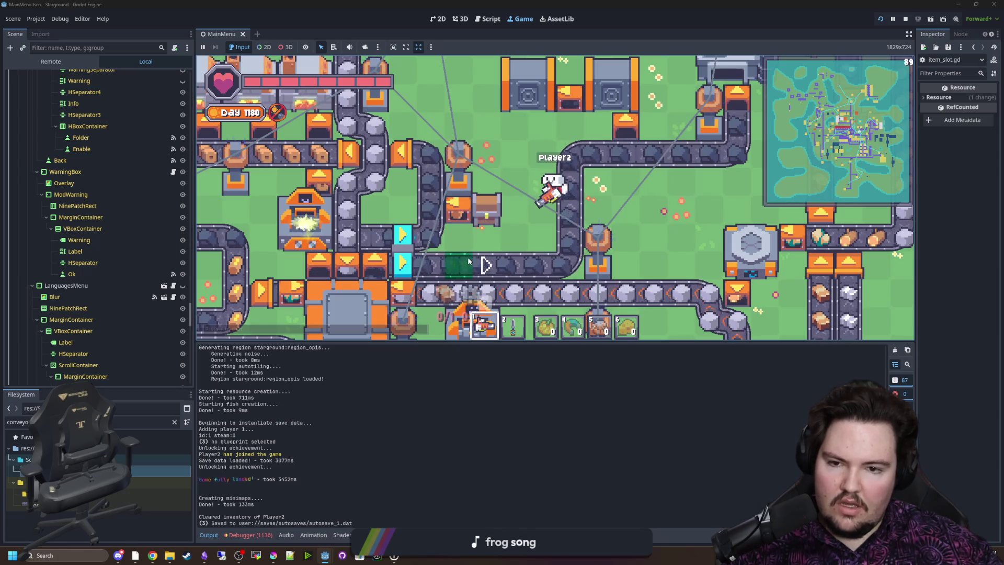
Get voltrum ingots and rotors with the /give voltrum_ingot and /give rotor chat commands
{"action": "key", "text": "b"}
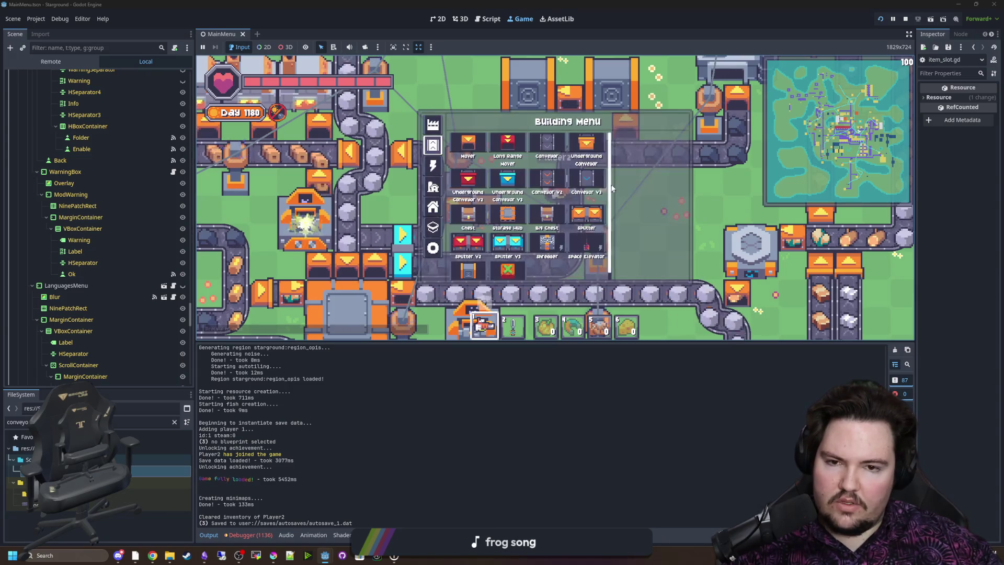
{"action": "key", "text": "Escape"}
{"action": "key", "text": "Return"}
{"action": "type", "text": "/give vo"}
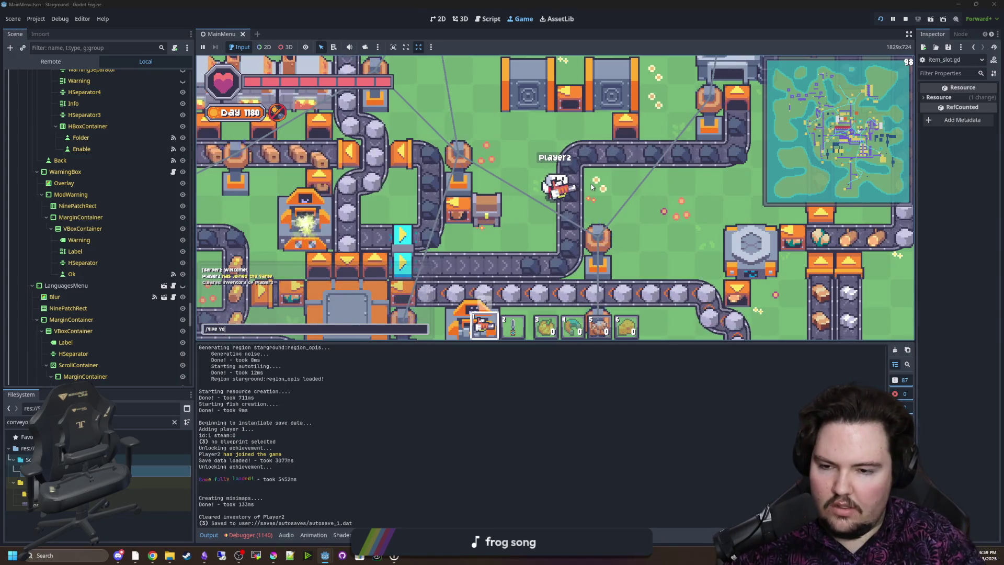
{"action": "type", "text": "ltrum_ingot 99"}
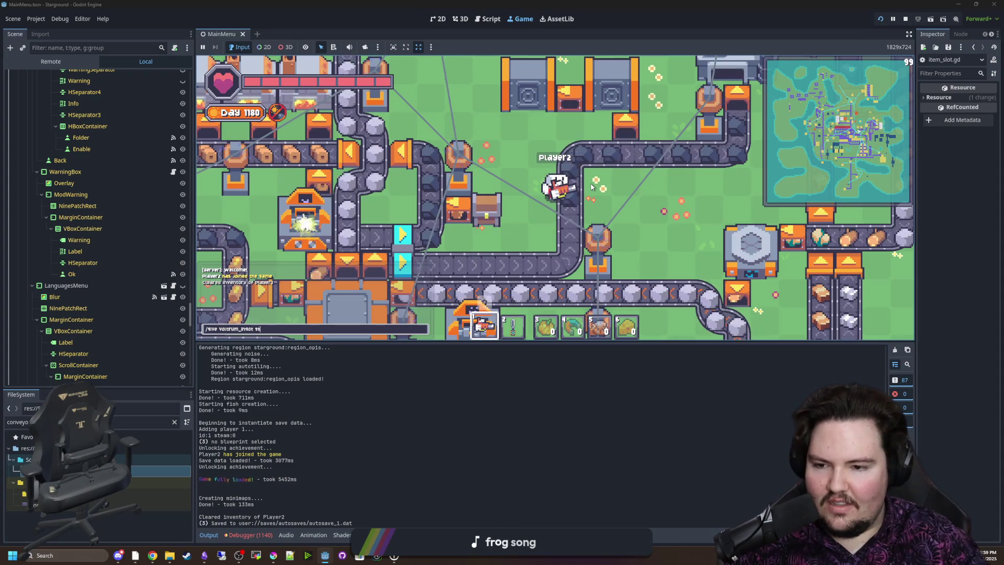
{"action": "key", "text": "Return"}
{"action": "type", "text": "/give rotor"}
{"action": "key", "text": "Return"}
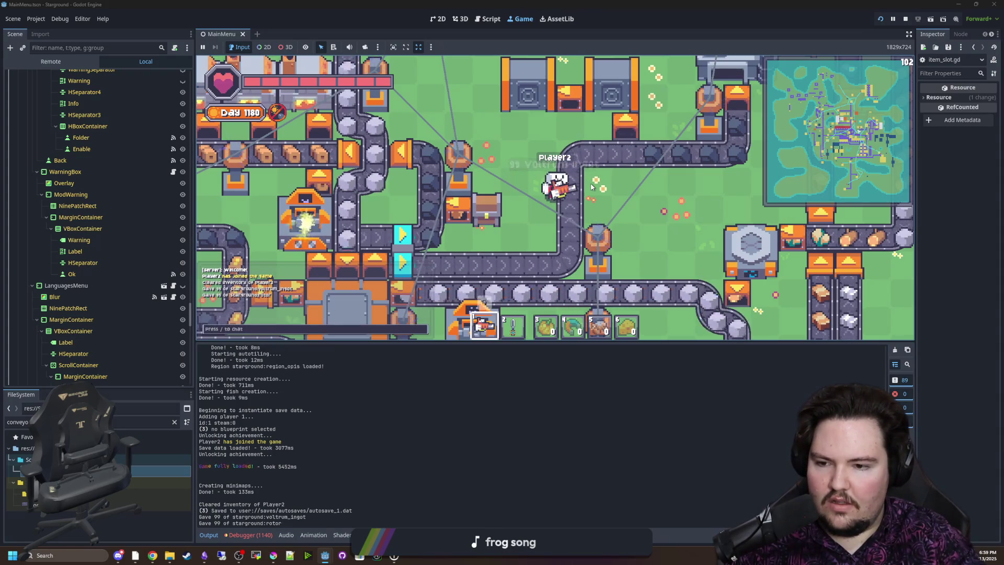
Drag out a closed loop of Conveyor V3 belts
{"action": "key", "text": "b"}
{"action": "left_click", "coordinate": [582, 181]}
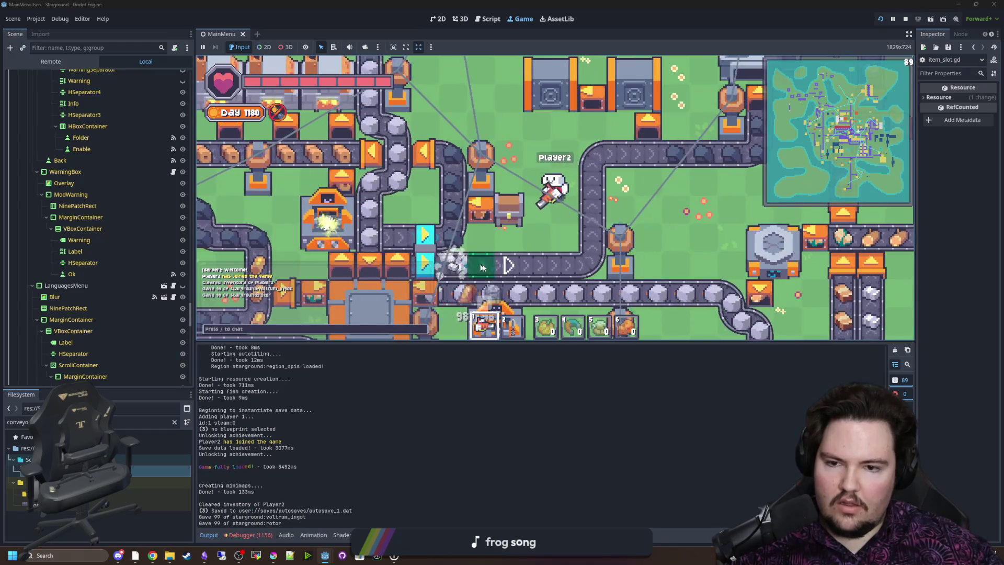
{"action": "mouse_move", "coordinate": [567, 265]}
{"action": "left_mouse_down"}
{"action": "mouse_move", "coordinate": [452, 225]}
{"action": "mouse_move", "coordinate": [502, 246]}
{"action": "mouse_move", "coordinate": [610, 264]}
{"action": "mouse_move", "coordinate": [621, 258]}
{"action": "mouse_move", "coordinate": [620, 182]}
{"action": "mouse_move", "coordinate": [655, 202]}
{"action": "left_mouse_up"}
{"action": "scroll", "coordinate": [638, 194], "scroll_direction": "down", "scroll_amount": 2}
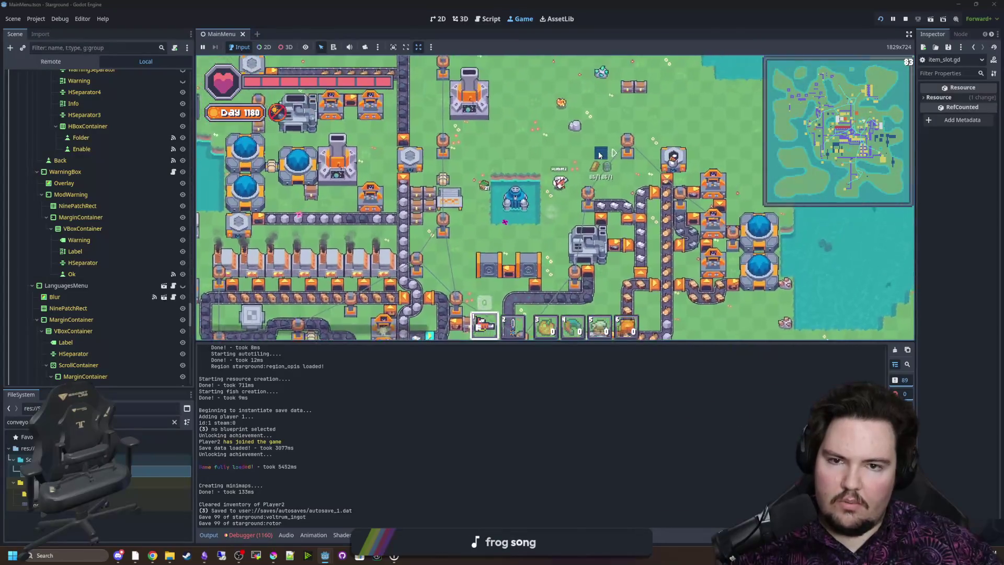
{"action": "scroll", "coordinate": [568, 178], "scroll_direction": "up", "scroll_amount": 2}
{"action": "key", "text": "d"}
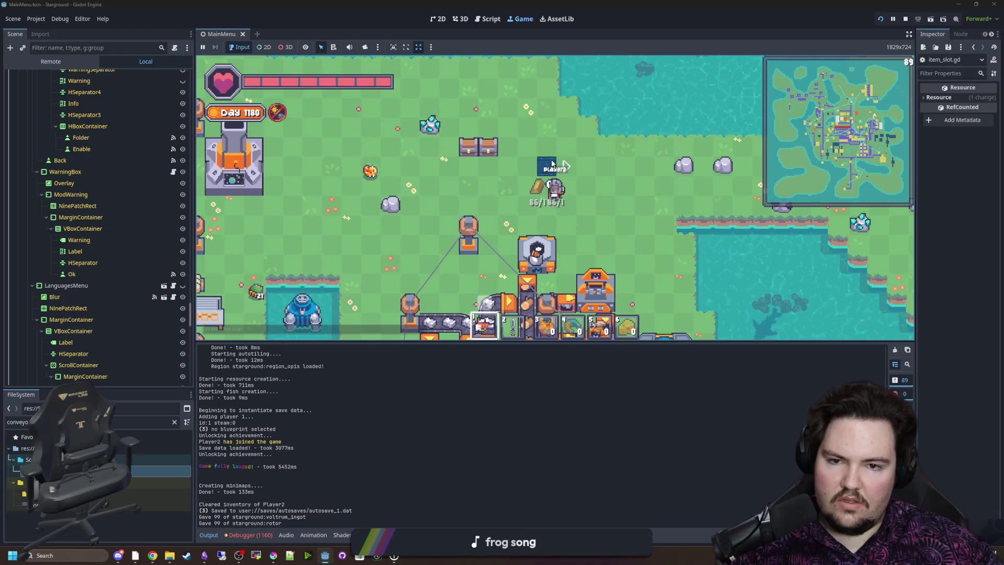
{"action": "mouse_move", "coordinate": [644, 166]}
{"action": "left_mouse_down"}
{"action": "mouse_move", "coordinate": [644, 203]}
{"action": "mouse_move", "coordinate": [575, 226]}
{"action": "mouse_move", "coordinate": [415, 238]}
{"action": "left_mouse_up"}
{"action": "key", "text": "a"}
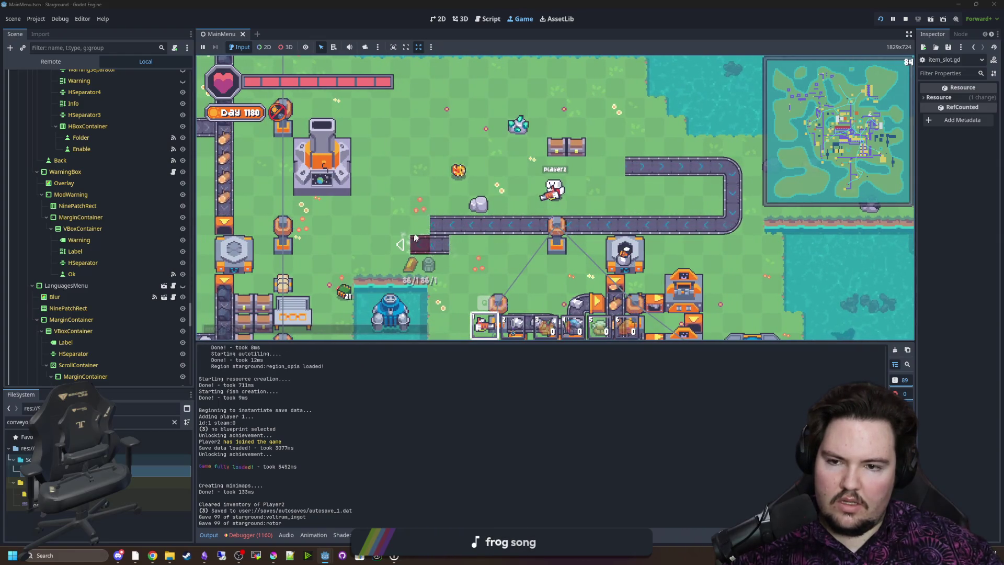
{"action": "left_click_drag", "start_coordinate": [407, 166], "coordinate": [554, 165]}
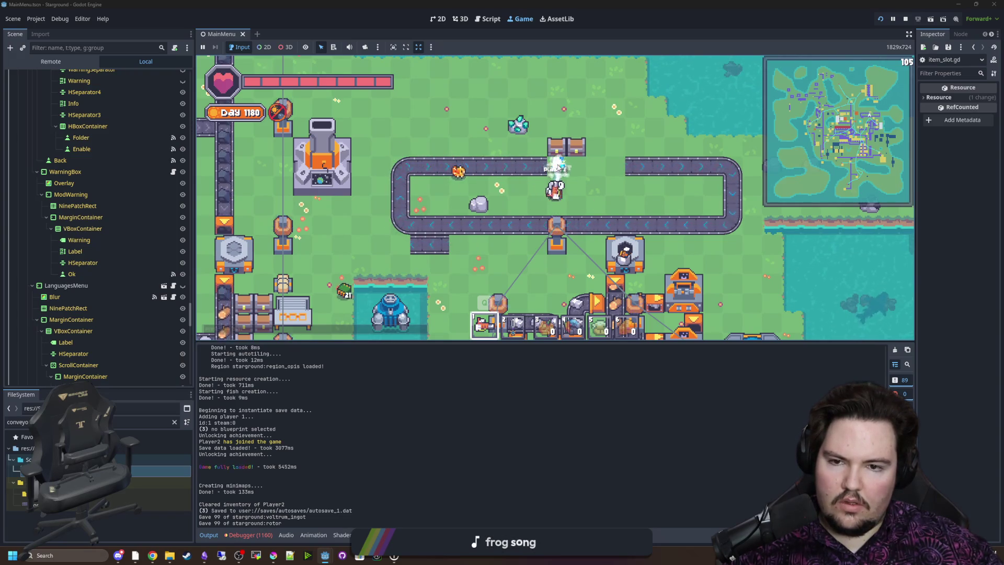
{"action": "key", "text": "w"}
{"action": "key", "text": "w"}
Pick the Vault and place it on the conveyor loop
{"action": "key", "text": "b"}
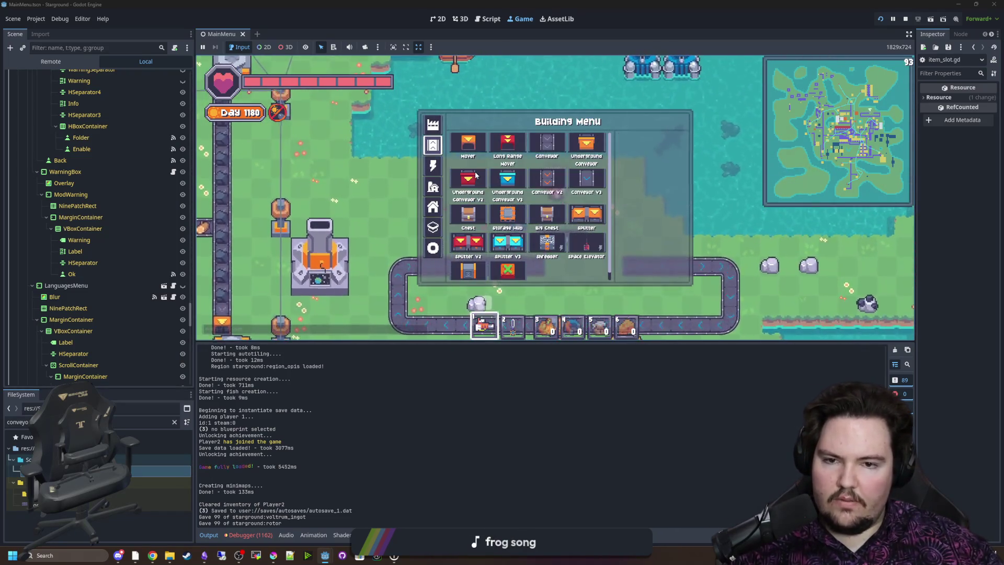
{"action": "key", "text": "s"}
{"action": "scroll", "coordinate": [475, 268], "scroll_direction": "down", "scroll_amount": 1}
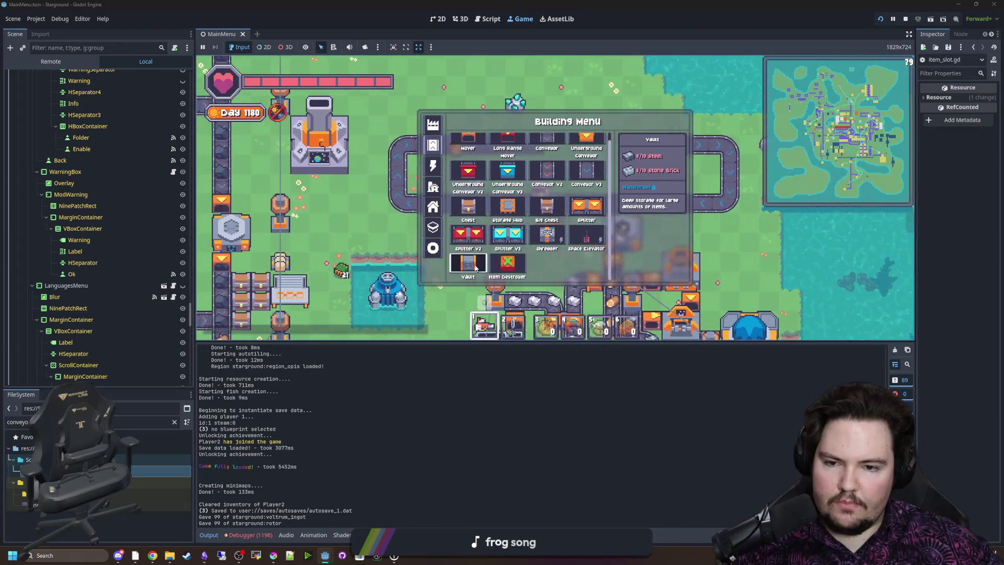
{"action": "left_click", "coordinate": [475, 268]}
{"action": "key", "text": "b"}
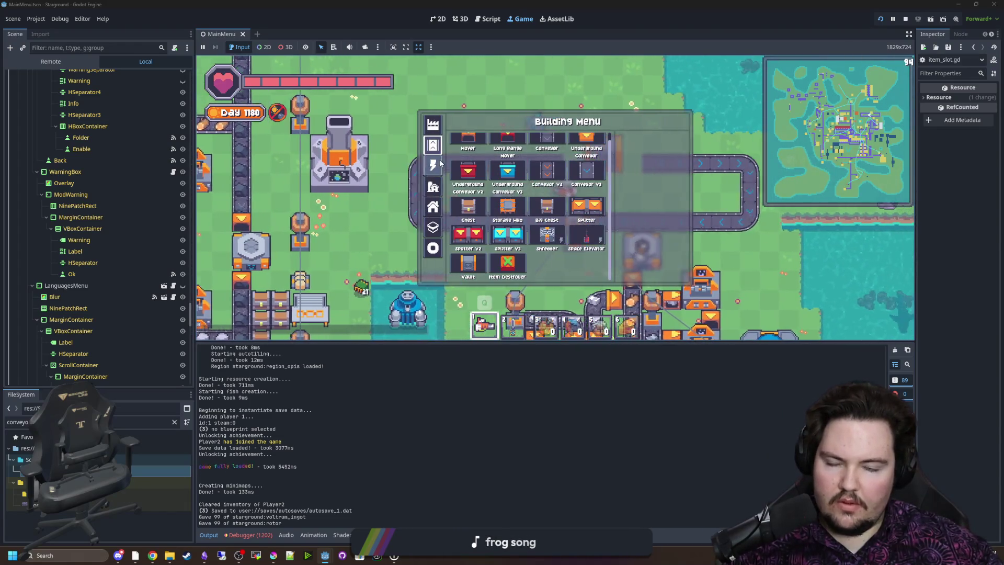
{"action": "left_click", "coordinate": [434, 165]}
{"action": "key", "text": "b"}
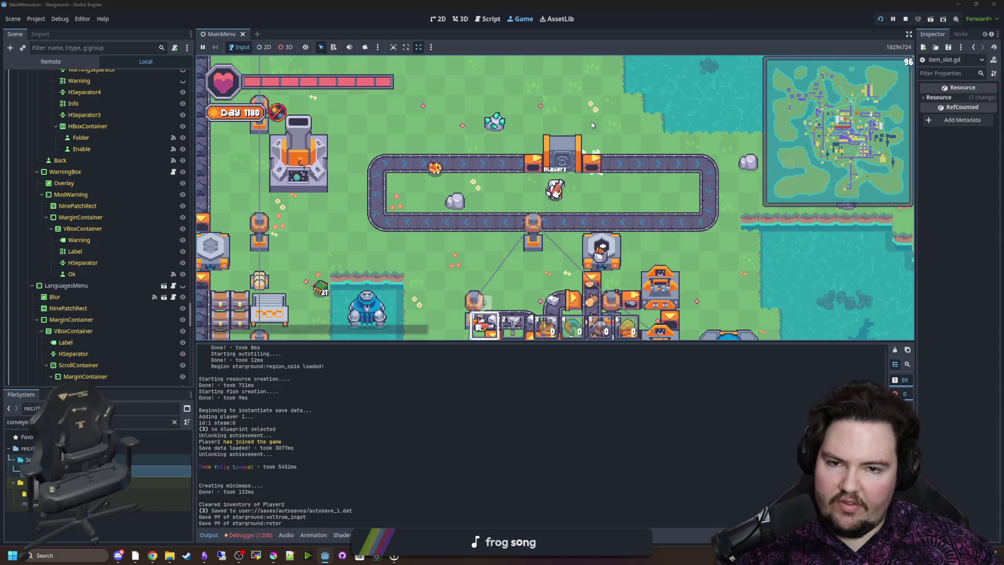
Walk the player through and around the new belt loop
{"action": "key", "text": "w"}
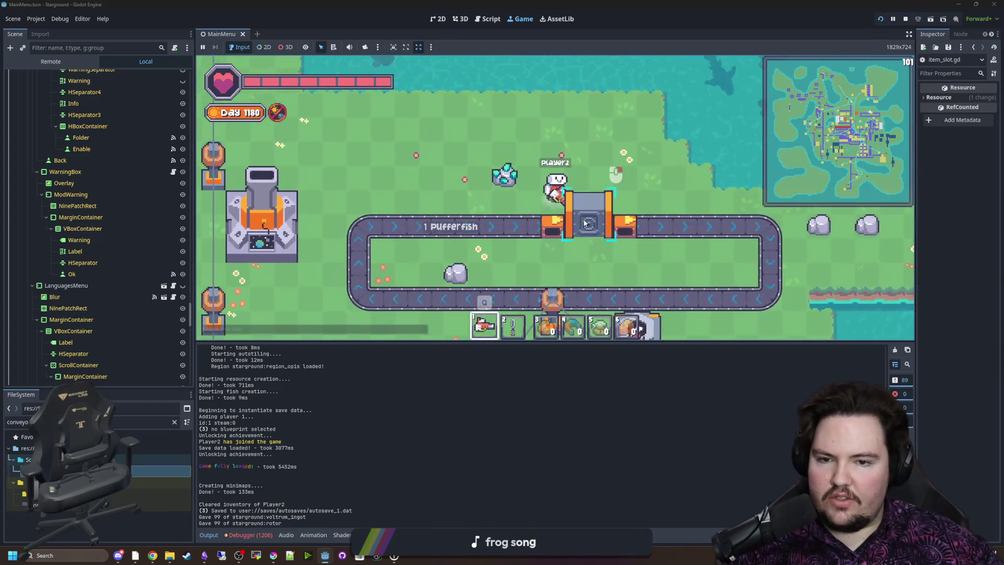
{"action": "key", "text": "d"}
{"action": "key", "text": "s"}
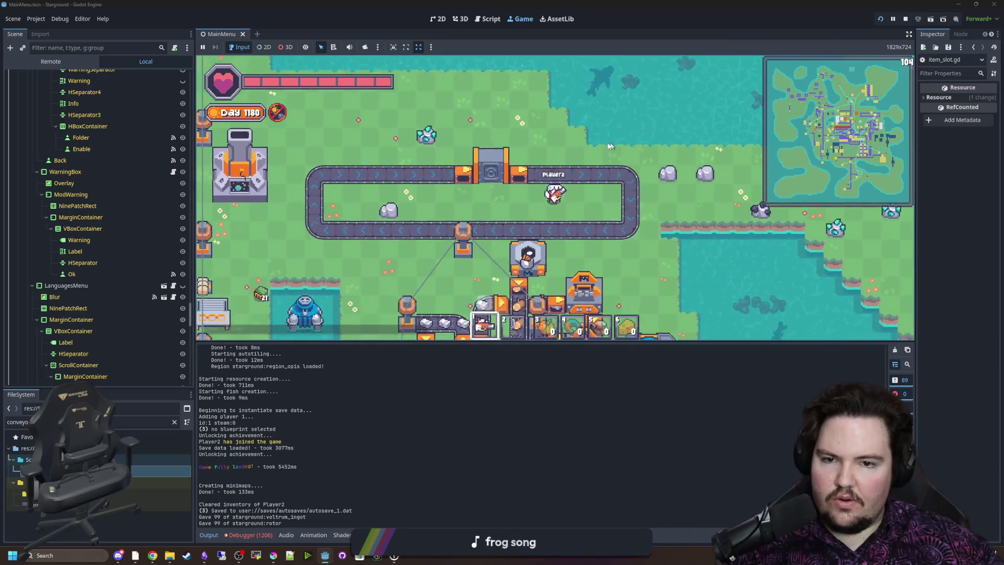
{"action": "key", "text": "w"}
{"action": "key", "text": "s"}
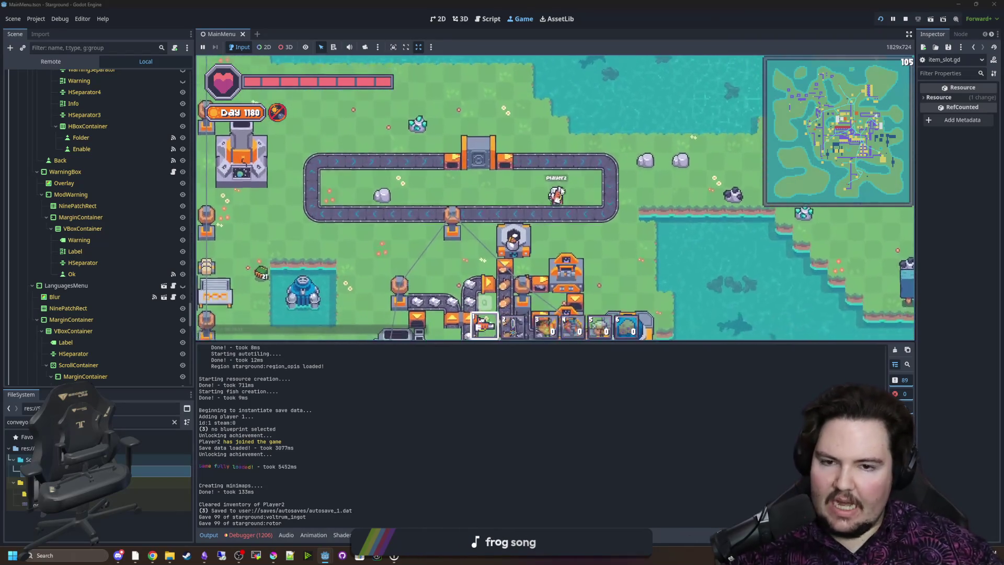
{"action": "key", "text": "a"}
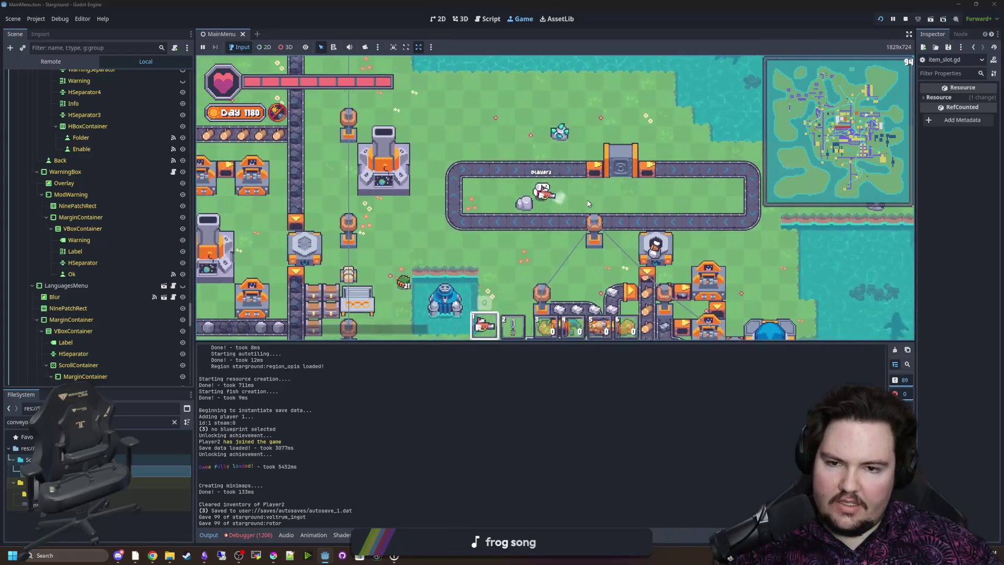
{"action": "key", "text": "d"}
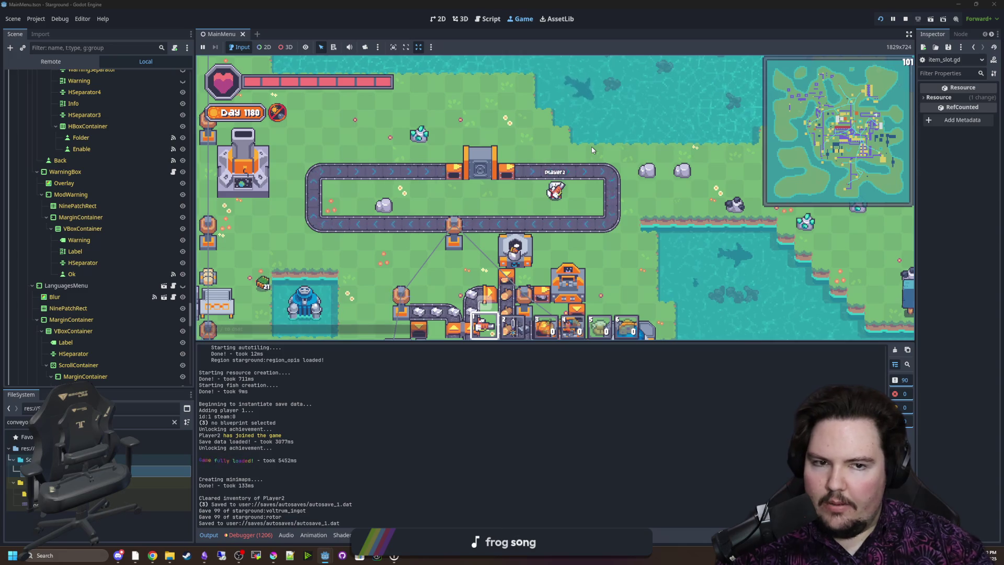
Filter FileSystem for 'conveyo' and open conveyor.gdshader
{"action": "left_click", "coordinate": [174, 421]}
{"action": "type", "text": "conveyo"}
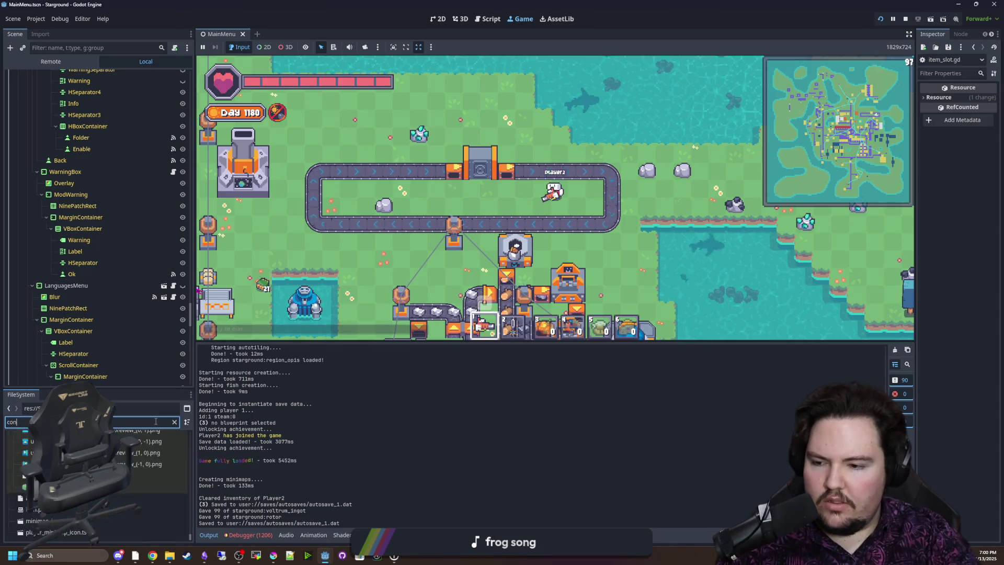
{"action": "scroll", "coordinate": [147, 480], "scroll_direction": "up", "scroll_amount": 5}
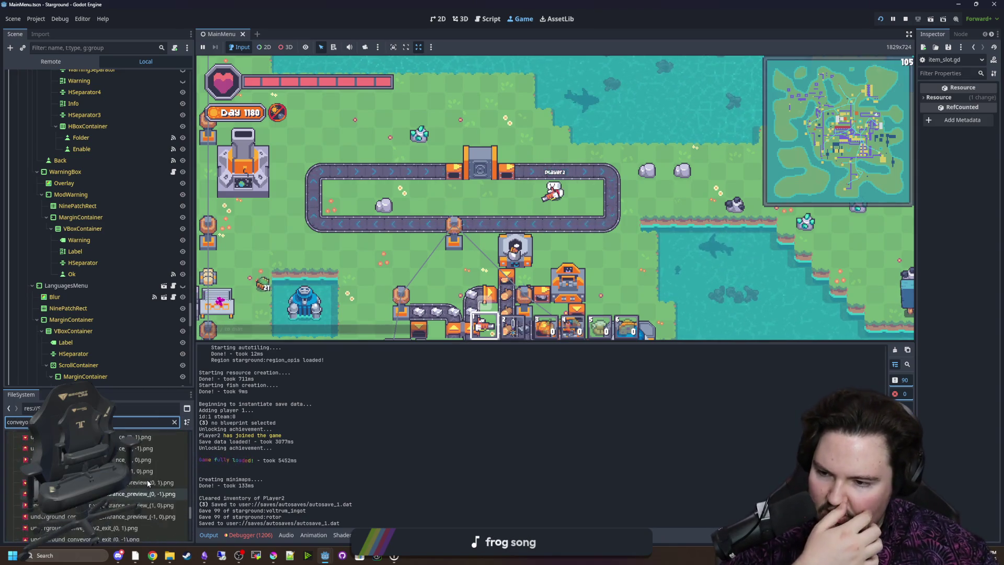
{"action": "scroll", "coordinate": [152, 497], "scroll_direction": "up", "scroll_amount": 3}
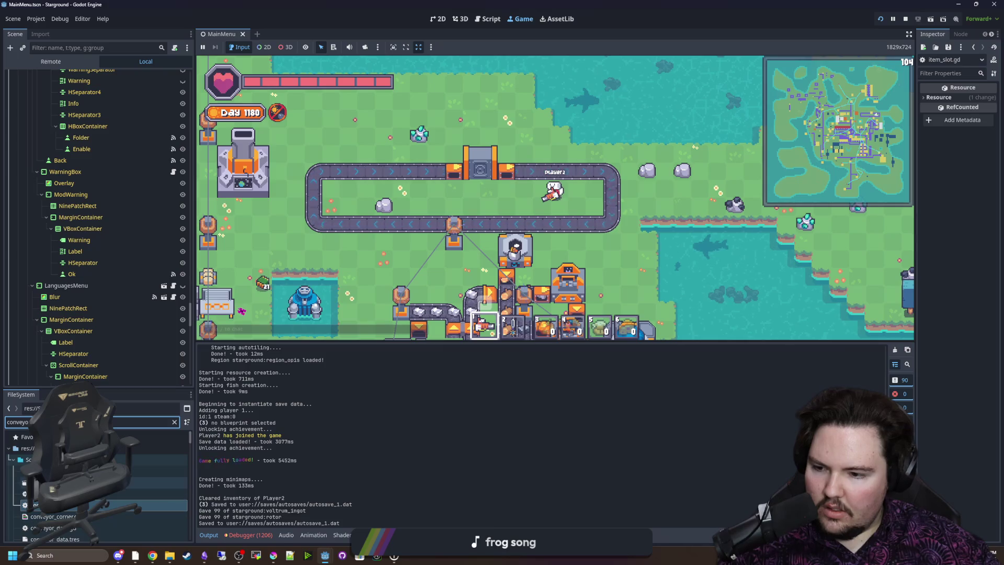
{"action": "double_click", "coordinate": [152, 472]}
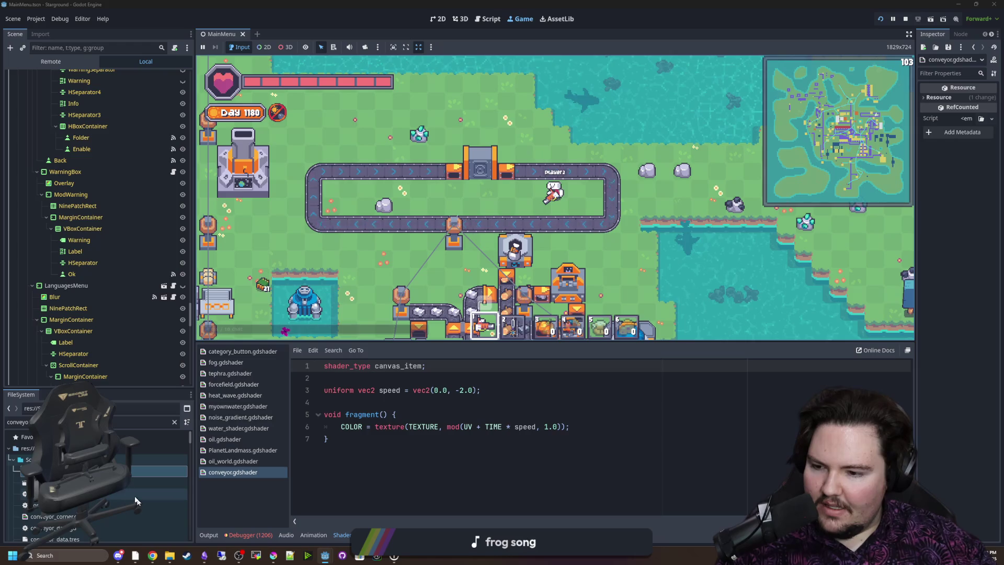
Scroll through the shader code, then clear the 'conveyo' filter
{"action": "scroll", "coordinate": [105, 486], "scroll_direction": "down", "scroll_amount": 5}
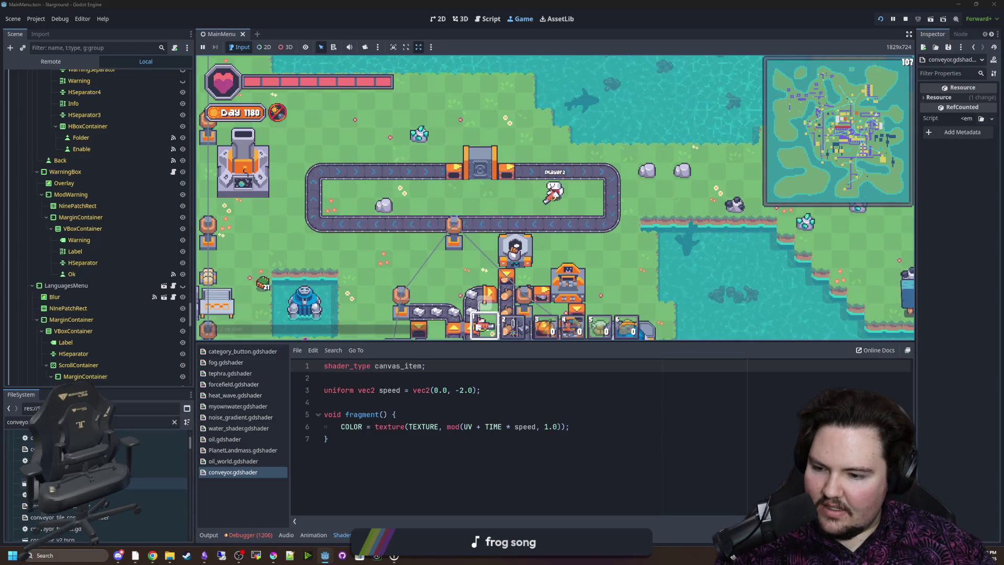
{"action": "scroll", "coordinate": [100, 486], "scroll_direction": "down", "scroll_amount": 3}
{"action": "scroll", "coordinate": [105, 487], "scroll_direction": "down", "scroll_amount": 4}
{"action": "scroll", "coordinate": [110, 289], "scroll_direction": "down", "scroll_amount": 10}
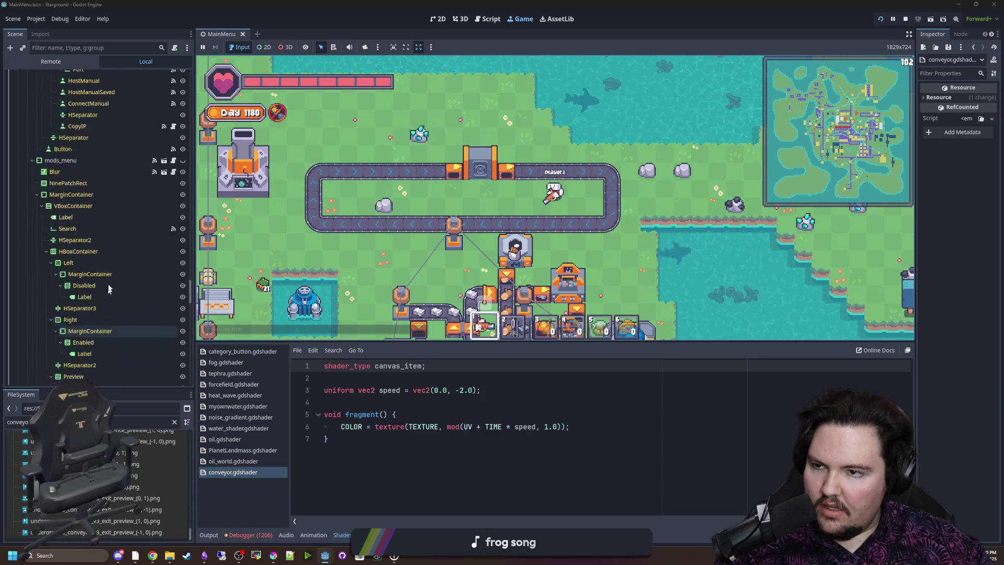
{"action": "scroll", "coordinate": [109, 289], "scroll_direction": "down", "scroll_amount": 10}
{"action": "left_click", "coordinate": [174, 421]}
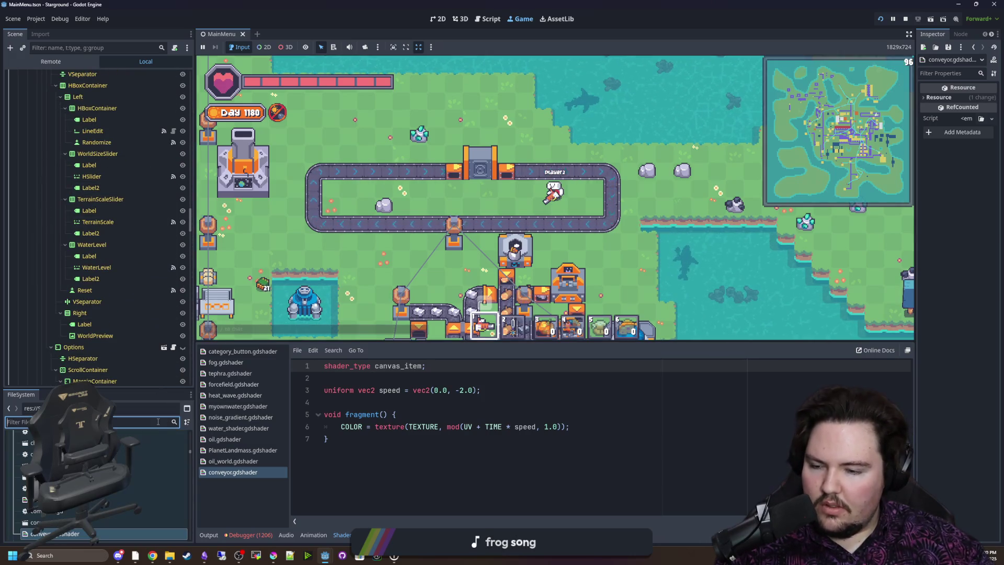
Filter FileSystem for 'level' and open level.tscn
{"action": "type", "text": "m"}
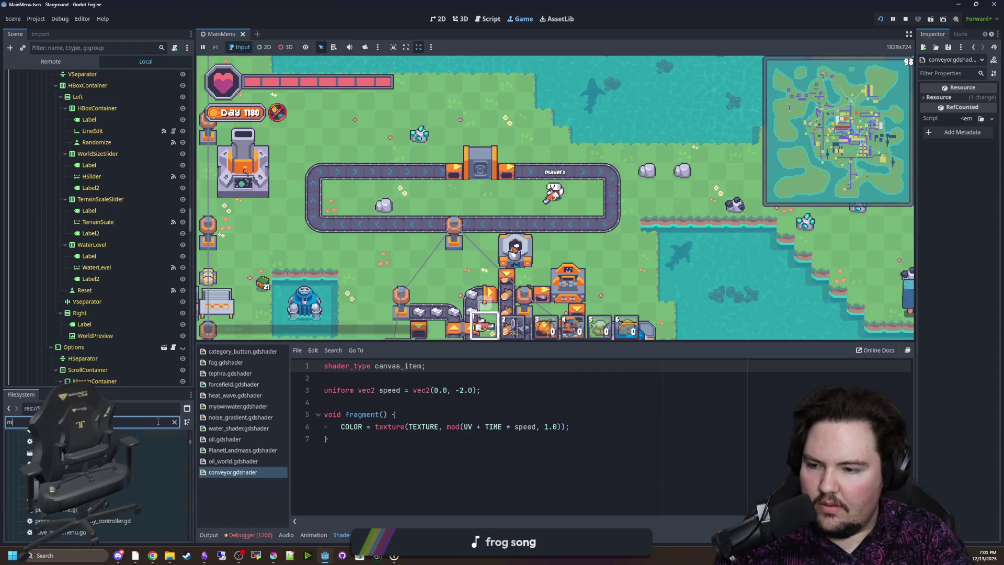
{"action": "key", "text": "BackSpace"}
{"action": "type", "text": "level"}
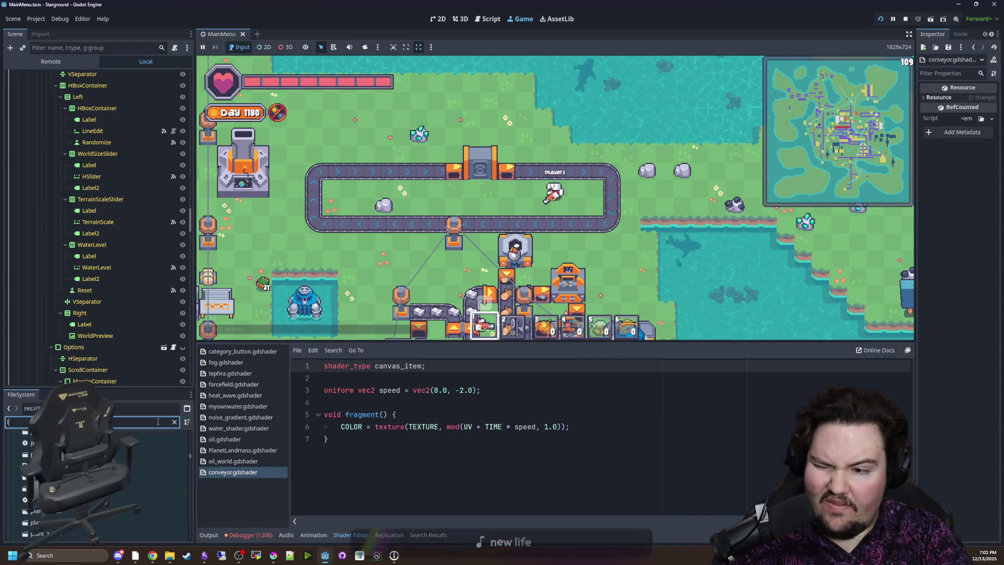
{"action": "key", "text": "Down"}
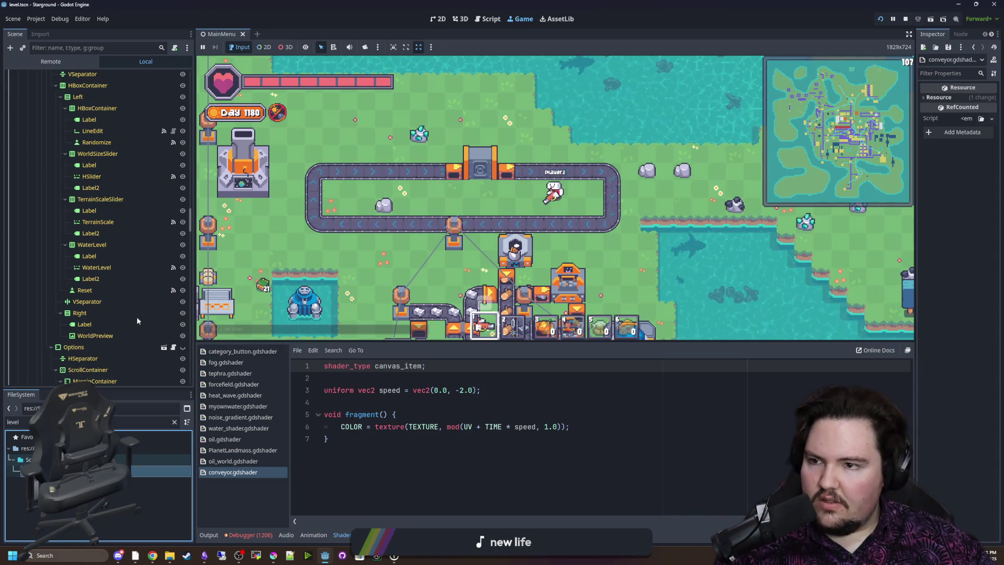
{"action": "key", "text": "Return"}
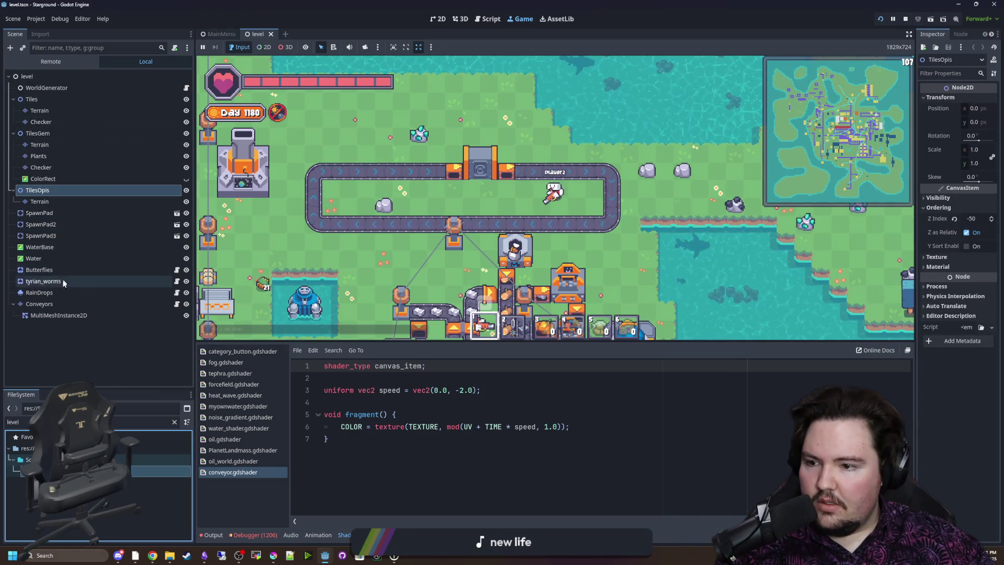
Select Conveyors > MultiMeshInstance2D, widen the Inspector and enlarge the shader editor
{"action": "left_click", "coordinate": [105, 304]}
{"action": "left_click", "coordinate": [160, 314]}
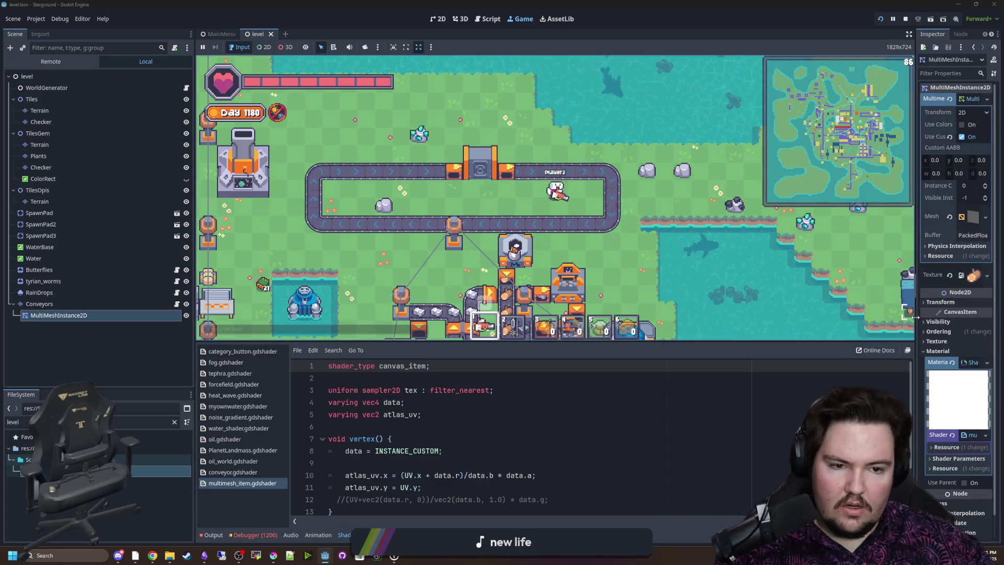
{"action": "left_click_drag", "start_coordinate": [916, 316], "coordinate": [818, 316]}
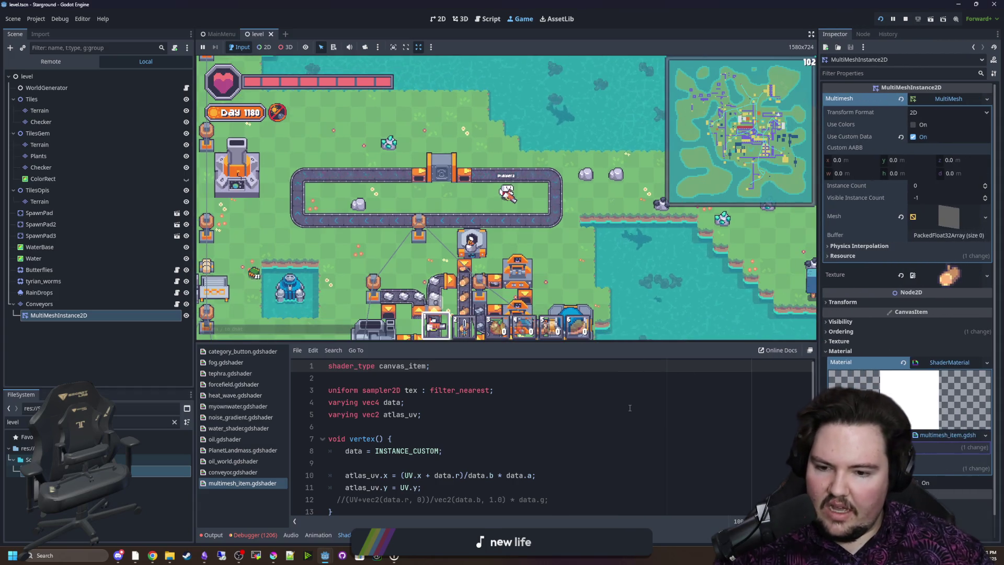
{"action": "scroll", "coordinate": [496, 369], "scroll_direction": "down", "scroll_amount": 2}
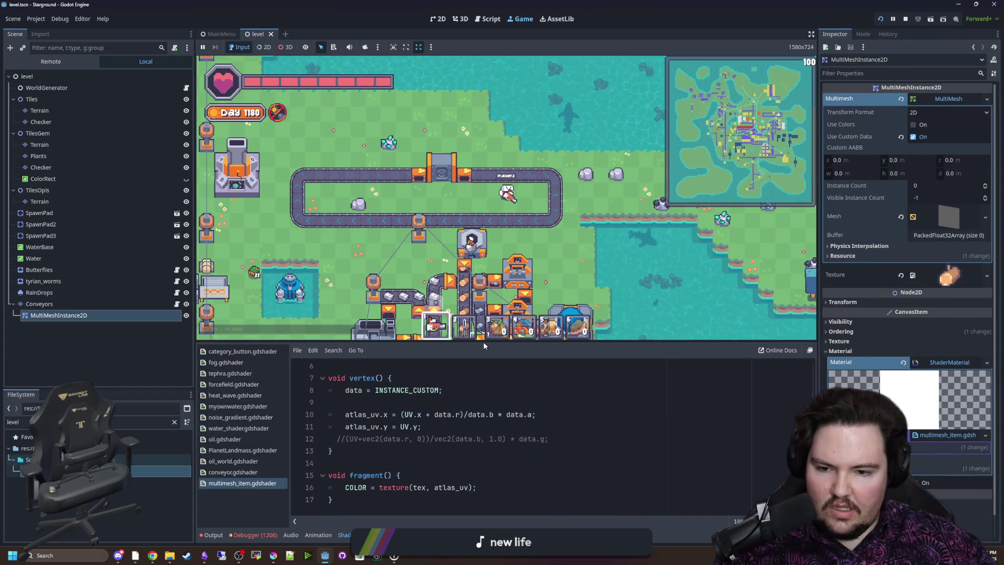
{"action": "left_click_drag", "start_coordinate": [486, 341], "coordinate": [494, 276]}
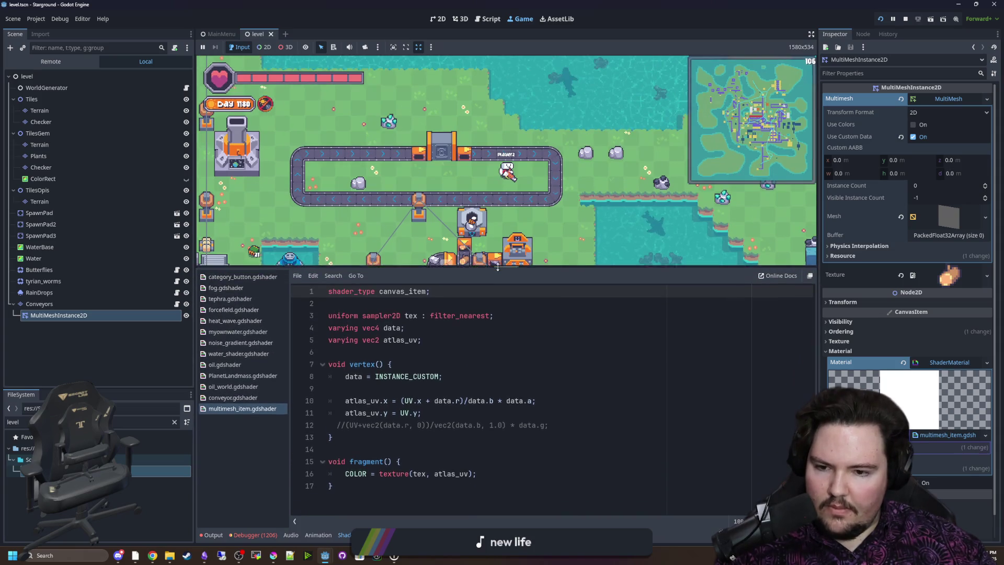
Step through the vertex() lines of multimesh_item.gdshader, including the INSTANCE_CUSTOM line
{"action": "left_click", "coordinate": [478, 339]}
{"action": "left_click", "coordinate": [454, 366]}
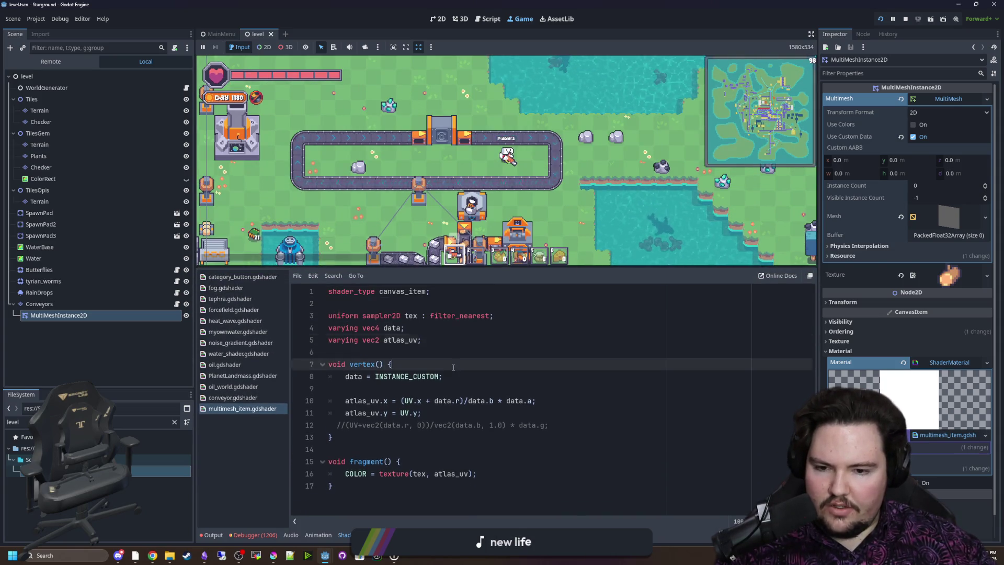
{"action": "key", "text": "ctrl+a"}
{"action": "left_click", "coordinate": [446, 353]}
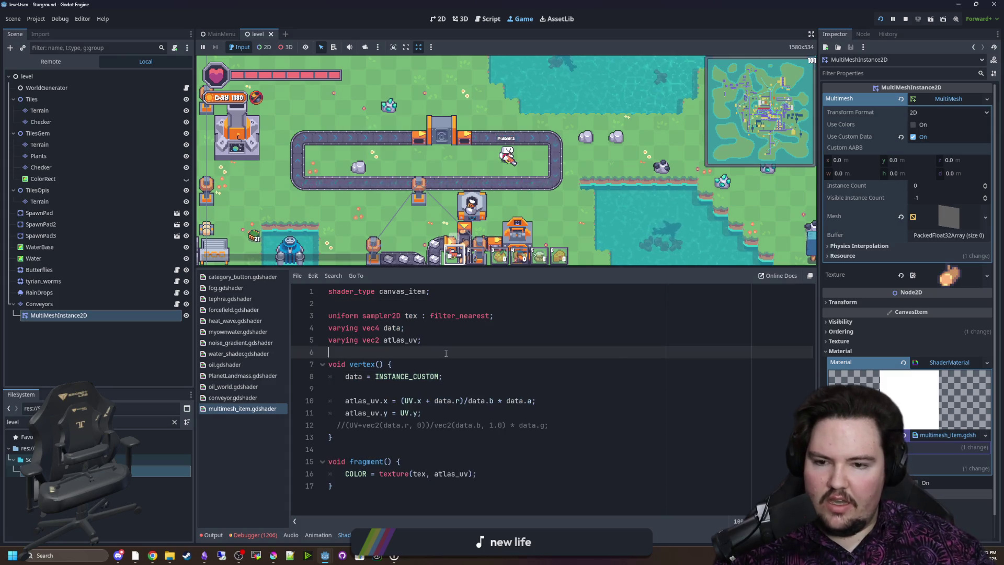
{"action": "left_click", "coordinate": [425, 378]}
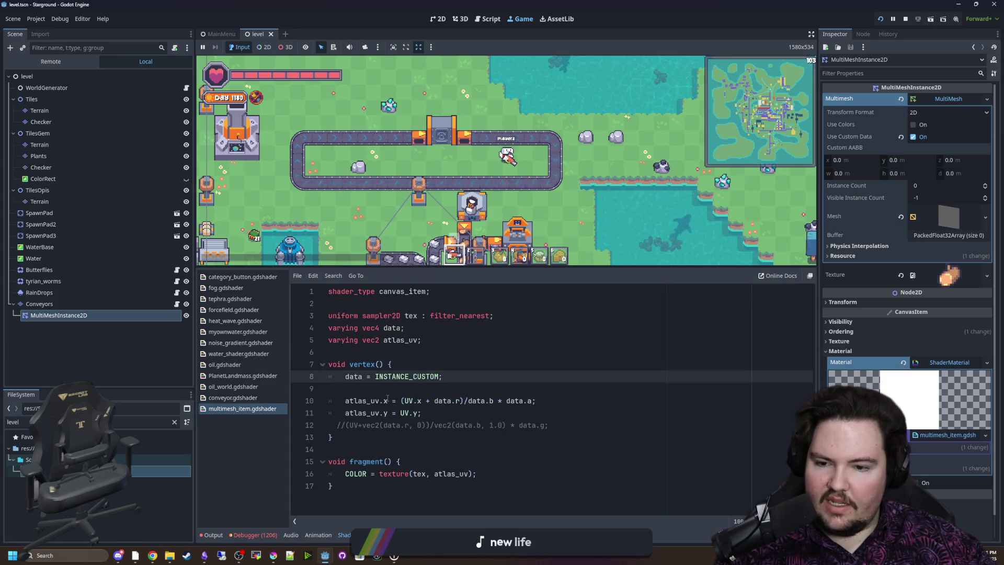
{"action": "left_click", "coordinate": [387, 401]}
{"action": "key", "text": "Up"}
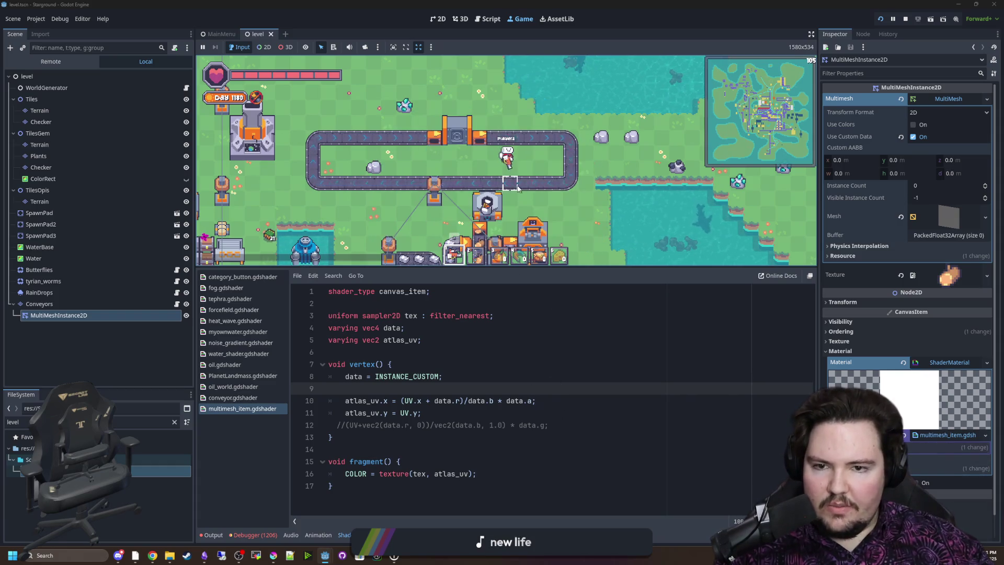
{"action": "scroll", "coordinate": [606, 212], "scroll_direction": "up", "scroll_amount": 3}
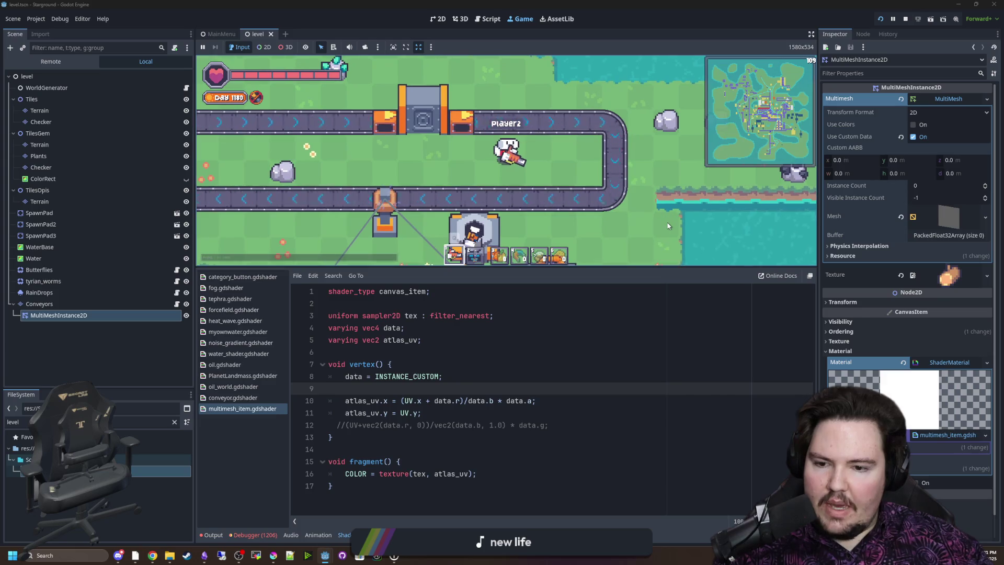
Examine the atlas_uv.x and atlas_uv.y formulas, then enlarge the running game view
{"action": "left_click_drag", "start_coordinate": [406, 400], "coordinate": [536, 400]}
{"action": "left_click", "coordinate": [463, 385]}
{"action": "left_click", "coordinate": [536, 389]}
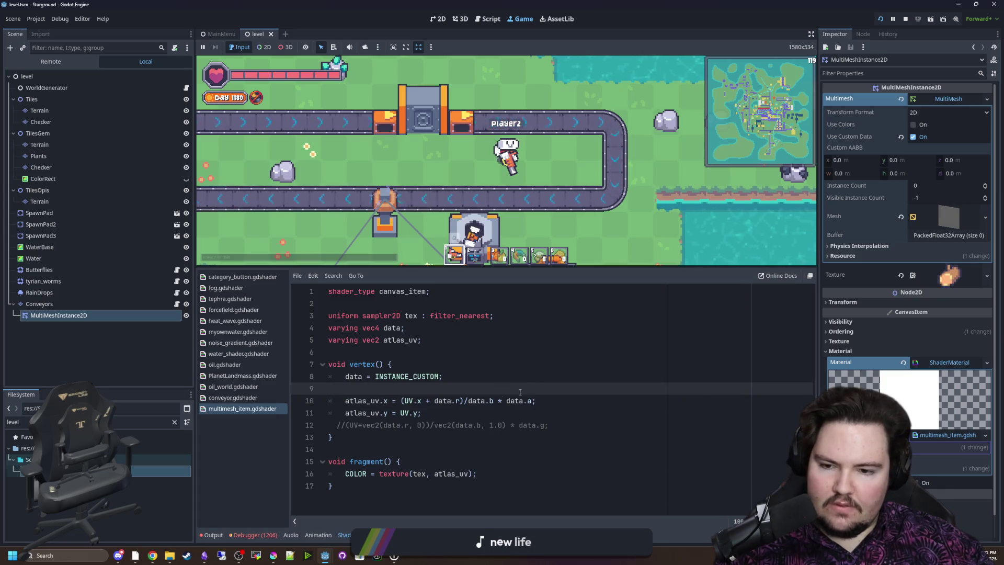
{"action": "left_click_drag", "start_coordinate": [458, 409], "coordinate": [280, 409]}
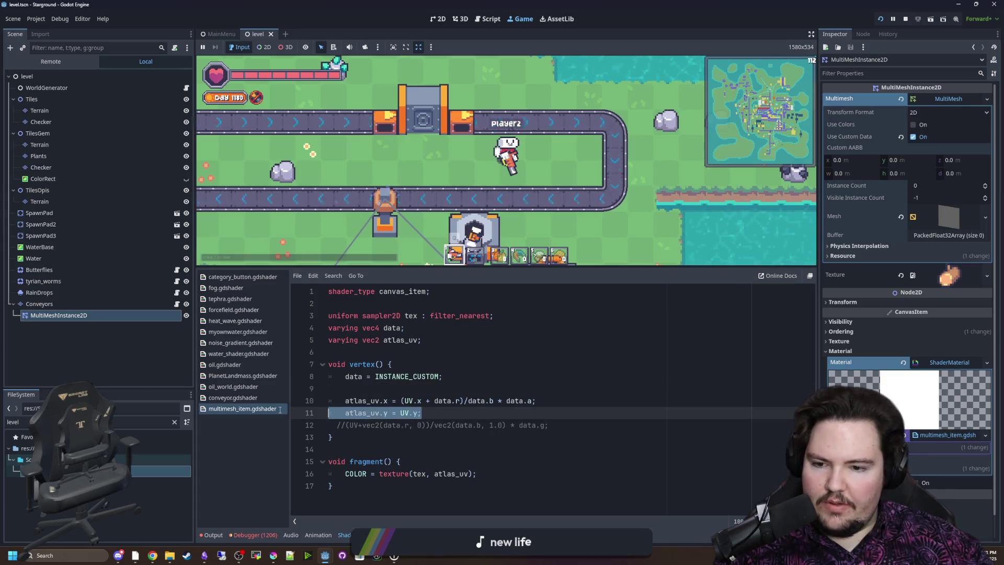
{"action": "left_click_drag", "start_coordinate": [345, 400], "coordinate": [368, 401]}
{"action": "left_click", "coordinate": [384, 386]}
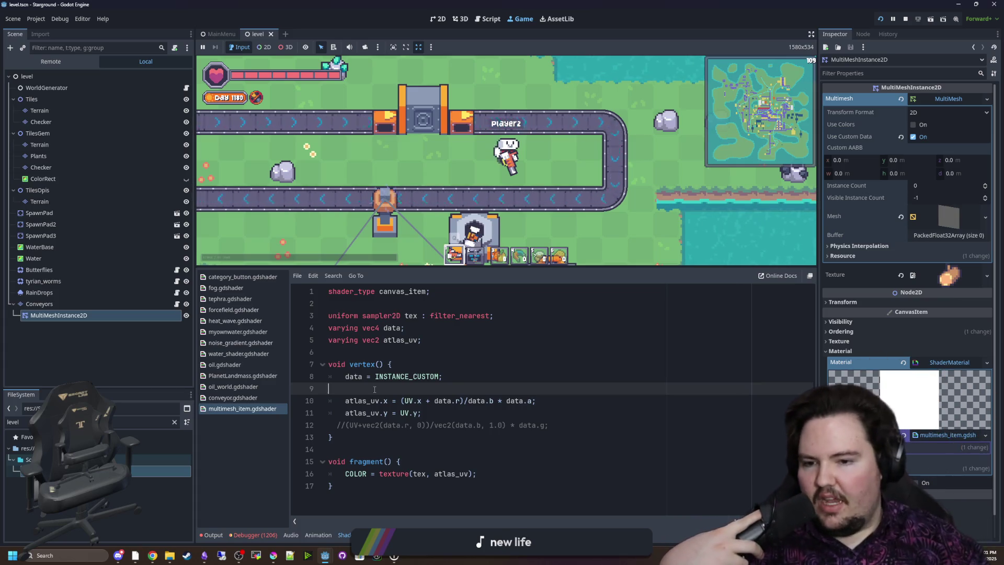
{"action": "scroll", "coordinate": [547, 237], "scroll_direction": "down", "scroll_amount": 3}
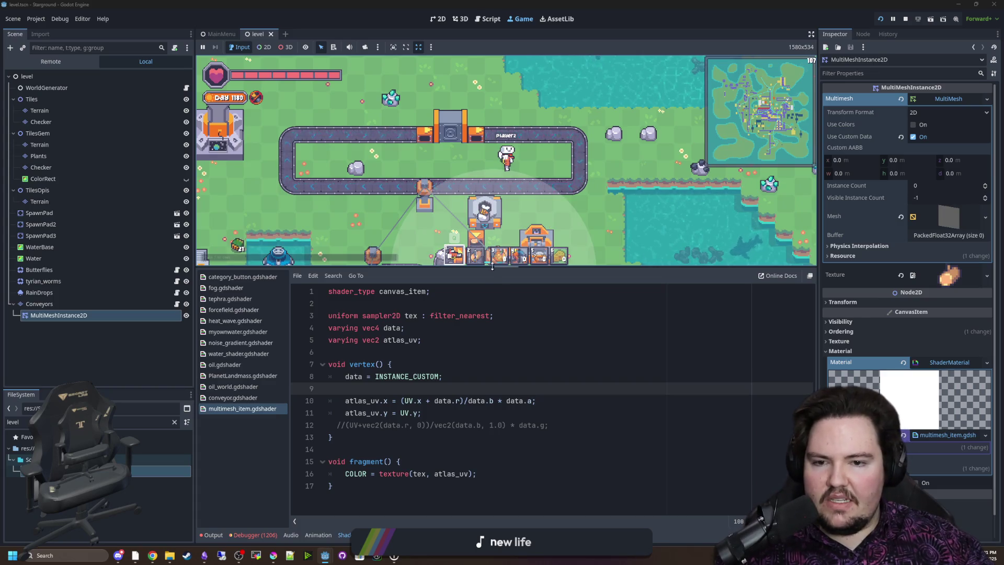
{"action": "left_click_drag", "start_coordinate": [491, 267], "coordinate": [497, 409]}
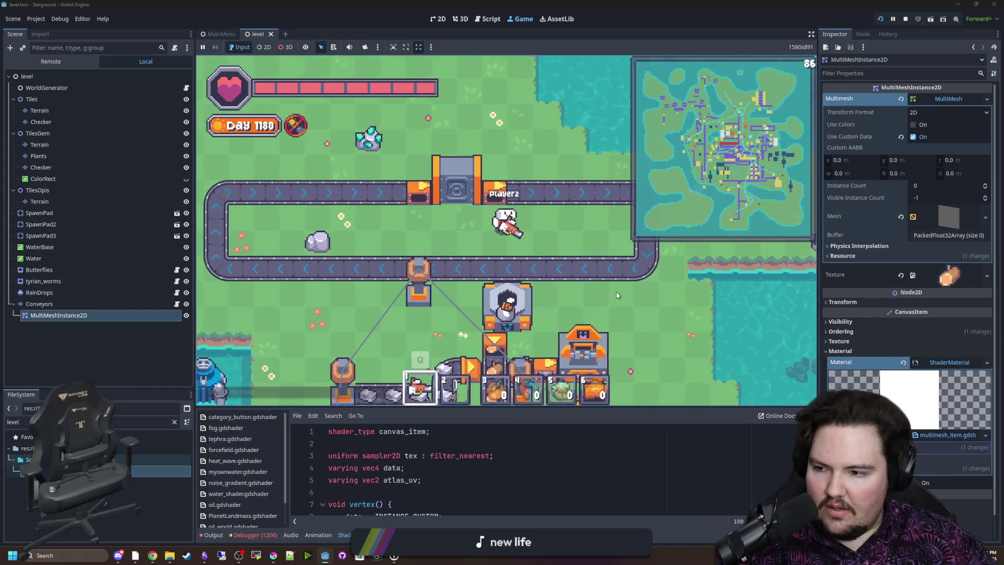
{"action": "scroll", "coordinate": [512, 282], "scroll_direction": "up", "scroll_amount": 2}
{"action": "key", "text": "d"}
{"action": "scroll", "coordinate": [557, 243], "scroll_direction": "down", "scroll_amount": 1}
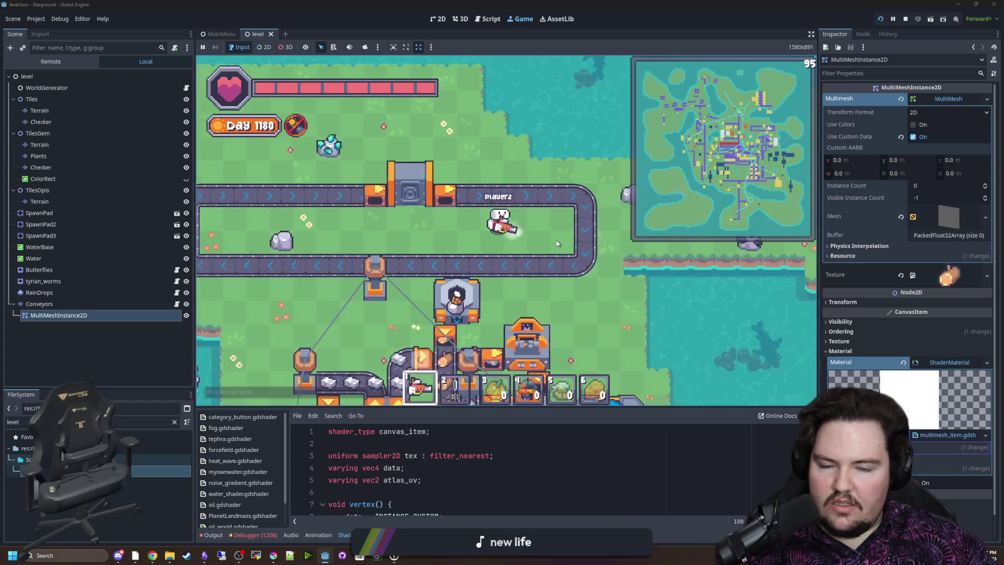
{"action": "key", "text": "a"}
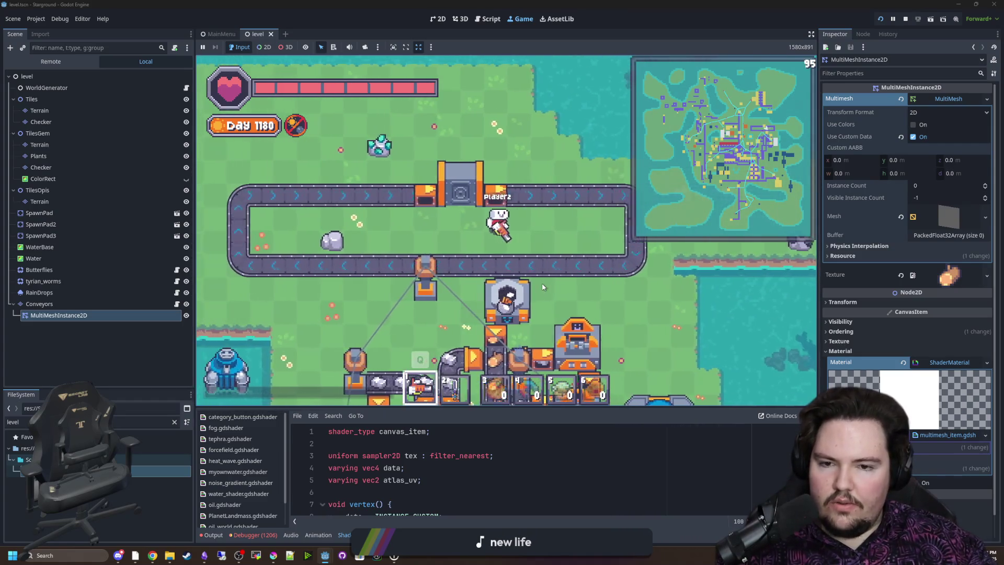
{"action": "key", "text": "d"}
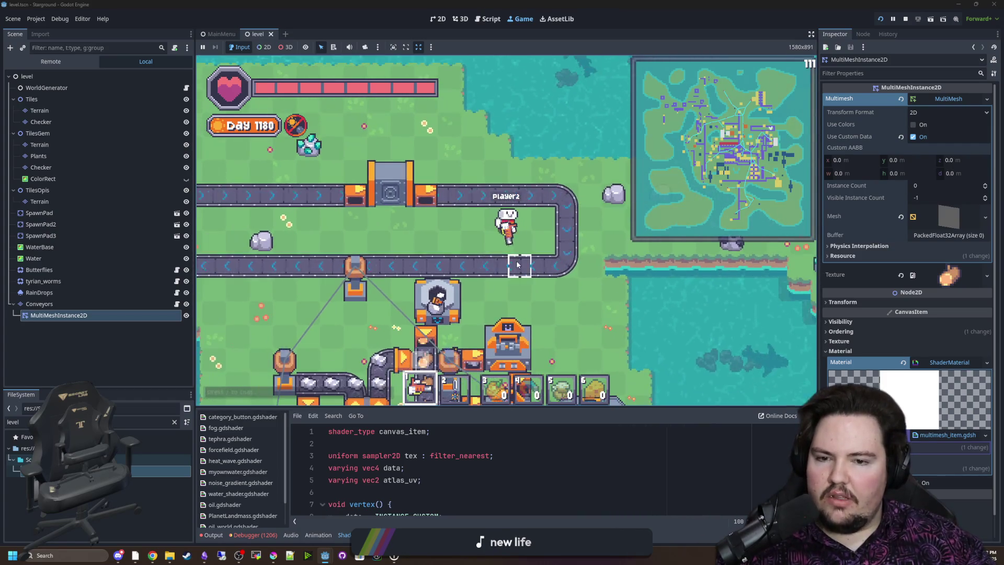
{"action": "key", "text": "a"}
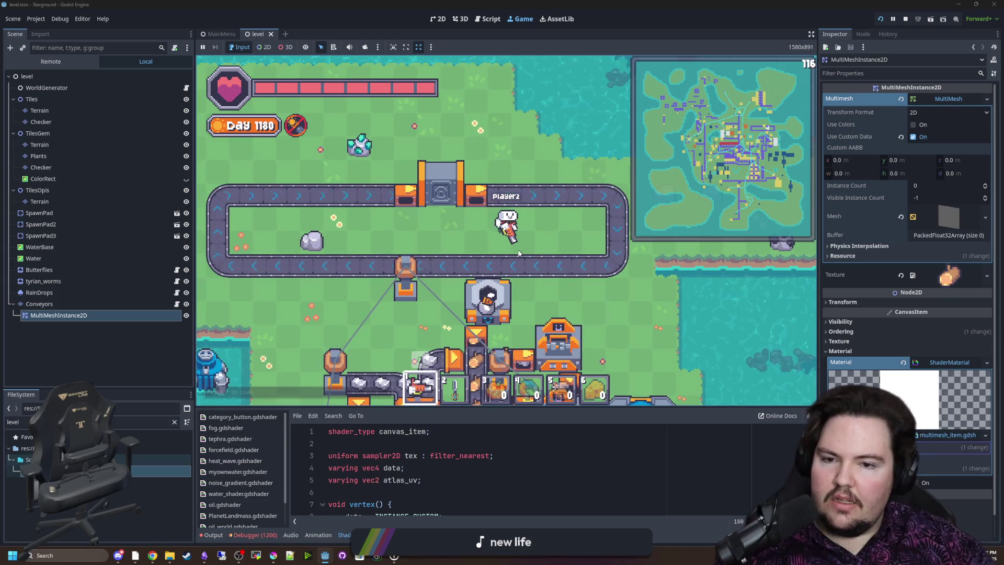
{"action": "scroll", "coordinate": [518, 253], "scroll_direction": "up", "scroll_amount": 3}
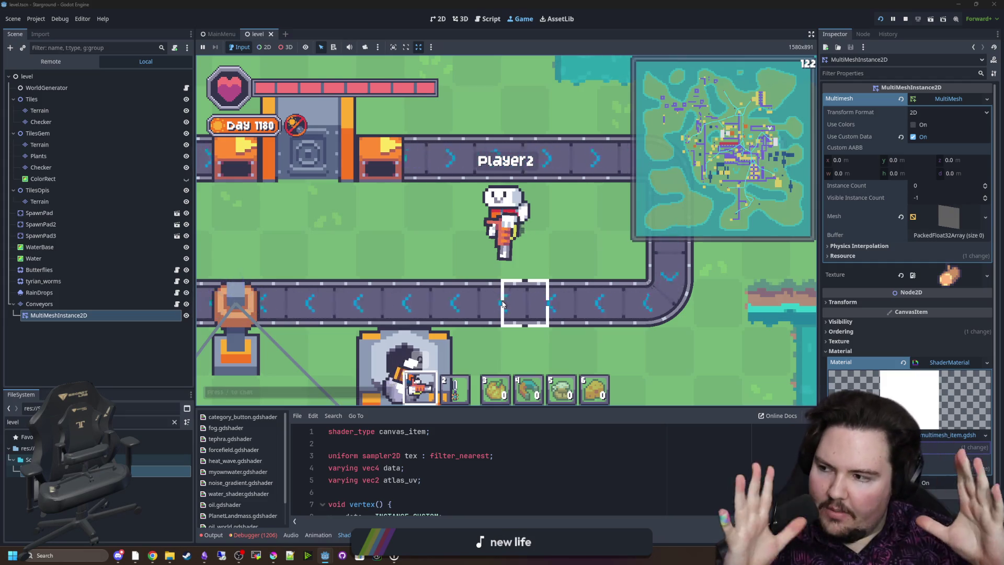
{"action": "scroll", "coordinate": [559, 207], "scroll_direction": "down", "scroll_amount": 2}
{"action": "key", "text": "a"}
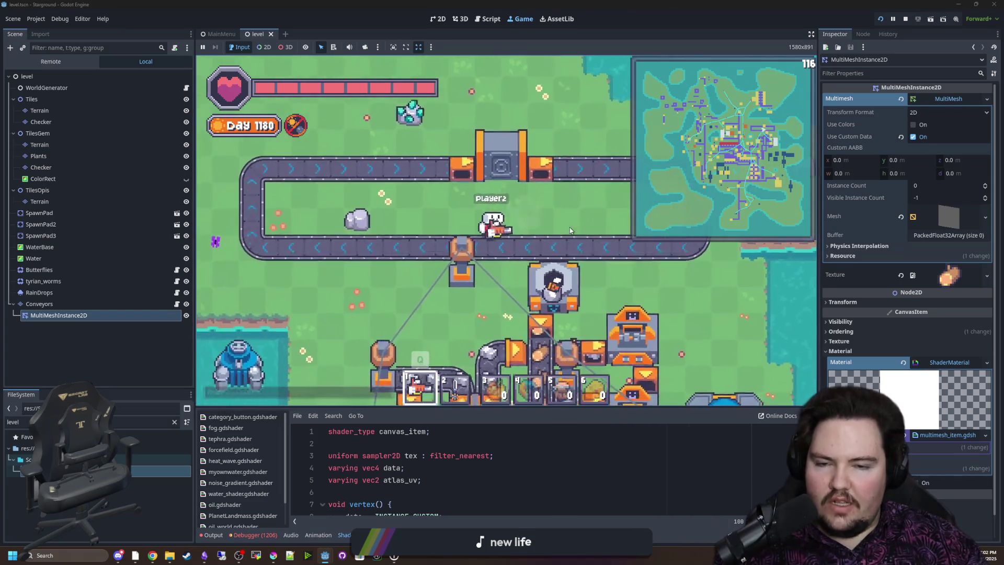
{"action": "key", "text": "e"}
{"action": "key", "text": "e"}
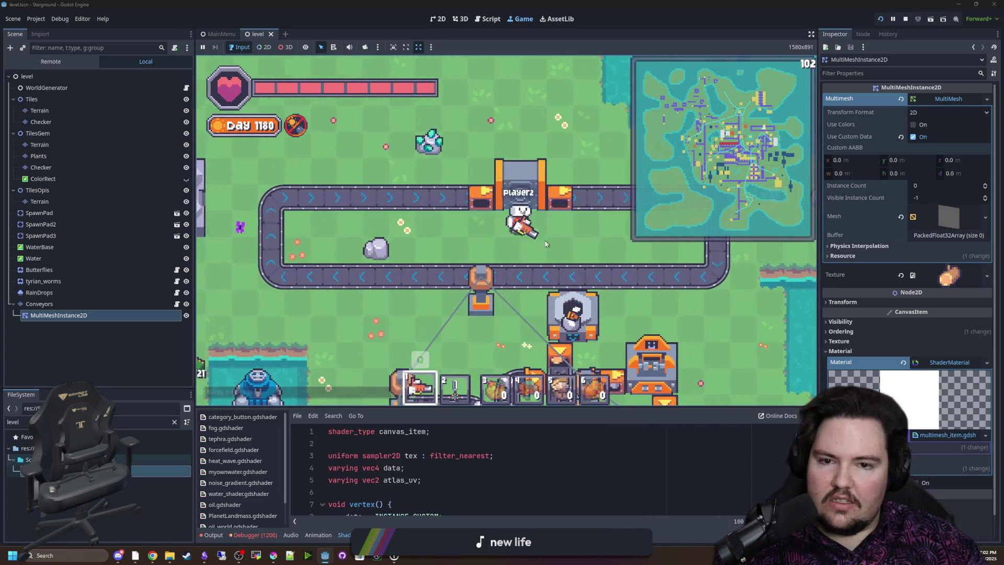
{"action": "key", "text": "d"}
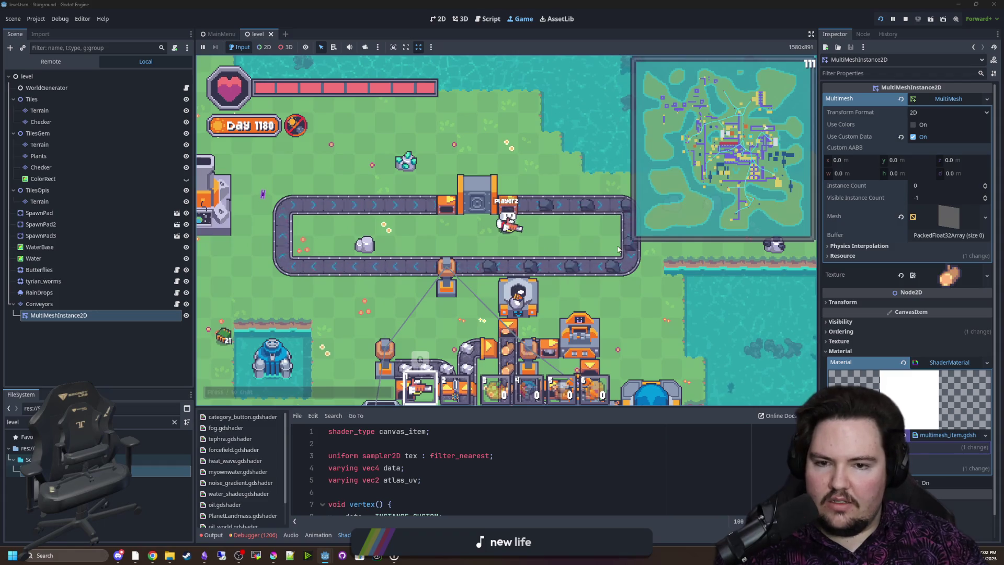
{"action": "scroll", "coordinate": [585, 110], "scroll_direction": "down", "scroll_amount": 1}
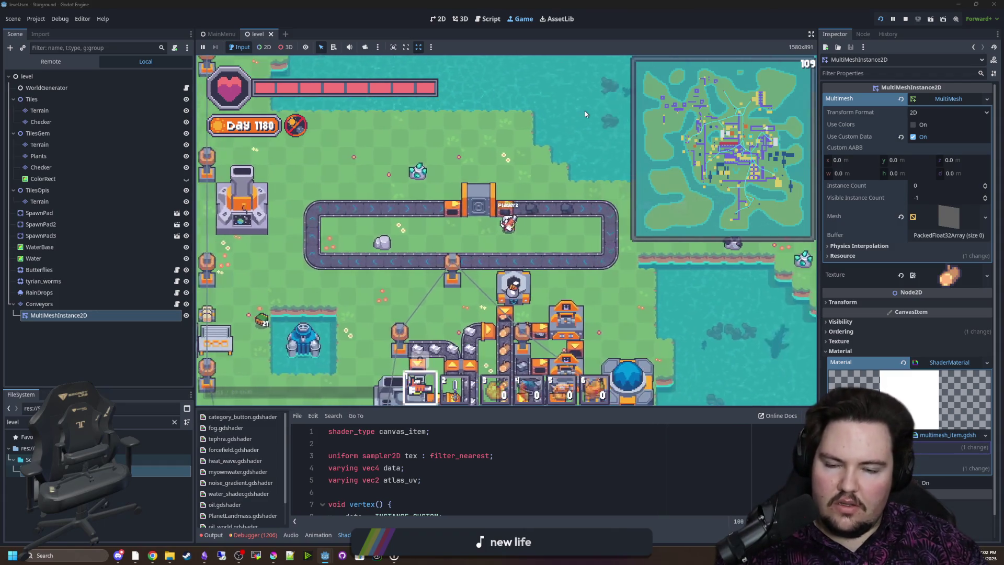
{"action": "scroll", "coordinate": [547, 147], "scroll_direction": "up", "scroll_amount": 1}
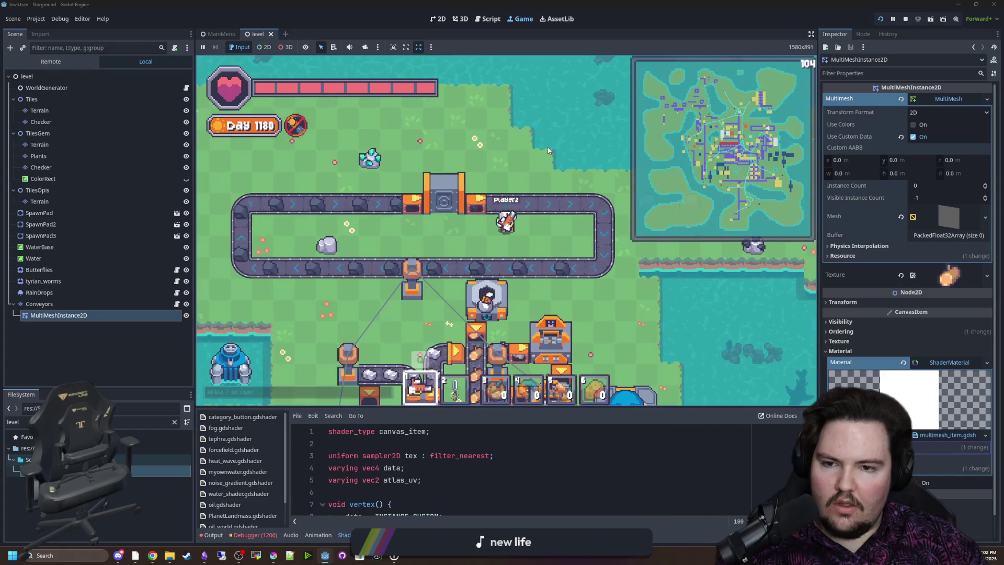
{"action": "key", "text": "d"}
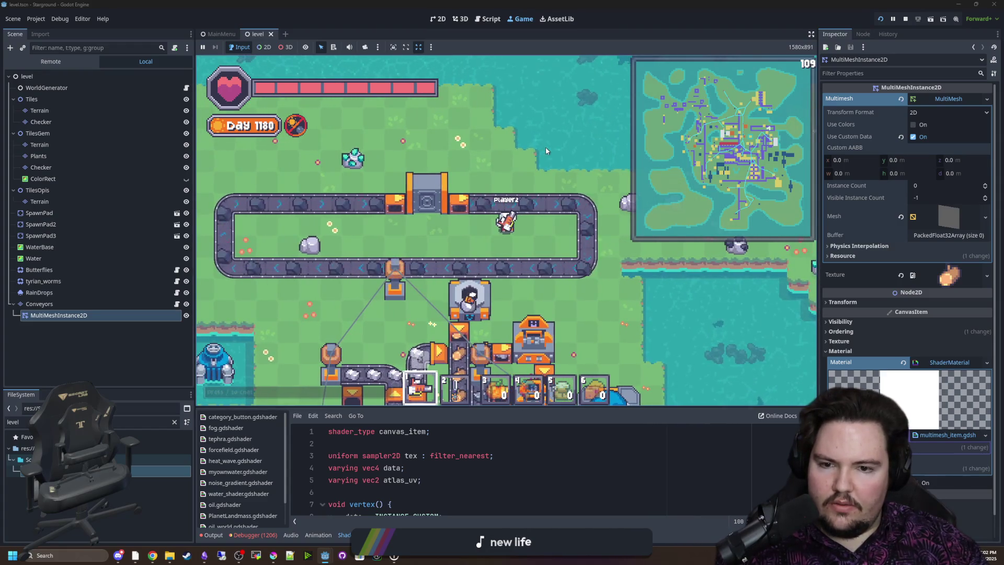
{"action": "key", "text": "a"}
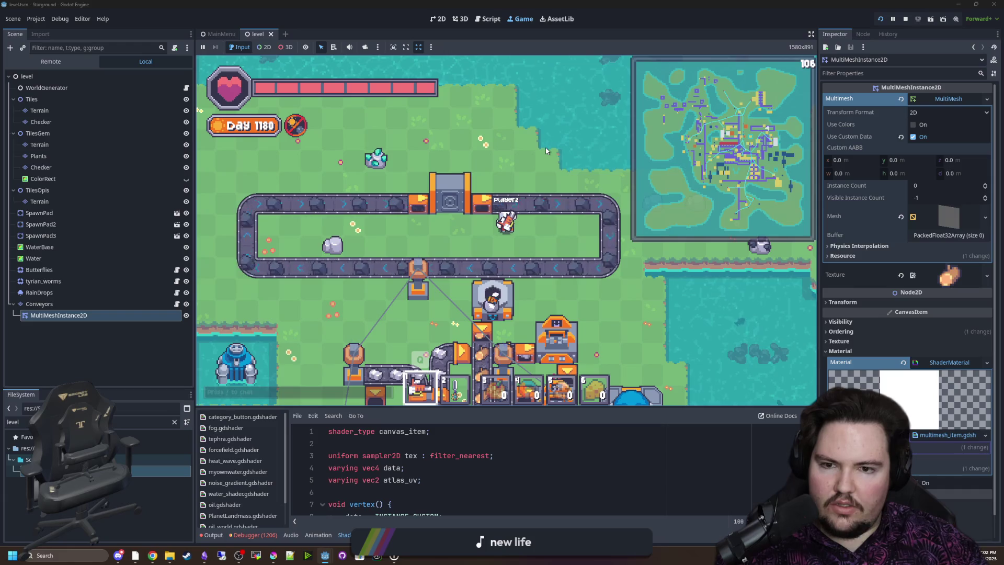
{"action": "scroll", "coordinate": [540, 168], "scroll_direction": "down", "scroll_amount": 1}
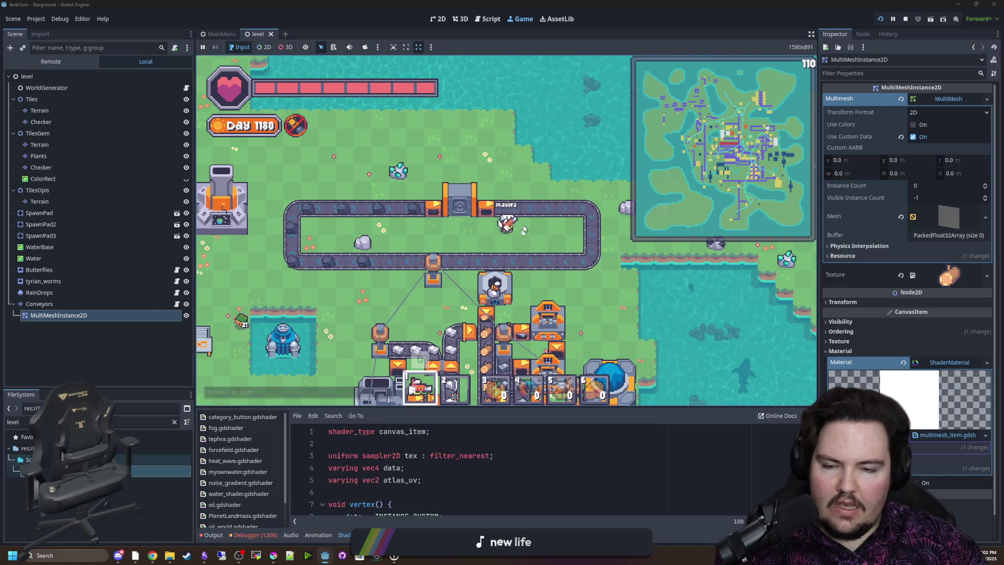
{"action": "scroll", "coordinate": [523, 230], "scroll_direction": "up", "scroll_amount": 2}
{"action": "scroll", "coordinate": [507, 241], "scroll_direction": "down", "scroll_amount": 1}
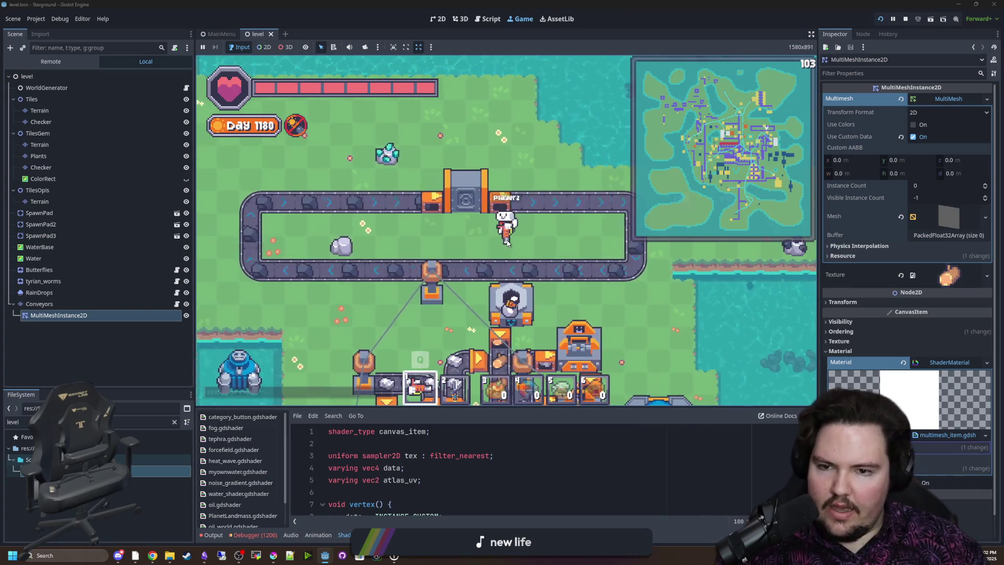
{"action": "scroll", "coordinate": [508, 241], "scroll_direction": "down", "scroll_amount": 1}
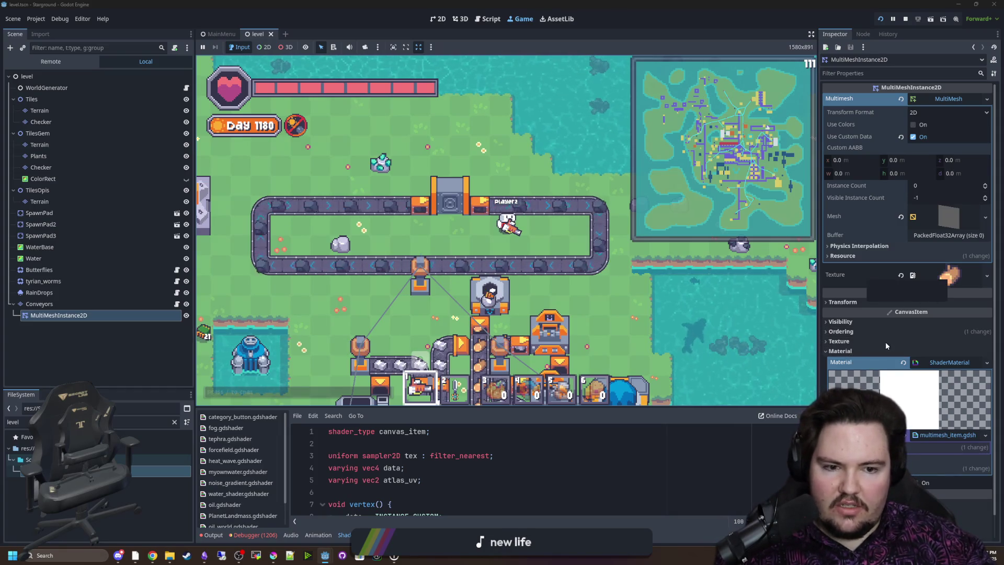
Collapse and re-expand the Material section in the Inspector
{"action": "left_click", "coordinate": [853, 353]}
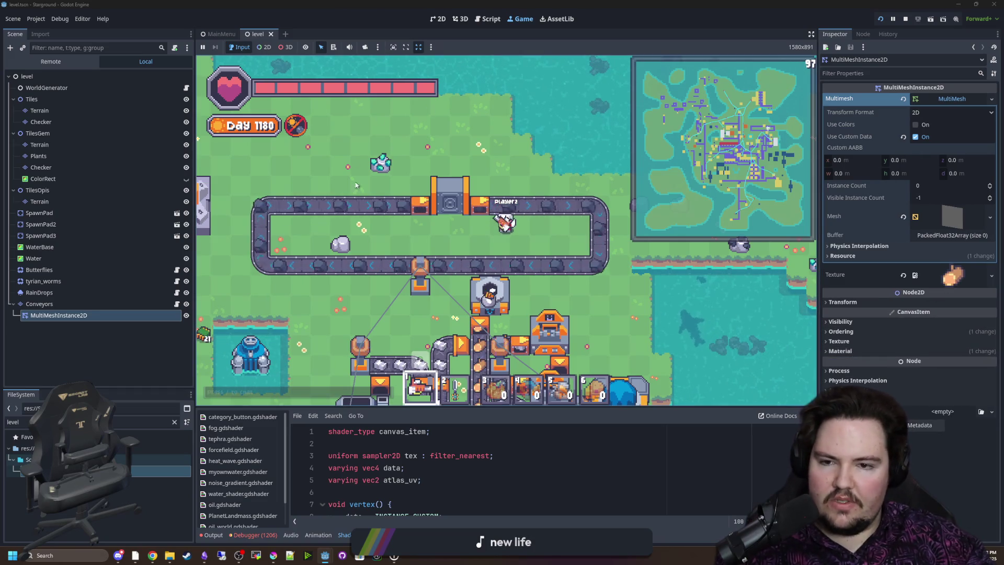
{"action": "left_click", "coordinate": [847, 352]}
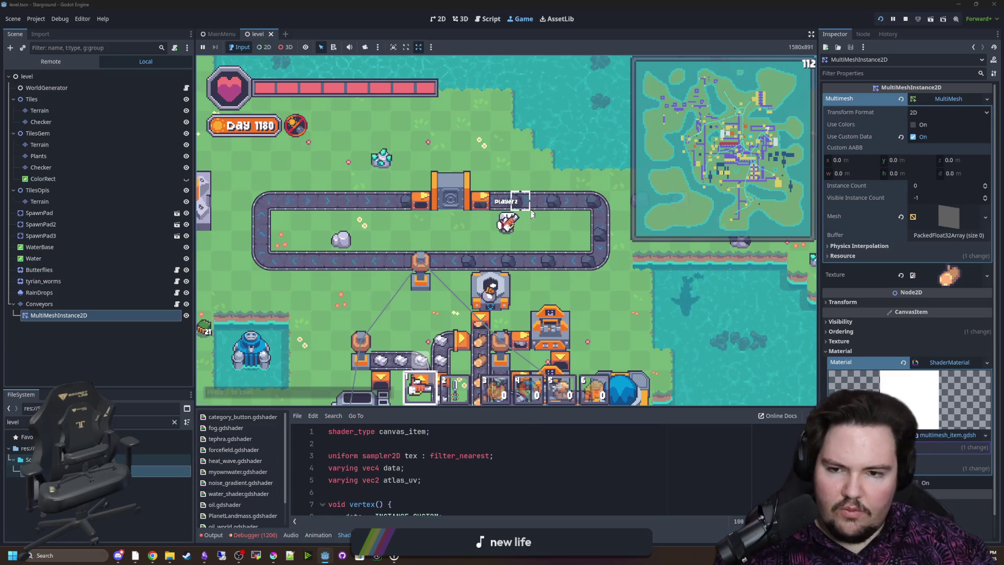
{"action": "scroll", "coordinate": [907, 439], "scroll_direction": "down", "scroll_amount": 1}
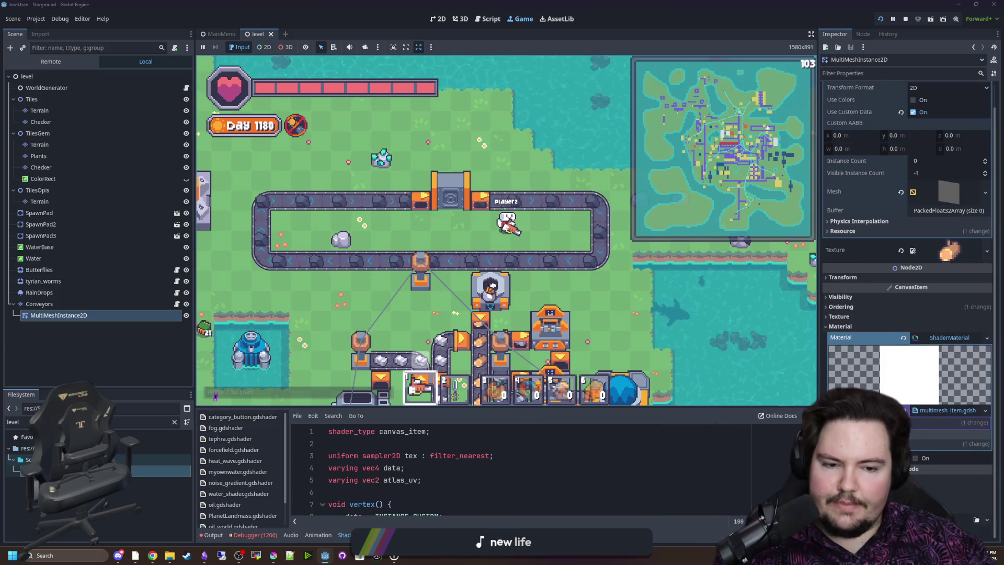
{"action": "scroll", "coordinate": [914, 433], "scroll_direction": "down", "scroll_amount": 1}
{"action": "scroll", "coordinate": [915, 433], "scroll_direction": "up", "scroll_amount": 1}
Walk the player left and right along the conveyor loop, then bring up the pause menu
{"action": "key", "text": "a"}
{"action": "key", "text": "a"}
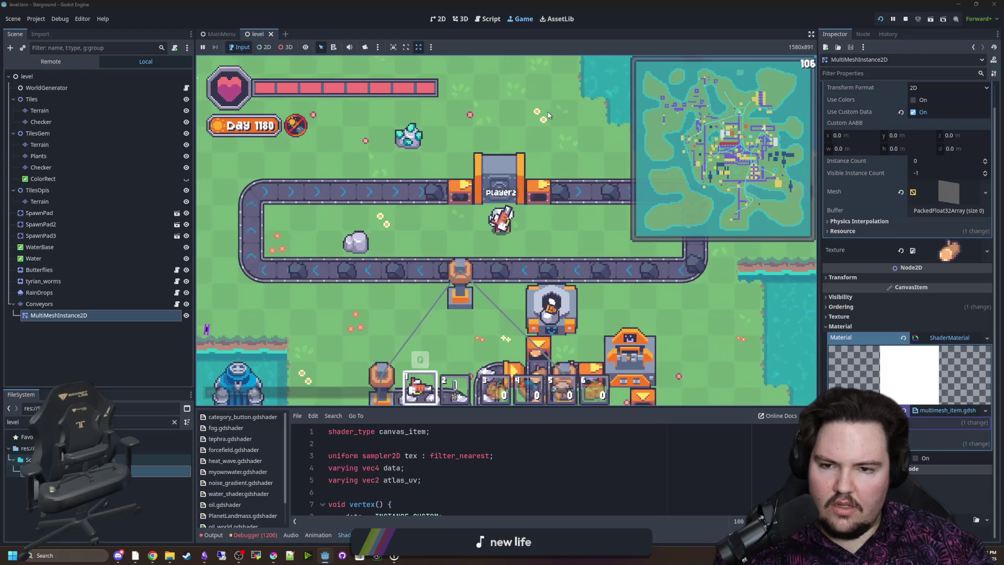
{"action": "key", "text": "d"}
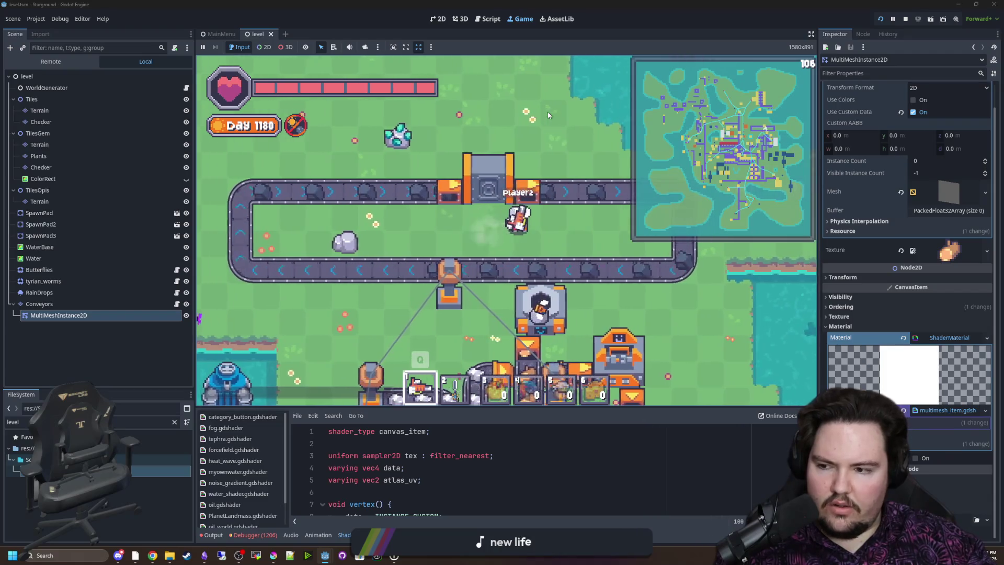
{"action": "scroll", "coordinate": [548, 114], "scroll_direction": "down", "scroll_amount": 1}
{"action": "key", "text": "d"}
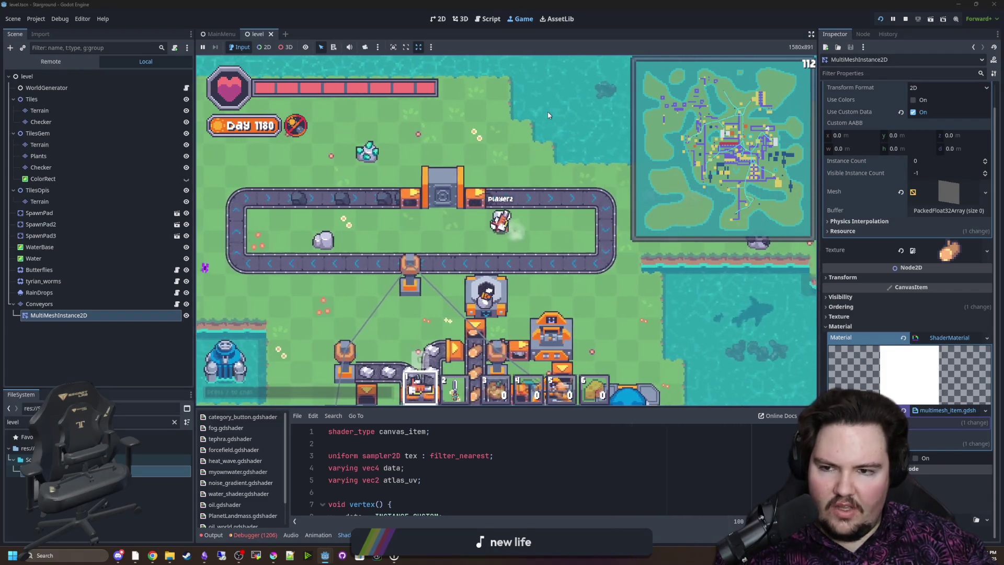
{"action": "key", "text": "Escape"}
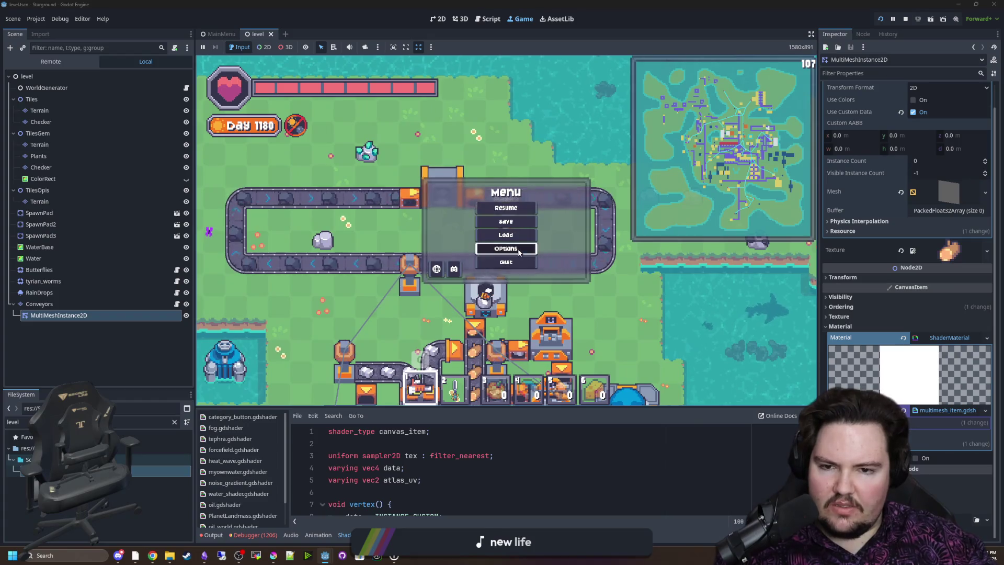
Lower the Minimap Size under Options > Accessibility and resume the game
{"action": "left_click", "coordinate": [518, 250]}
{"action": "left_click", "coordinate": [561, 169]}
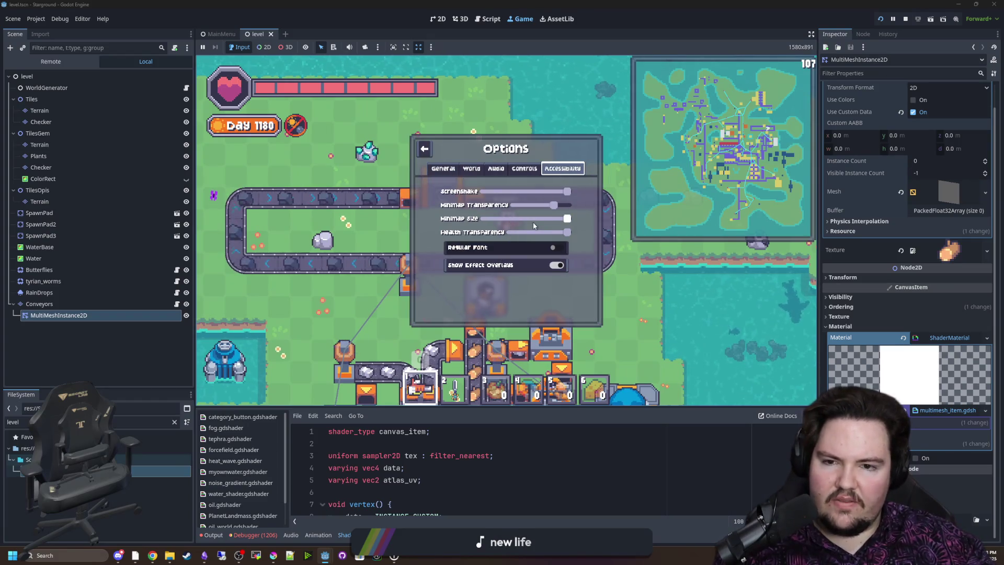
{"action": "left_click", "coordinate": [534, 219]}
{"action": "key", "text": "Escape"}
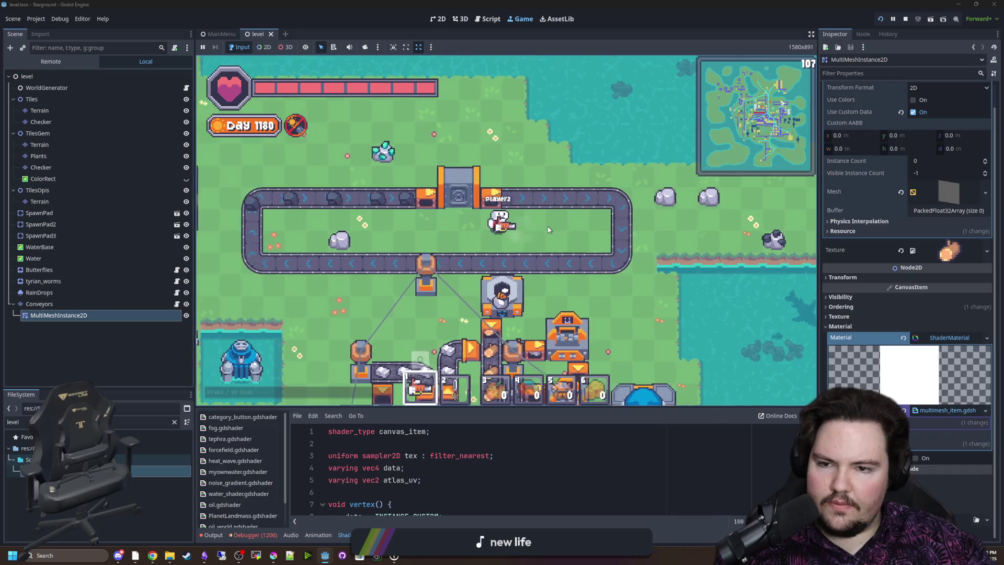
Show the Debugger's Errors tab listing the 1206 logged errors
{"action": "scroll", "coordinate": [544, 227], "scroll_direction": "up", "scroll_amount": 3}
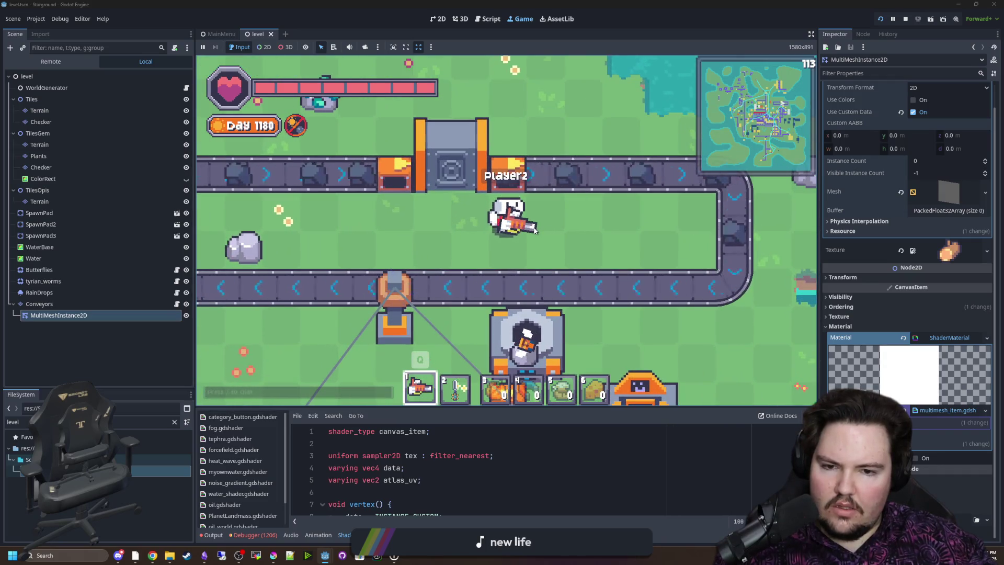
{"action": "scroll", "coordinate": [534, 230], "scroll_direction": "down", "scroll_amount": 3}
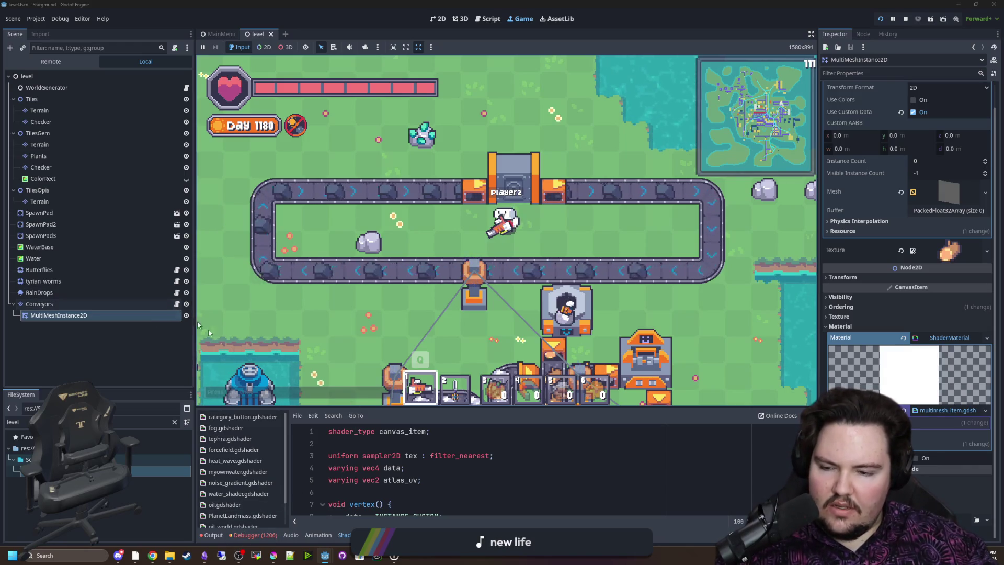
{"action": "left_click", "coordinate": [253, 535]}
{"action": "left_click", "coordinate": [258, 426]}
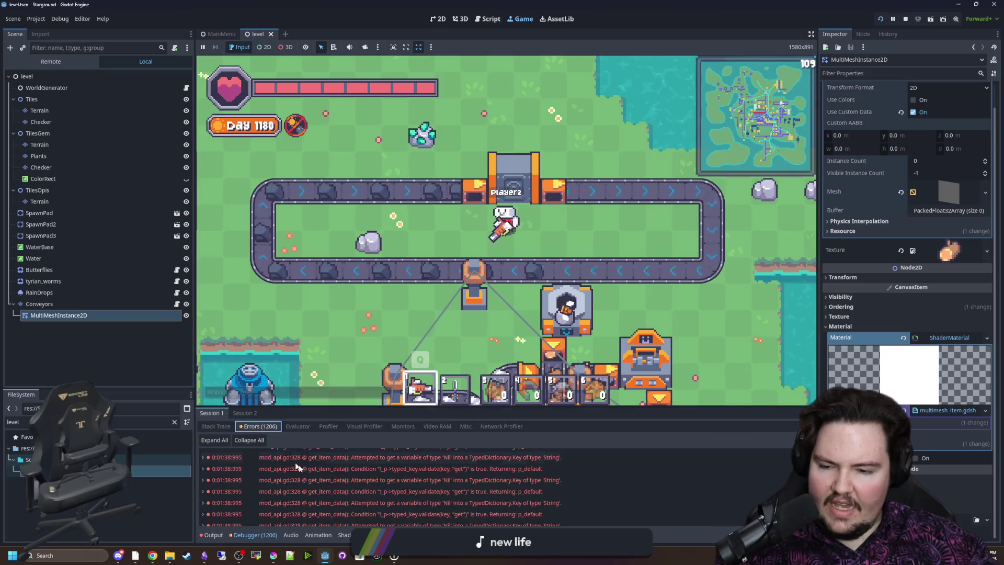
Check the build menu, then drop the 86-rotor stack from the inventory onto the ground
{"action": "scroll", "coordinate": [409, 500], "scroll_direction": "down", "scroll_amount": 10}
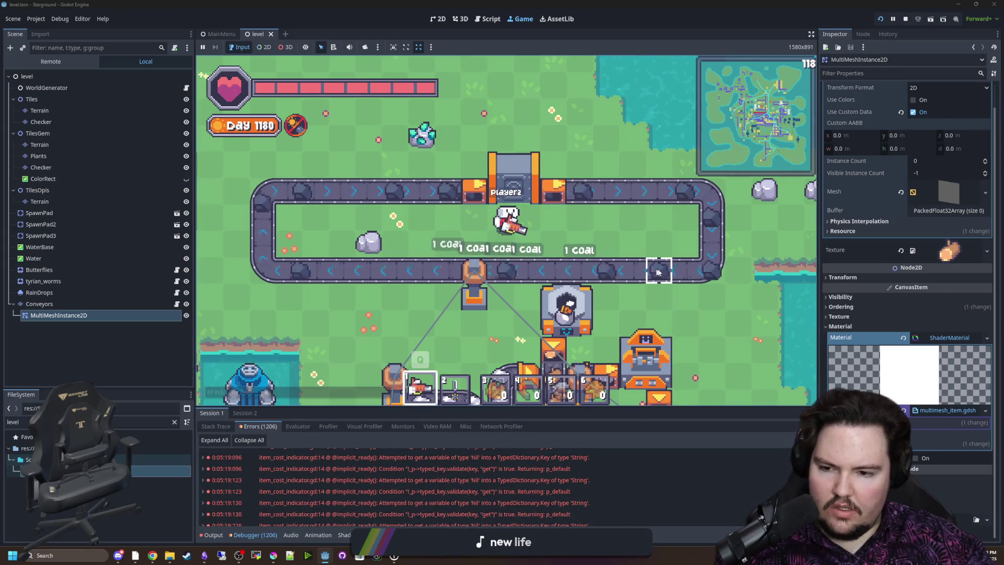
{"action": "key", "text": "b"}
{"action": "key", "text": "b"}
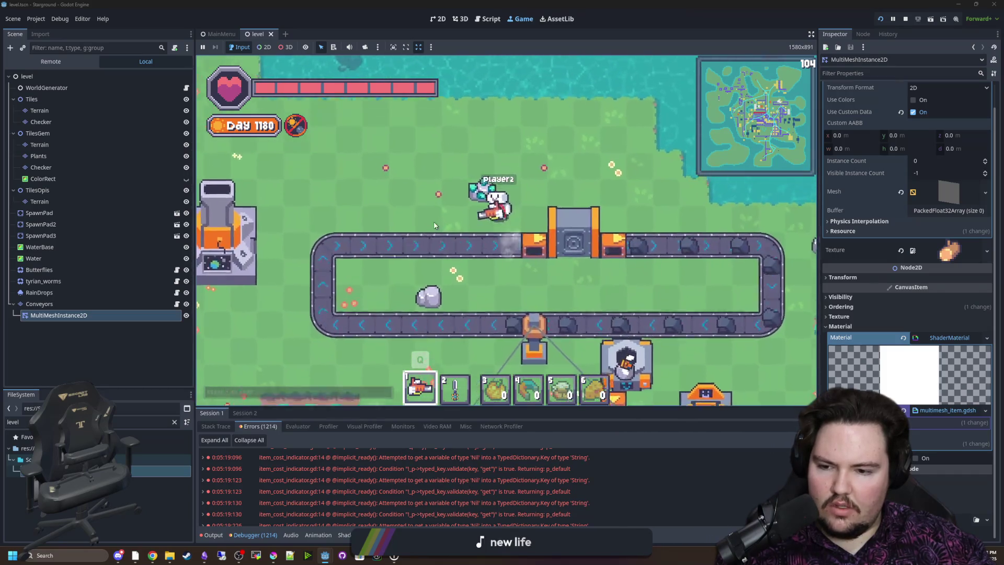
{"action": "key", "text": "e"}
{"action": "key", "text": "e"}
{"action": "scroll", "coordinate": [421, 487], "scroll_direction": "down", "scroll_amount": 10}
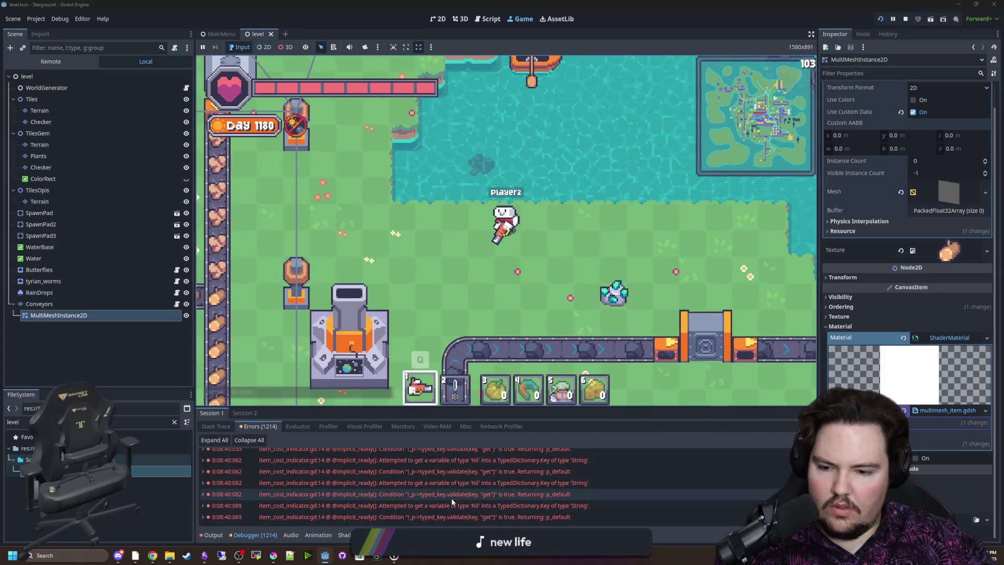
{"action": "key", "text": "e"}
{"action": "left_click", "coordinate": [506, 202]}
{"action": "key", "text": "e"}
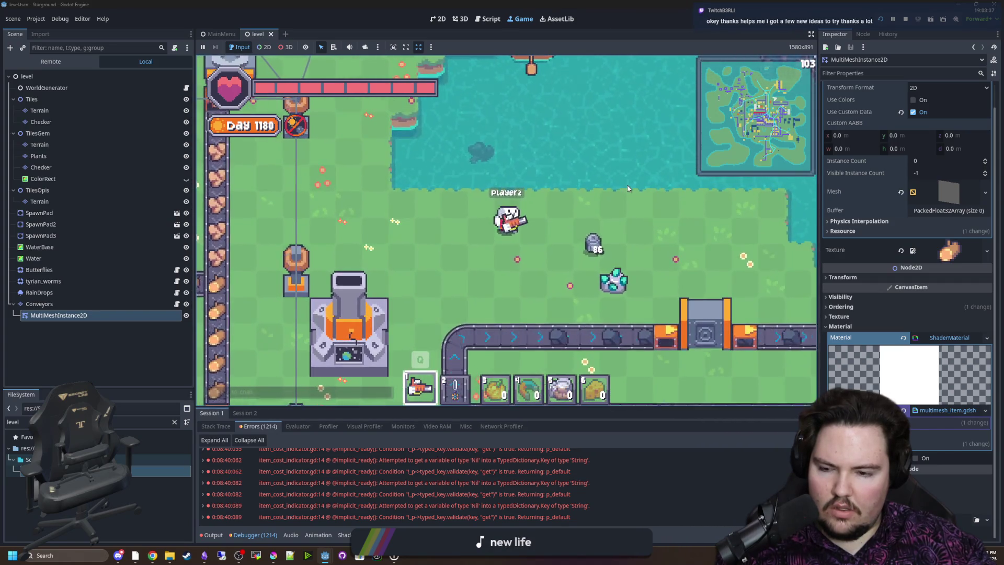
Walk the player around the conveyor loop with WASD
{"action": "key", "text": "d"}
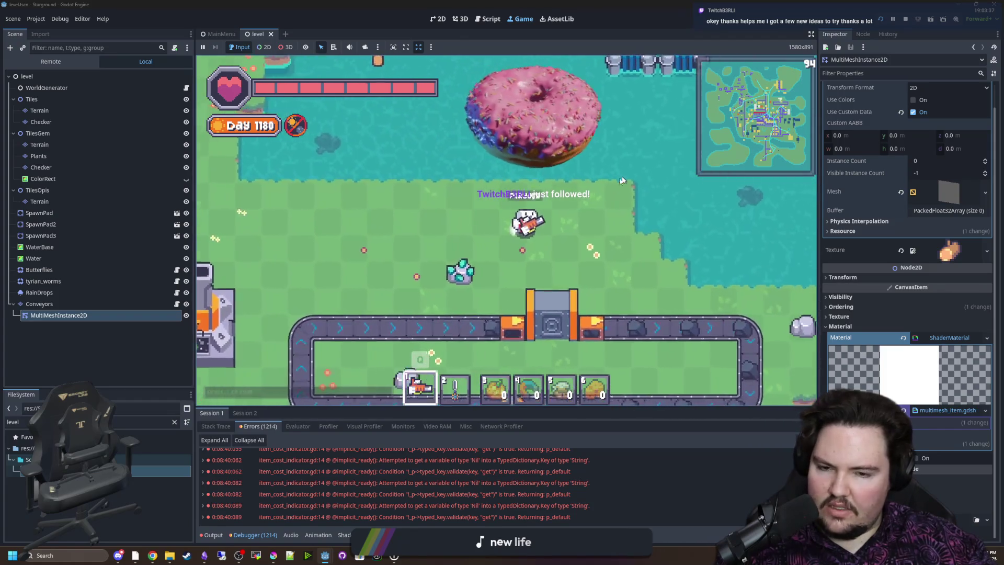
{"action": "key", "text": "s"}
{"action": "key", "text": "a"}
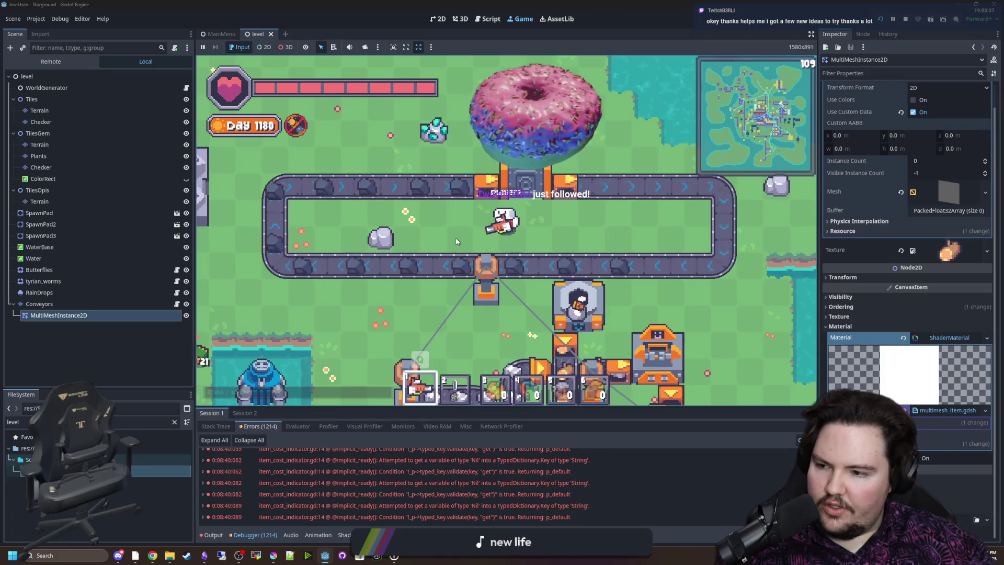
{"action": "key", "text": "d"}
{"action": "key", "text": "w"}
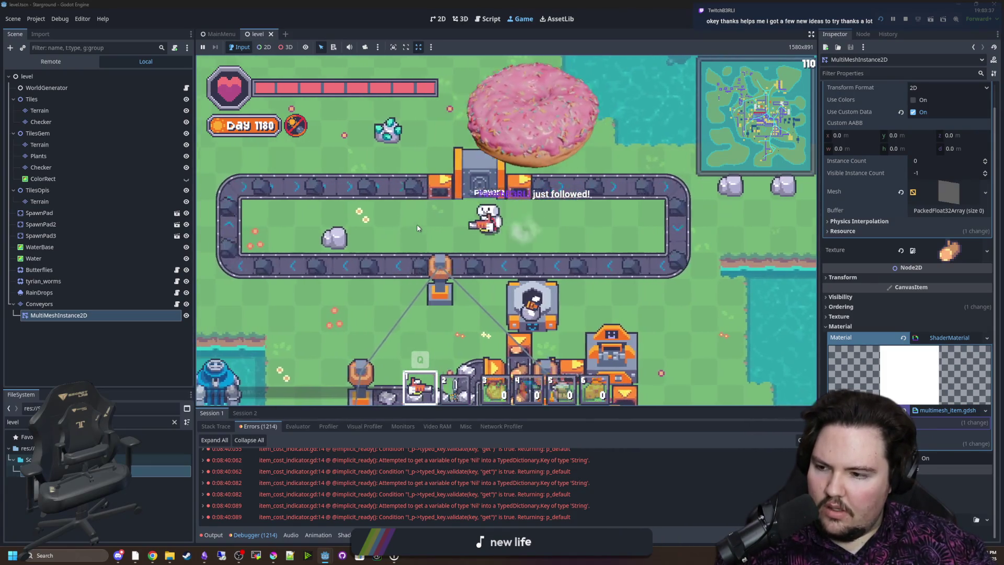
{"action": "key", "text": "a"}
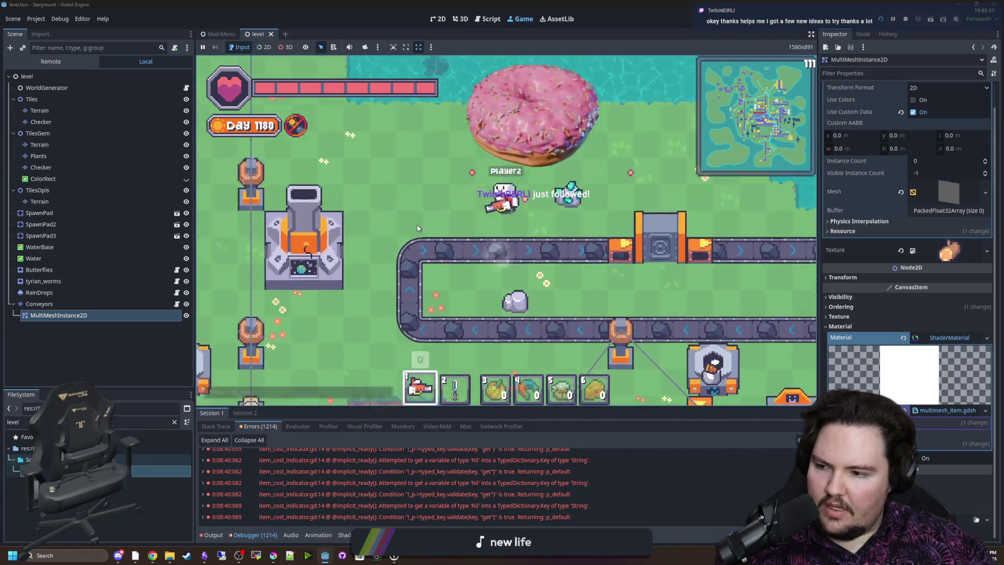
{"action": "key", "text": "d"}
{"action": "key", "text": "s"}
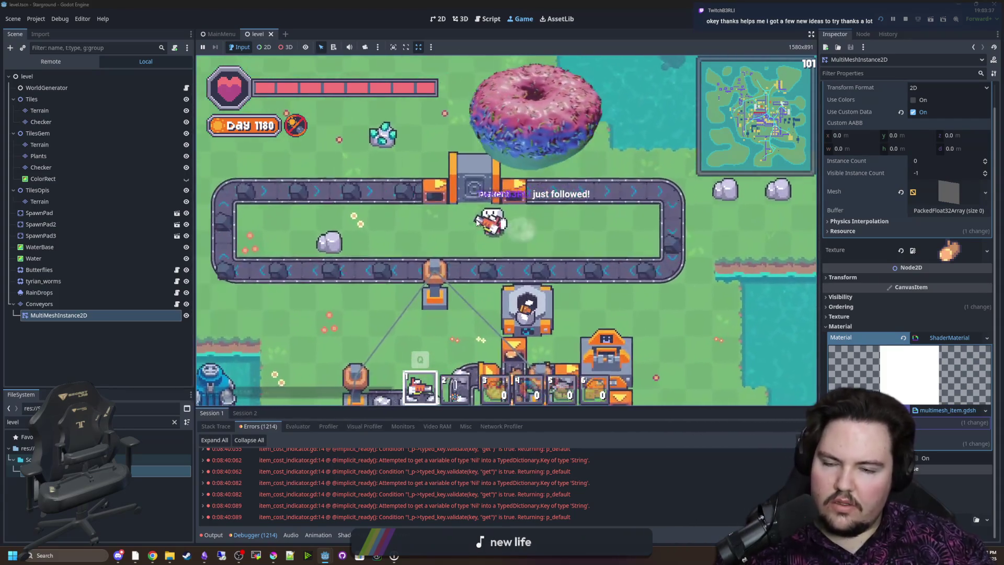
Walk up to the top conveyor and place a new conveyor piece at the preview spot
{"action": "key", "text": "a"}
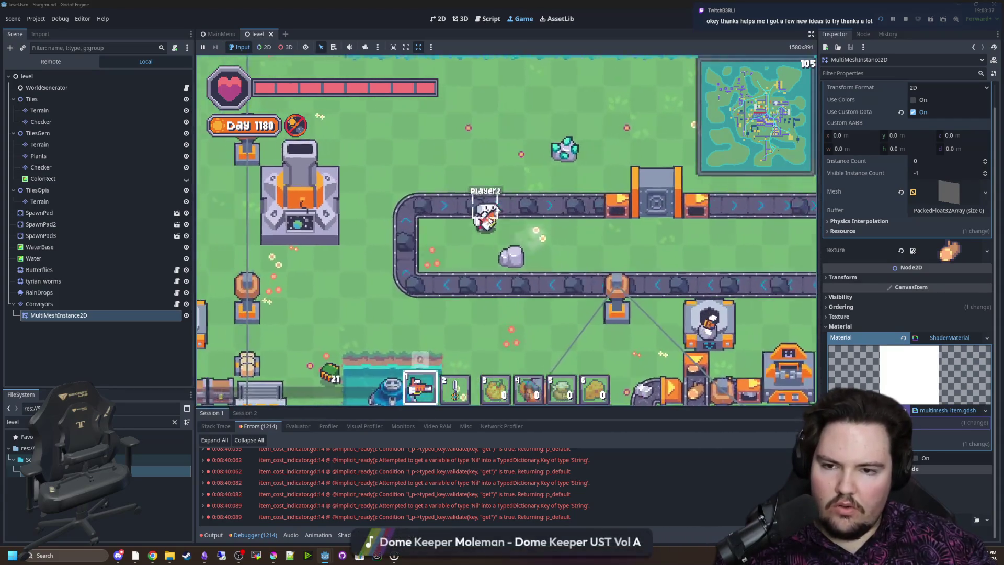
{"action": "key", "text": "d"}
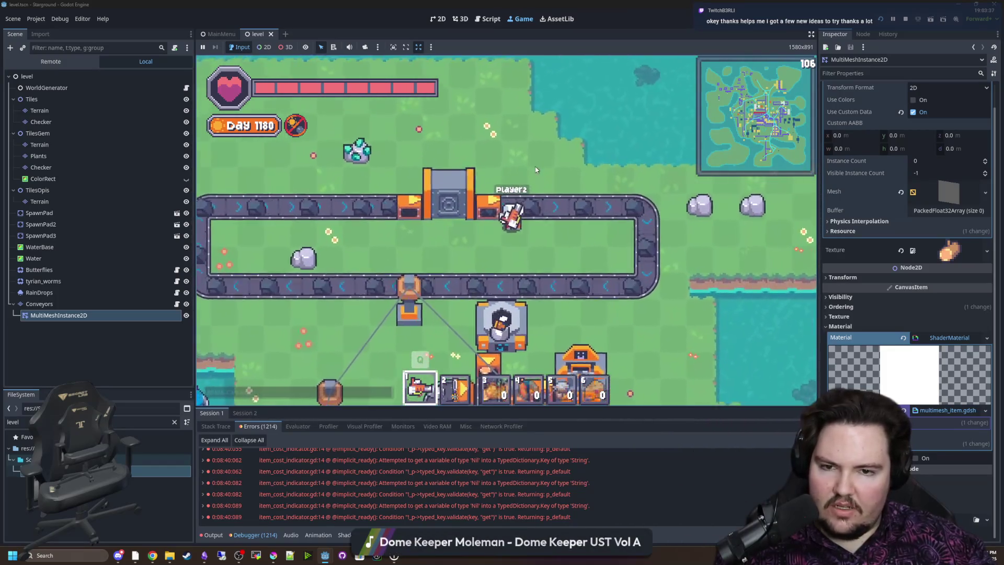
{"action": "key", "text": "s"}
{"action": "key", "text": "a"}
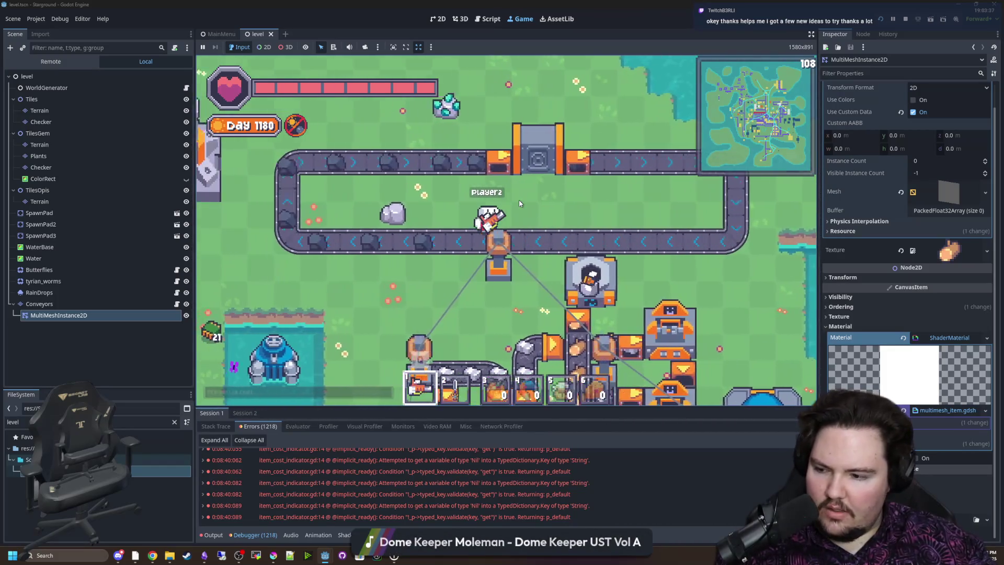
{"action": "key", "text": "w"}
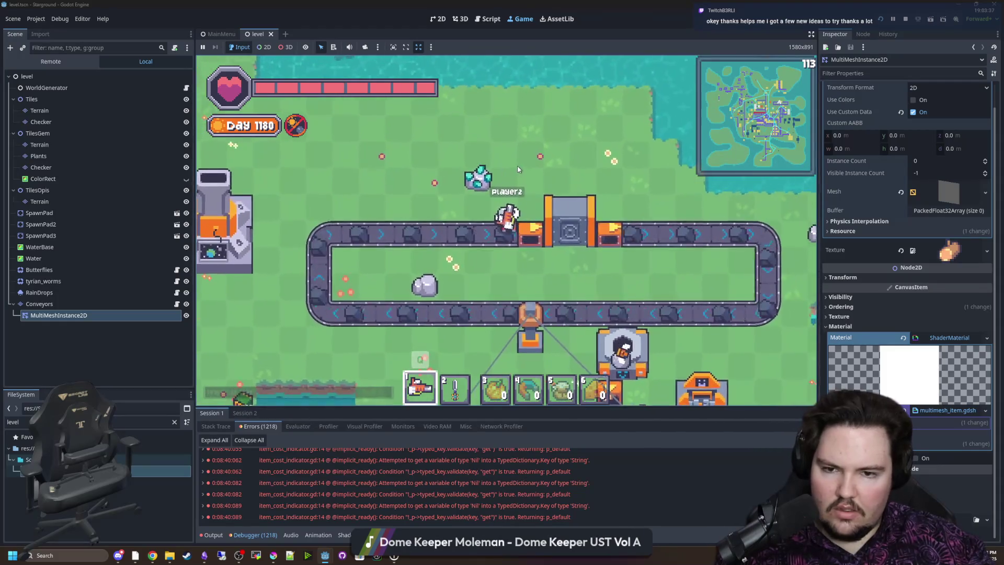
{"action": "left_click", "coordinate": [478, 247]}
{"action": "key", "text": "d"}
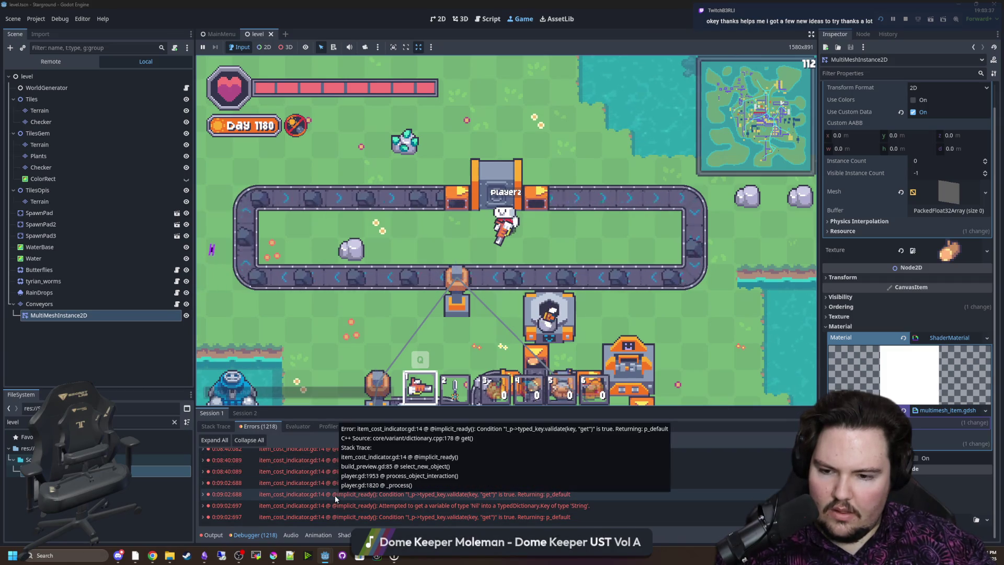
Jump to the error's script line and inspect the linkedRecipe declaration on line 12
{"action": "double_click", "coordinate": [280, 507]}
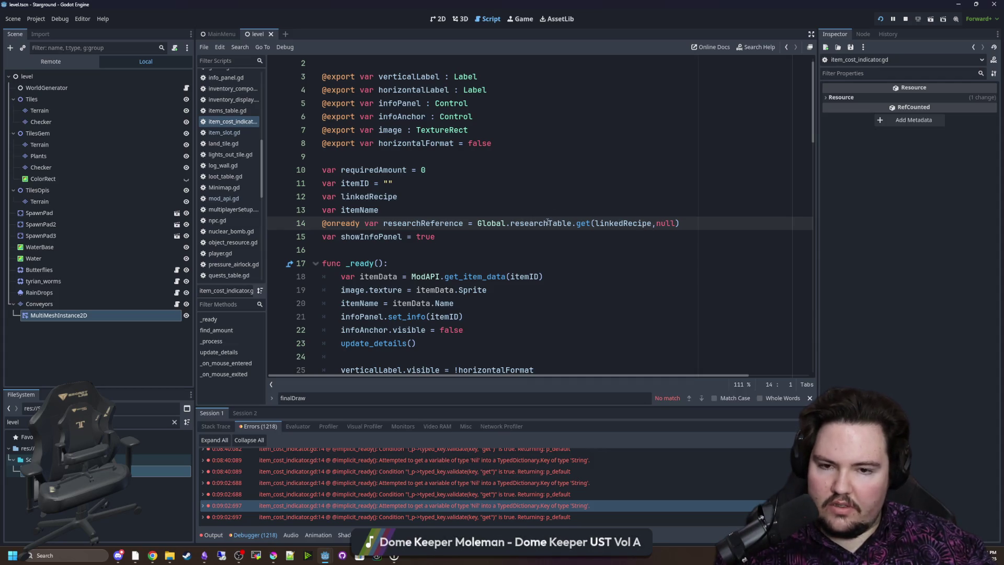
{"action": "left_click", "coordinate": [643, 204]}
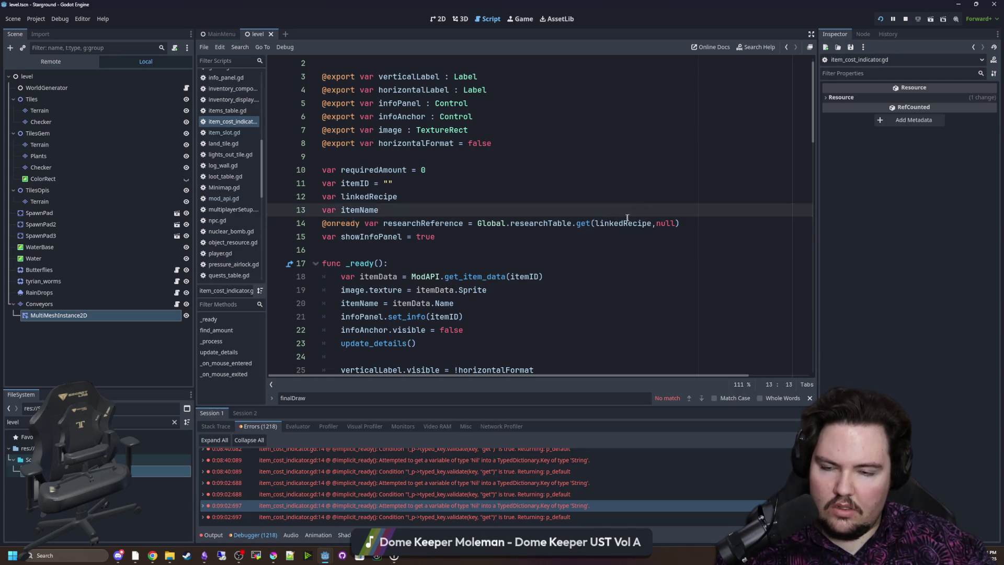
{"action": "left_click", "coordinate": [599, 202]}
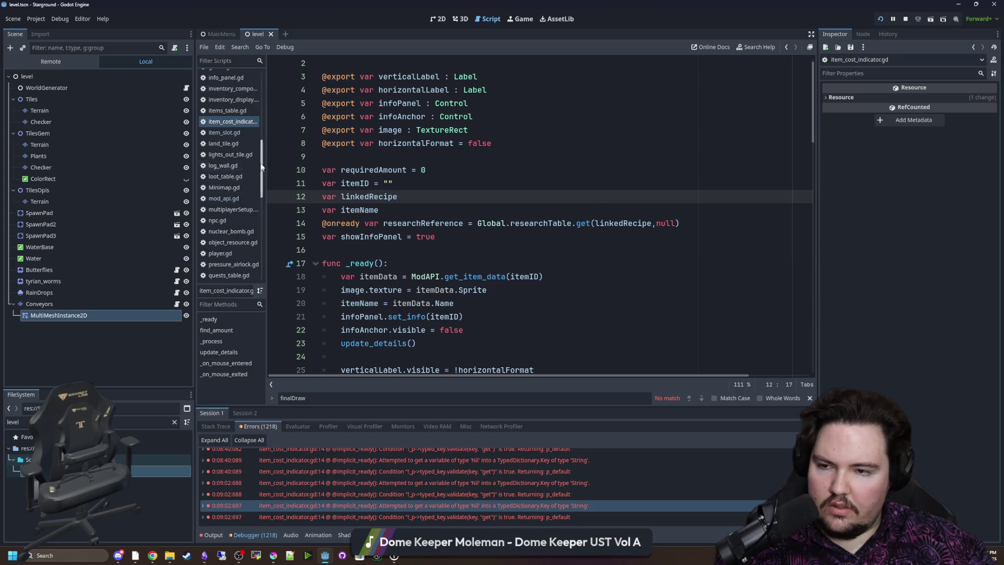
{"action": "scroll", "coordinate": [230, 211], "scroll_direction": "up", "scroll_amount": 5}
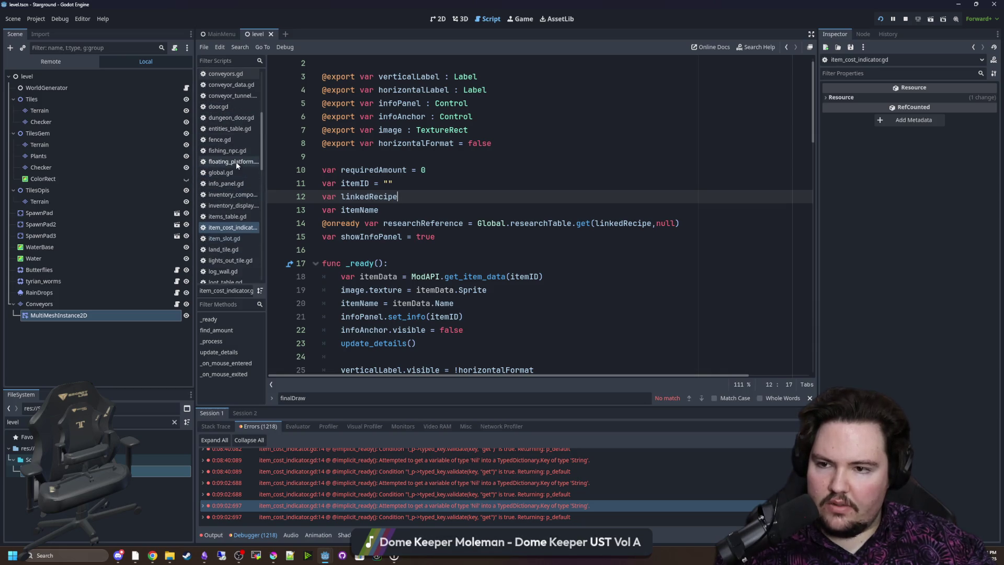
Open global.gd and scroll to the top to show lines 1–24
{"action": "left_click", "coordinate": [230, 173]}
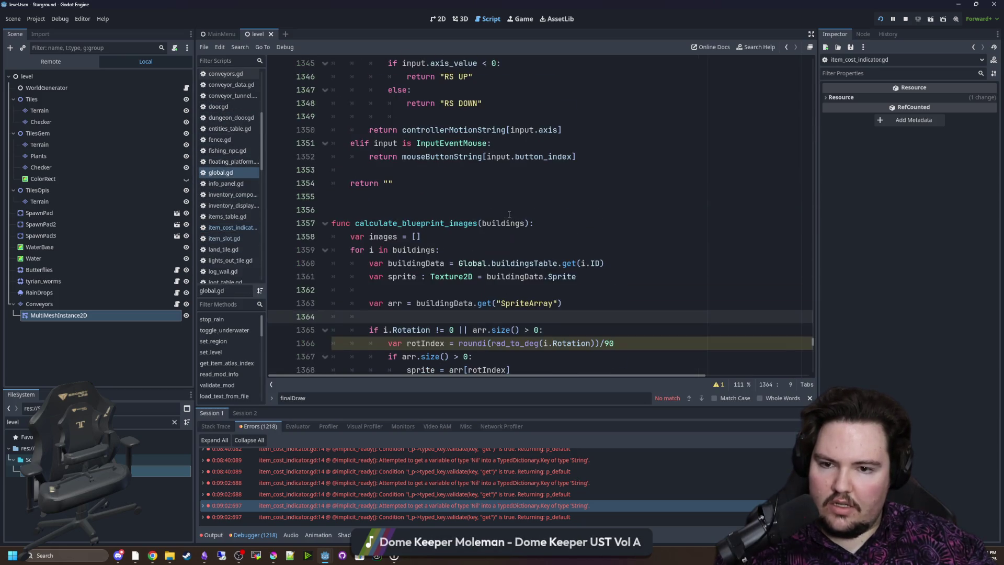
{"action": "scroll", "coordinate": [800, 305], "scroll_direction": "up", "scroll_amount": 4}
{"action": "left_click_drag", "start_coordinate": [813, 341], "coordinate": [812, 61]}
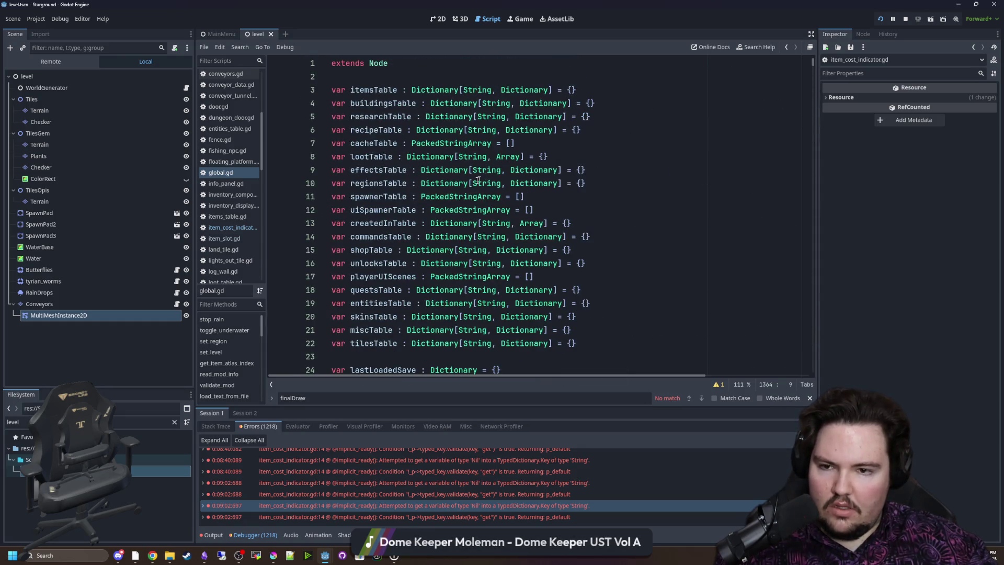
Delete '[String, Dictionary]' from researchTable's Dictionary type
{"action": "left_click", "coordinate": [459, 183]}
{"action": "left_click", "coordinate": [445, 224]}
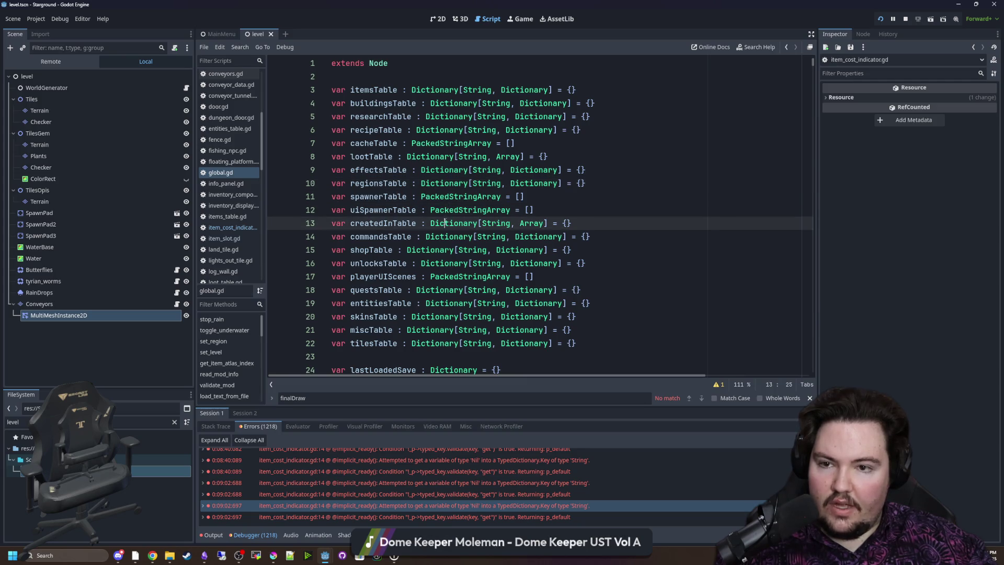
{"action": "left_click", "coordinate": [451, 116]}
{"action": "left_click", "coordinate": [560, 116]}
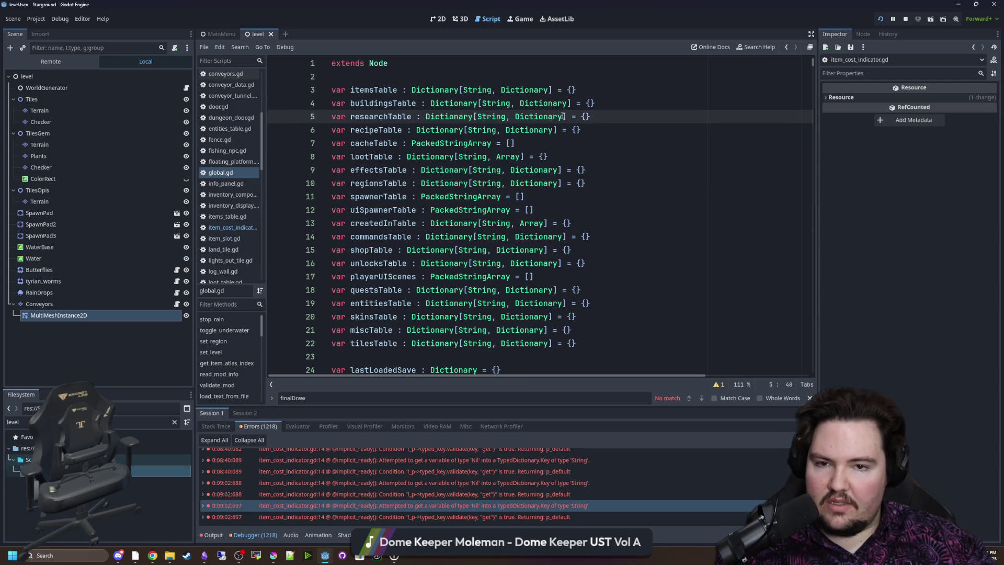
{"action": "key", "text": "ctrl+z"}
{"action": "left_click", "coordinate": [567, 116]}
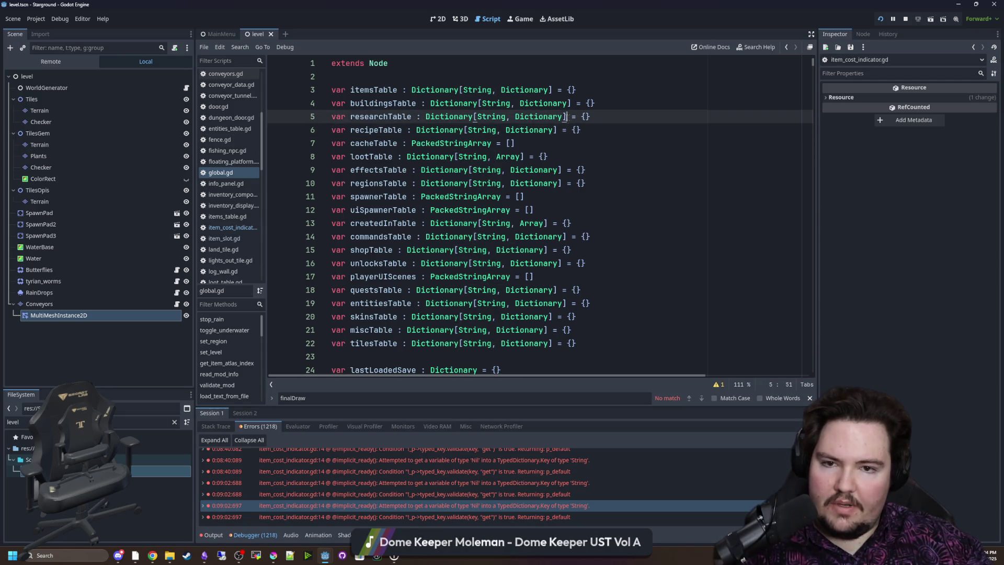
{"action": "left_click_drag", "start_coordinate": [481, 118], "coordinate": [475, 117]}
{"action": "key", "text": "BackSpace"}
{"action": "left_click", "coordinate": [557, 140]}
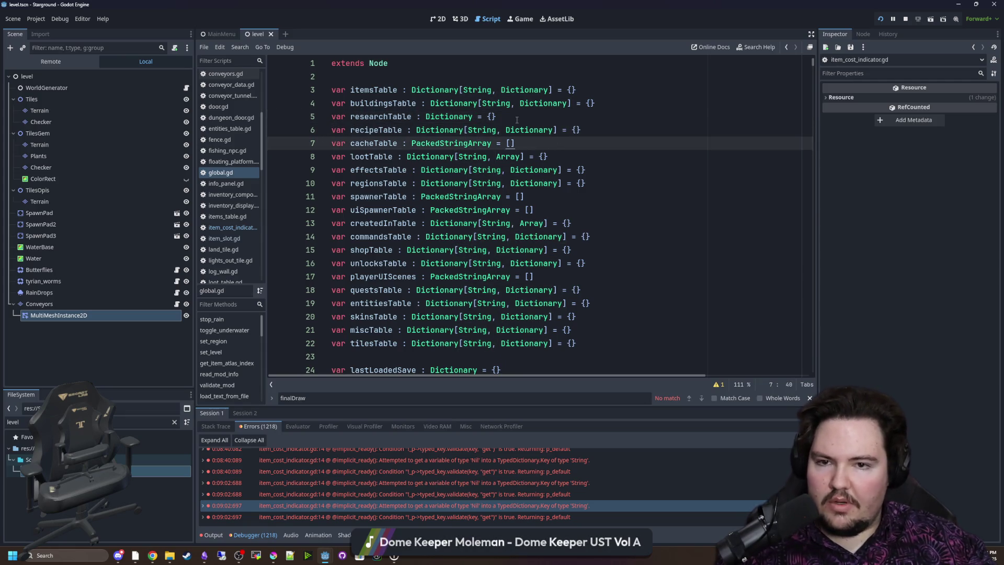
Delete '[String, Dictionary]' from buildingsTable's type, save global.gd, and return to the error list
{"action": "left_click", "coordinate": [517, 120]}
{"action": "left_click_drag", "start_coordinate": [573, 103], "coordinate": [477, 103]}
{"action": "key", "text": "BackSpace"}
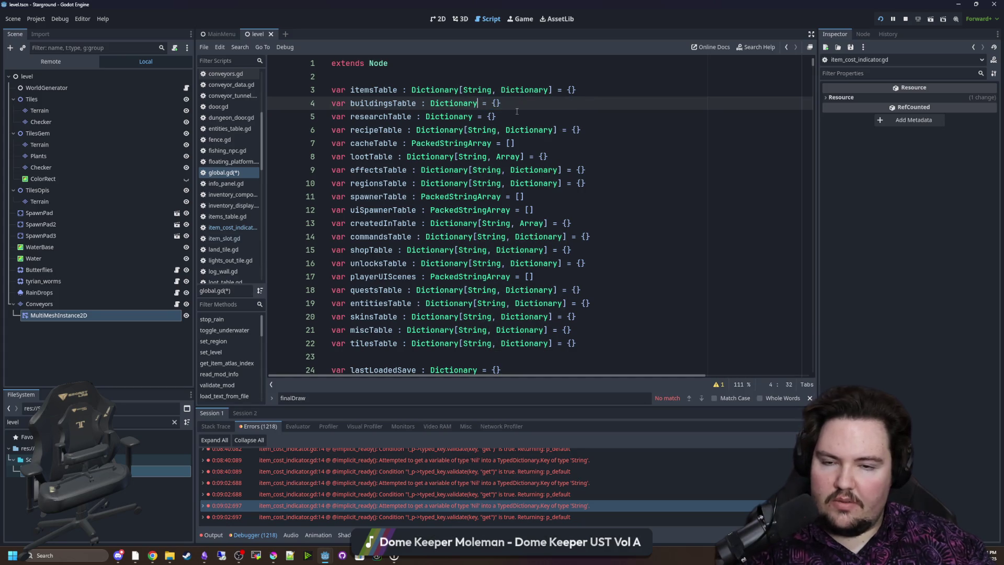
{"action": "left_click", "coordinate": [520, 103]}
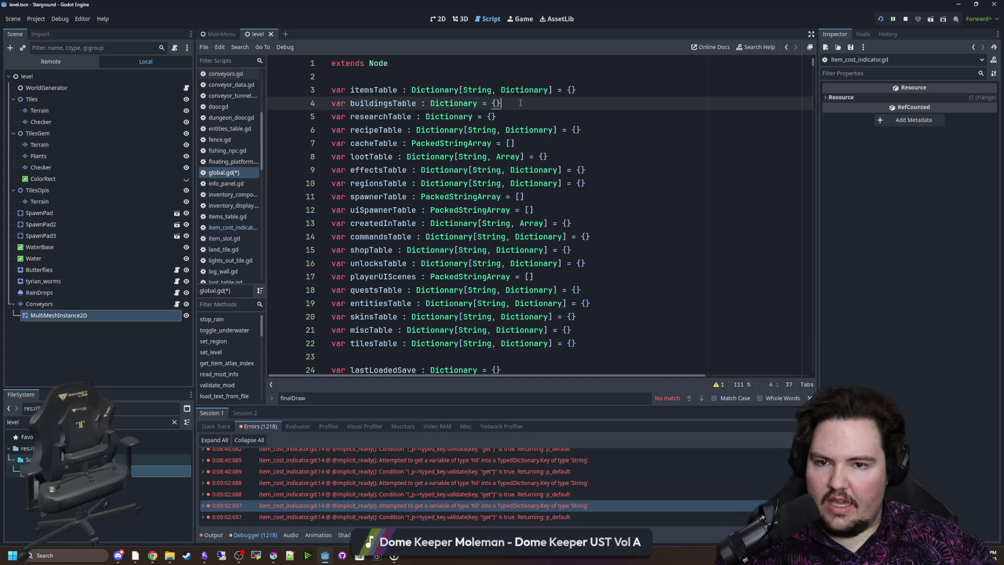
{"action": "key", "text": "ctrl+s"}
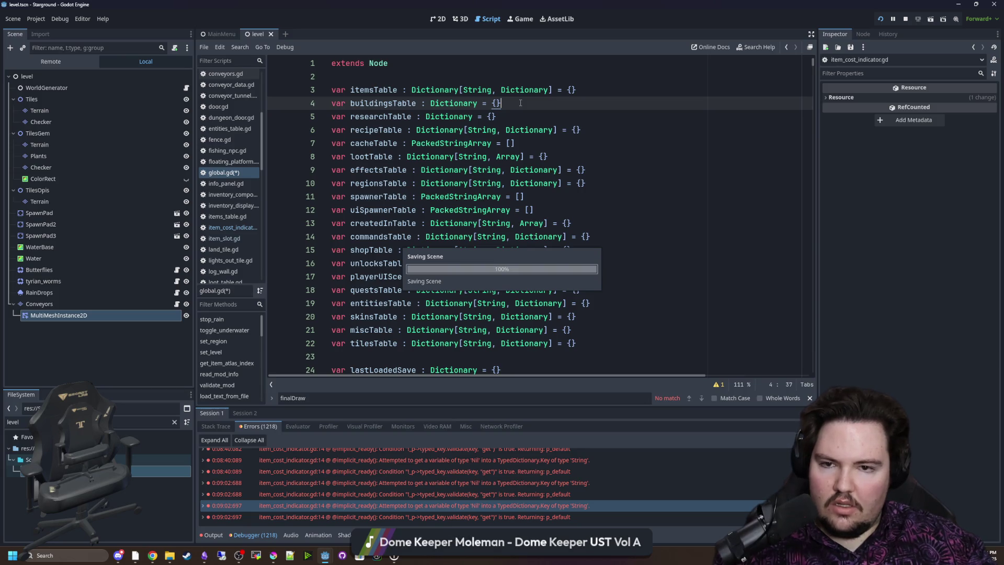
{"action": "key", "text": "ctrl+s"}
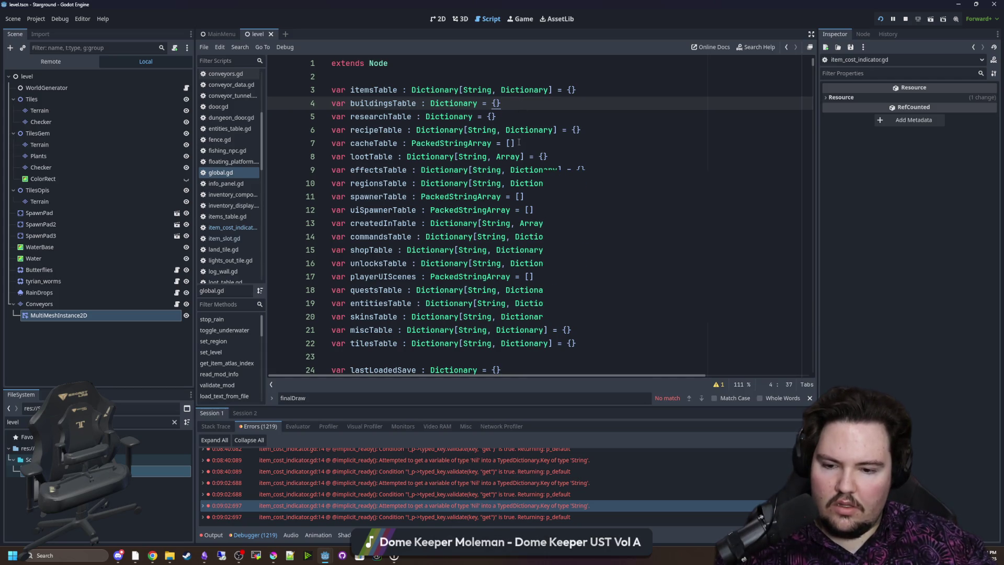
{"action": "key", "text": "Down"}
{"action": "key", "text": "ctrl+s"}
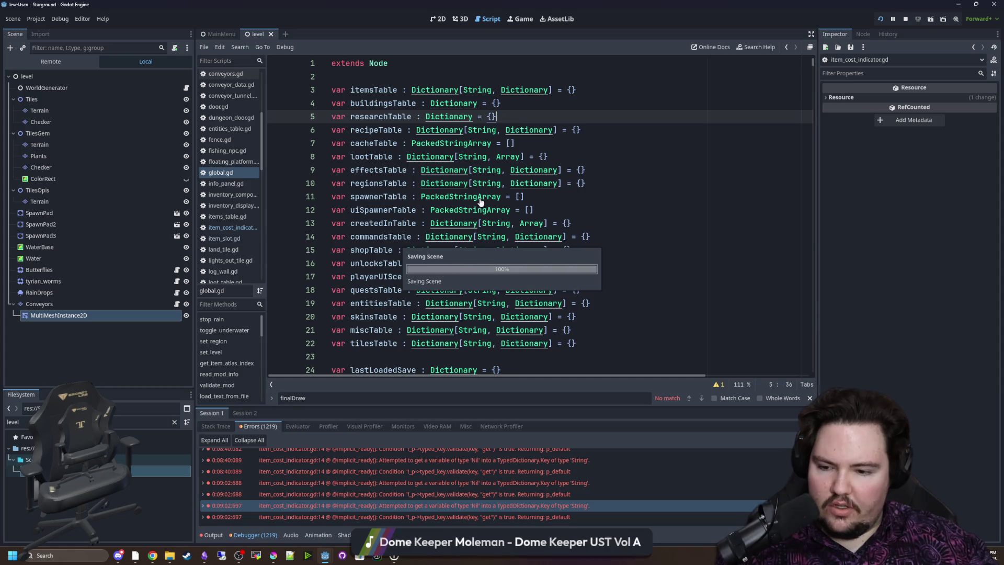
{"action": "left_click", "coordinate": [213, 536]}
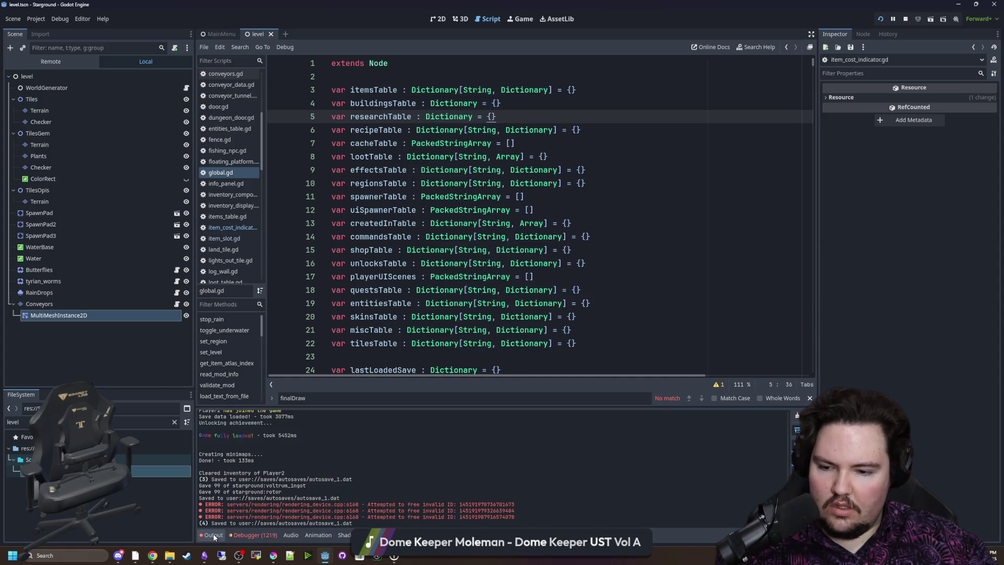
{"action": "left_click", "coordinate": [260, 534]}
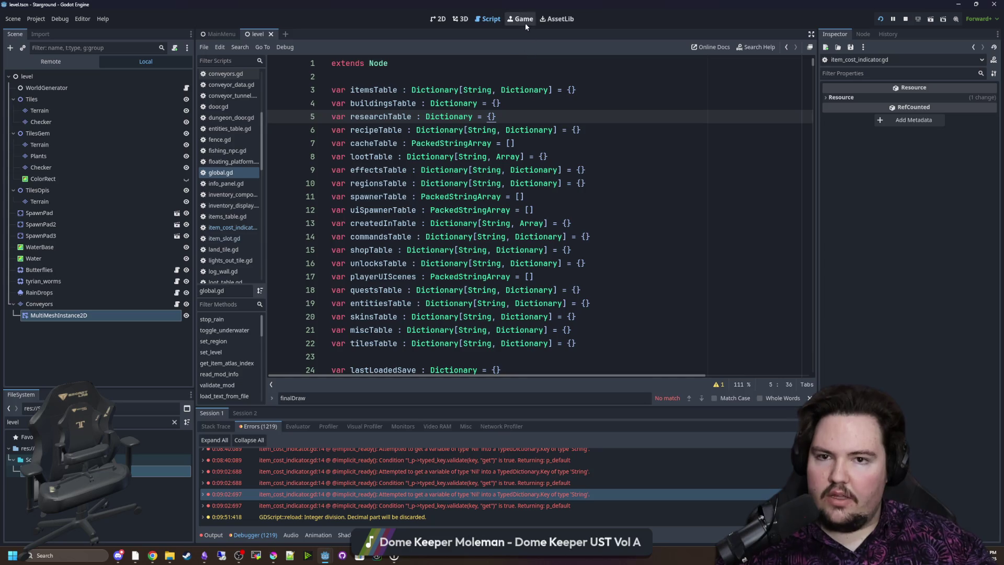
Check the running game by opening the build menu and walking the character right
{"action": "left_click", "coordinate": [525, 23]}
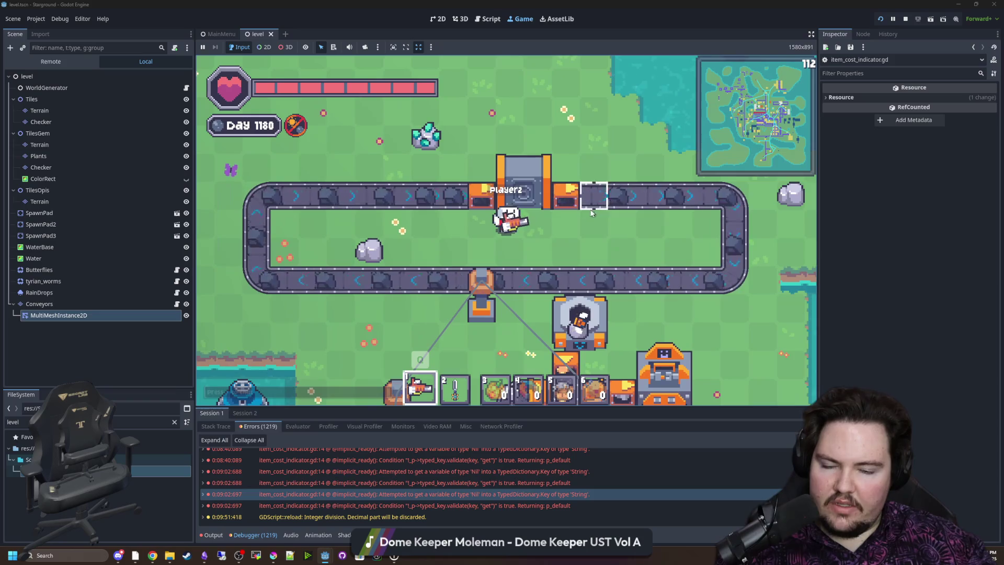
{"action": "scroll", "coordinate": [583, 251], "scroll_direction": "down", "scroll_amount": 2}
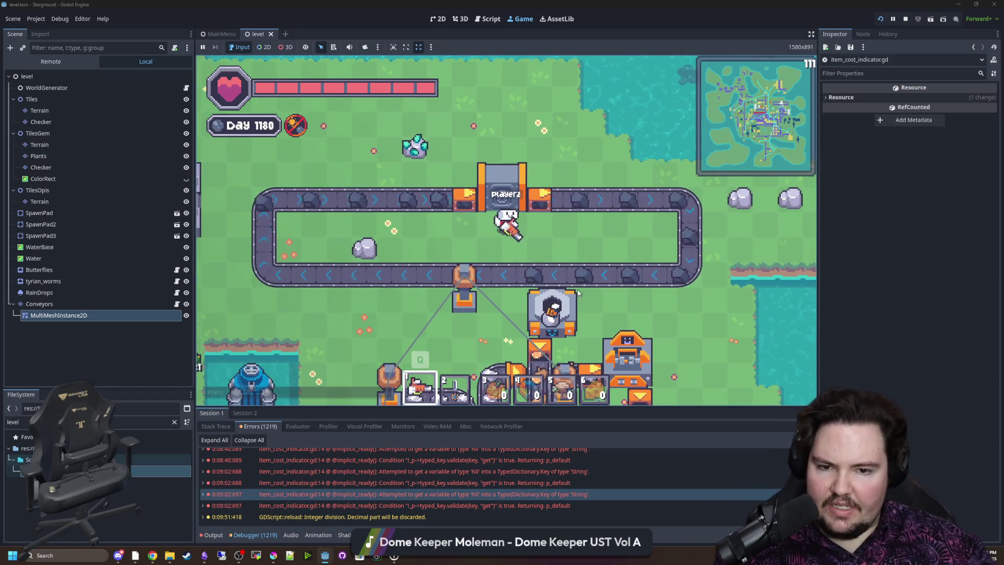
{"action": "key", "text": "b"}
{"action": "key", "text": "Escape"}
{"action": "key", "text": "d"}
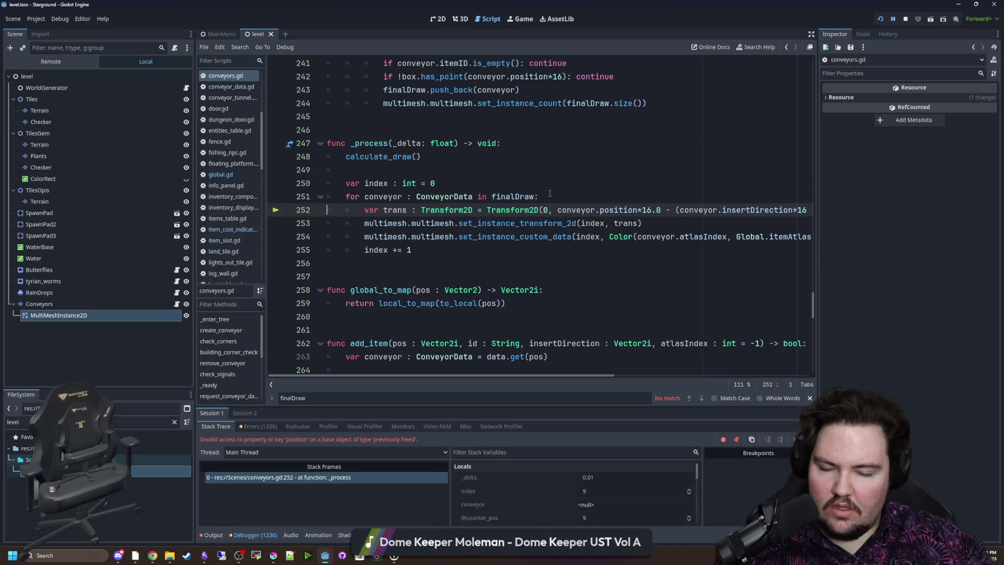
{"action": "scroll", "coordinate": [462, 239], "scroll_direction": "up", "scroll_amount": 1}
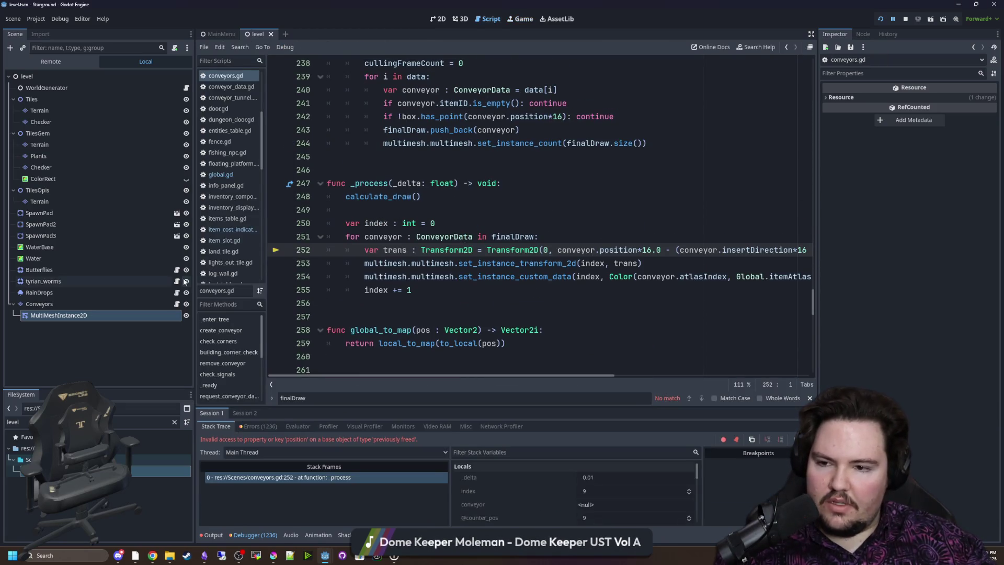
Insert an is_instance_valid check at the top of the _process conveyor loop
{"action": "left_click_drag", "start_coordinate": [194, 275], "coordinate": [112, 279]}
{"action": "left_click", "coordinate": [534, 232]}
{"action": "key", "text": "ctrl+Return"}
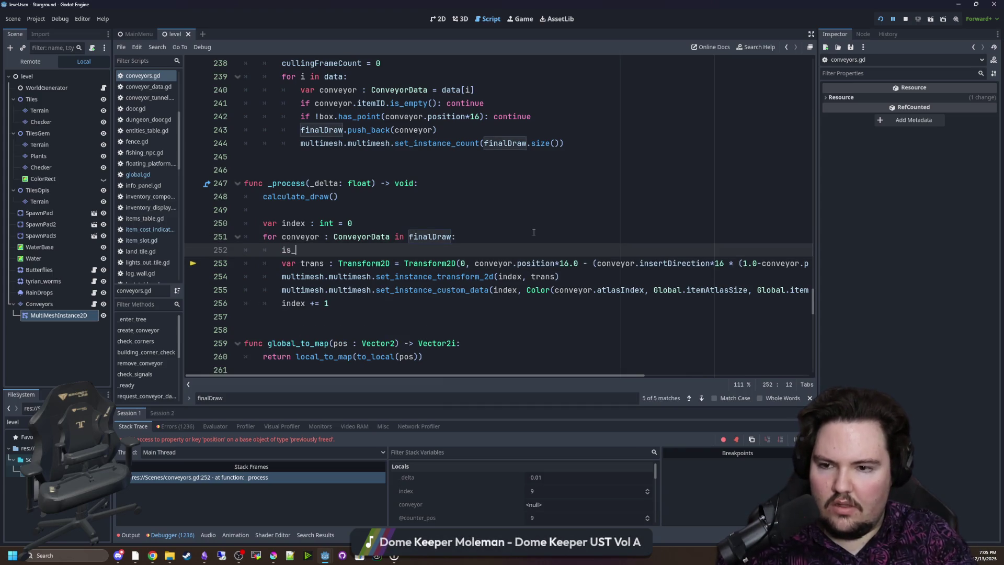
{"action": "type", "text": "instance"}
{"action": "key", "text": "Down"}
{"action": "key", "text": "Down"}
{"action": "key", "text": "Return"}
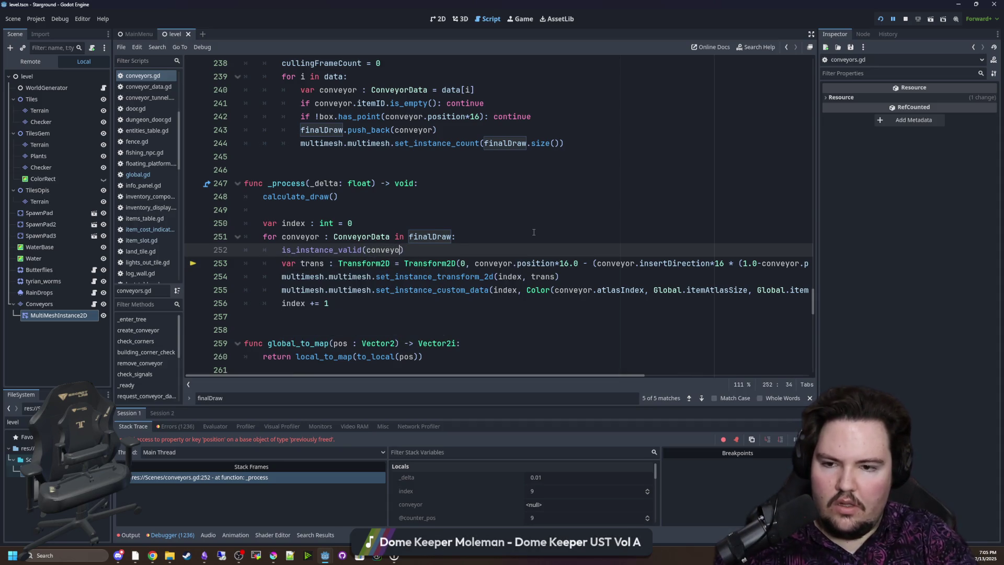
{"action": "left_click_drag", "start_coordinate": [336, 297], "coordinate": [212, 258]}
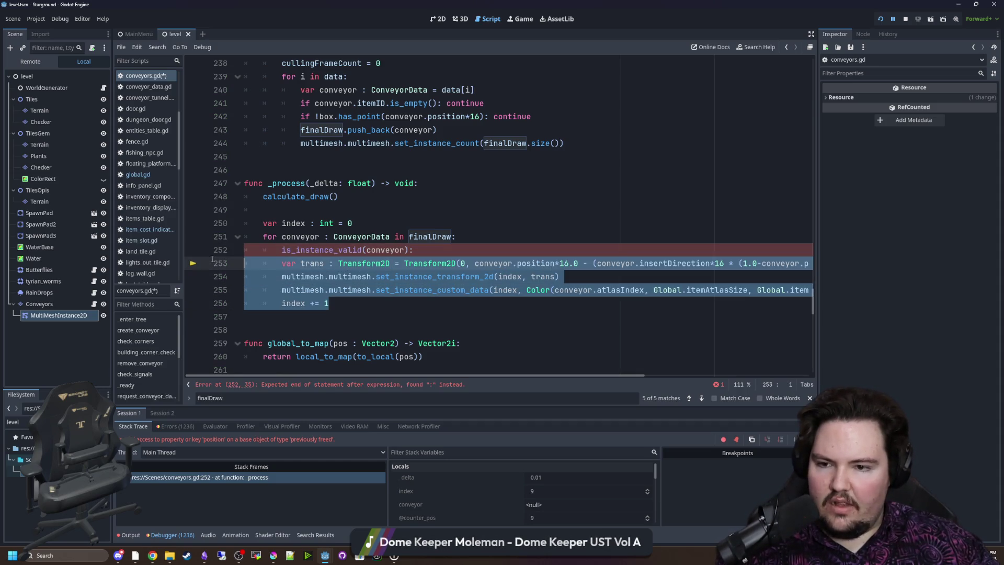
{"action": "key", "text": "Tab"}
Make it 'if !is_instance_valid(conveyor): continue' with the body outdented, save conveyors.gd, and rerun
{"action": "left_click", "coordinate": [282, 248]}
{"action": "left_click", "coordinate": [443, 199]}
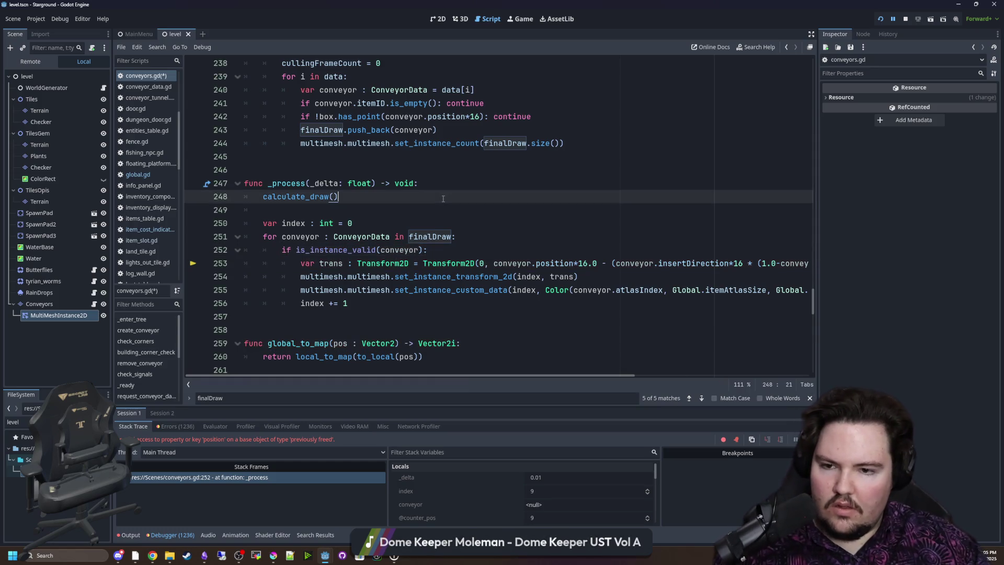
{"action": "left_click_drag", "start_coordinate": [349, 302], "coordinate": [212, 262]}
{"action": "key", "text": "shift+Tab"}
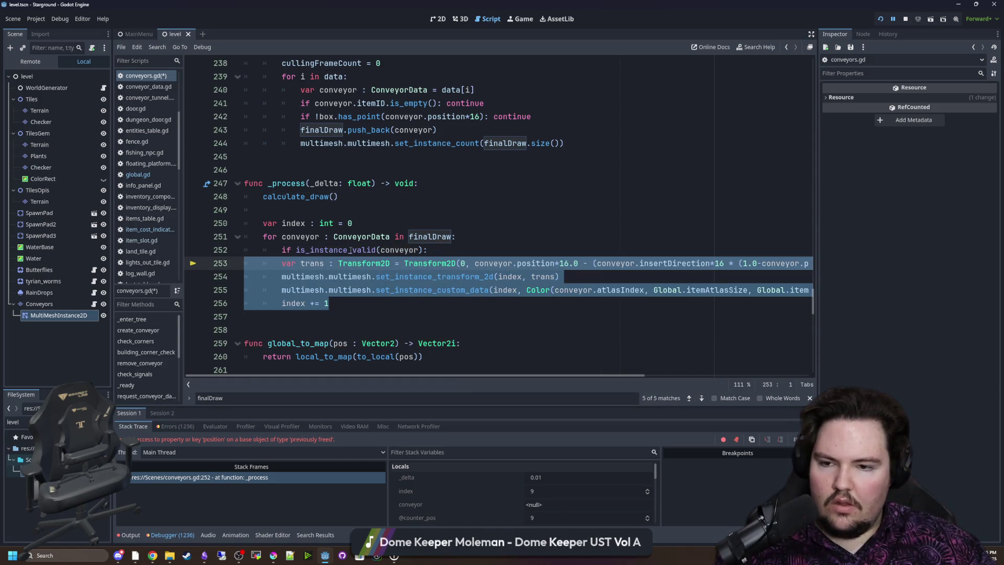
{"action": "left_click", "coordinate": [299, 250]}
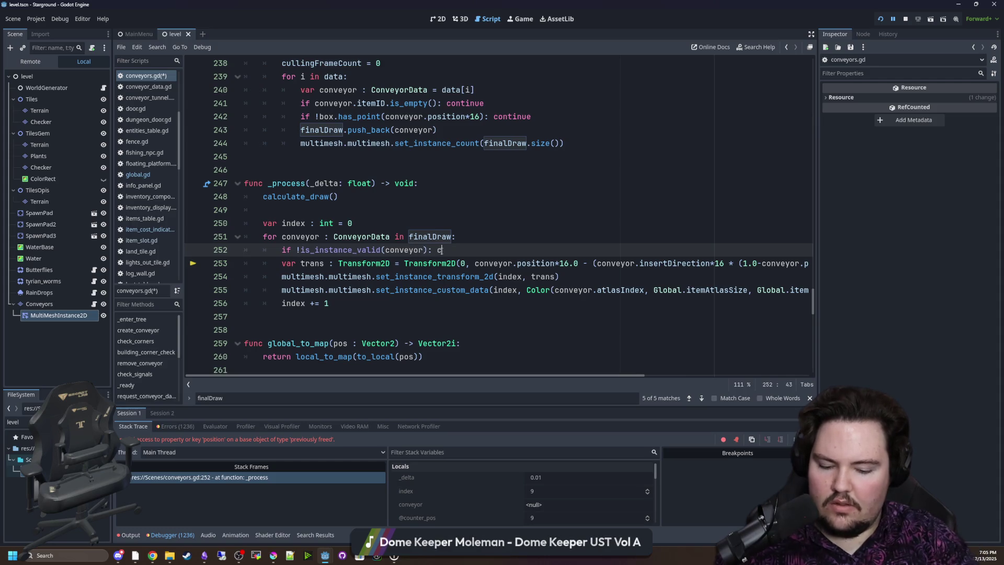
{"action": "left_click", "coordinate": [467, 189]}
{"action": "key", "text": "ctrl+s"}
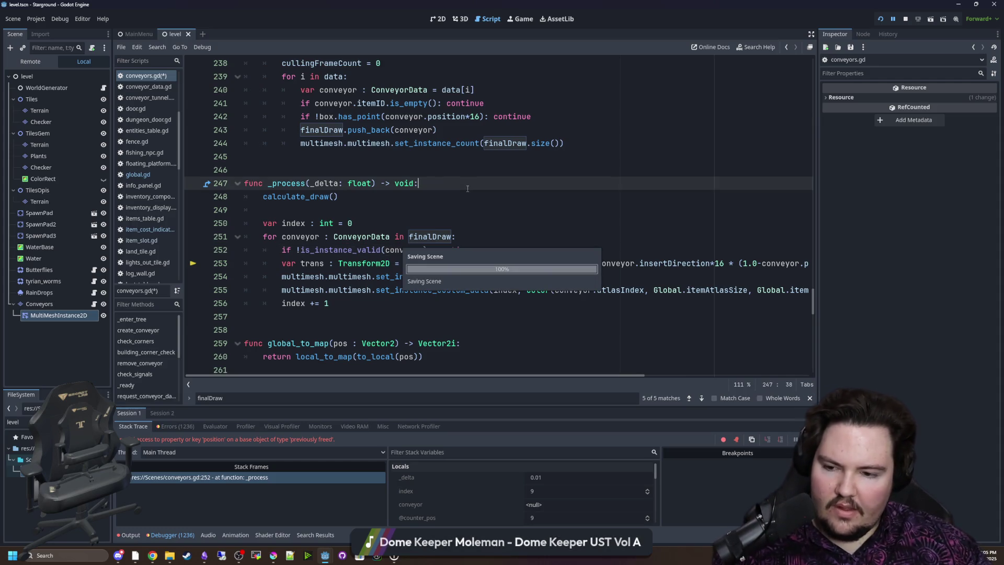
{"action": "key", "text": "F12"}
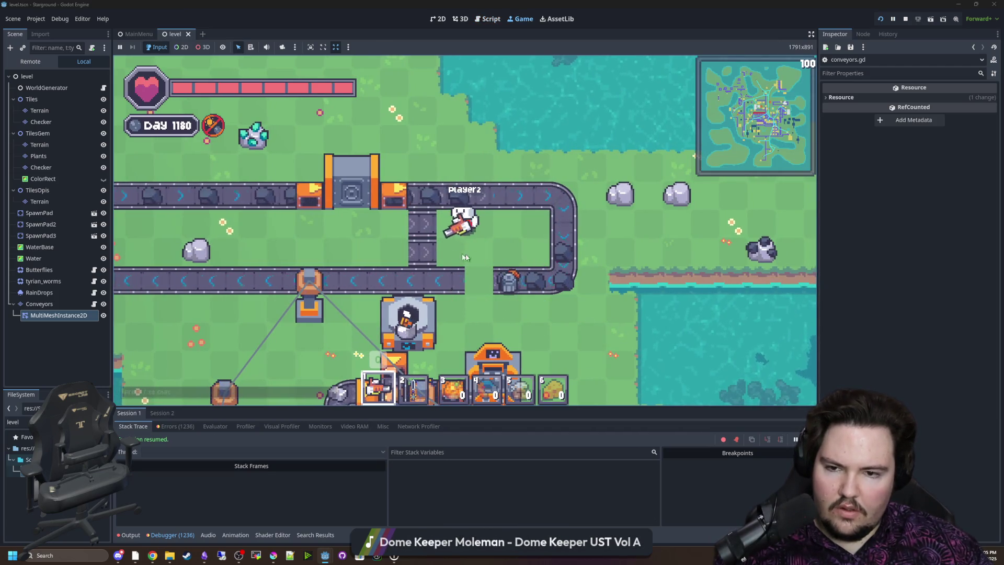
Walk the character around the loop's corners and conveyors, collecting the voltrum ingots and rotors
{"action": "key", "text": "s"}
{"action": "key", "text": "a"}
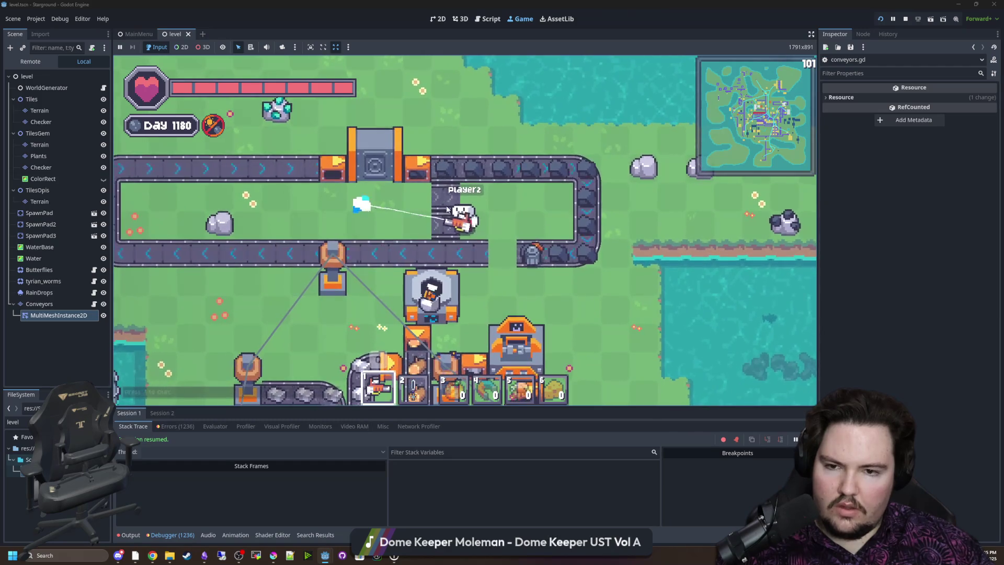
{"action": "key", "text": "d"}
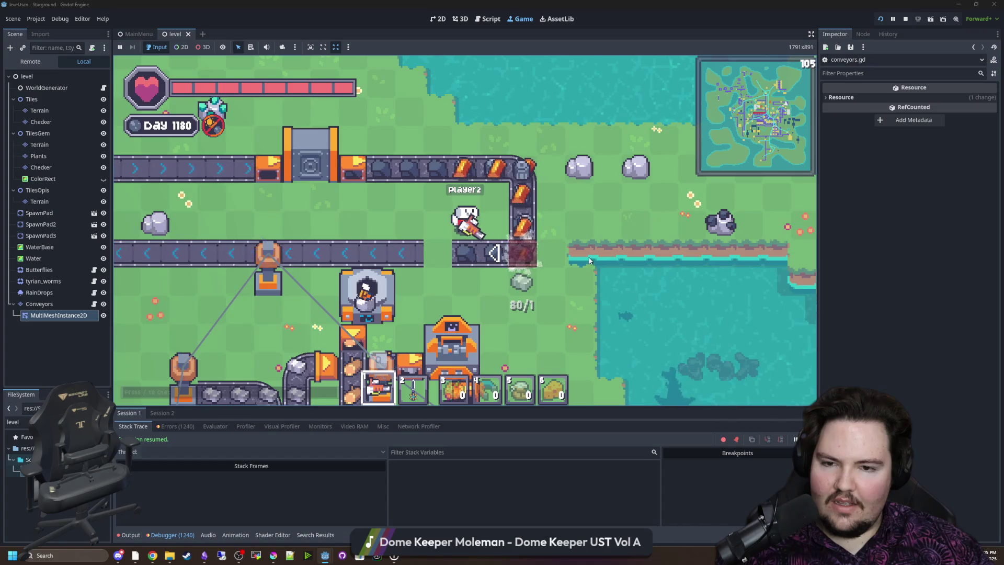
{"action": "key", "text": "a"}
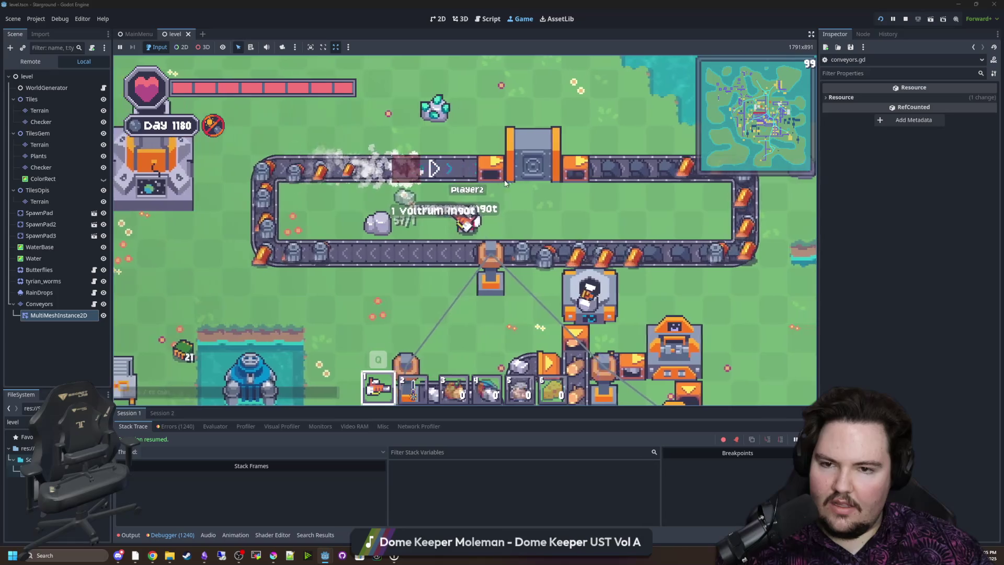
{"action": "key", "text": "w"}
{"action": "key", "text": "a"}
{"action": "key", "text": "d"}
{"action": "key", "text": "s"}
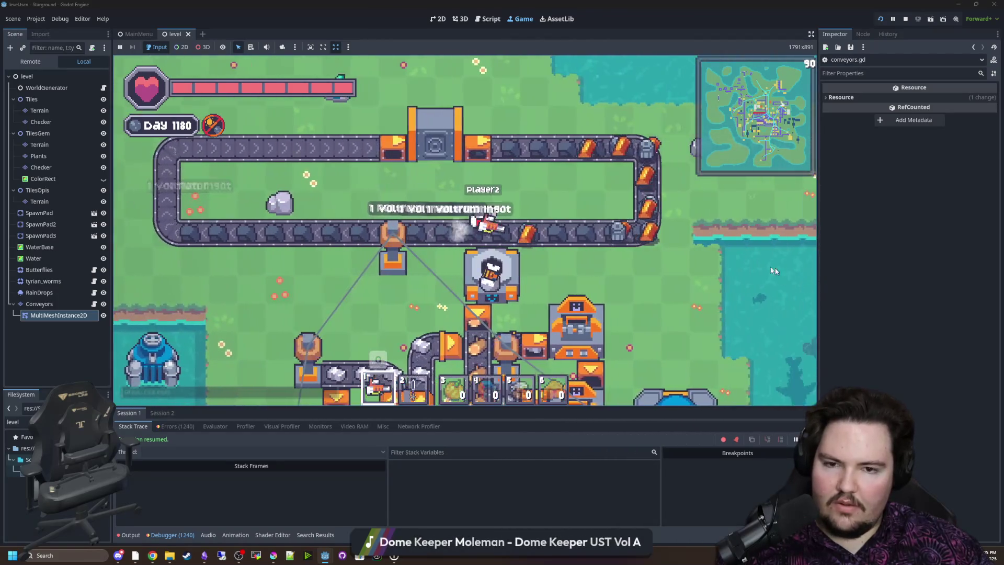
{"action": "key", "text": "w"}
{"action": "key", "text": "d"}
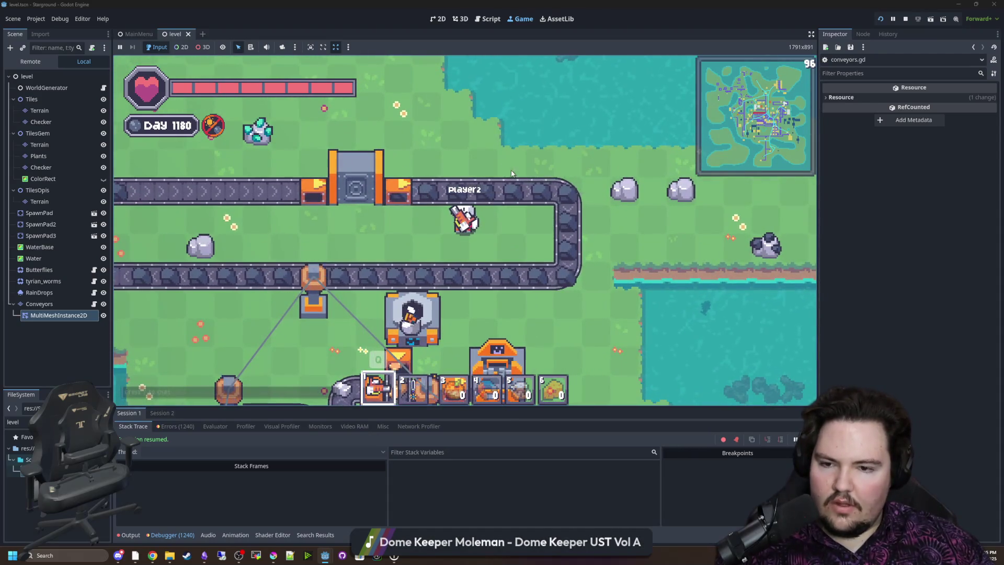
{"action": "key", "text": "a"}
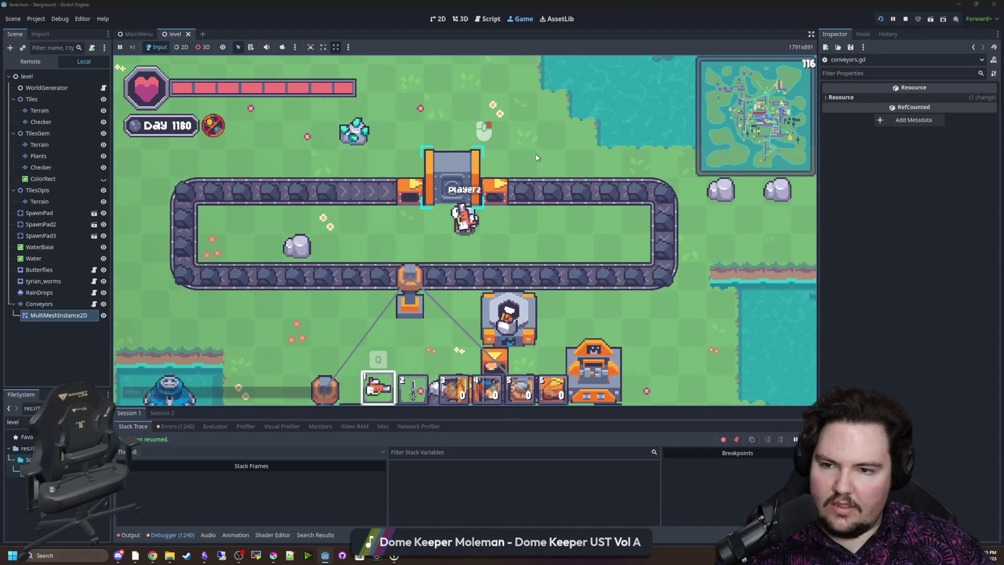
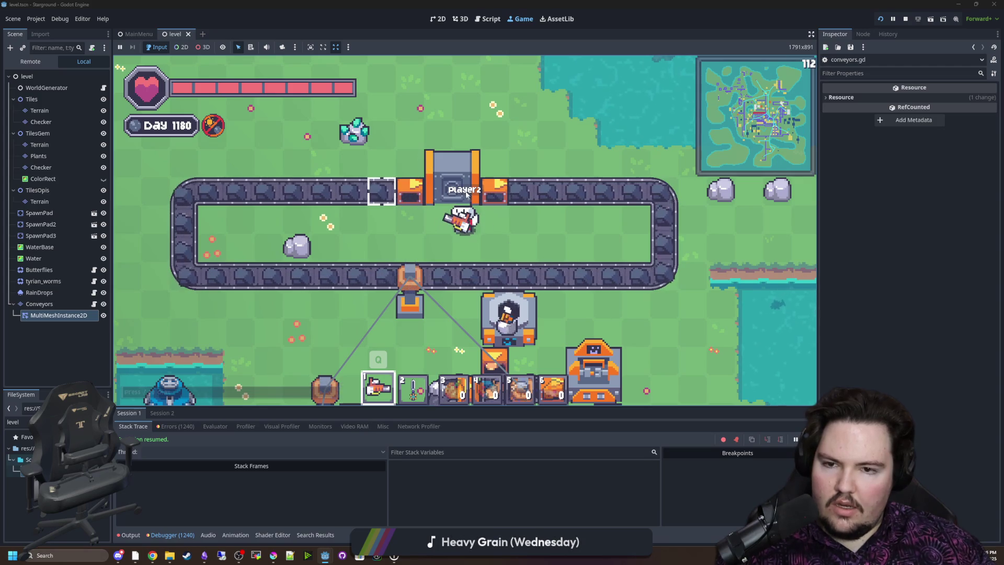
Deposit three single Voltrum ingots into the vault, returning the rest of the 99 stack
{"action": "left_click", "coordinate": [397, 180]}
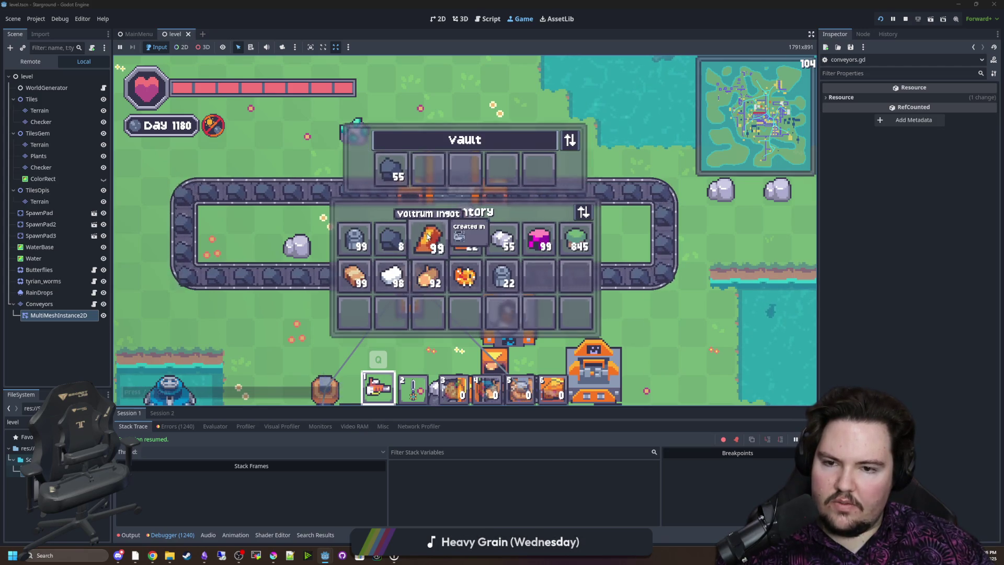
{"action": "left_click_drag", "start_coordinate": [429, 238], "coordinate": [429, 166]}
{"action": "right_click", "coordinate": [505, 172]}
{"action": "right_click", "coordinate": [465, 170]}
{"action": "right_click", "coordinate": [440, 180]}
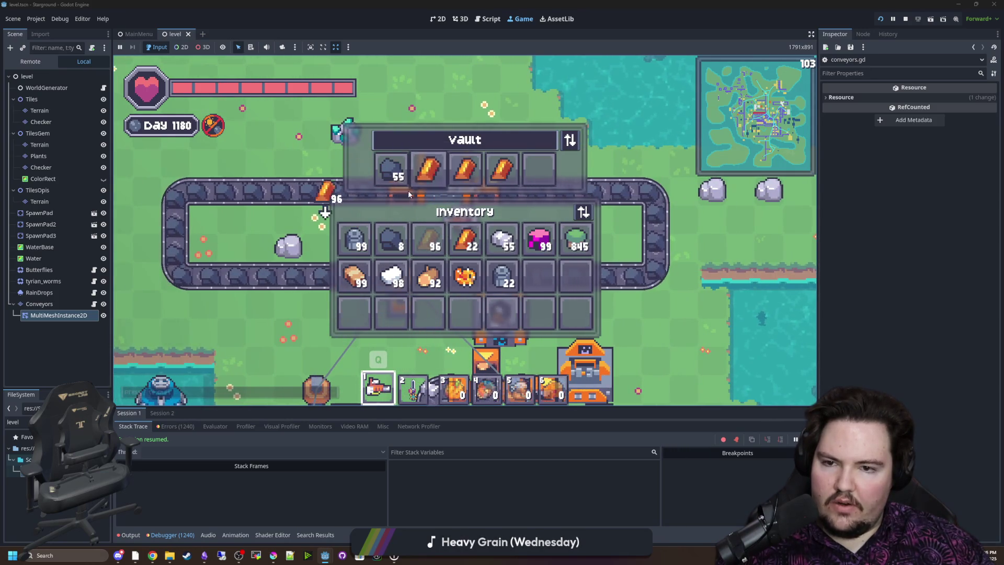
{"action": "left_click", "coordinate": [429, 238]}
Move the vault's coal into the inventory coal stack, close the panels, and collect ground coal
{"action": "right_click", "coordinate": [395, 167]}
{"action": "left_click", "coordinate": [391, 238]}
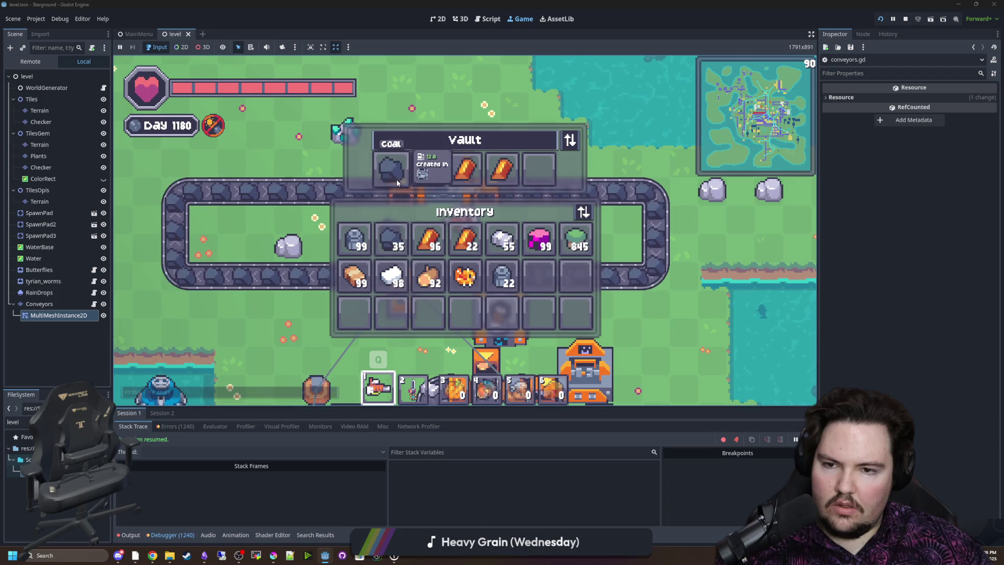
{"action": "key", "text": "Escape"}
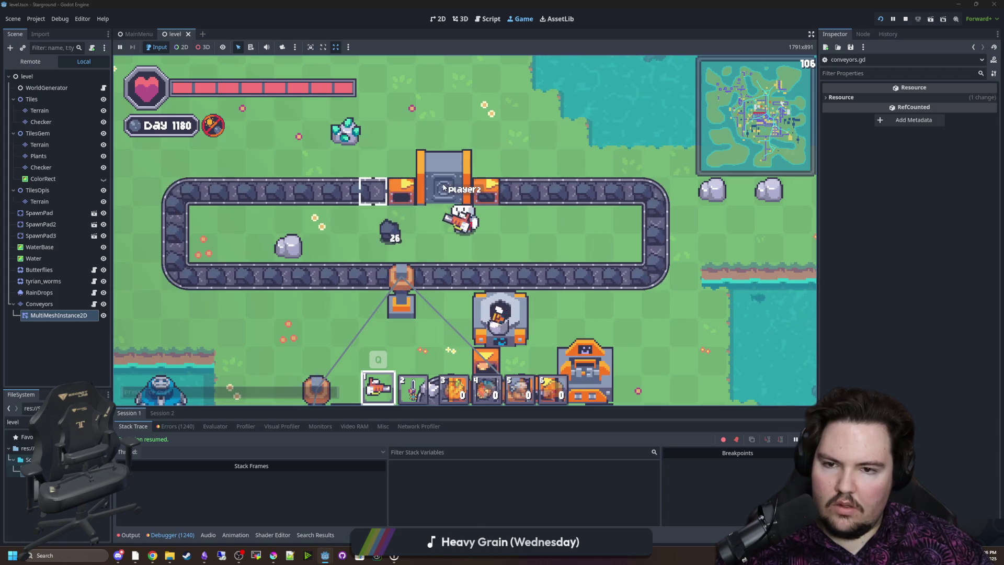
{"action": "key", "text": "e"}
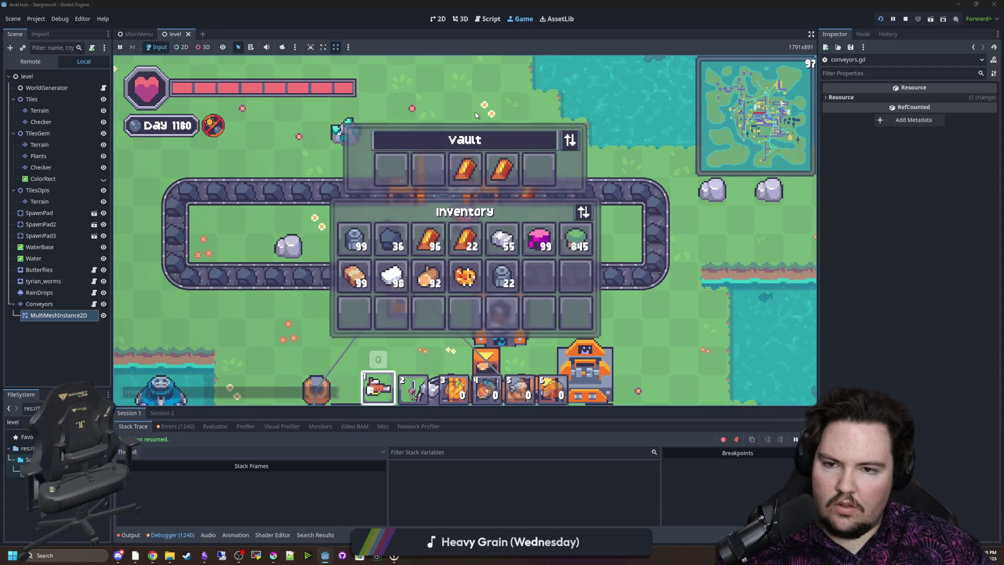
{"action": "key", "text": "Escape"}
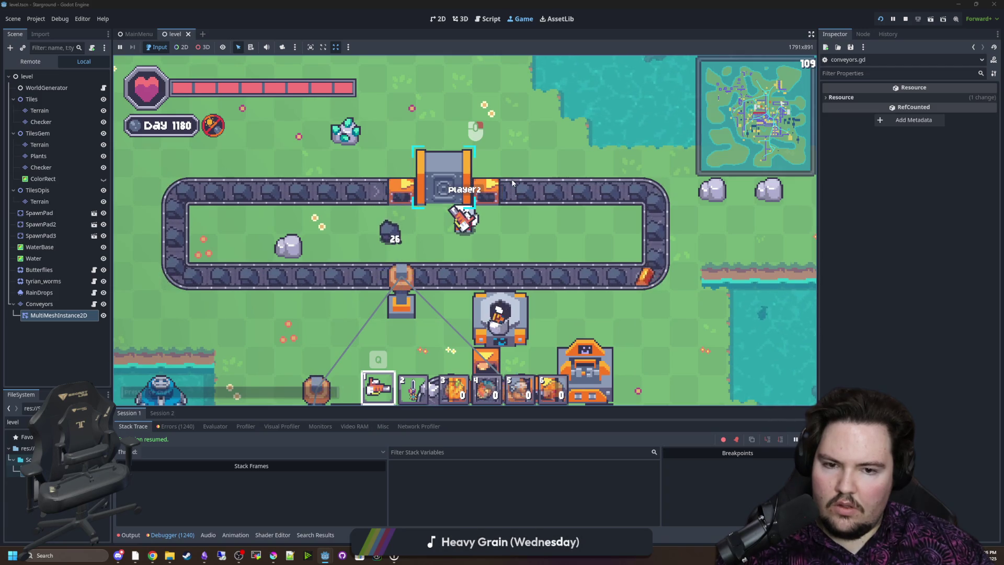
{"action": "key", "text": "a"}
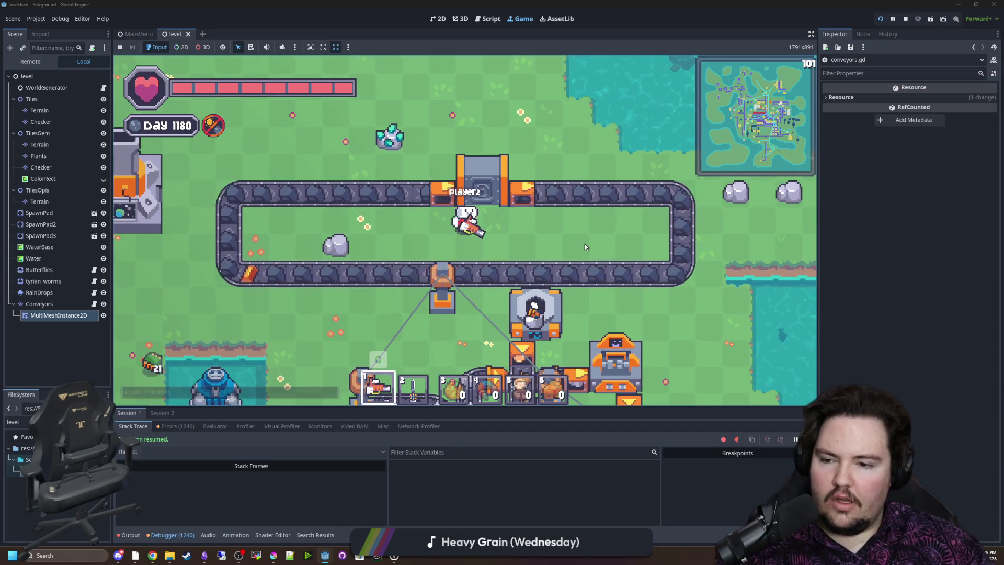
{"action": "scroll", "coordinate": [585, 248], "scroll_direction": "down", "scroll_amount": 1}
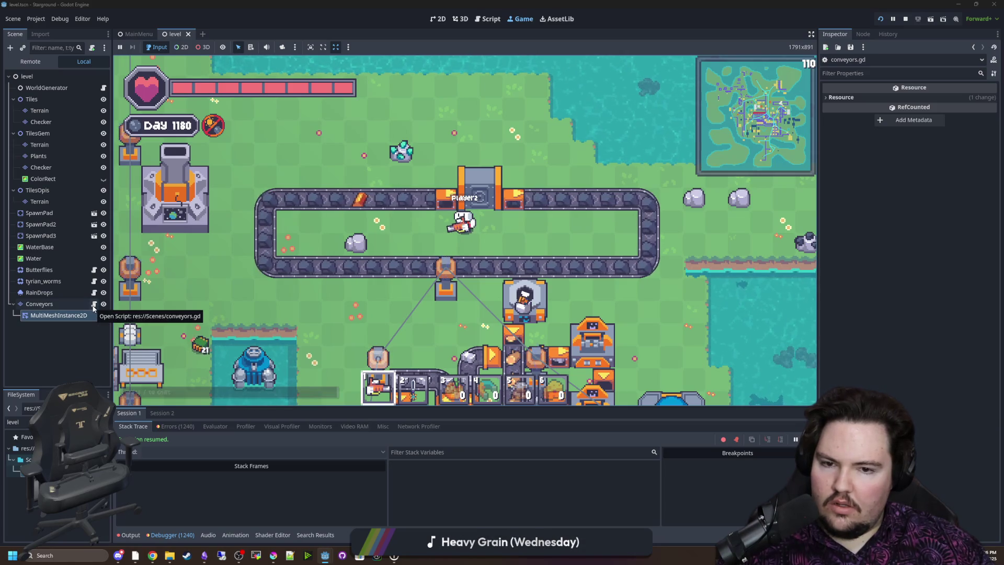
In conveyors.gd, delete the itemID.is_empty() check from the calculate_draw culling loop
{"action": "left_click", "coordinate": [93, 307]}
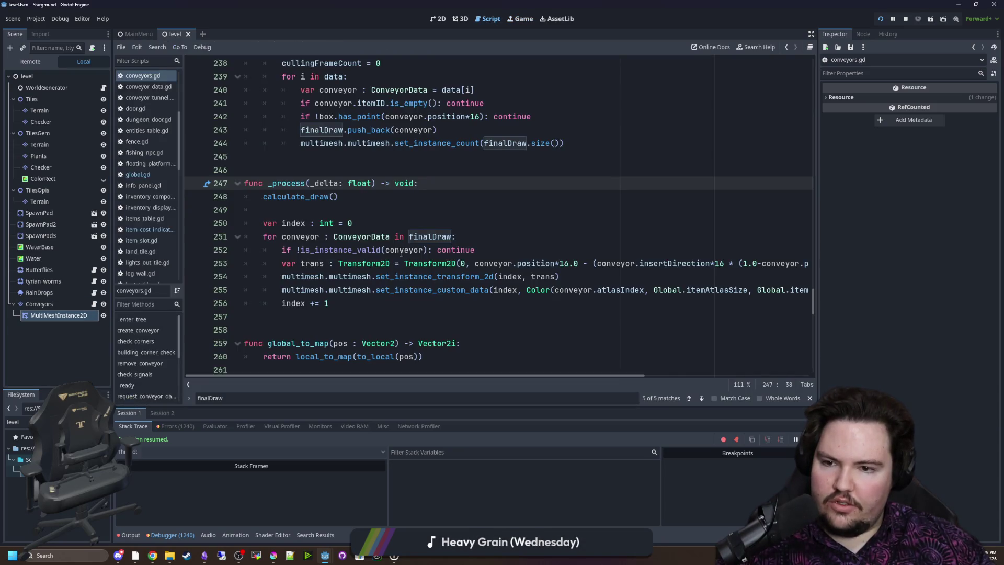
{"action": "scroll", "coordinate": [376, 260], "scroll_direction": "up", "scroll_amount": 4}
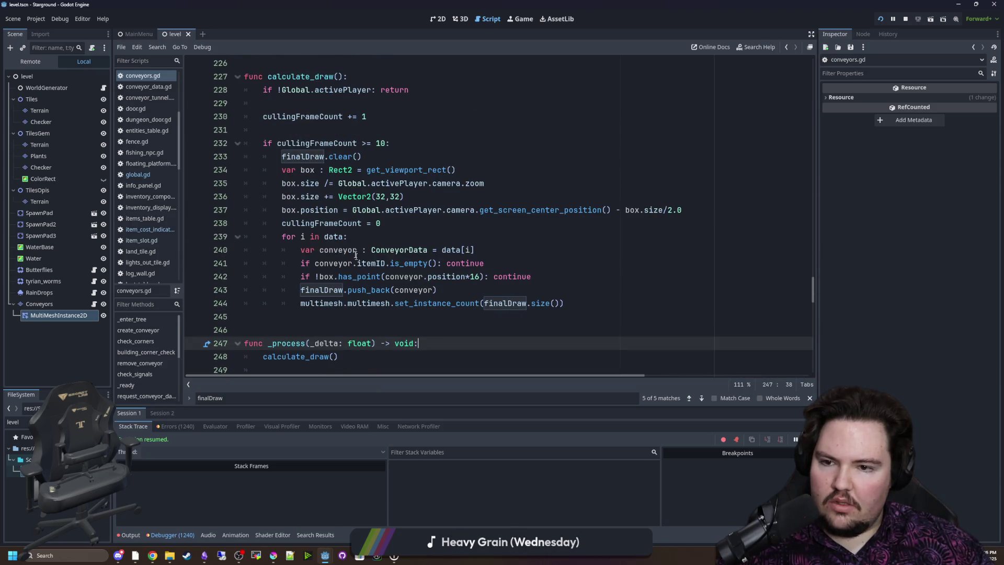
{"action": "left_click", "coordinate": [369, 224]}
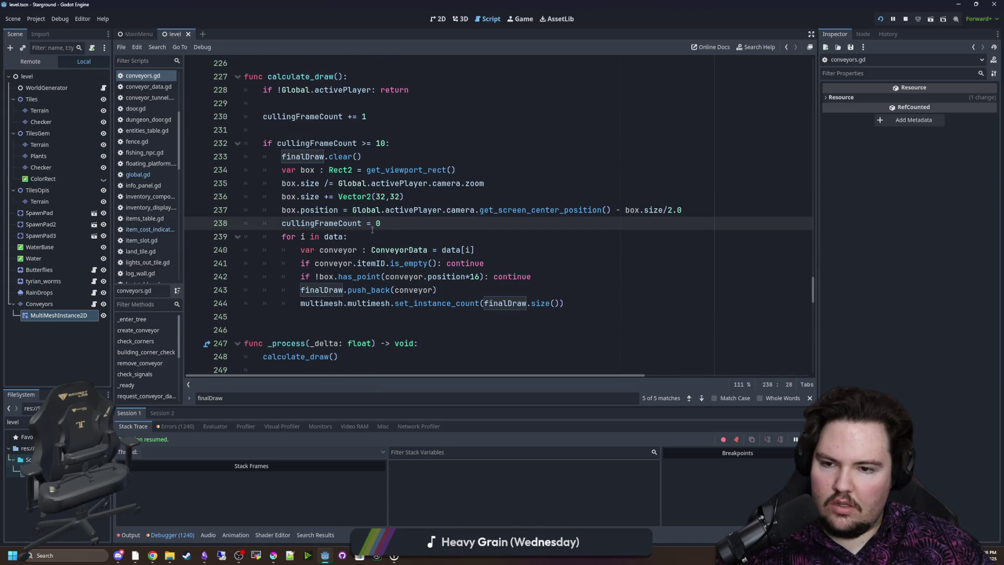
{"action": "scroll", "coordinate": [391, 255], "scroll_direction": "down", "scroll_amount": 2}
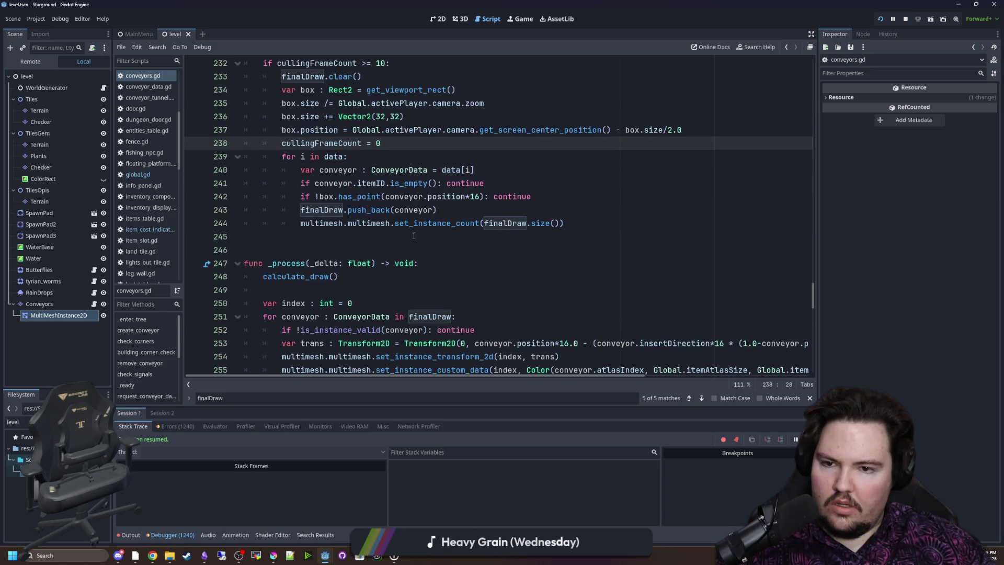
{"action": "scroll", "coordinate": [427, 235], "scroll_direction": "up", "scroll_amount": 1}
{"action": "scroll", "coordinate": [463, 244], "scroll_direction": "up", "scroll_amount": 1}
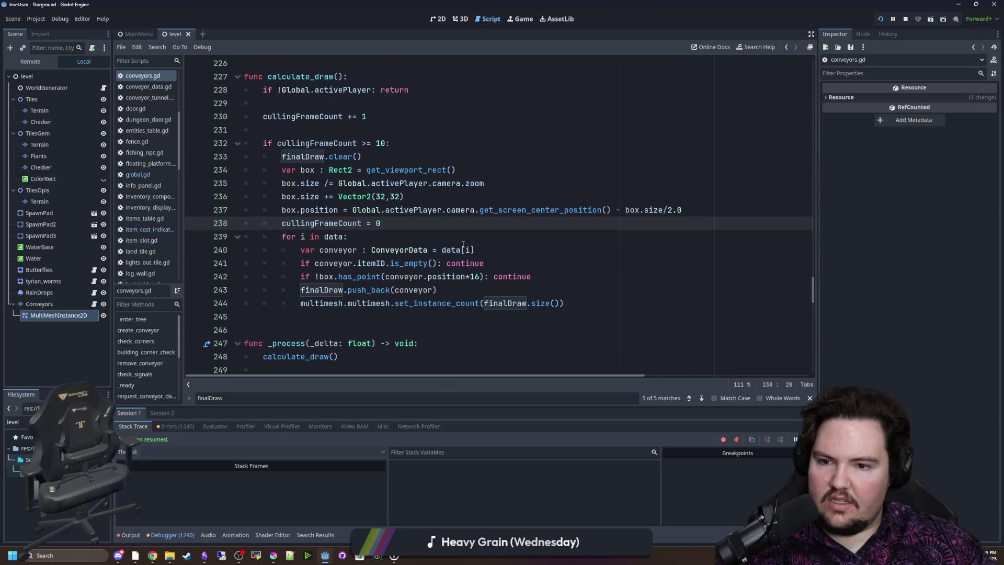
{"action": "left_click_drag", "start_coordinate": [506, 261], "coordinate": [376, 263]}
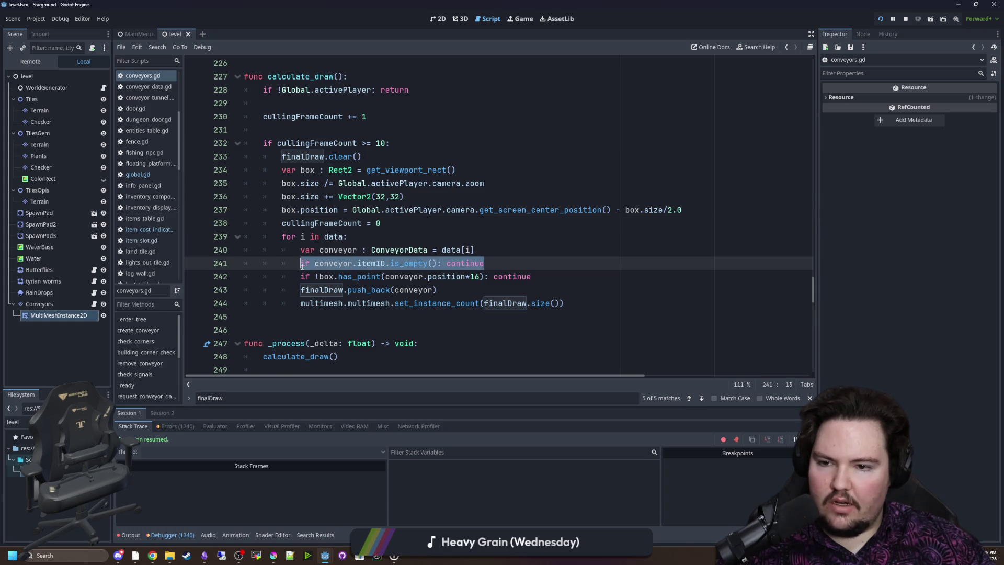
{"action": "key", "text": "BackSpace"}
{"action": "key", "text": "BackSpace"}
{"action": "key", "text": "BackSpace"}
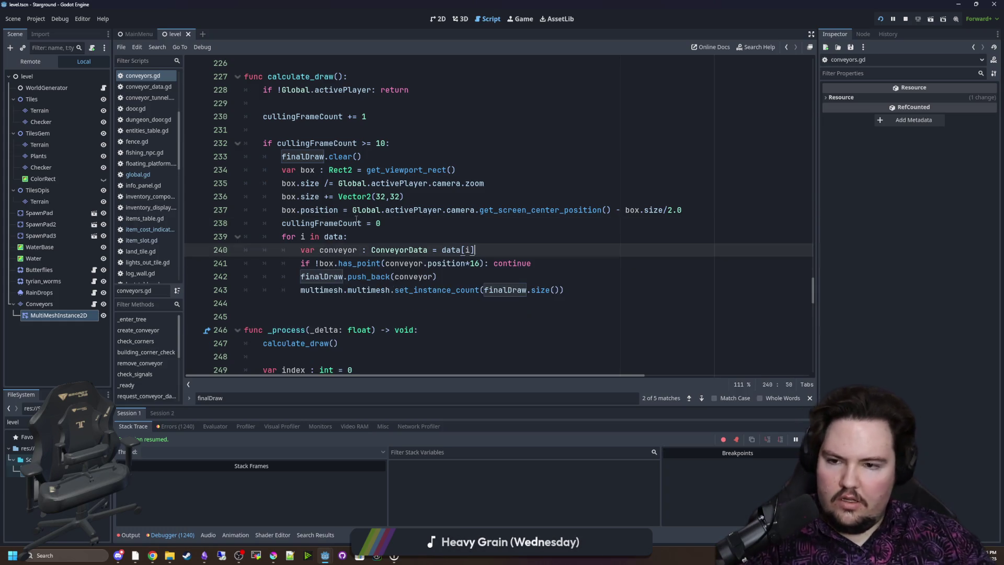
{"action": "key", "text": "Down"}
{"action": "key", "text": "Down"}
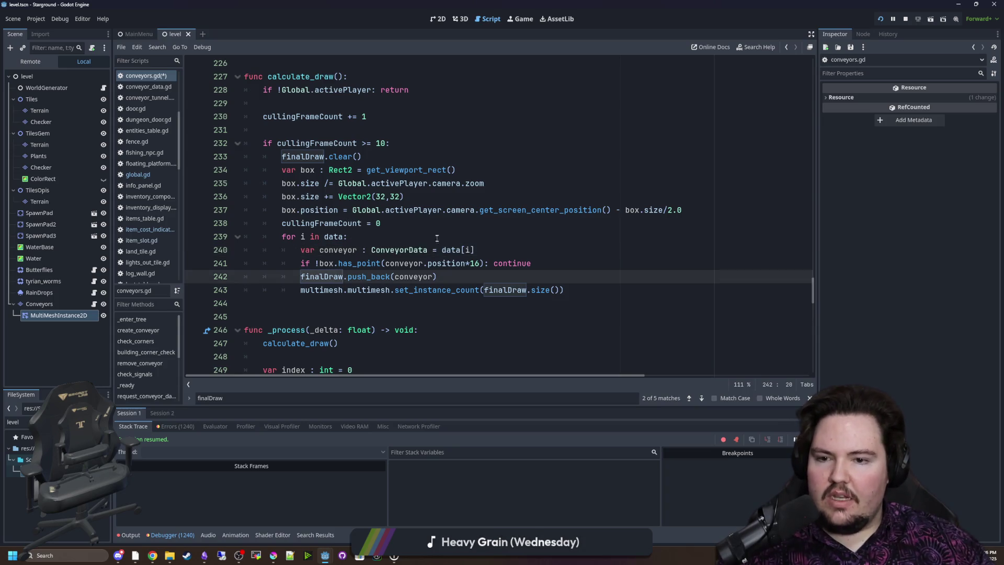
{"action": "left_click_drag", "start_coordinate": [379, 263], "coordinate": [502, 265]}
Add 'if conveyor.itemID.is_empty(): continue' after the is_instance_valid check in _process
{"action": "left_click", "coordinate": [486, 280]}
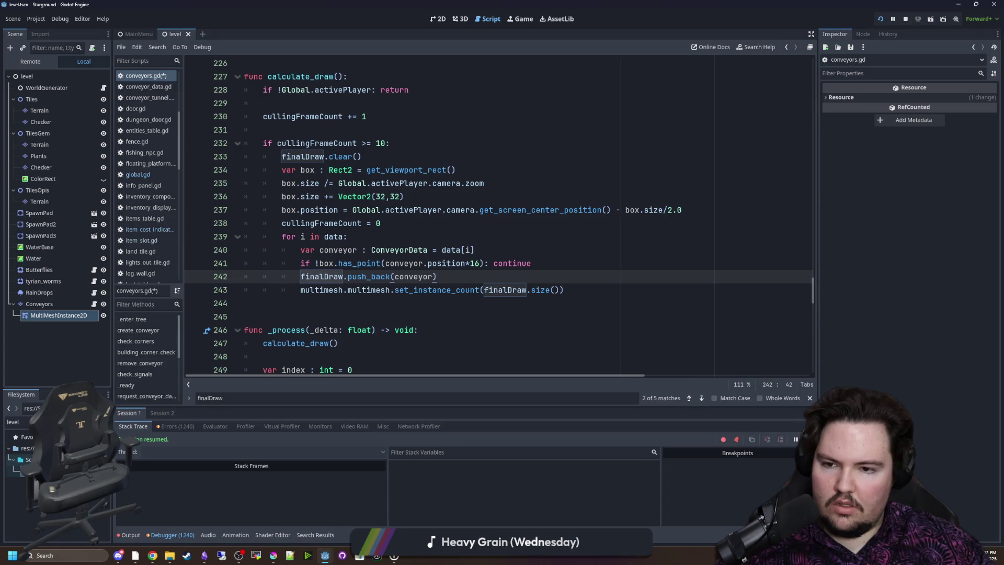
{"action": "scroll", "coordinate": [381, 250], "scroll_direction": "down", "scroll_amount": 4}
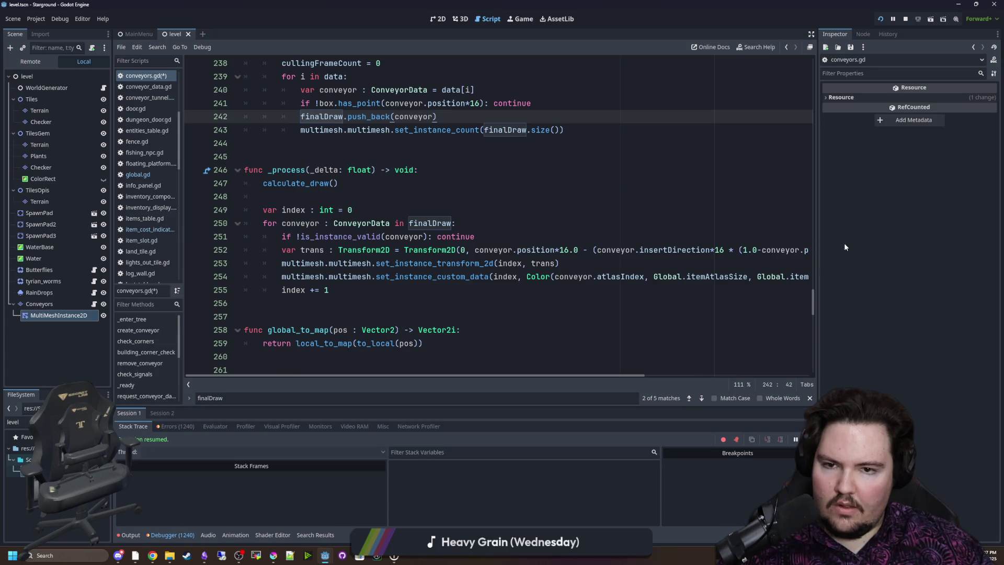
{"action": "left_click_drag", "start_coordinate": [817, 239], "coordinate": [966, 237]}
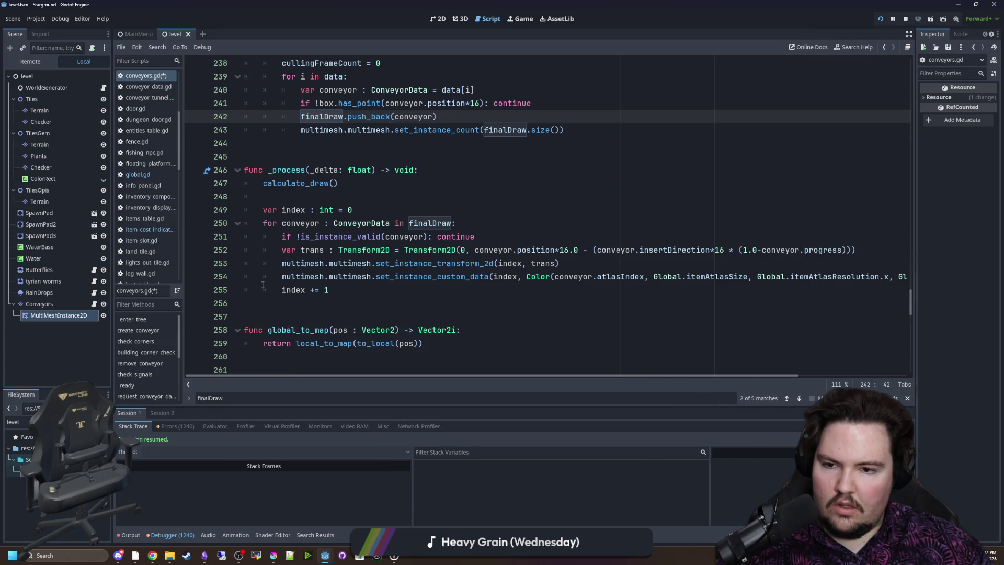
{"action": "left_click_drag", "start_coordinate": [110, 268], "coordinate": [70, 269]}
{"action": "scroll", "coordinate": [428, 215], "scroll_direction": "up", "scroll_amount": 3}
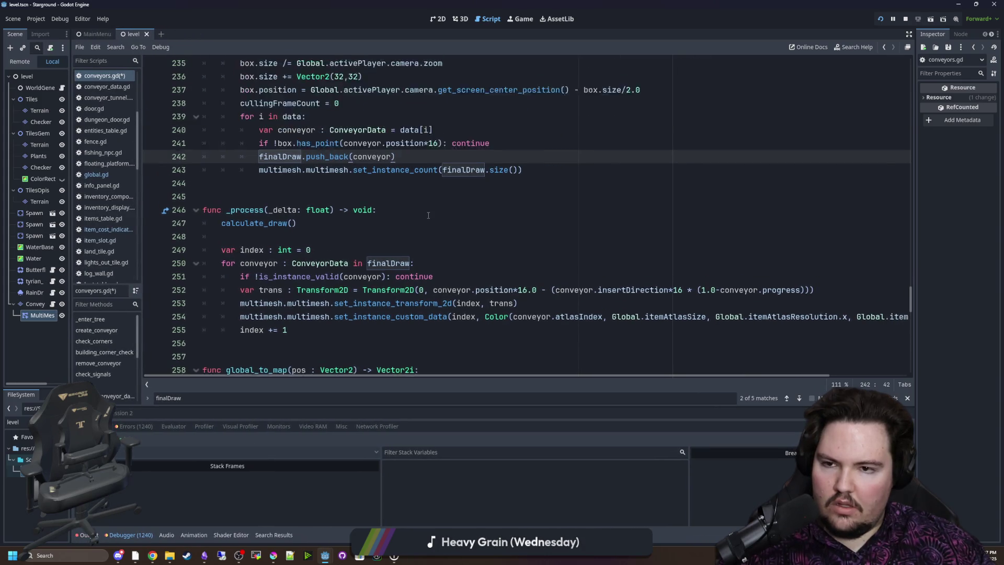
{"action": "scroll", "coordinate": [418, 226], "scroll_direction": "down", "scroll_amount": 3}
{"action": "left_click", "coordinate": [441, 245]}
{"action": "key", "text": "ctrl+shift+Return"}
{"action": "type", "text": "if conveyor.itemID.is_empty(): continue"}
{"action": "left_click", "coordinate": [442, 235]}
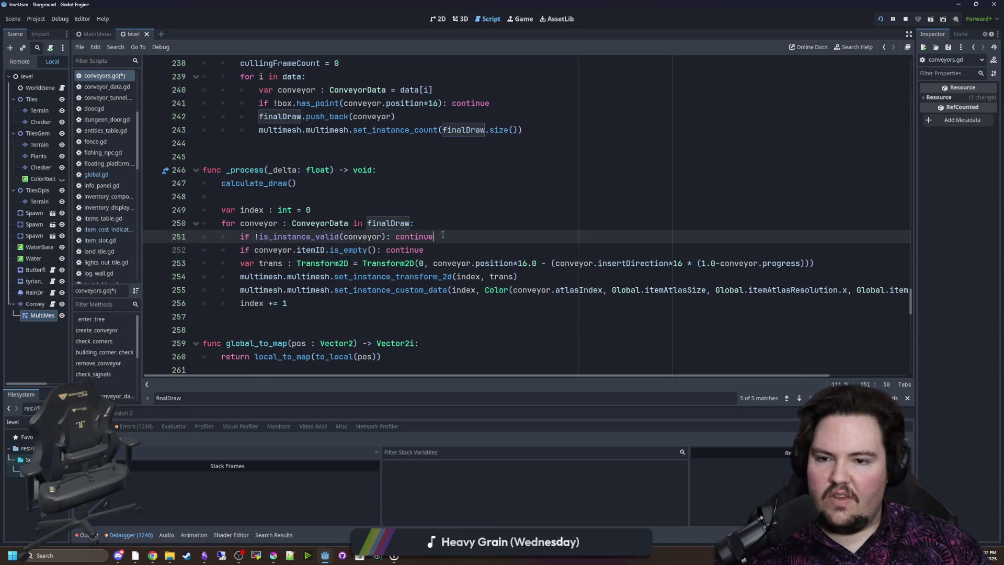
{"action": "left_click", "coordinate": [446, 220]}
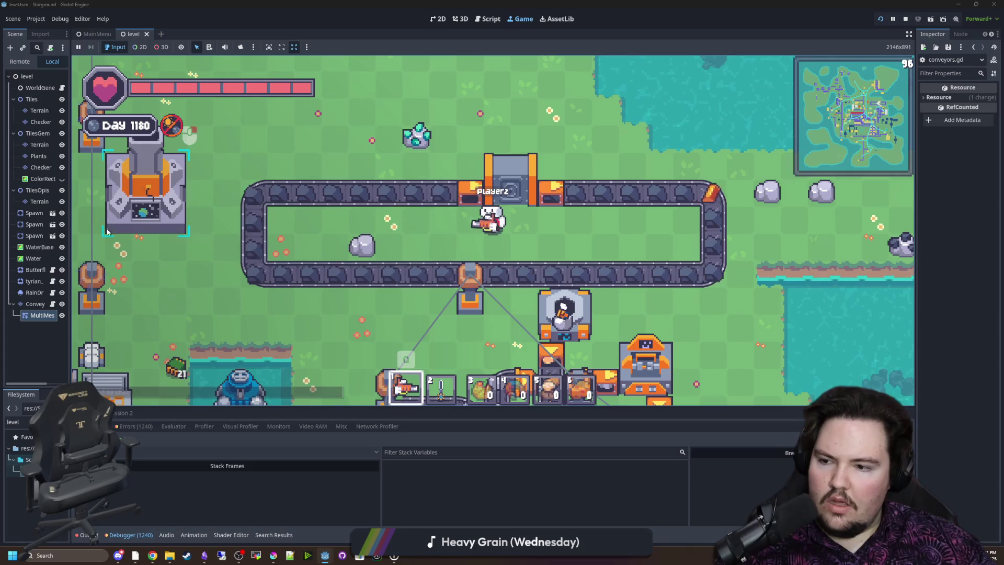
Change 'cullingFrameCount >= 10' to 120 in conveyors.gd, save, and switch back to the game
{"action": "left_click", "coordinate": [52, 304]}
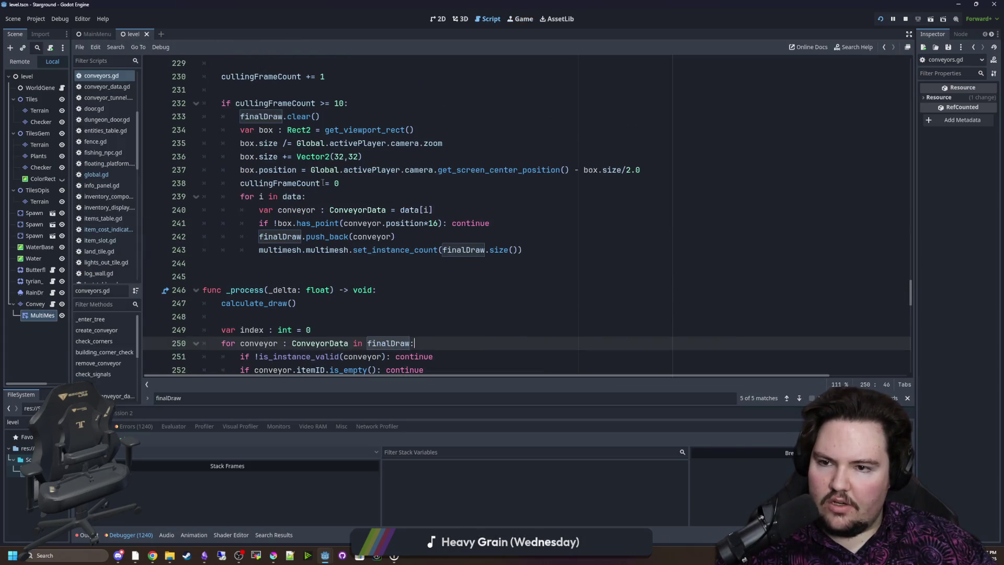
{"action": "left_click", "coordinate": [343, 103]}
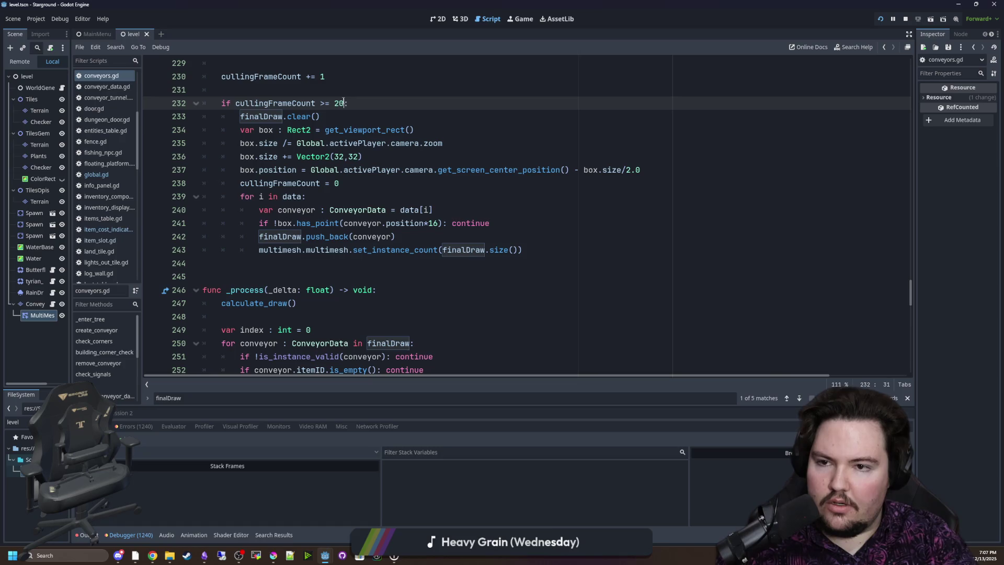
{"action": "scroll", "coordinate": [343, 101], "scroll_direction": "up", "scroll_amount": 2}
{"action": "type", "text": "4"}
{"action": "left_click", "coordinate": [368, 131]}
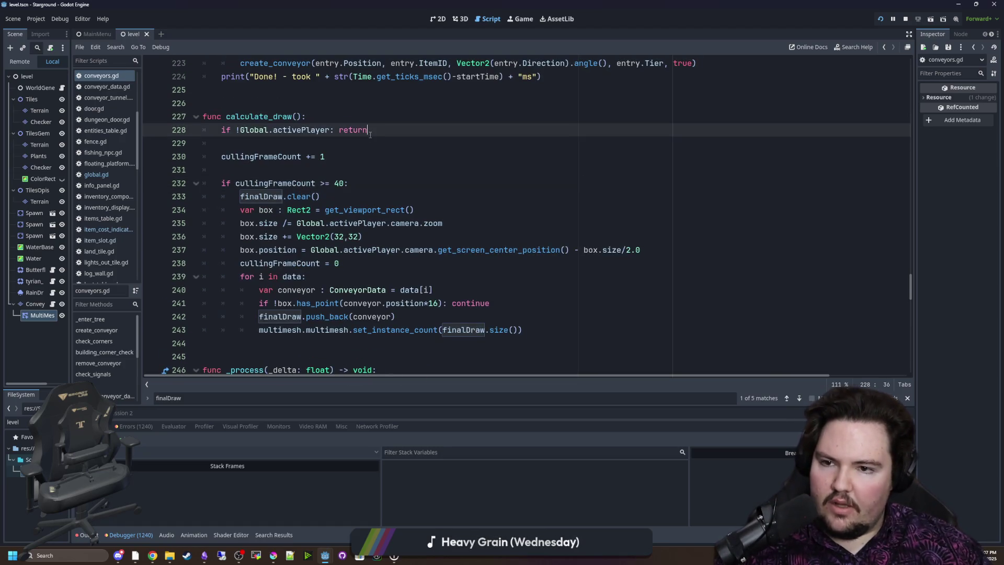
{"action": "key", "text": "ctrl+s"}
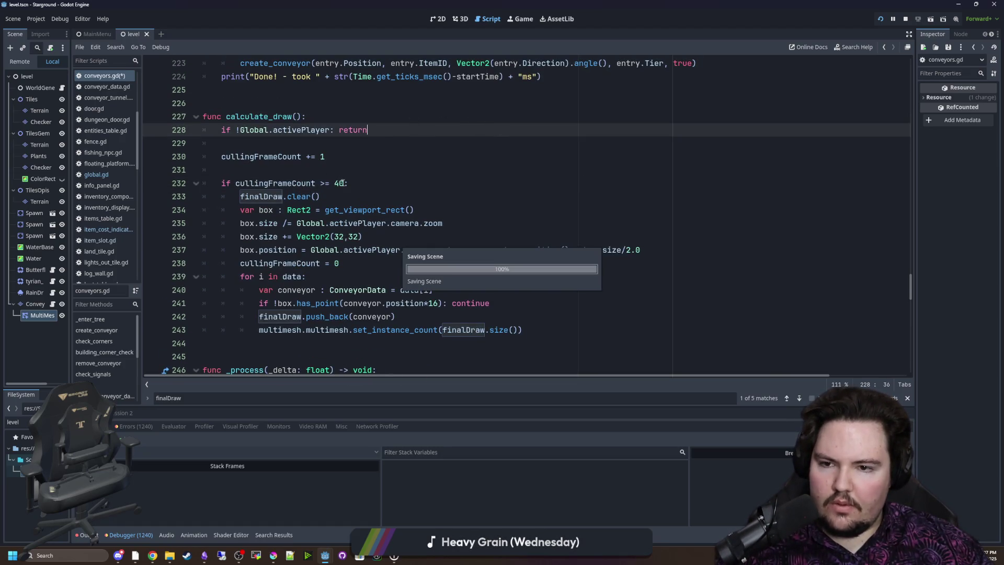
{"action": "left_click", "coordinate": [339, 183]}
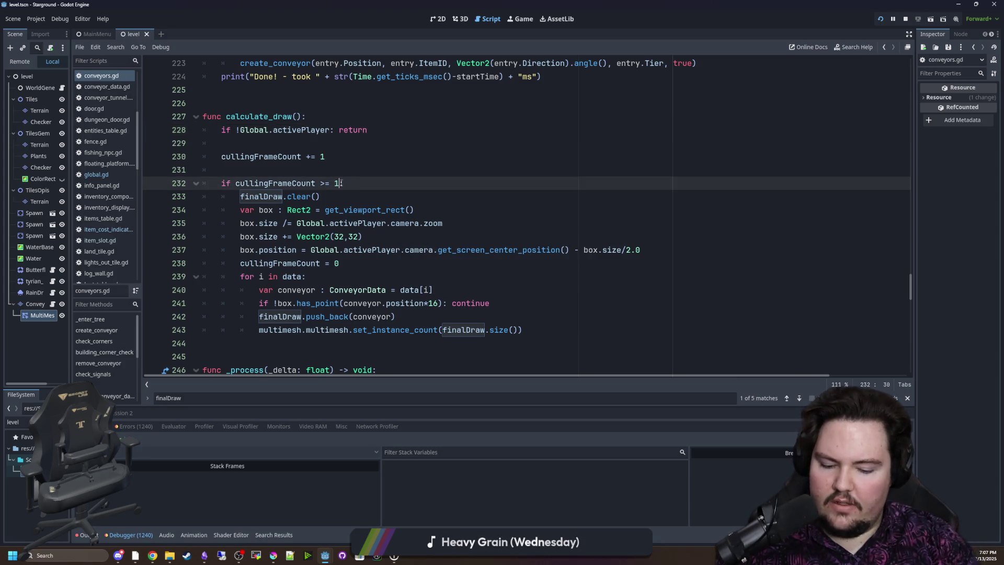
{"action": "type", "text": "20:"}
{"action": "left_click", "coordinate": [393, 172]}
{"action": "key", "text": "ctrl+s"}
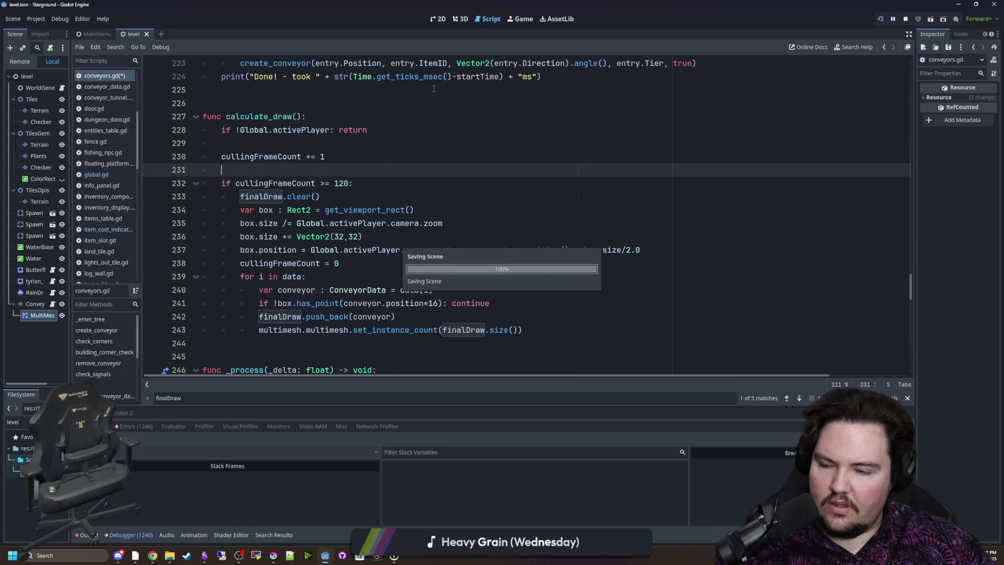
{"action": "left_click", "coordinate": [520, 19]}
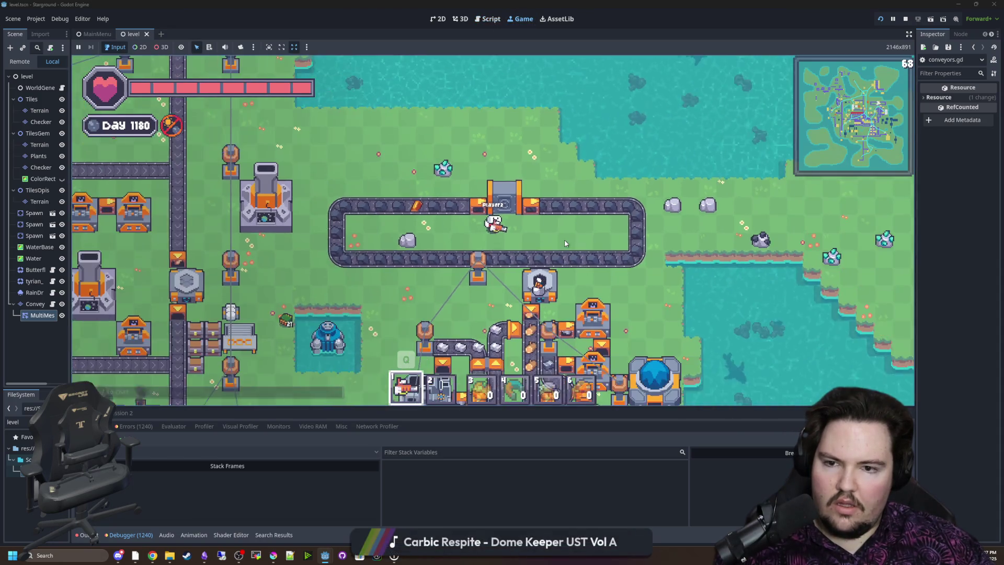
{"action": "key", "text": "w+a"}
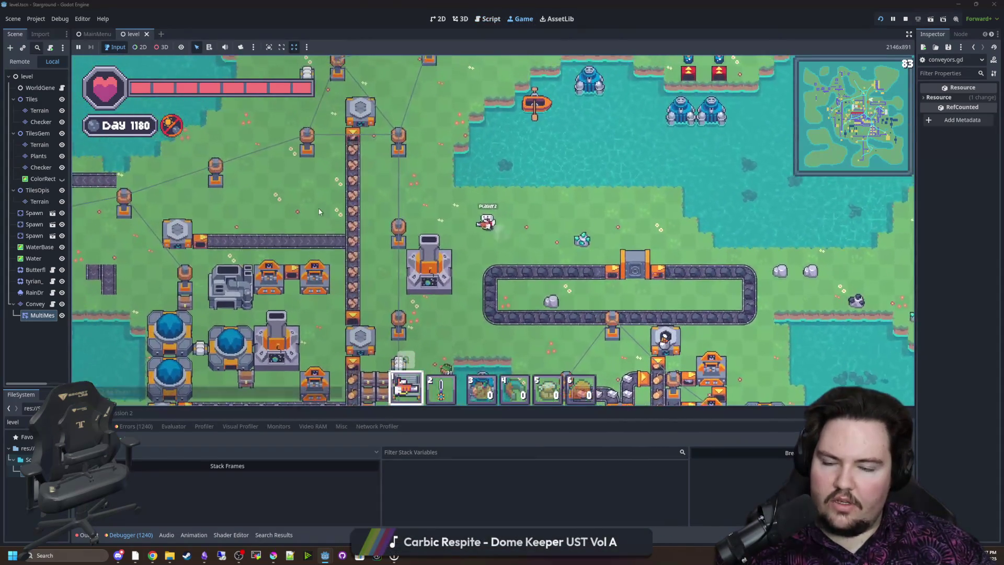
{"action": "key", "text": "a"}
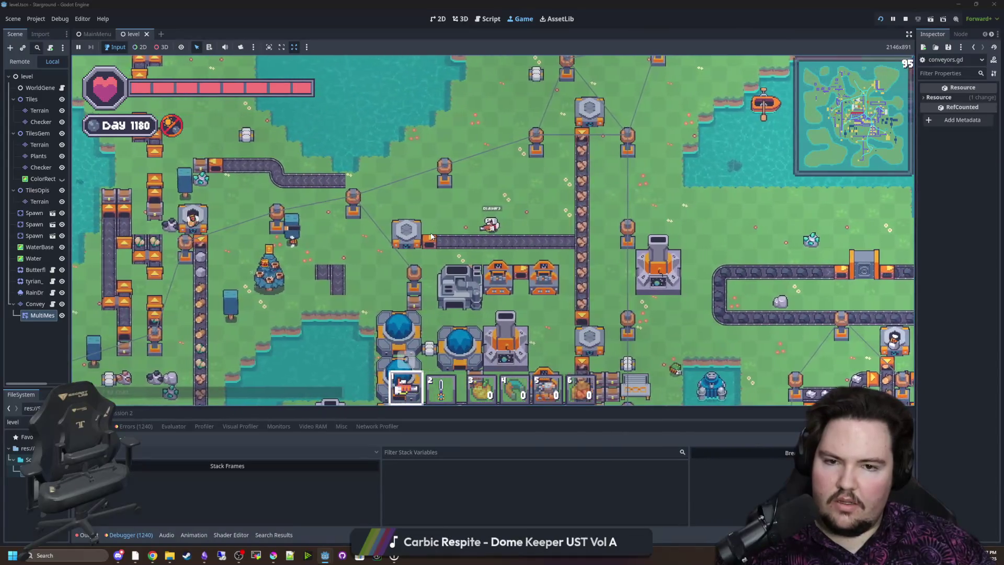
{"action": "key", "text": "d"}
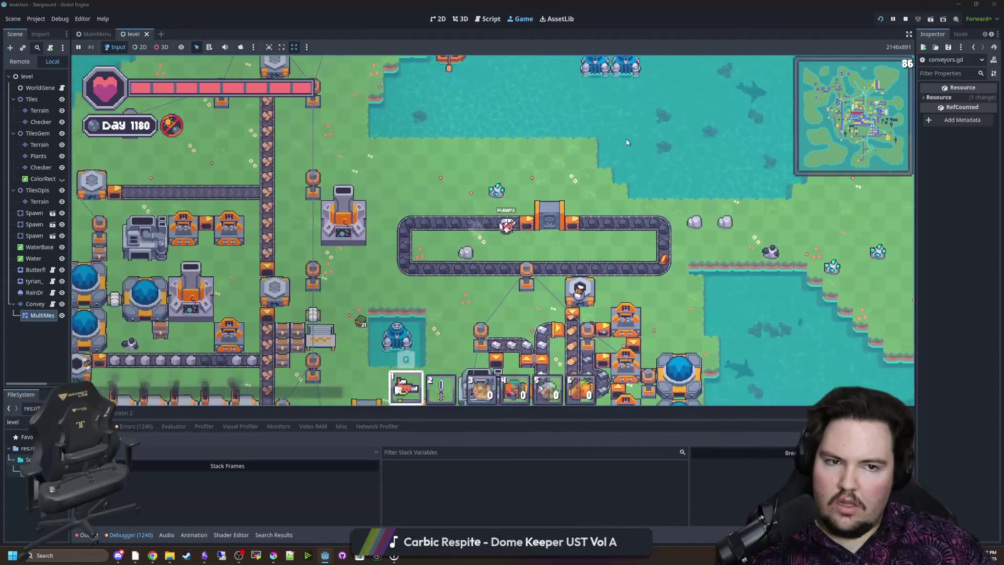
{"action": "key", "text": "d"}
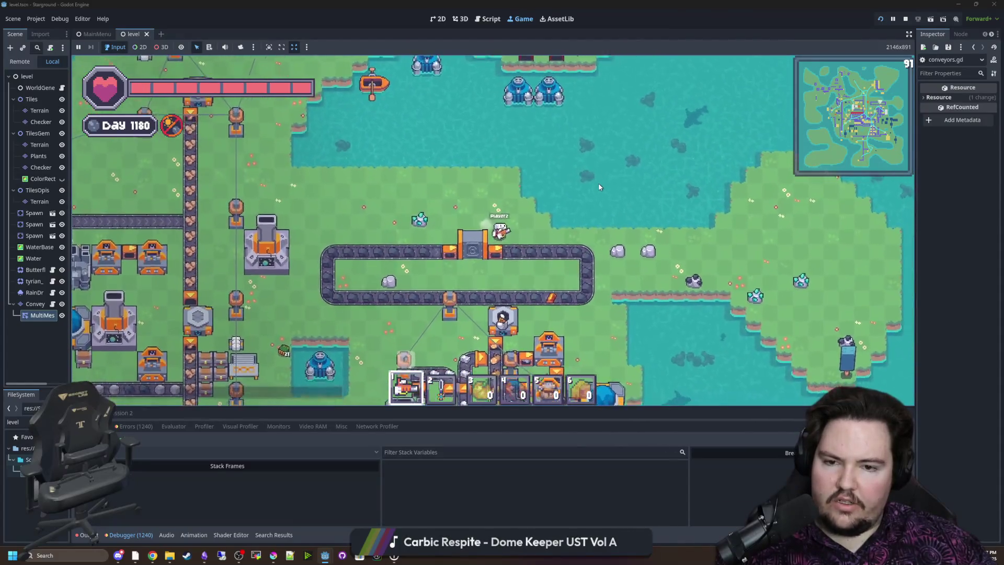
{"action": "key", "text": "a"}
{"action": "key", "text": "s"}
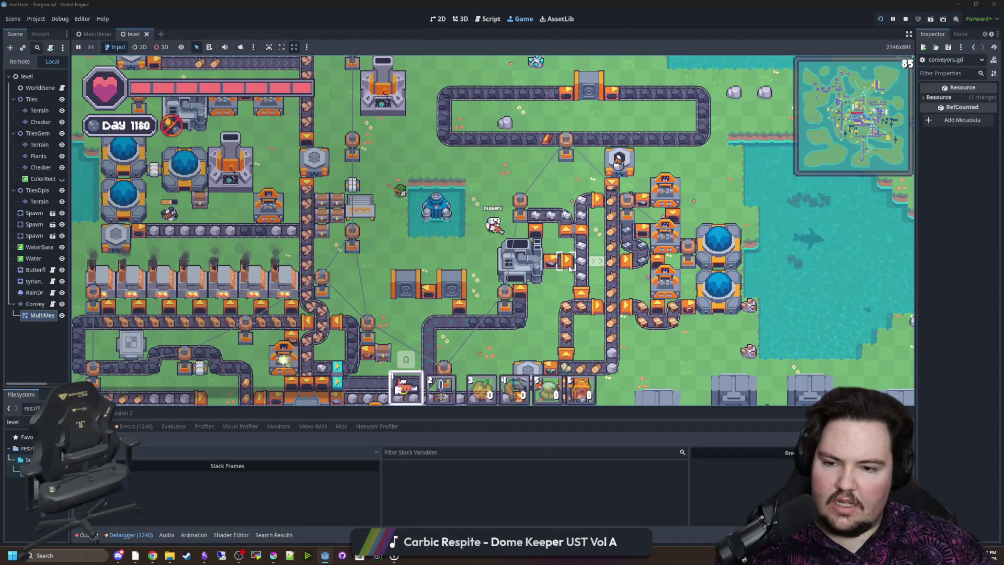
{"action": "key", "text": "w"}
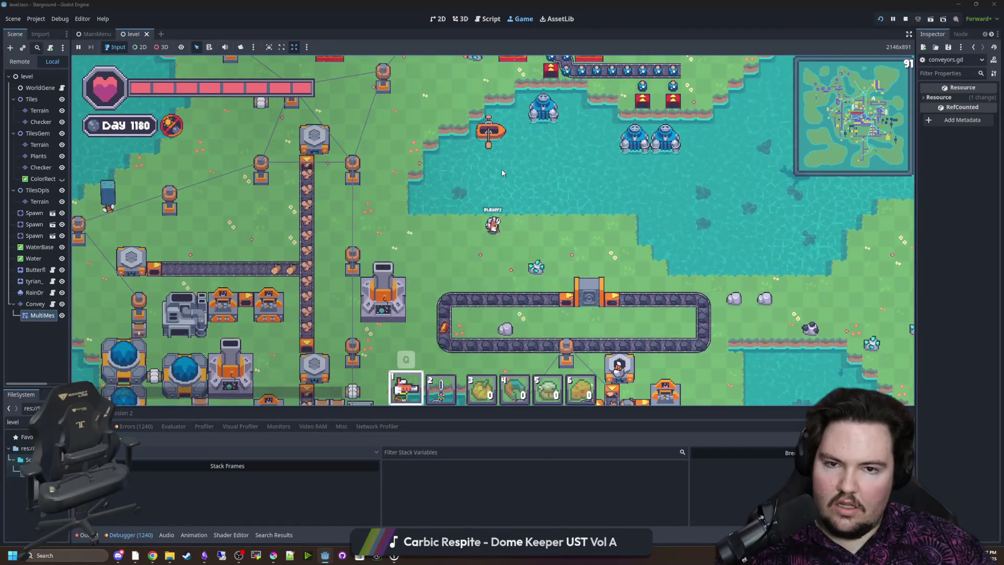
{"action": "key", "text": "6"}
{"action": "key", "text": "s"}
{"action": "key", "text": "1"}
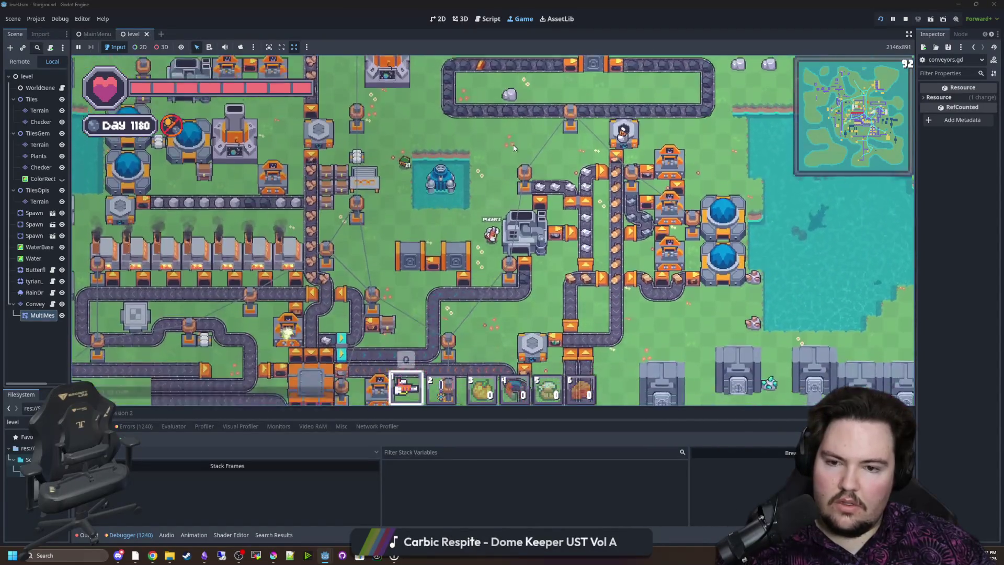
{"action": "key", "text": "s"}
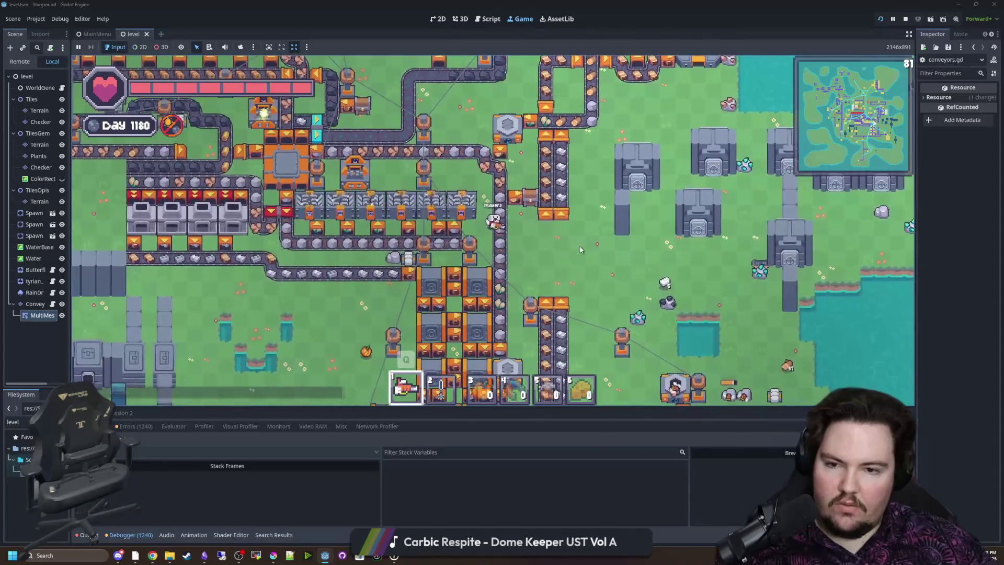
{"action": "key", "text": "w"}
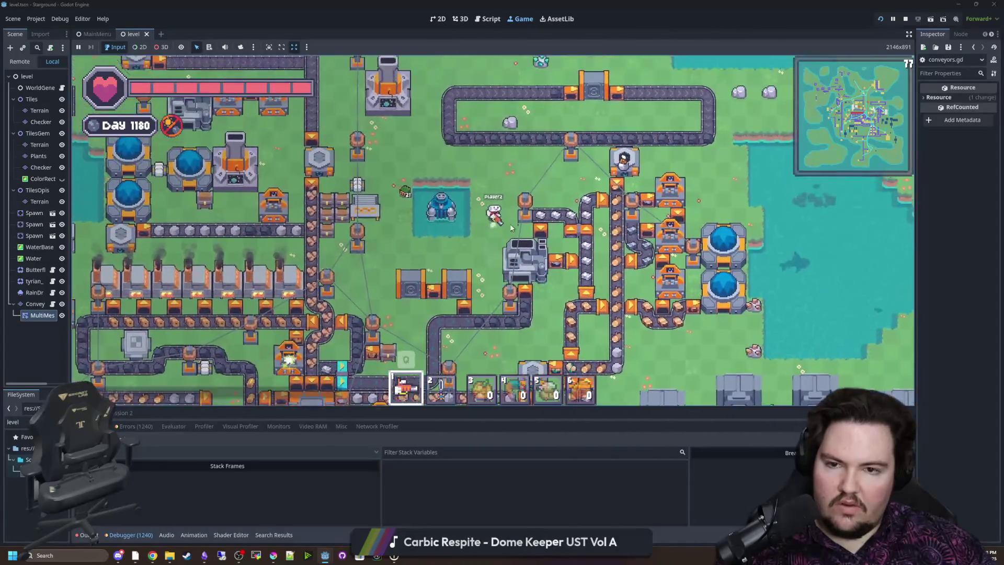
{"action": "key", "text": "d"}
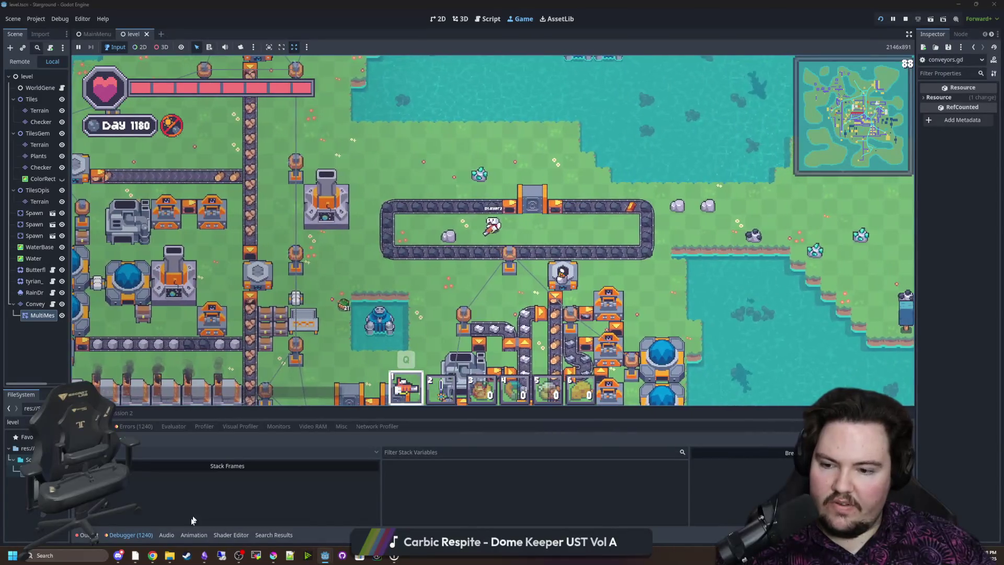
Show the Profiler, enlarge its panel, and inspect individual frame timings in the graph
{"action": "left_click", "coordinate": [199, 424]}
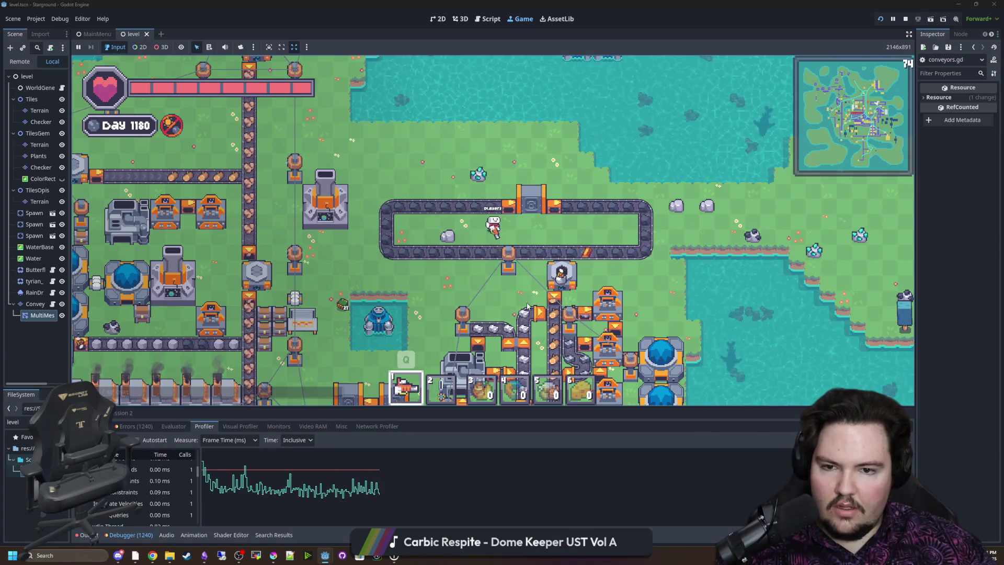
{"action": "scroll", "coordinate": [220, 387], "scroll_direction": "up", "scroll_amount": 1}
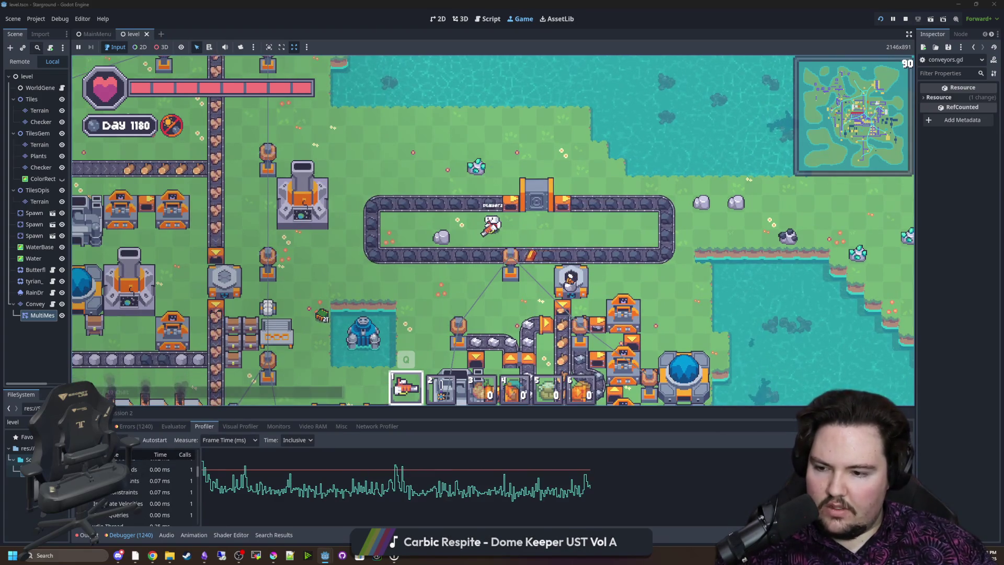
{"action": "left_click", "coordinate": [525, 486]}
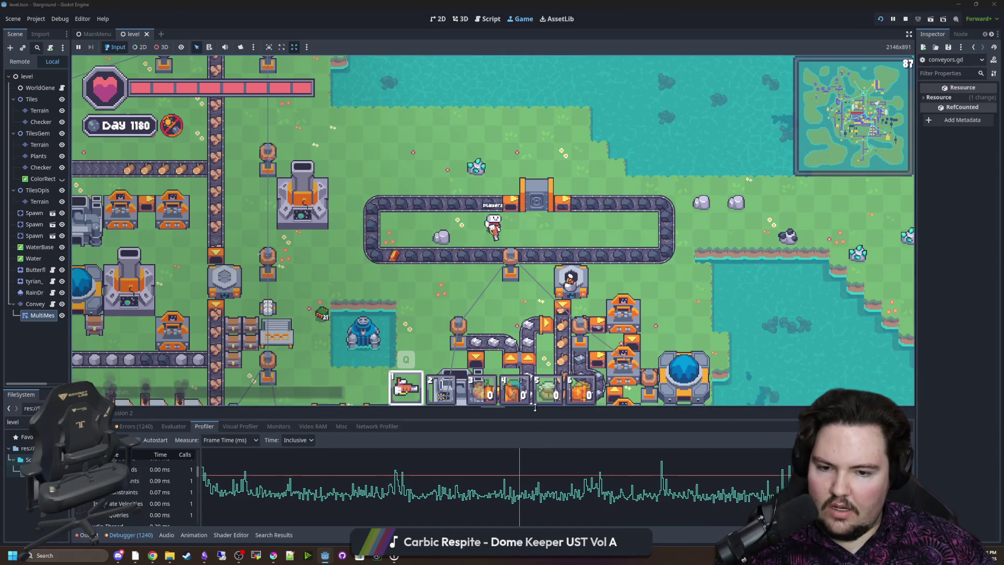
{"action": "left_click_drag", "start_coordinate": [541, 407], "coordinate": [559, 308]}
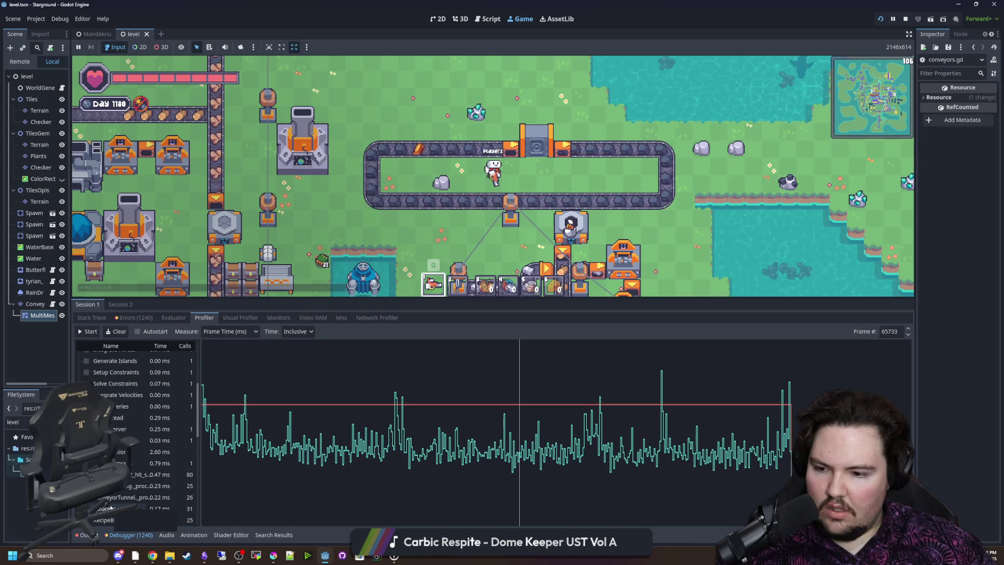
{"action": "scroll", "coordinate": [136, 490], "scroll_direction": "down", "scroll_amount": 3}
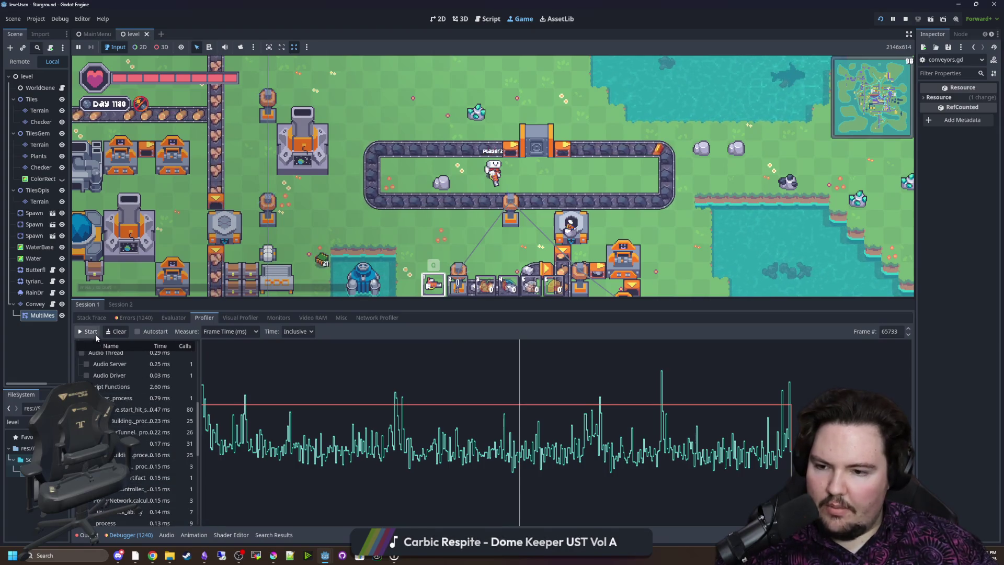
{"action": "left_click", "coordinate": [600, 445]}
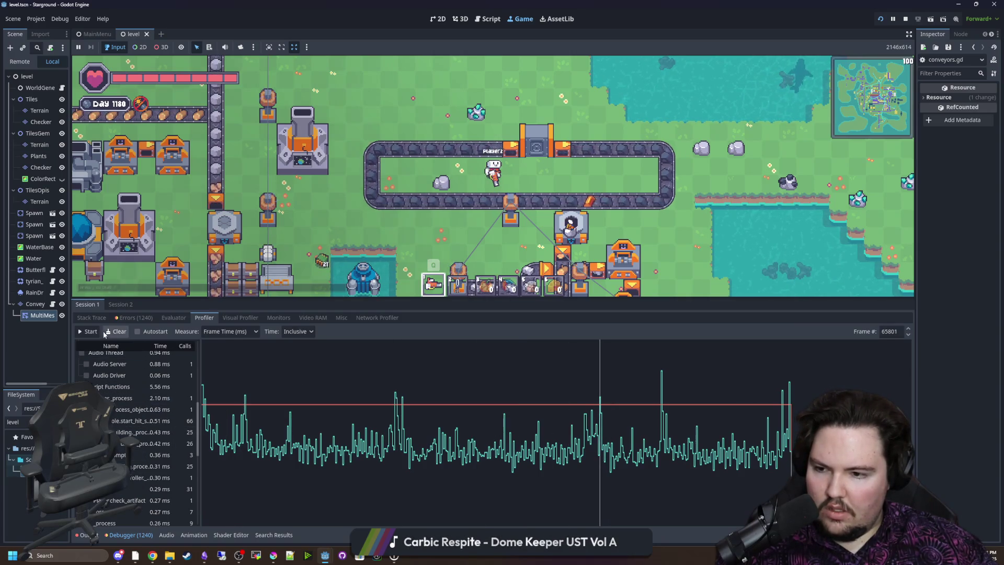
Start a new profiling recording and bring up the game's pause menu
{"action": "left_click", "coordinate": [88, 331]}
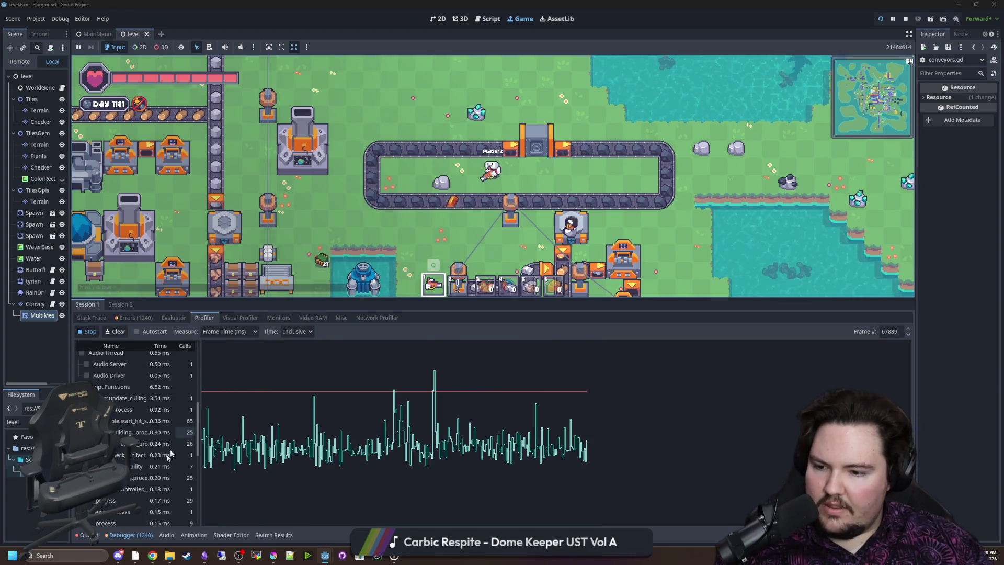
{"action": "scroll", "coordinate": [134, 489], "scroll_direction": "down", "scroll_amount": 5}
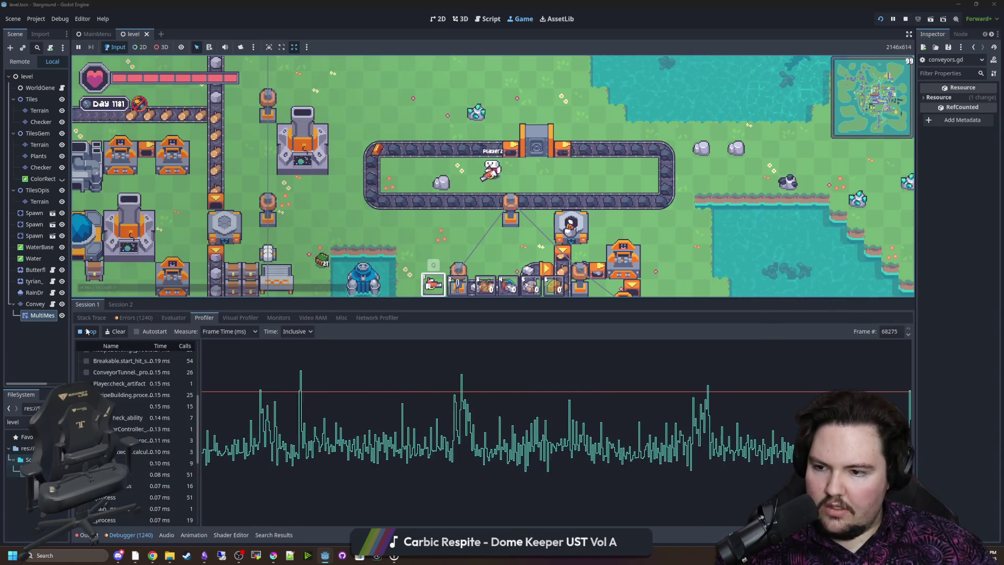
{"action": "key", "text": "Escape"}
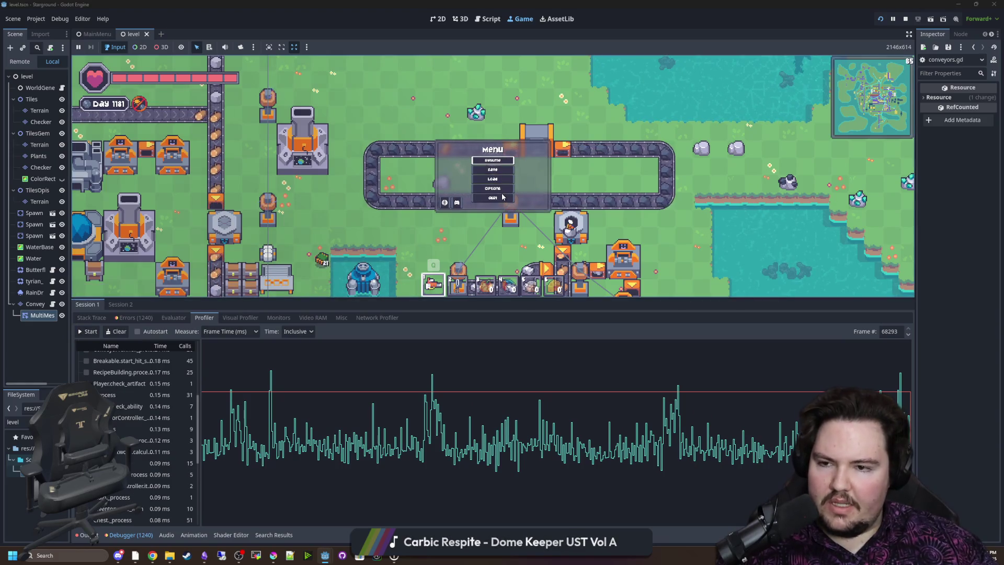
Quit to the main menu and load the sauce_converted save via Singleplayer > Load Game
{"action": "left_click", "coordinate": [496, 199]}
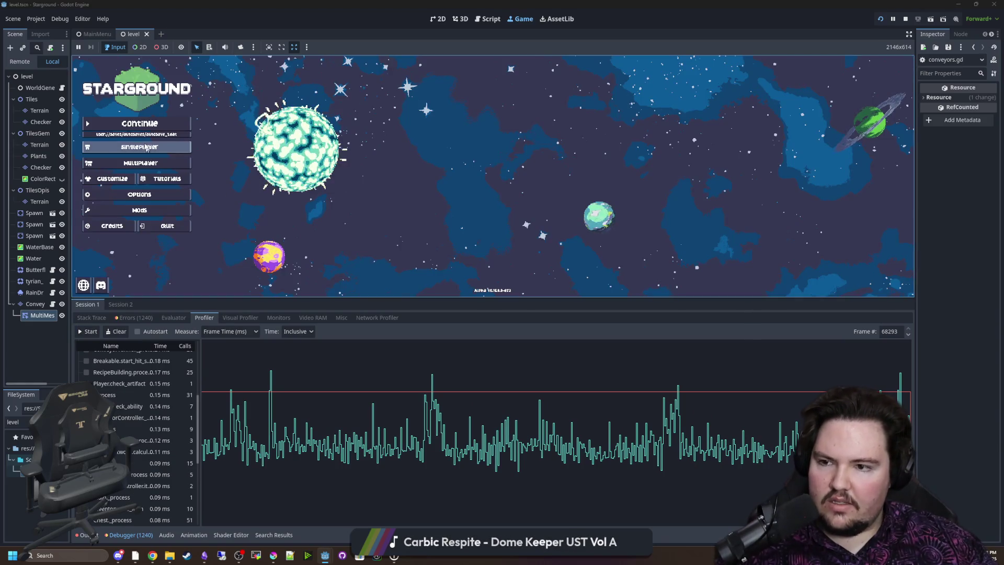
{"action": "left_click", "coordinate": [565, 185]}
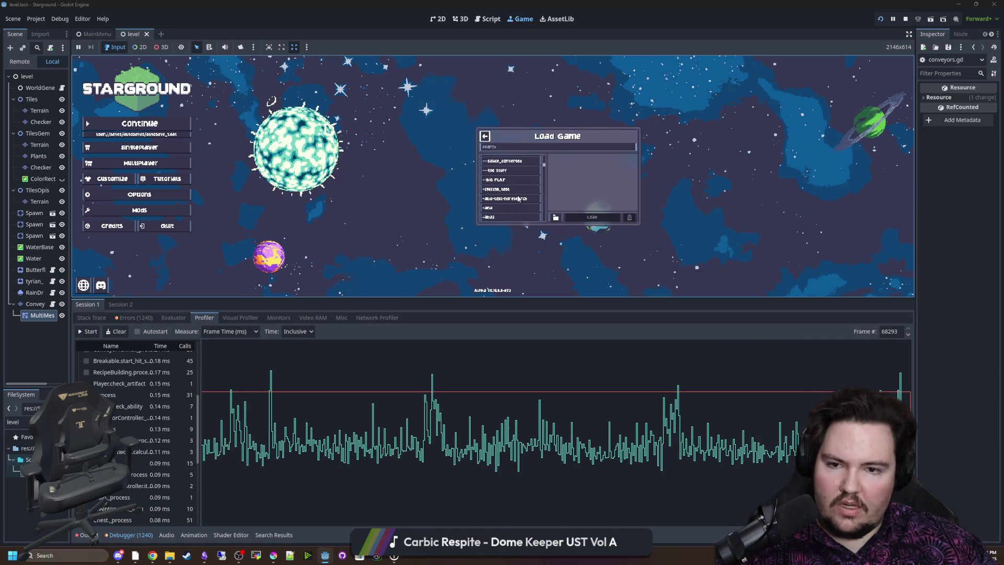
{"action": "left_click", "coordinate": [526, 195]}
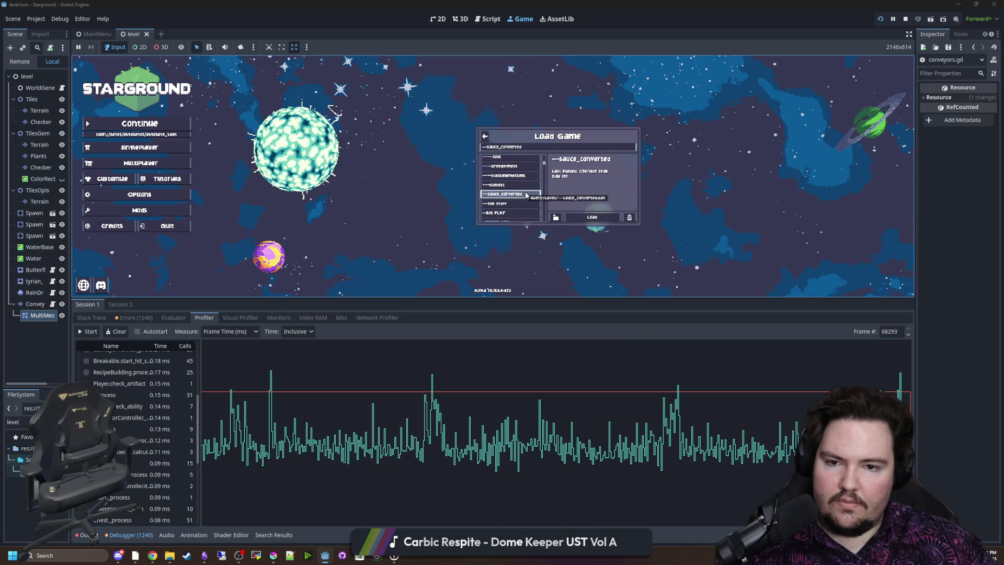
{"action": "scroll", "coordinate": [526, 195], "scroll_direction": "up", "scroll_amount": 1}
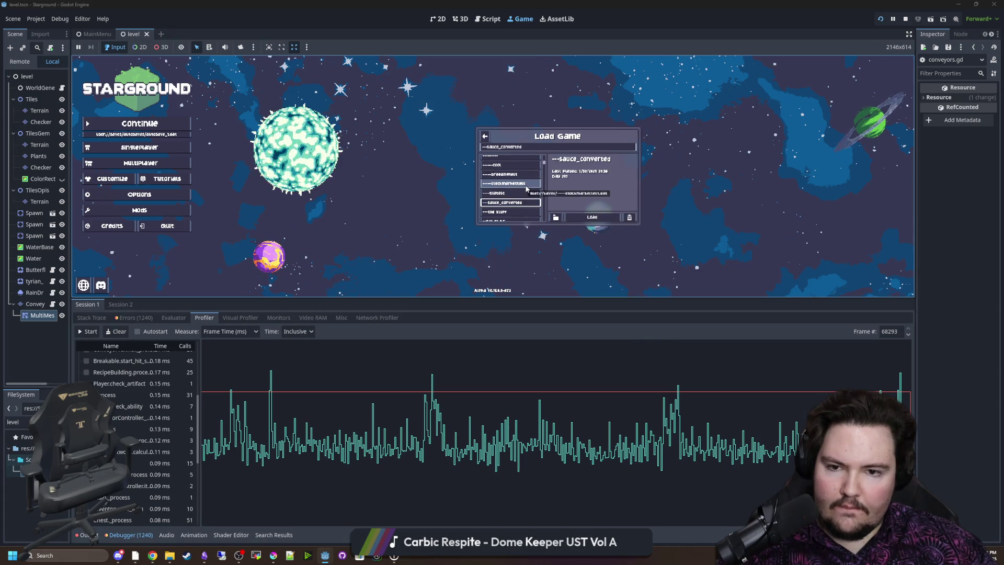
{"action": "scroll", "coordinate": [529, 191], "scroll_direction": "down", "scroll_amount": 3}
{"action": "scroll", "coordinate": [529, 190], "scroll_direction": "down", "scroll_amount": 5}
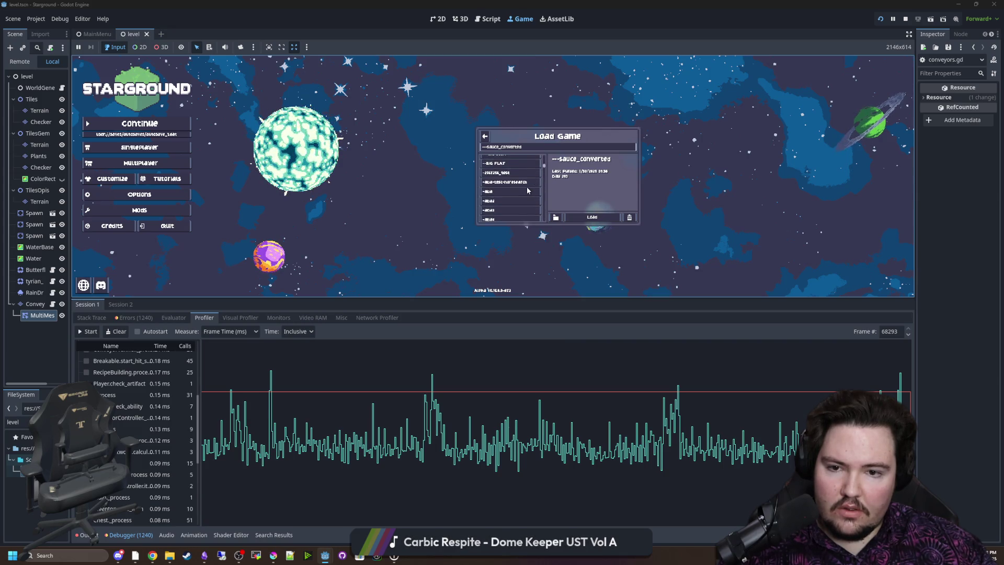
{"action": "scroll", "coordinate": [528, 191], "scroll_direction": "down", "scroll_amount": 4}
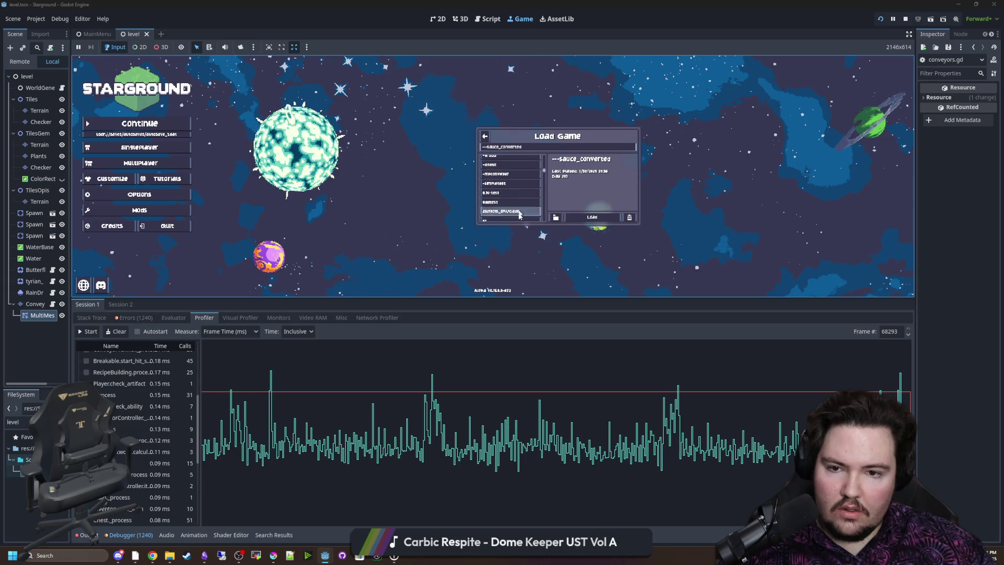
{"action": "left_click", "coordinate": [582, 218]}
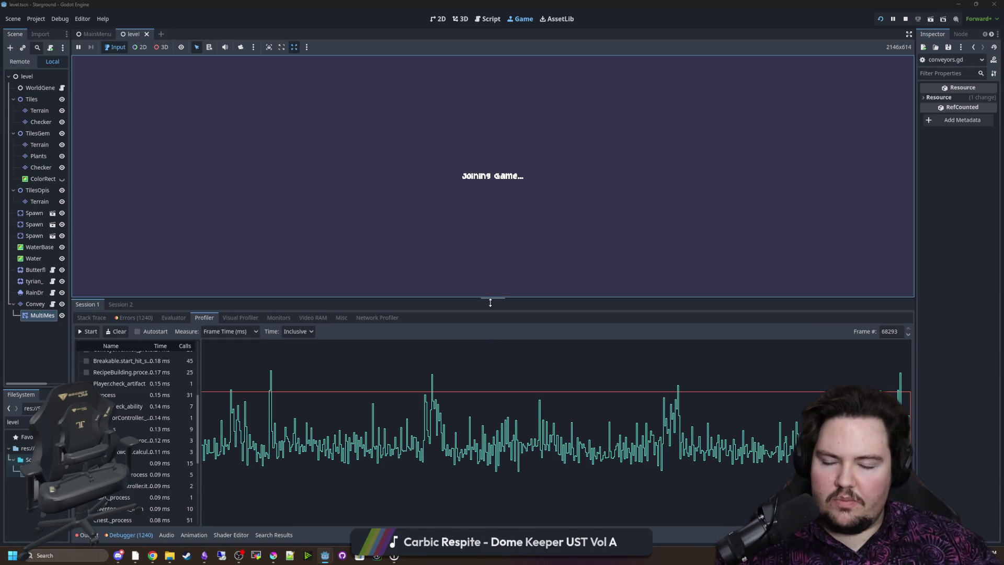
{"action": "left_click_drag", "start_coordinate": [490, 303], "coordinate": [490, 342]}
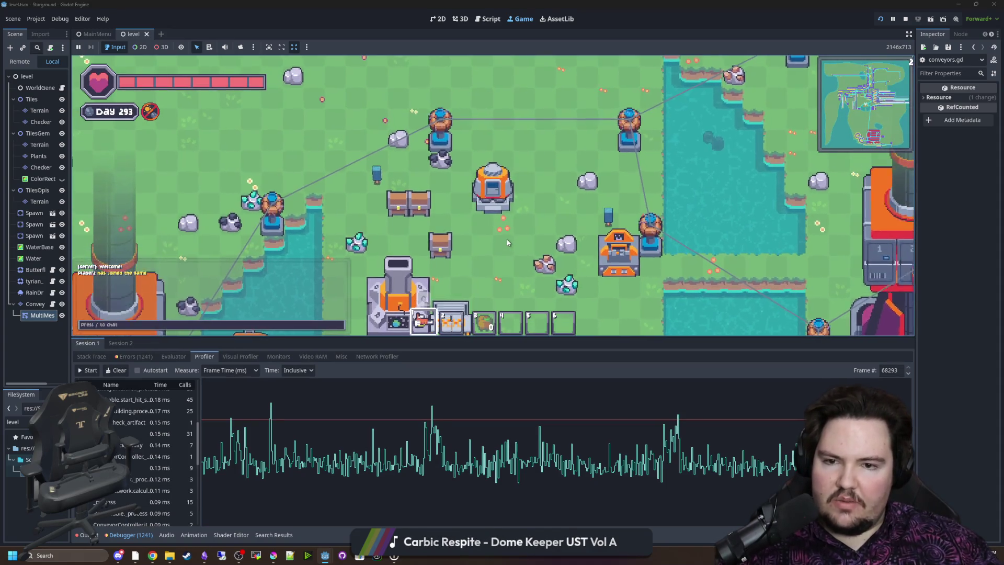
Walk the player up-left and back down-right, then clear the profiler's recorded data
{"action": "scroll", "coordinate": [576, 253], "scroll_direction": "down", "scroll_amount": 3}
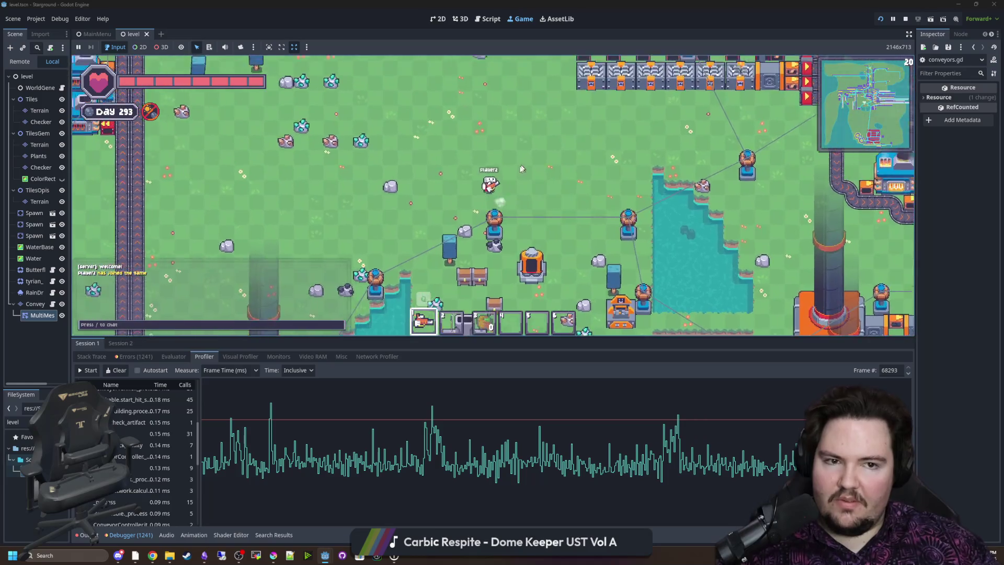
{"action": "key", "text": "w+a"}
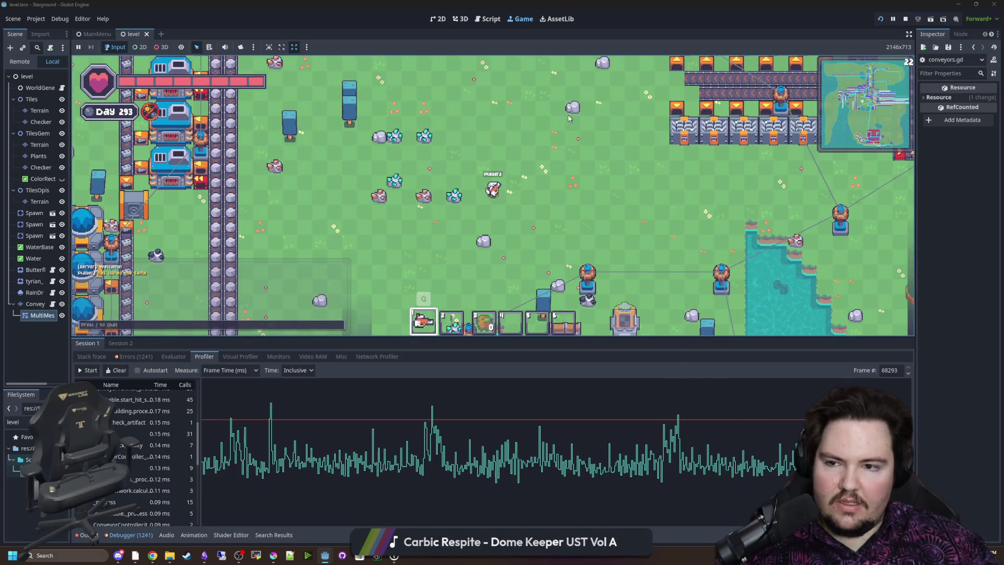
{"action": "key", "text": "w+a"}
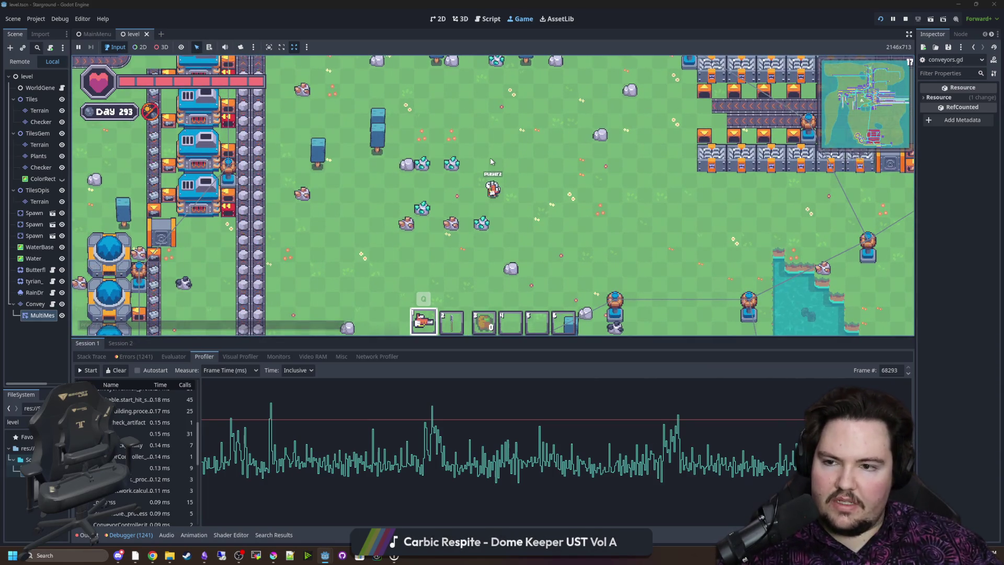
{"action": "key", "text": "w+a"}
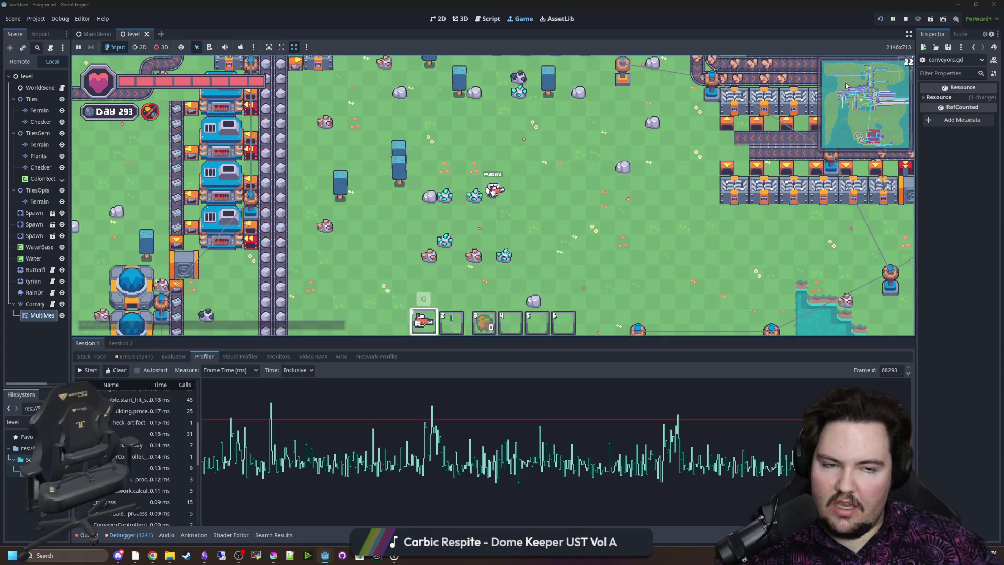
{"action": "key", "text": "s+d"}
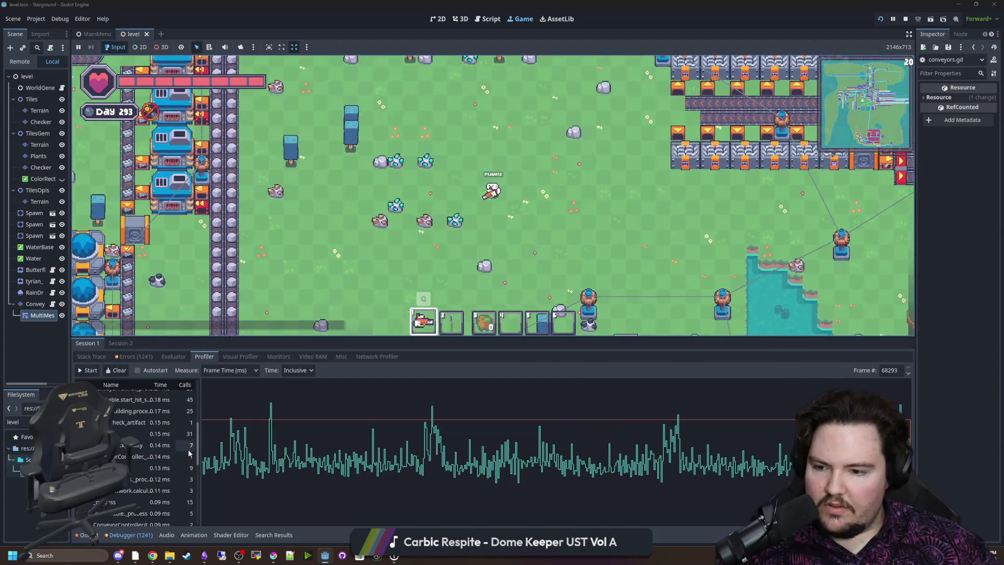
{"action": "left_click", "coordinate": [118, 372]}
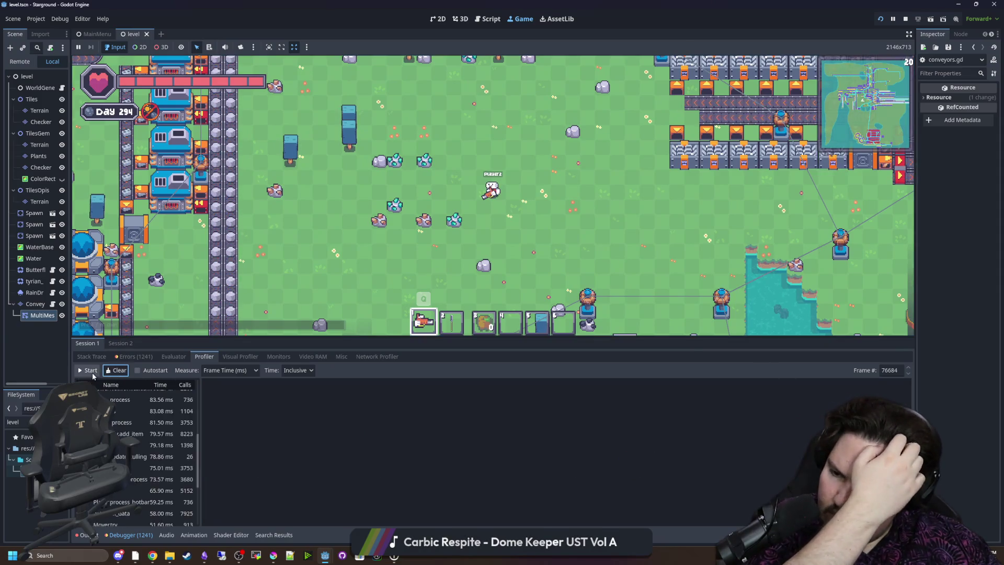
Record a short profiling session, stop it, and browse the captured function timings
{"action": "left_click", "coordinate": [89, 371]}
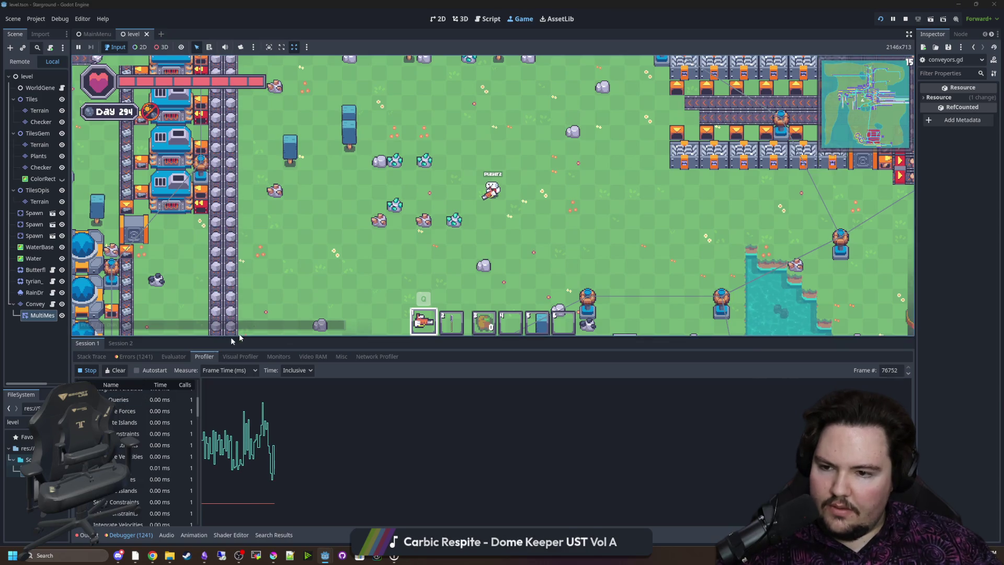
{"action": "left_click", "coordinate": [95, 372]}
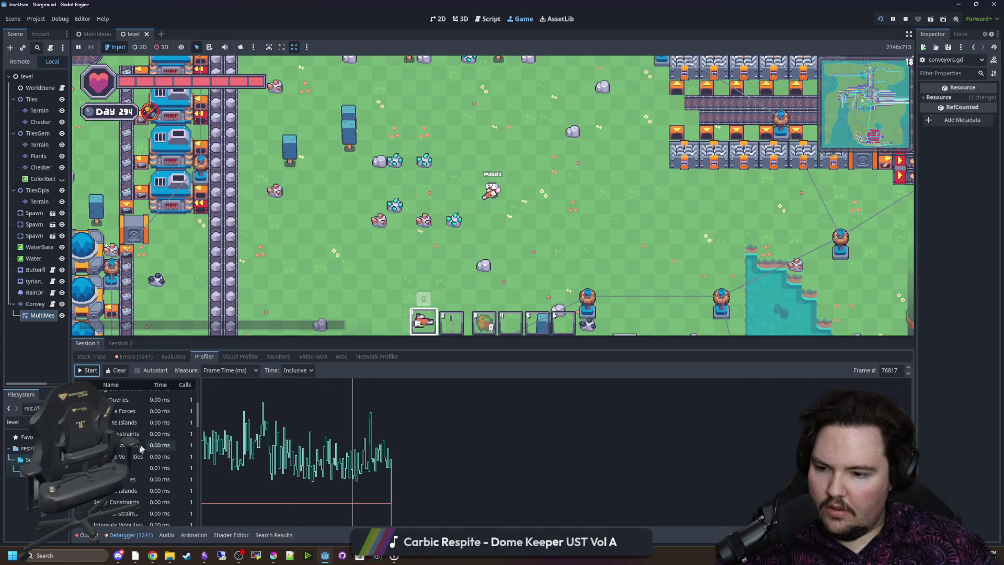
{"action": "scroll", "coordinate": [157, 448], "scroll_direction": "down", "scroll_amount": 3}
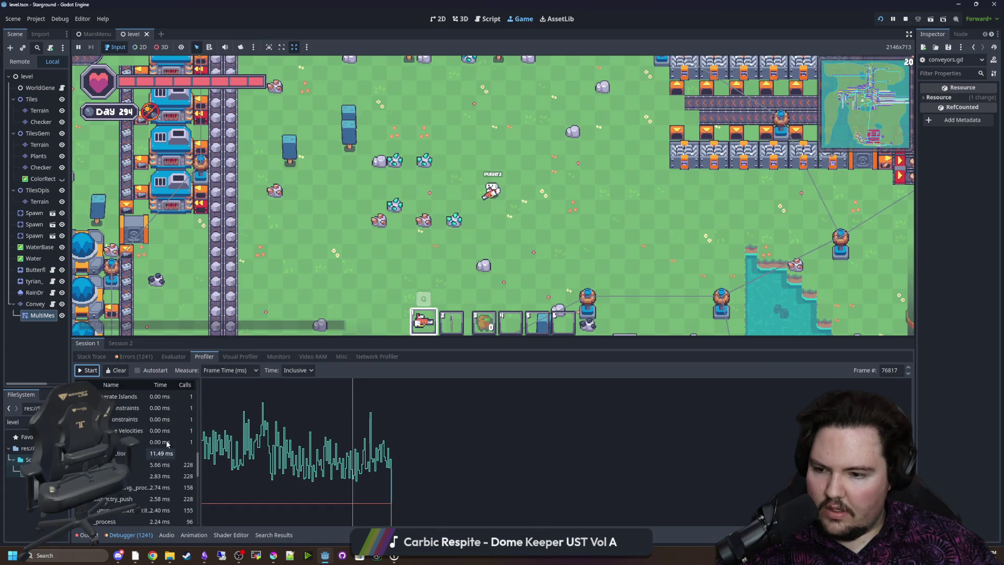
{"action": "scroll", "coordinate": [167, 444], "scroll_direction": "down", "scroll_amount": 2}
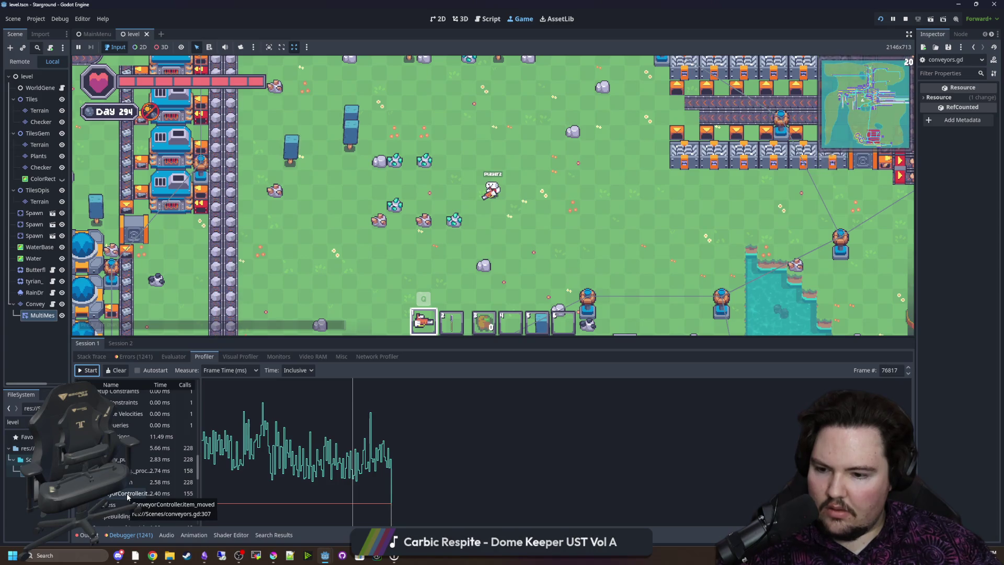
{"action": "scroll", "coordinate": [141, 481], "scroll_direction": "down", "scroll_amount": 4}
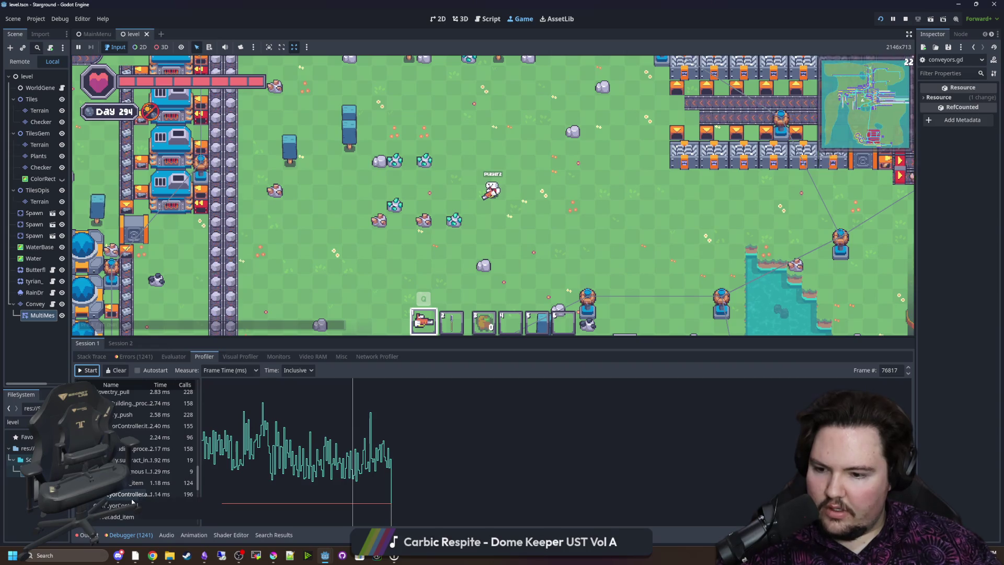
{"action": "scroll", "coordinate": [131, 511], "scroll_direction": "down", "scroll_amount": 6}
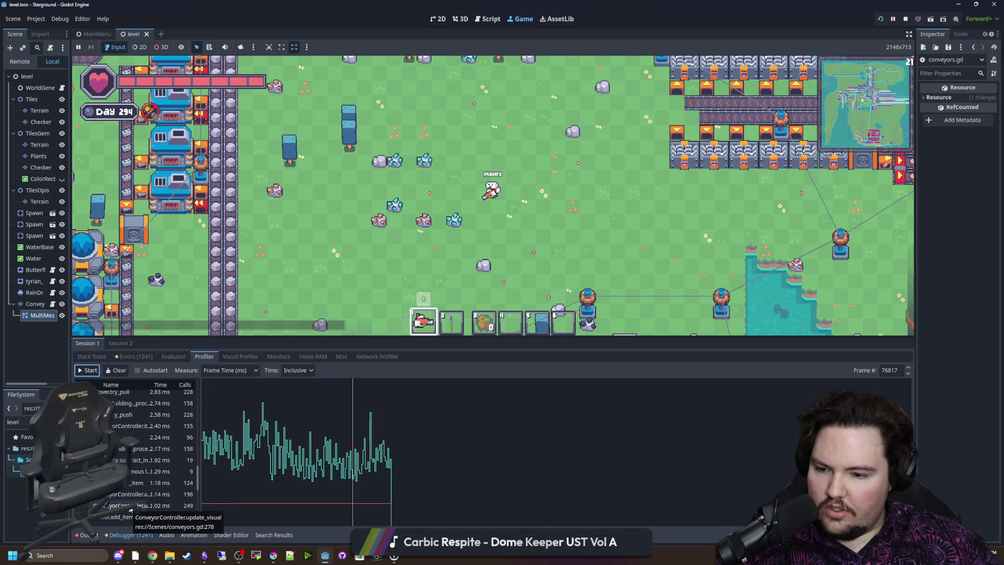
{"action": "scroll", "coordinate": [139, 503], "scroll_direction": "down", "scroll_amount": 1}
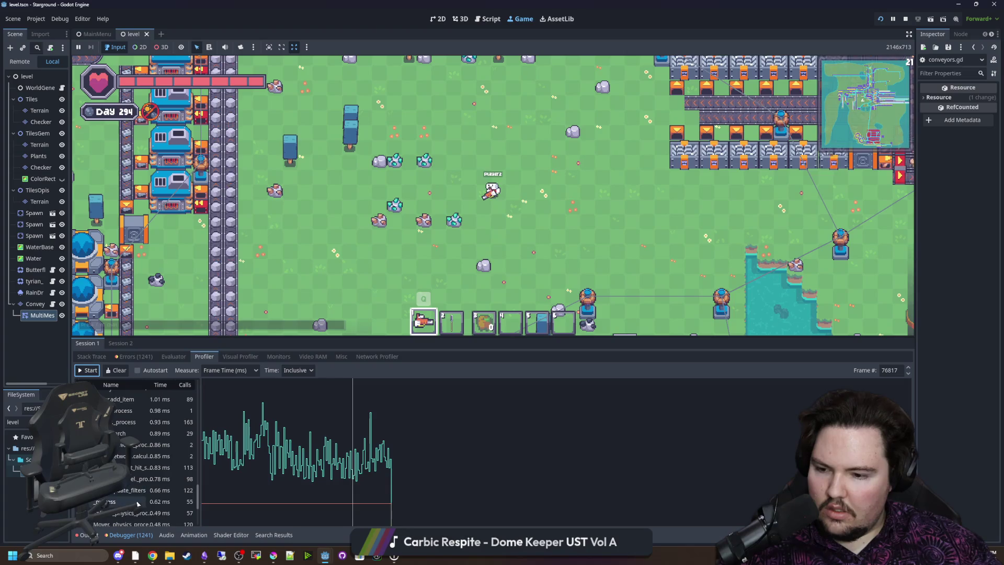
{"action": "scroll", "coordinate": [135, 484], "scroll_direction": "down", "scroll_amount": 3}
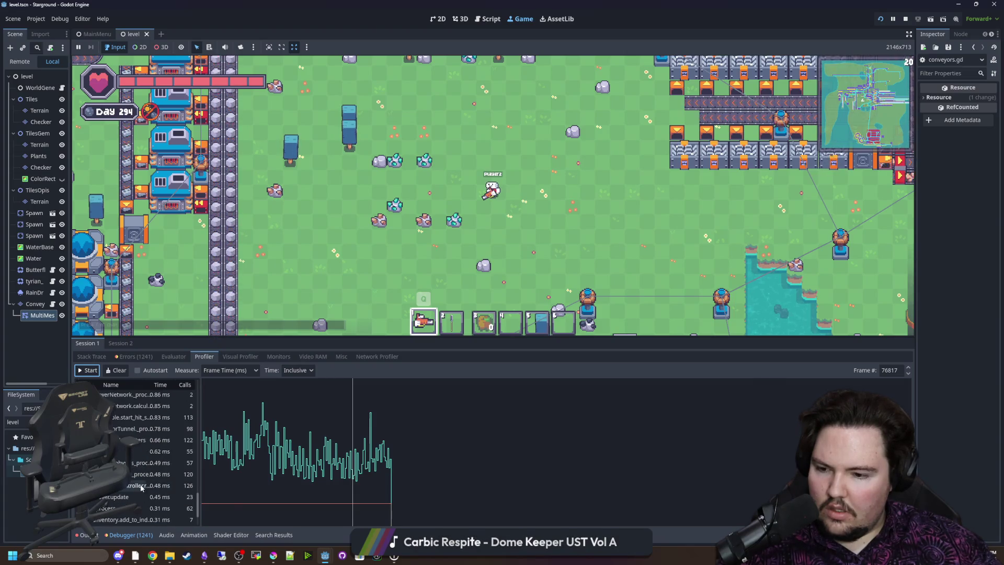
{"action": "scroll", "coordinate": [142, 484], "scroll_direction": "up", "scroll_amount": 10}
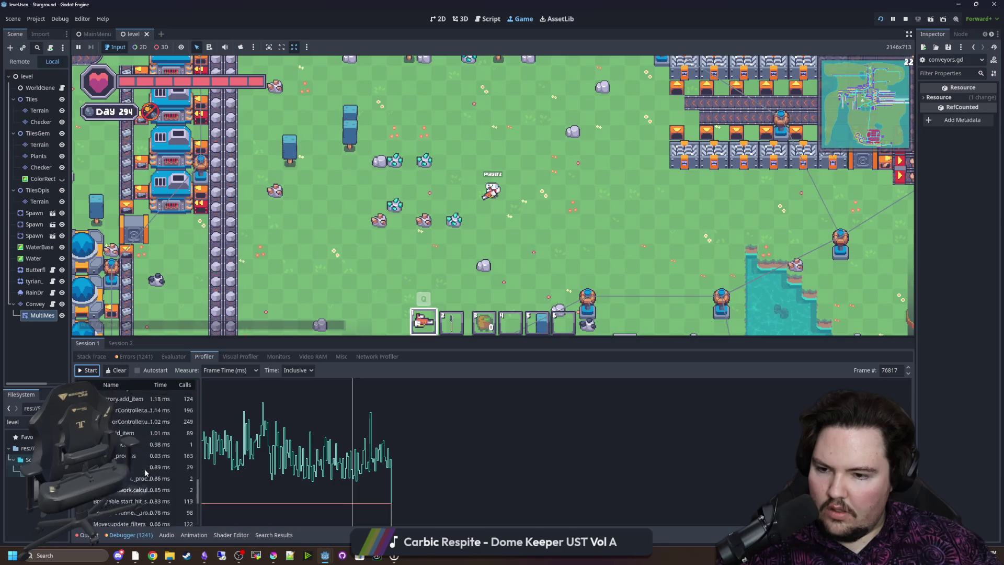
{"action": "scroll", "coordinate": [146, 472], "scroll_direction": "up", "scroll_amount": 2}
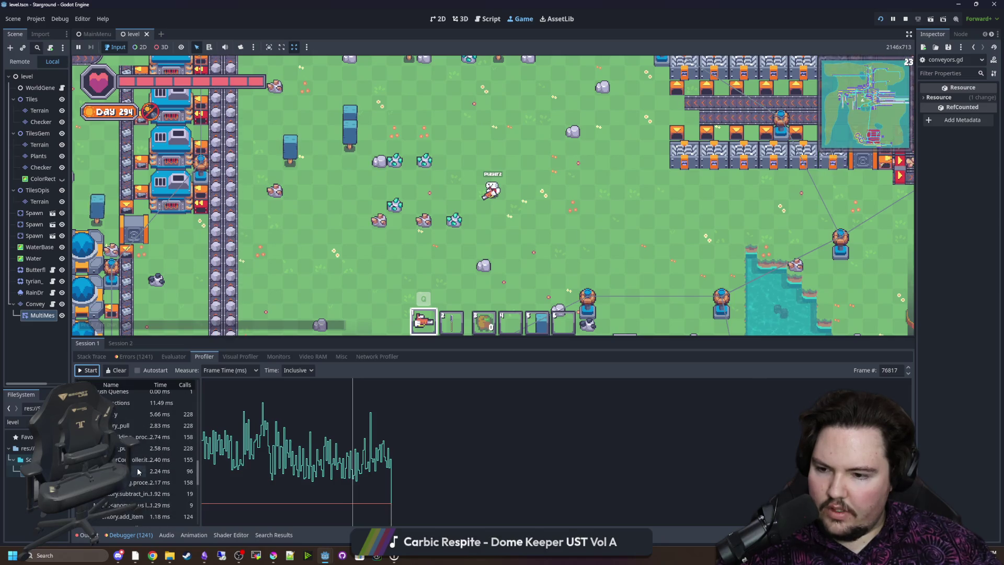
Switch the Profiler's Time measure from Inclusive to Self and start recording again
{"action": "left_click", "coordinate": [300, 370]}
{"action": "left_click", "coordinate": [299, 379]}
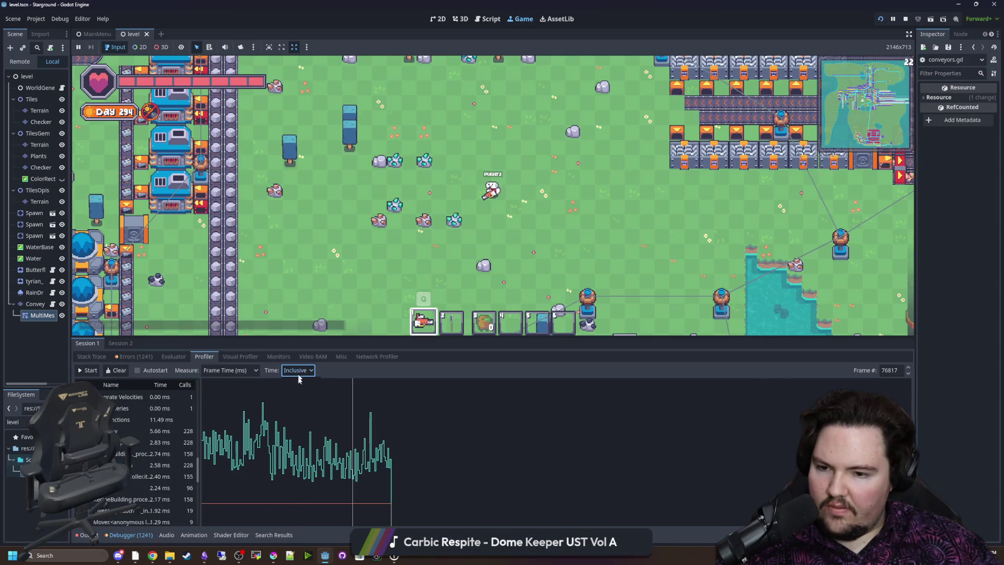
{"action": "left_click", "coordinate": [296, 394]}
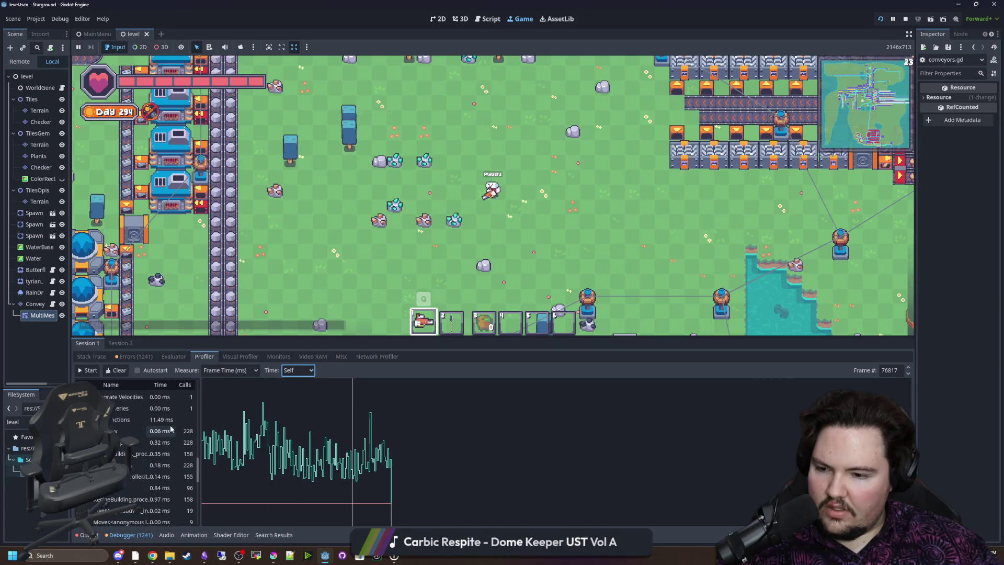
{"action": "left_click", "coordinate": [88, 370]}
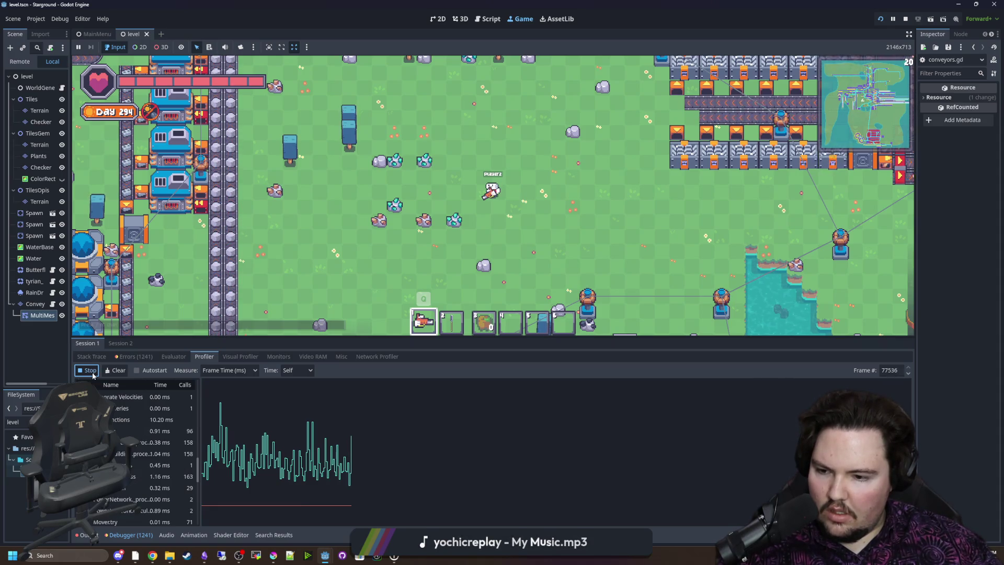
Stop profiling and inspect the ConveyorController.item_moved function entry
{"action": "left_click", "coordinate": [88, 370]}
{"action": "left_click", "coordinate": [341, 455]}
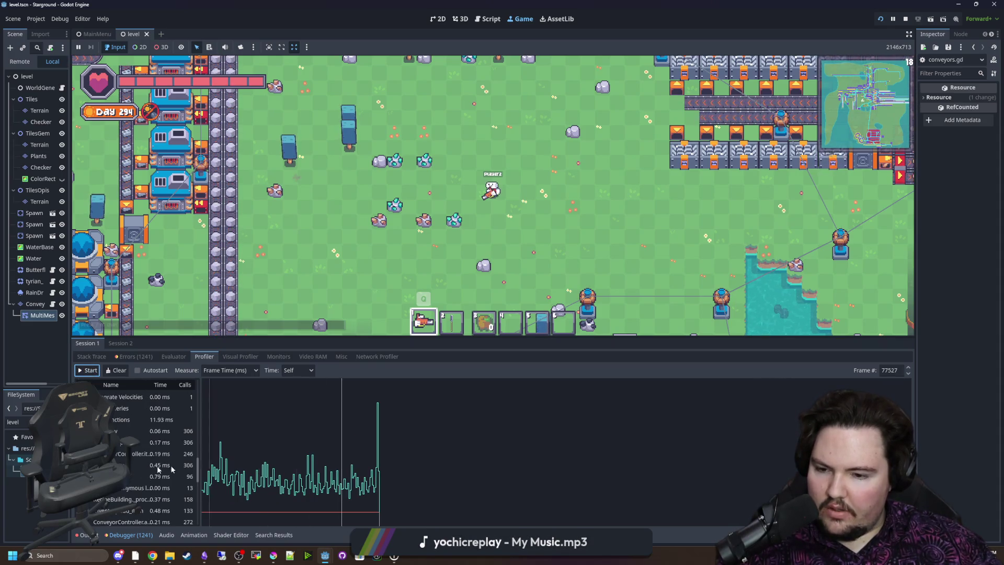
{"action": "scroll", "coordinate": [136, 436], "scroll_direction": "down", "scroll_amount": 5}
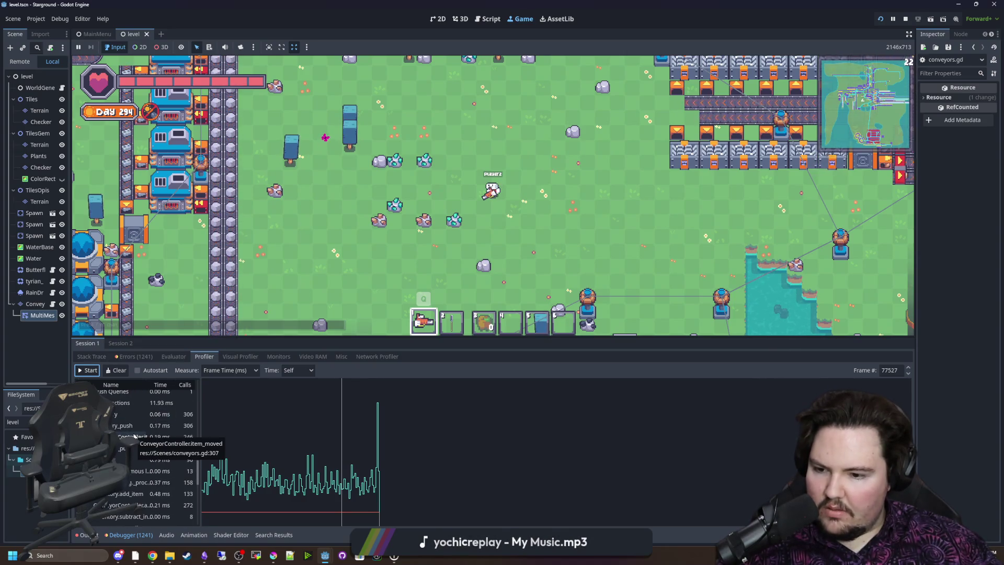
{"action": "left_click", "coordinate": [149, 436]}
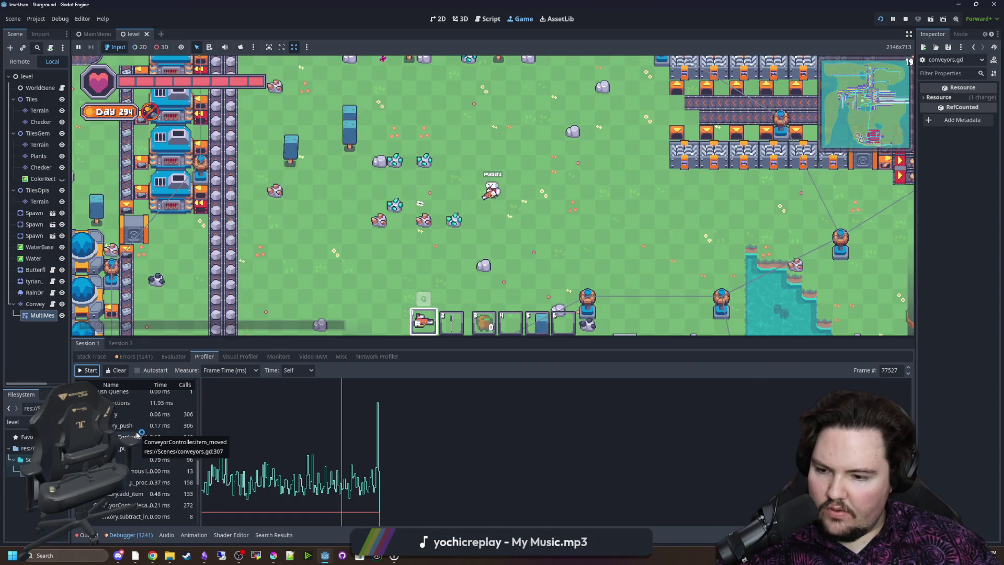
{"action": "scroll", "coordinate": [137, 502], "scroll_direction": "down", "scroll_amount": 3}
{"action": "scroll", "coordinate": [136, 502], "scroll_direction": "down", "scroll_amount": 2}
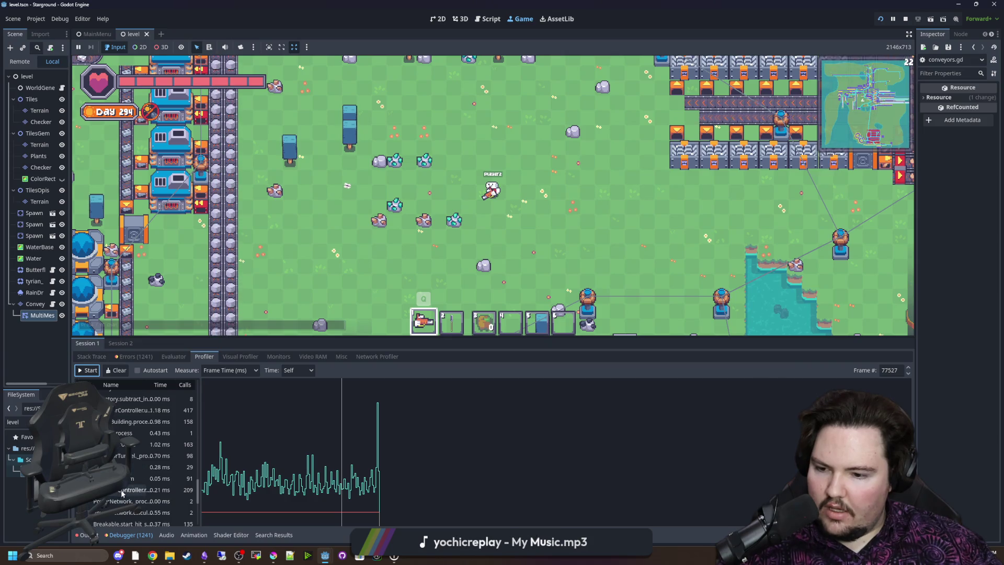
Restart profiling and inspect the timings of several frames in the graph
{"action": "left_click", "coordinate": [87, 369]}
{"action": "left_click", "coordinate": [220, 436]}
{"action": "left_click", "coordinate": [242, 476]}
{"action": "left_click", "coordinate": [273, 468]}
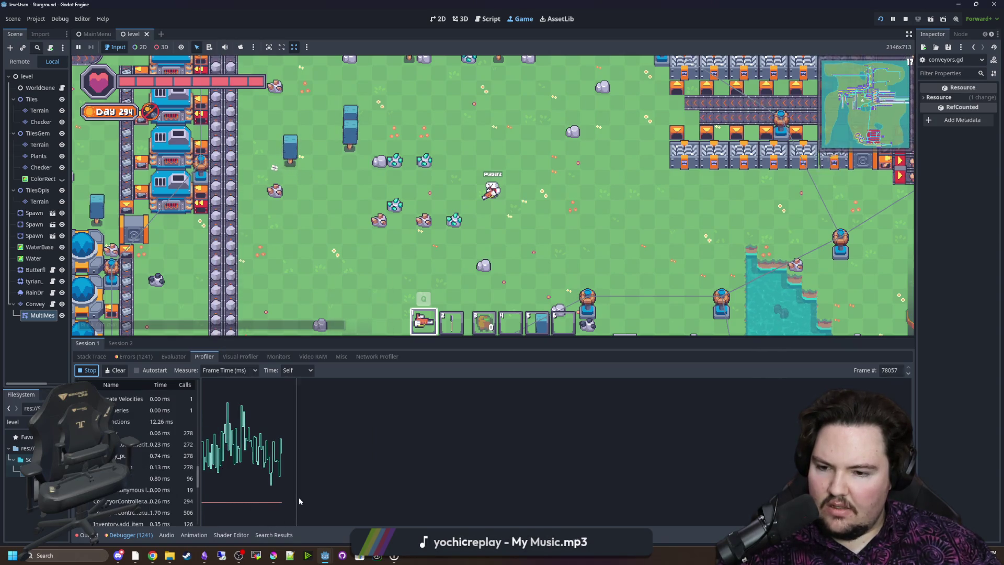
Walk the player up-left, then down-right, through the dense conveyor area
{"action": "key", "text": "w"}
{"action": "key", "text": "a"}
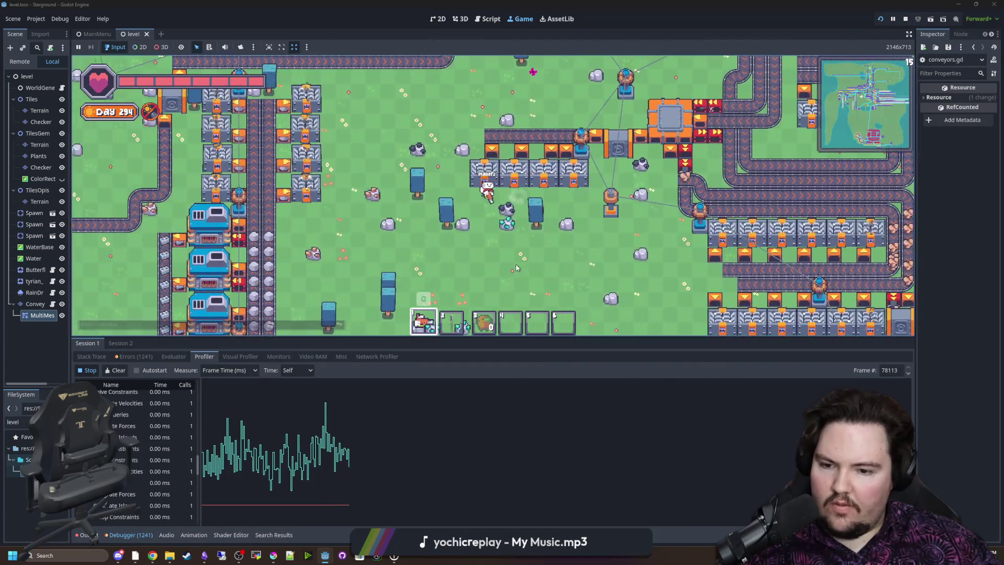
{"action": "key", "text": "w"}
{"action": "key", "text": "a"}
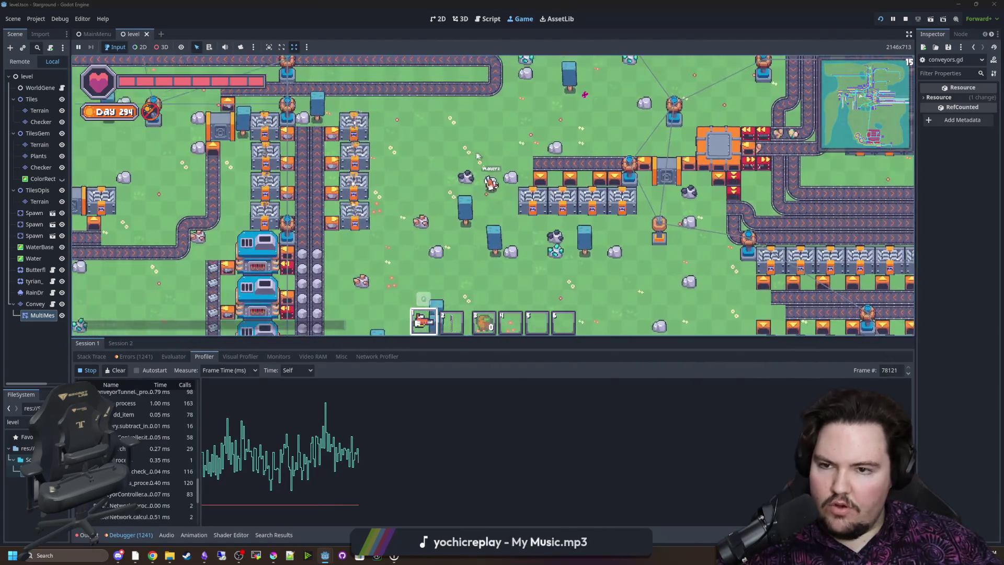
{"action": "key", "text": "s"}
{"action": "key", "text": "d"}
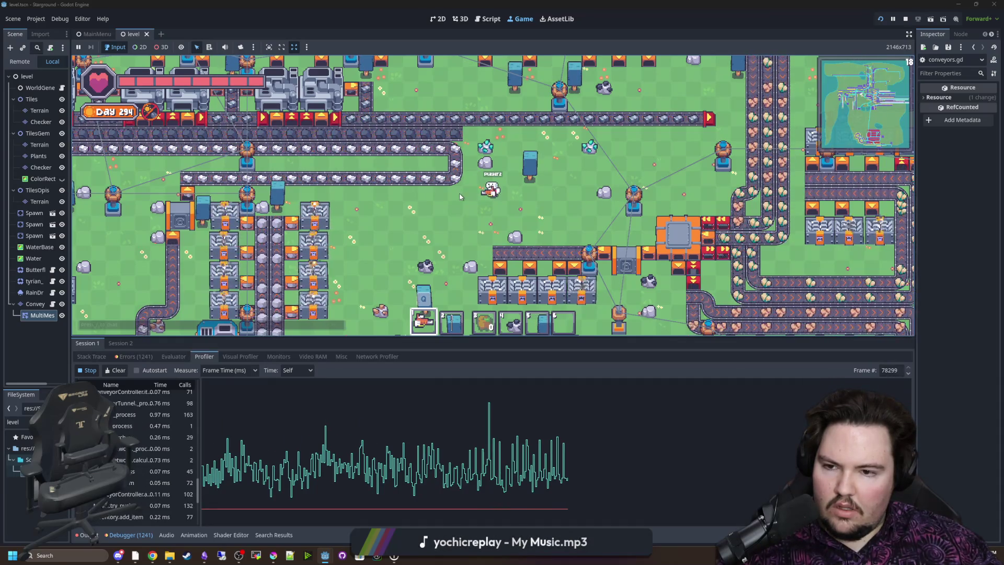
{"action": "scroll", "coordinate": [461, 196], "scroll_direction": "up", "scroll_amount": 5}
{"action": "scroll", "coordinate": [222, 217], "scroll_direction": "down", "scroll_amount": 2}
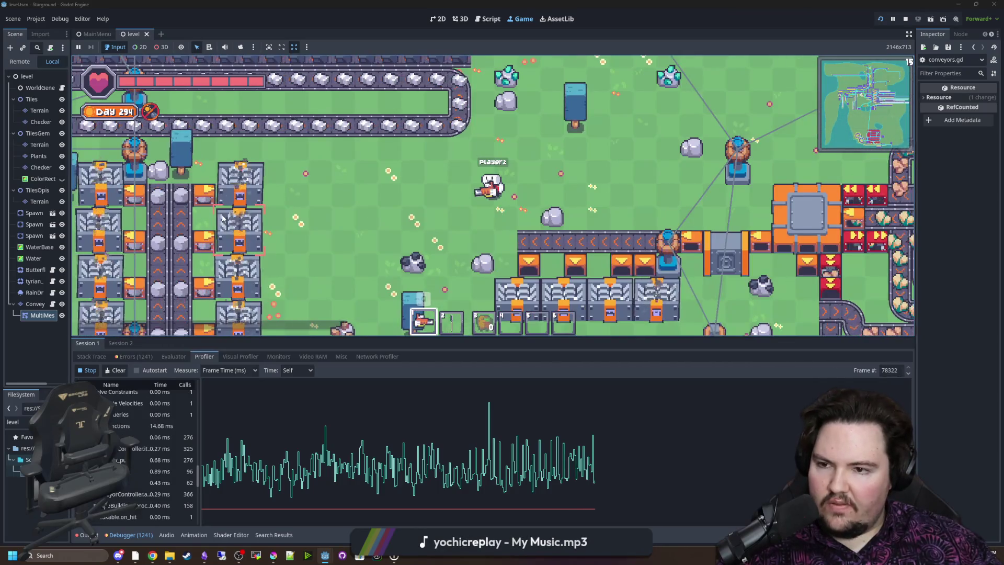
{"action": "scroll", "coordinate": [222, 218], "scroll_direction": "down", "scroll_amount": 1}
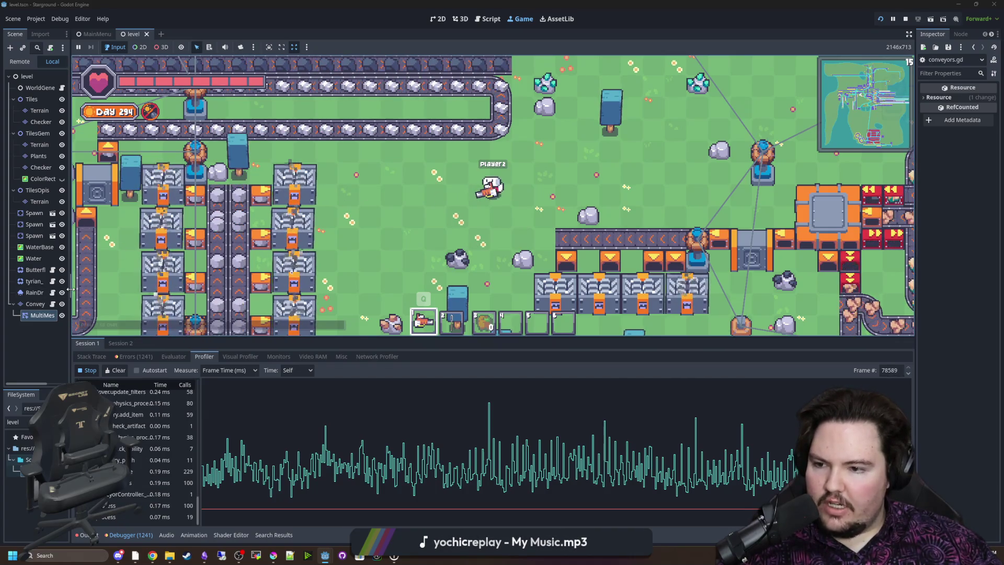
{"action": "left_click_drag", "start_coordinate": [69, 293], "coordinate": [124, 295]}
{"action": "left_click", "coordinate": [106, 305]}
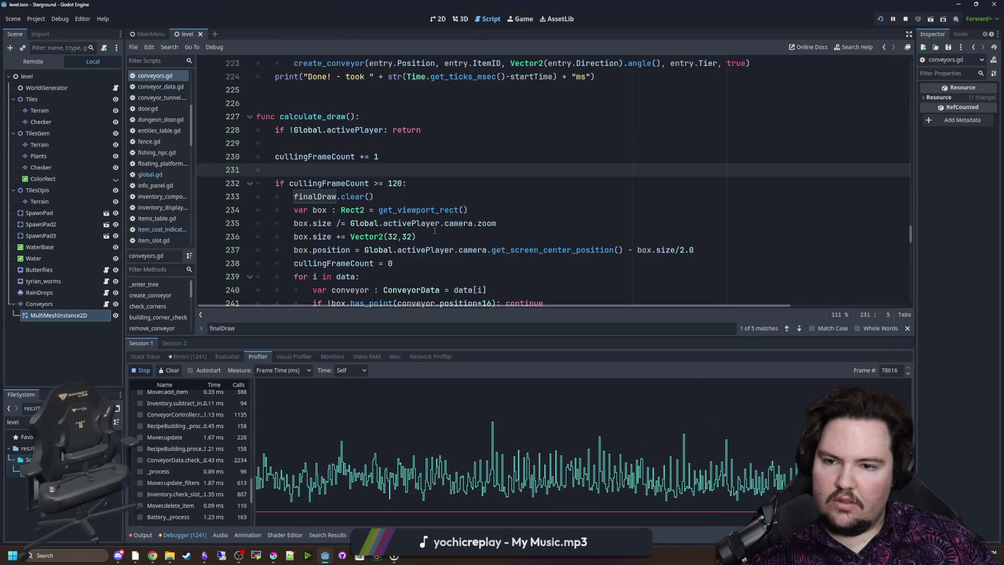
{"action": "scroll", "coordinate": [393, 221], "scroll_direction": "down", "scroll_amount": 3}
{"action": "scroll", "coordinate": [393, 222], "scroll_direction": "down", "scroll_amount": 1}
{"action": "scroll", "coordinate": [394, 221], "scroll_direction": "down", "scroll_amount": 3}
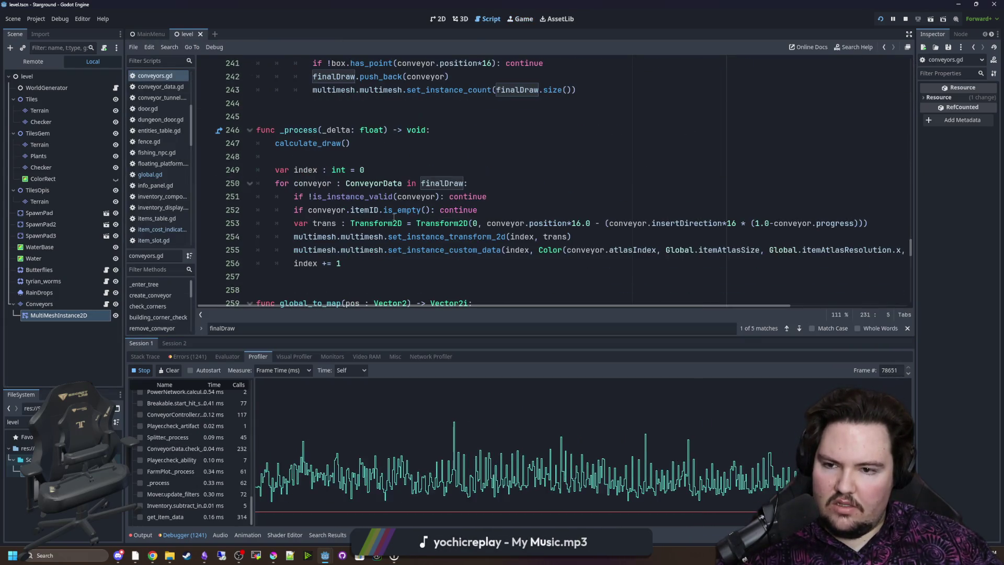
{"action": "left_click", "coordinate": [375, 262]}
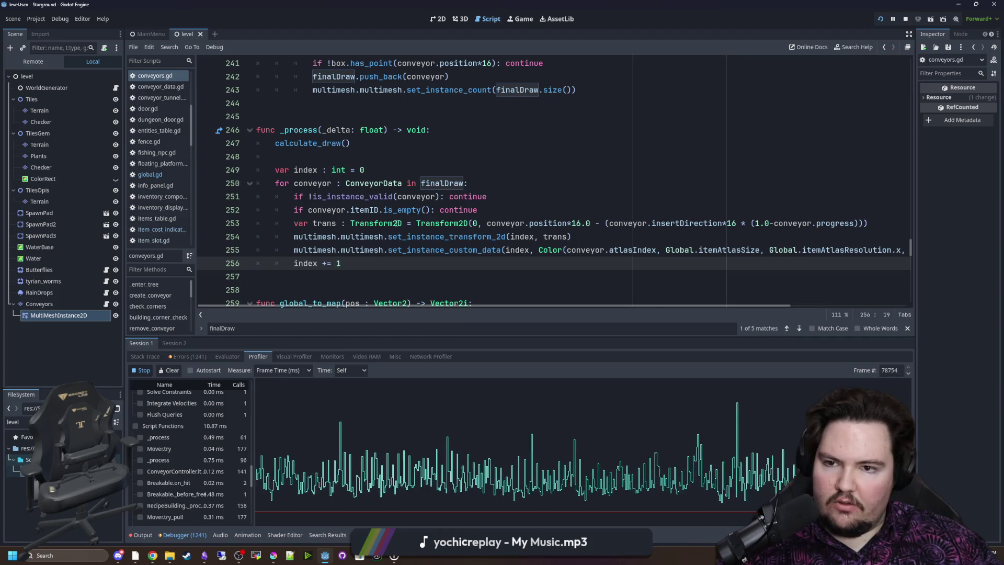
{"action": "left_click", "coordinate": [515, 130]}
{"action": "scroll", "coordinate": [567, 171], "scroll_direction": "up", "scroll_amount": 2}
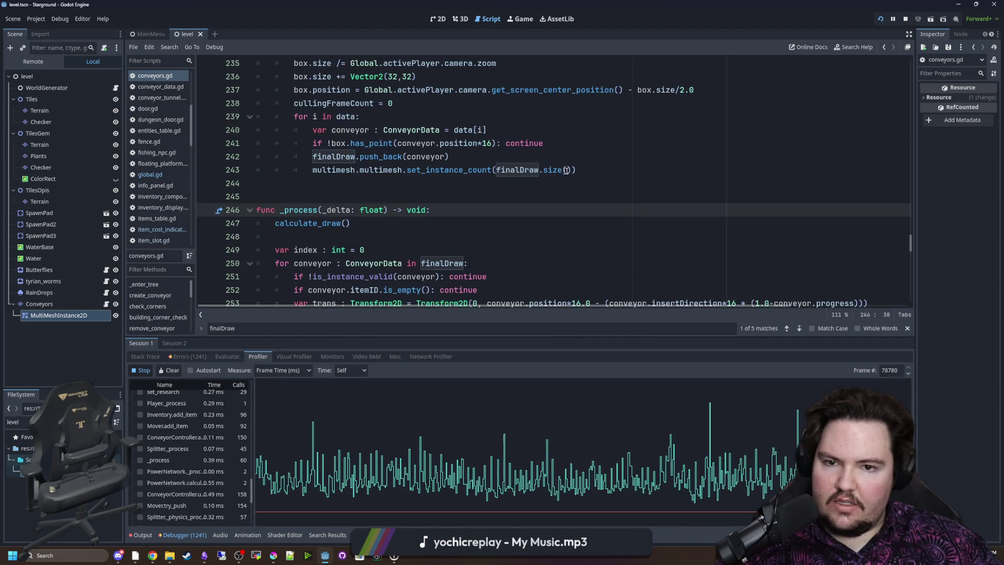
{"action": "left_click", "coordinate": [606, 172]}
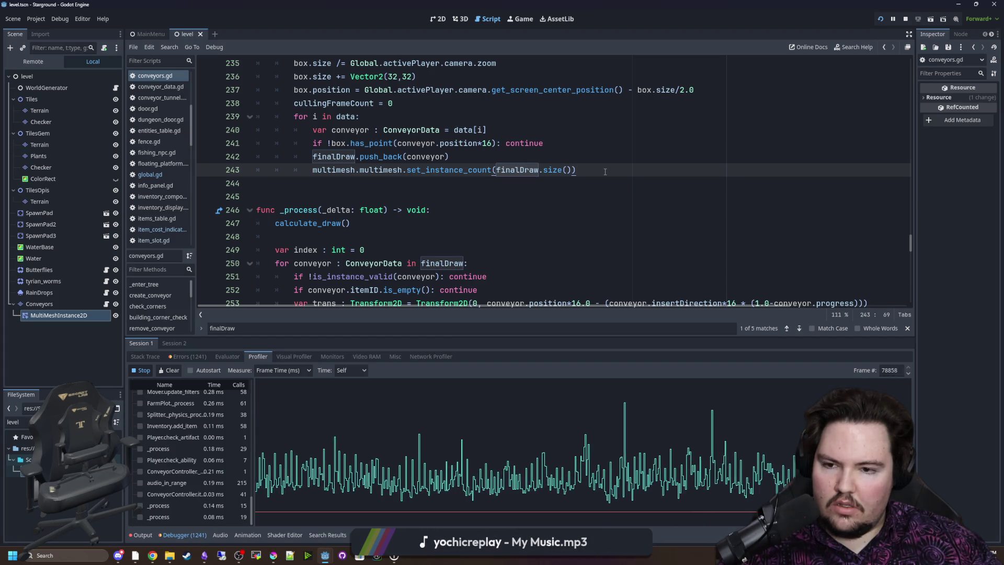
{"action": "left_click_drag", "start_coordinate": [550, 170], "coordinate": [312, 170]}
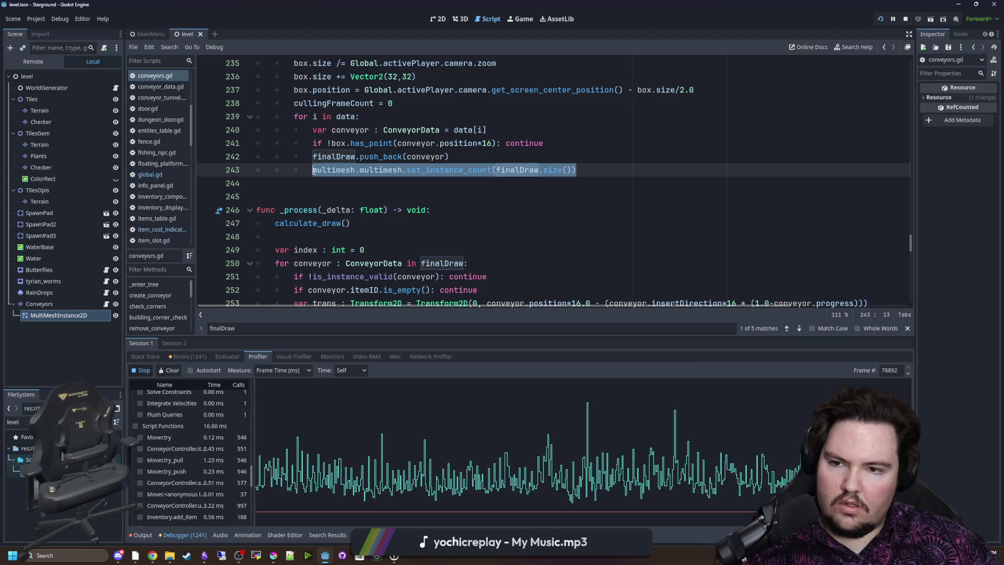
{"action": "left_click", "coordinate": [480, 187]}
{"action": "scroll", "coordinate": [486, 165], "scroll_direction": "down", "scroll_amount": 1}
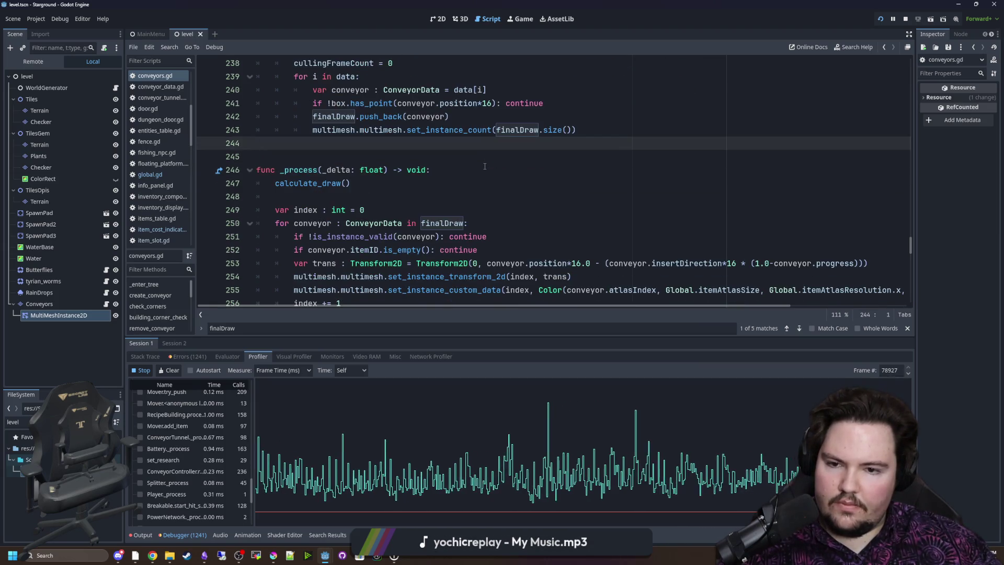
{"action": "scroll", "coordinate": [485, 166], "scroll_direction": "down", "scroll_amount": 1}
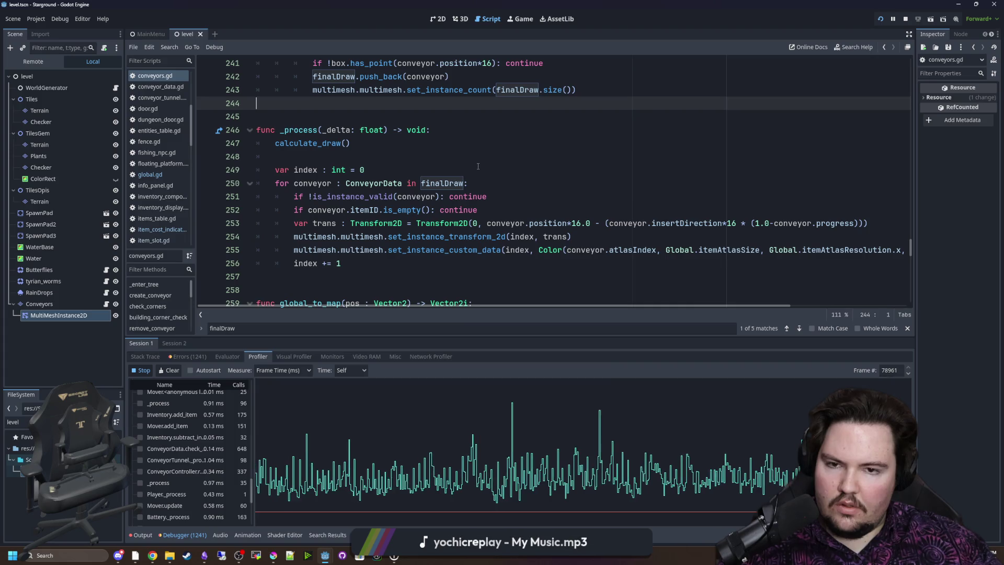
{"action": "scroll", "coordinate": [478, 167], "scroll_direction": "up", "scroll_amount": 1}
{"action": "scroll", "coordinate": [420, 177], "scroll_direction": "up", "scroll_amount": 1}
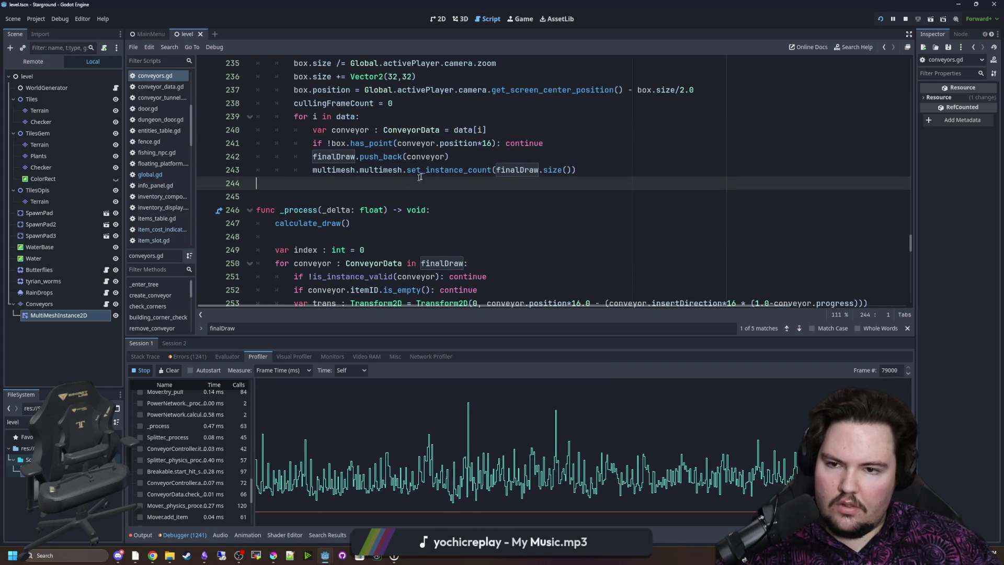
{"action": "left_click", "coordinate": [421, 172], "text": "ctrl"}
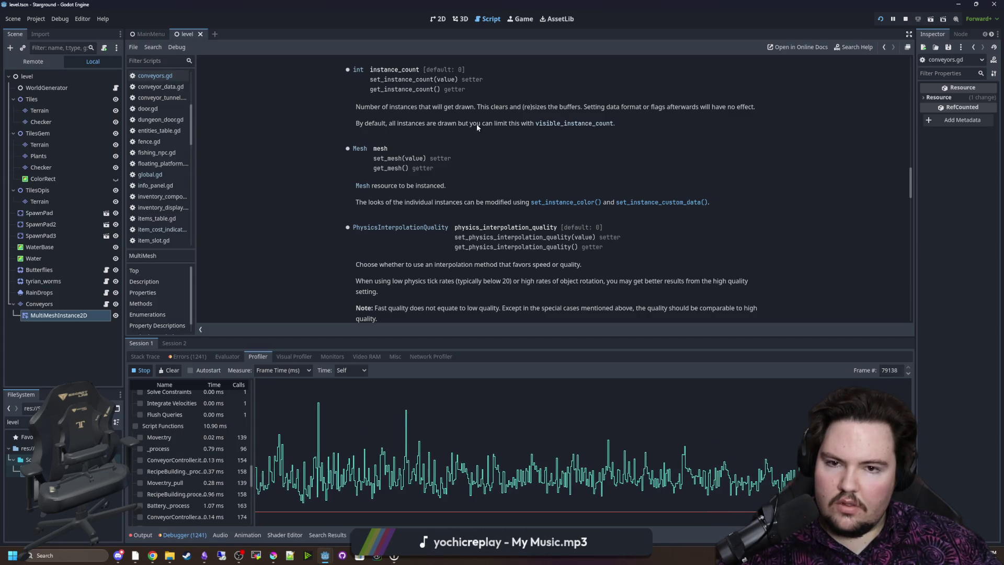
{"action": "key", "text": "alt+Left"}
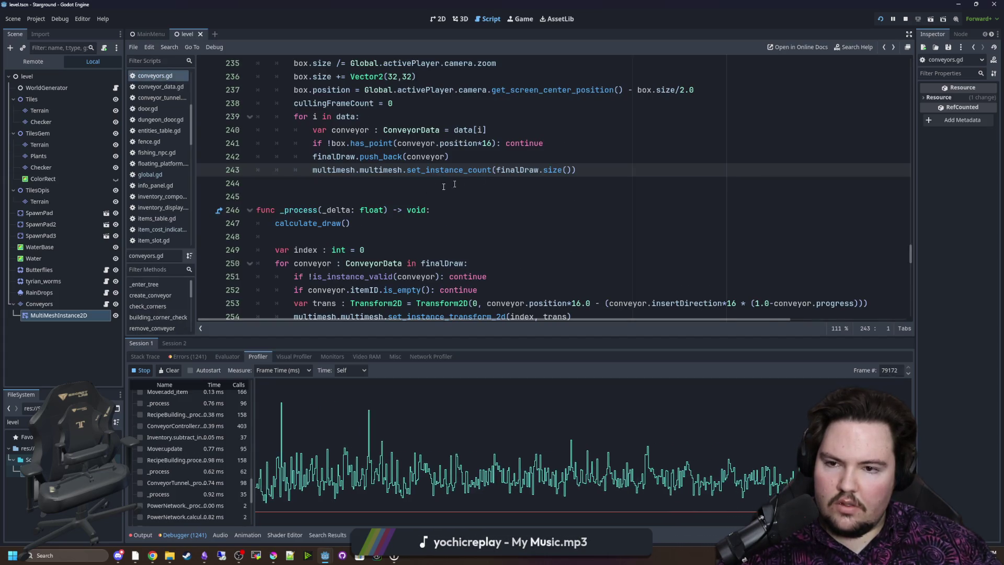
{"action": "scroll", "coordinate": [406, 219], "scroll_direction": "down", "scroll_amount": 2}
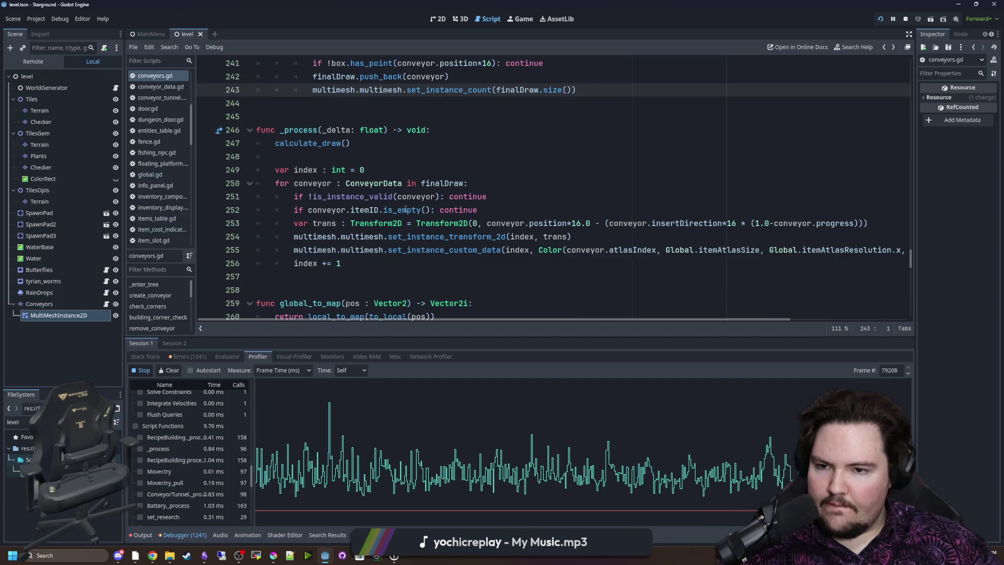
{"action": "scroll", "coordinate": [405, 218], "scroll_direction": "up", "scroll_amount": 4}
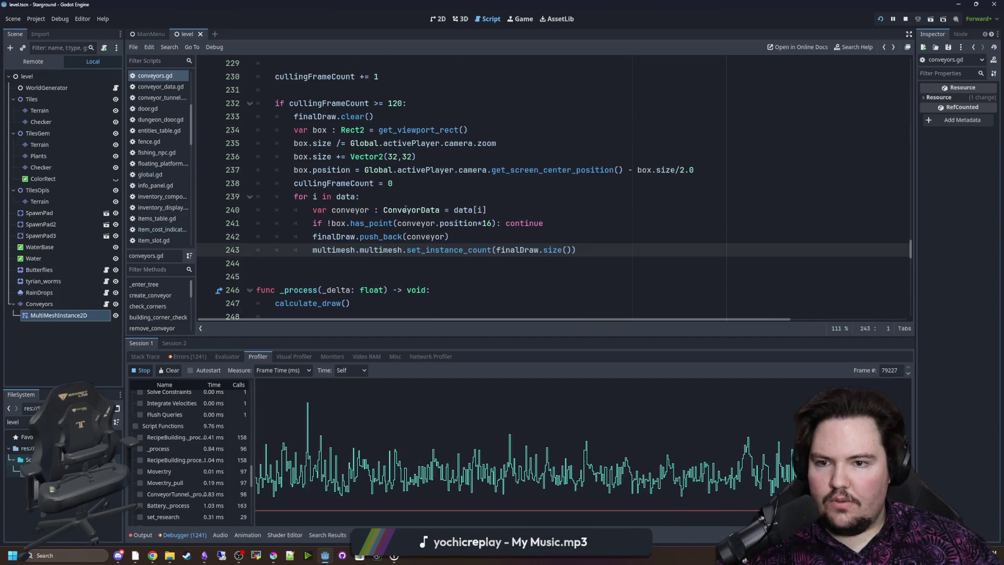
Change the calculate_draw culling threshold on line 232 from 120 to 2 and save
{"action": "left_click", "coordinate": [404, 105]}
{"action": "key", "text": "BackSpace"}
{"action": "key", "text": "BackSpace"}
{"action": "key", "text": "BackSpace"}
{"action": "type", "text": "2"}
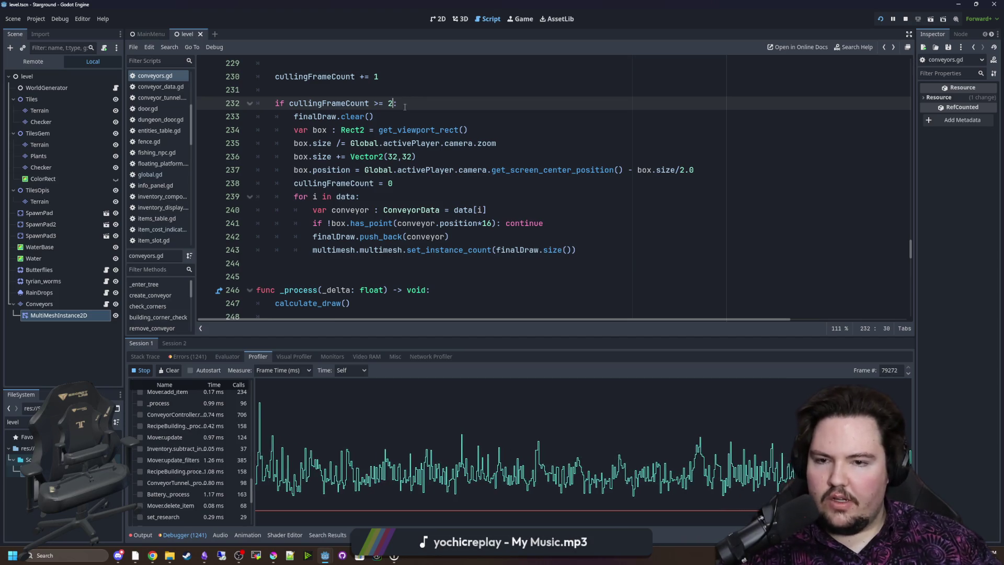
{"action": "key", "text": "End"}
{"action": "key", "text": "ctrl+s"}
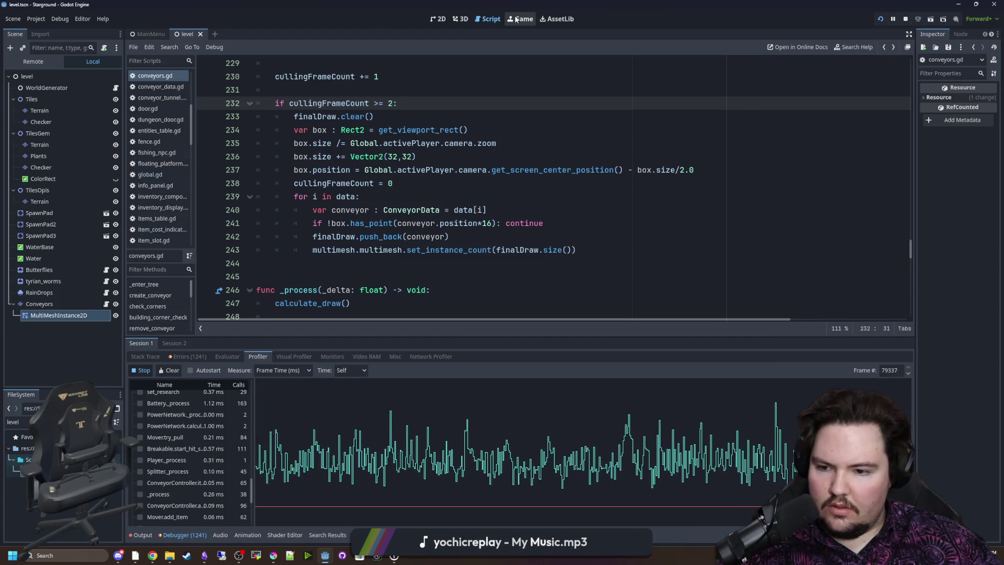
Stop the profiler on a captured frame and scroll through its function timings
{"action": "scroll", "coordinate": [208, 453], "scroll_direction": "up", "scroll_amount": 3}
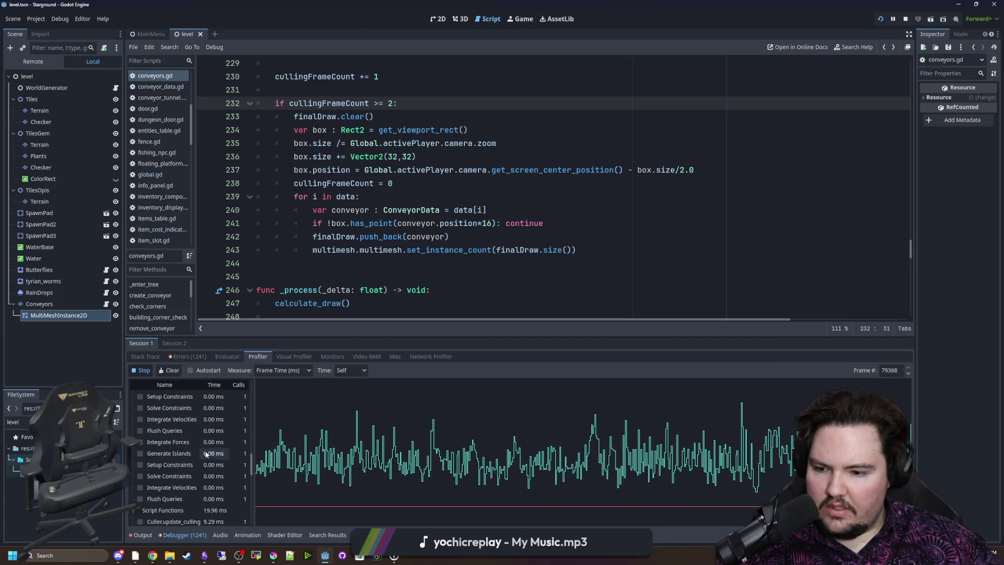
{"action": "scroll", "coordinate": [184, 470], "scroll_direction": "down", "scroll_amount": 3}
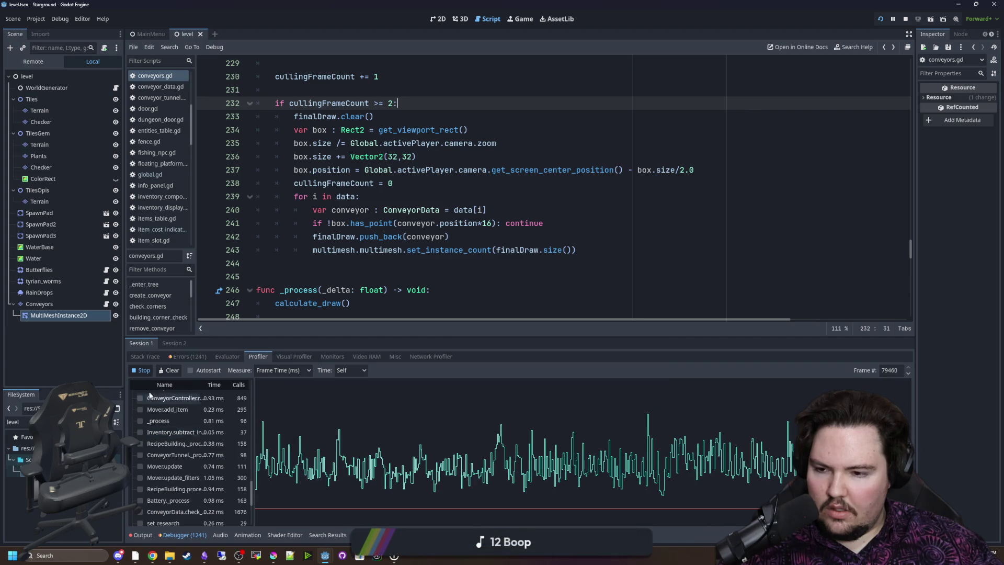
{"action": "left_click", "coordinate": [690, 442]}
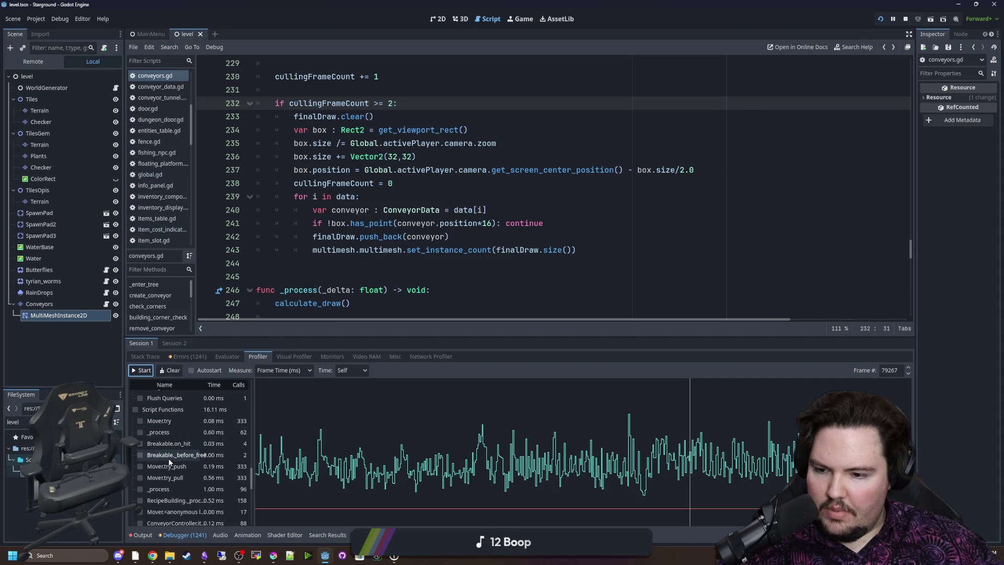
{"action": "scroll", "coordinate": [205, 460], "scroll_direction": "down", "scroll_amount": 1}
{"action": "scroll", "coordinate": [207, 476], "scroll_direction": "down", "scroll_amount": 1}
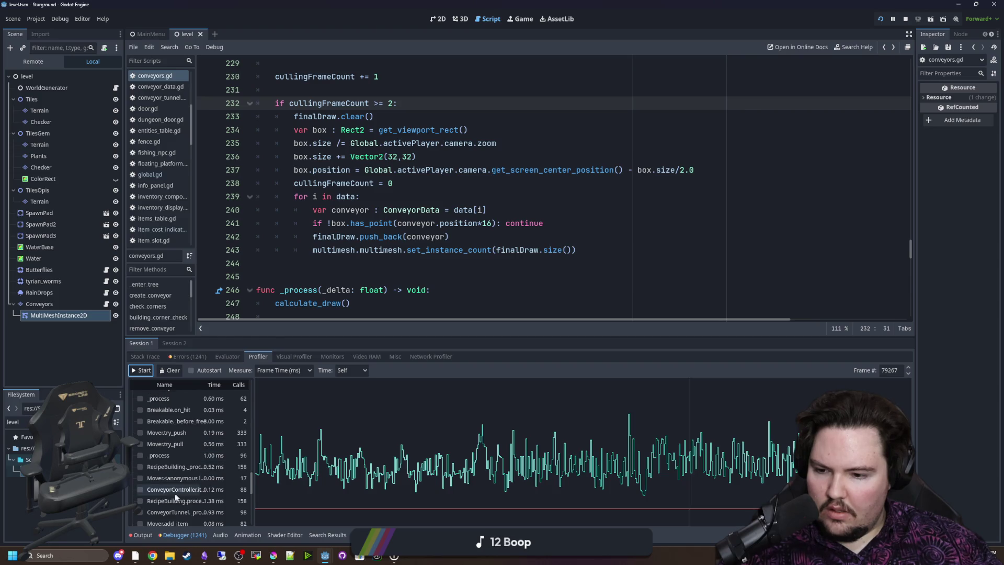
{"action": "scroll", "coordinate": [171, 494], "scroll_direction": "down", "scroll_amount": 1}
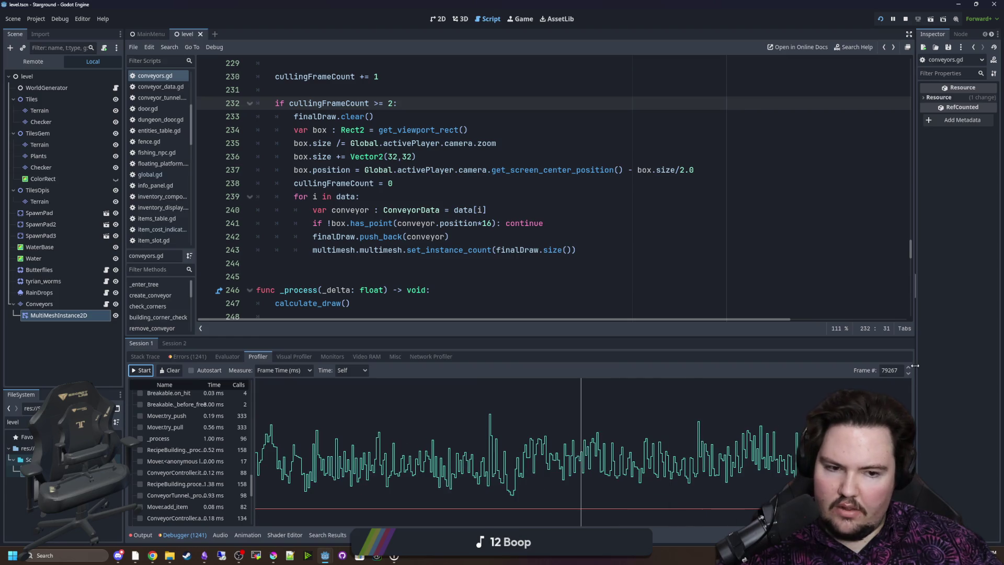
{"action": "scroll", "coordinate": [200, 450], "scroll_direction": "up", "scroll_amount": 5}
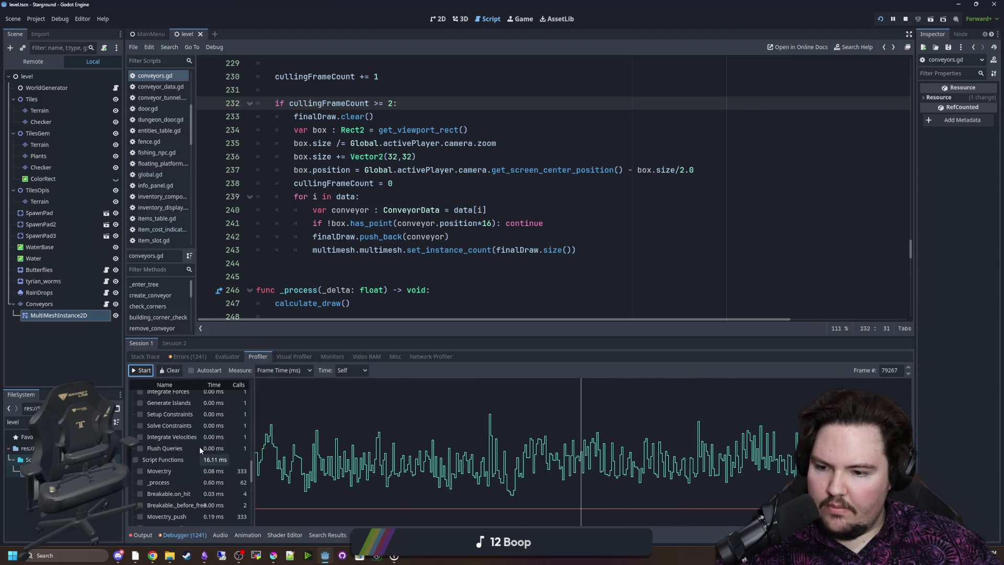
Step to the next profiled frame, set Time to Inclusive, and browse the function list
{"action": "left_click", "coordinate": [909, 368]}
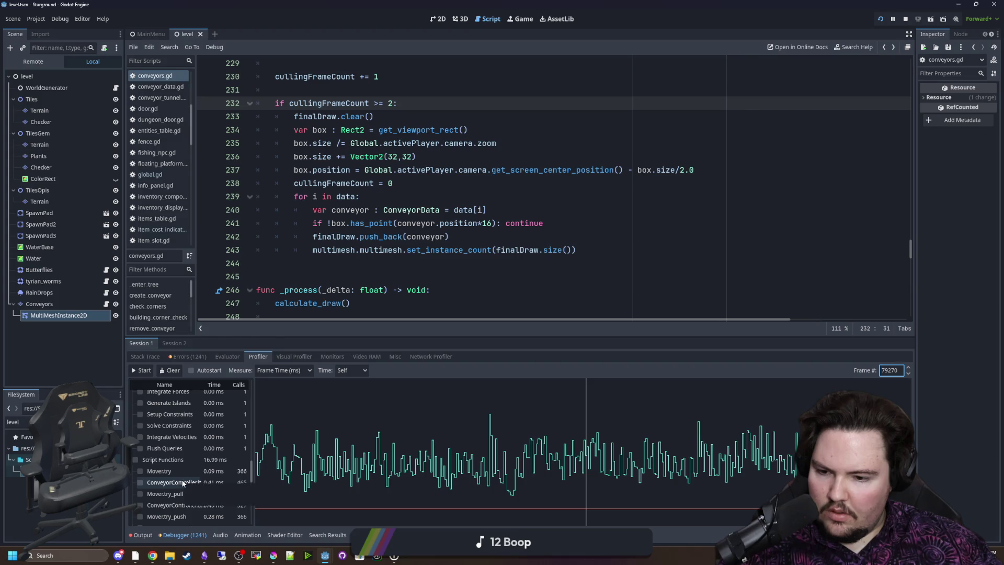
{"action": "left_click", "coordinate": [356, 384]}
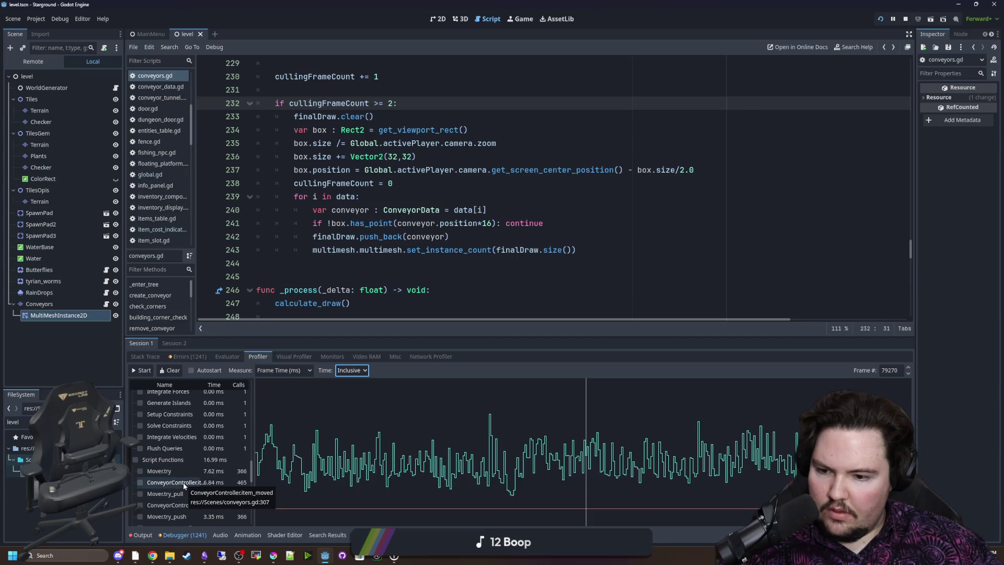
{"action": "scroll", "coordinate": [184, 482], "scroll_direction": "down", "scroll_amount": 1}
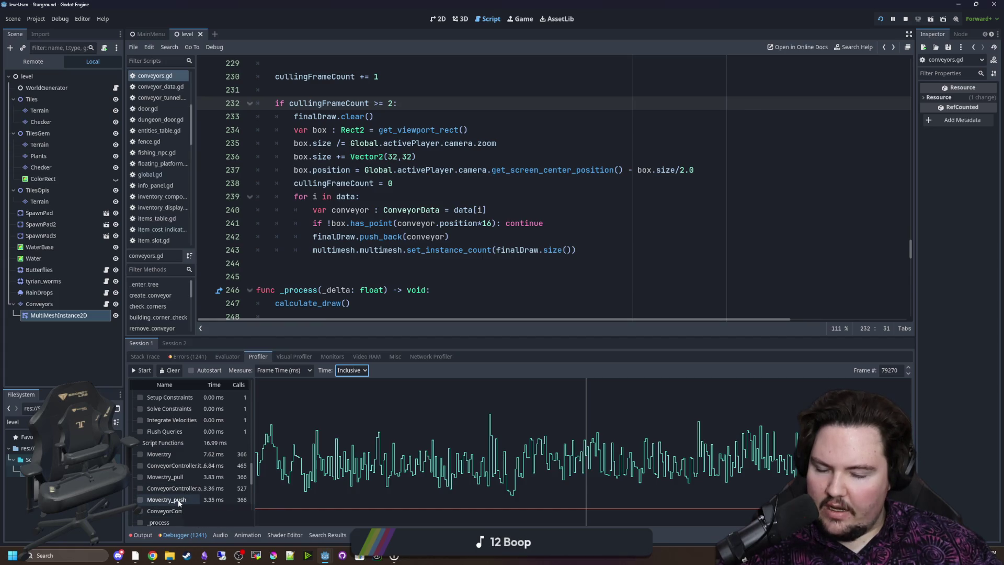
{"action": "scroll", "coordinate": [181, 501], "scroll_direction": "down", "scroll_amount": 1}
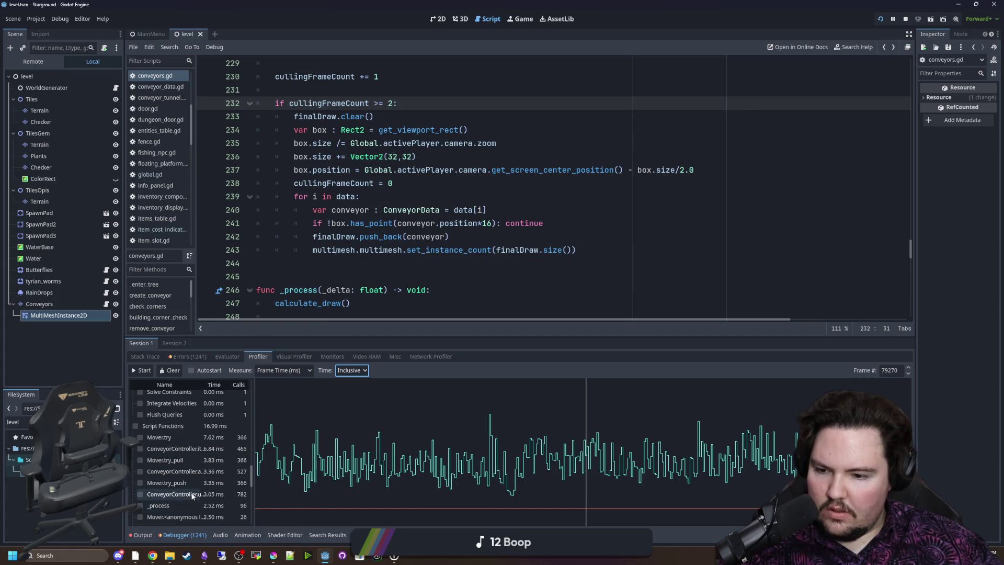
{"action": "scroll", "coordinate": [192, 496], "scroll_direction": "down", "scroll_amount": 1}
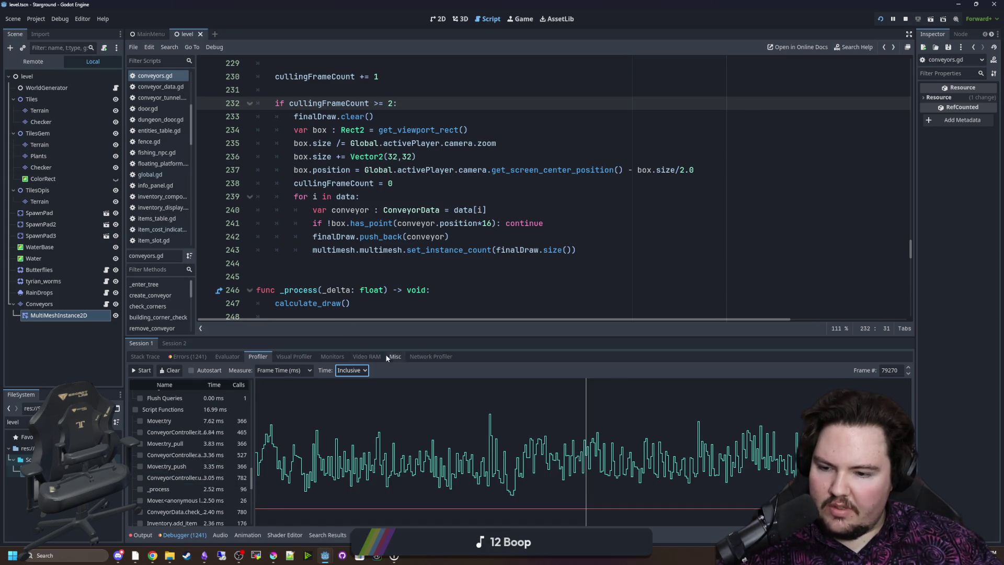
{"action": "scroll", "coordinate": [360, 286], "scroll_direction": "down", "scroll_amount": 5}
{"action": "scroll", "coordinate": [412, 235], "scroll_direction": "down", "scroll_amount": 8}
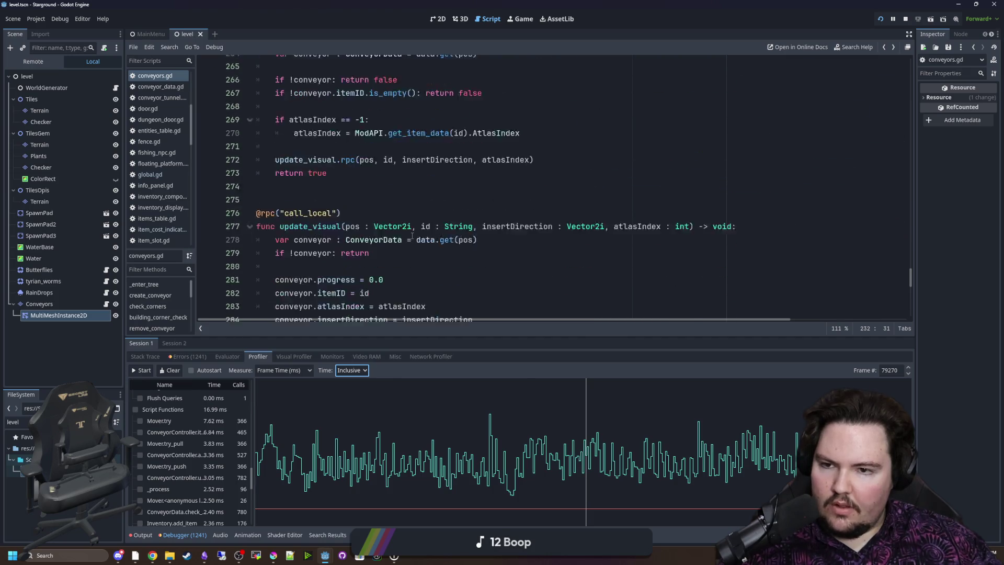
{"action": "scroll", "coordinate": [311, 237], "scroll_direction": "down", "scroll_amount": 3}
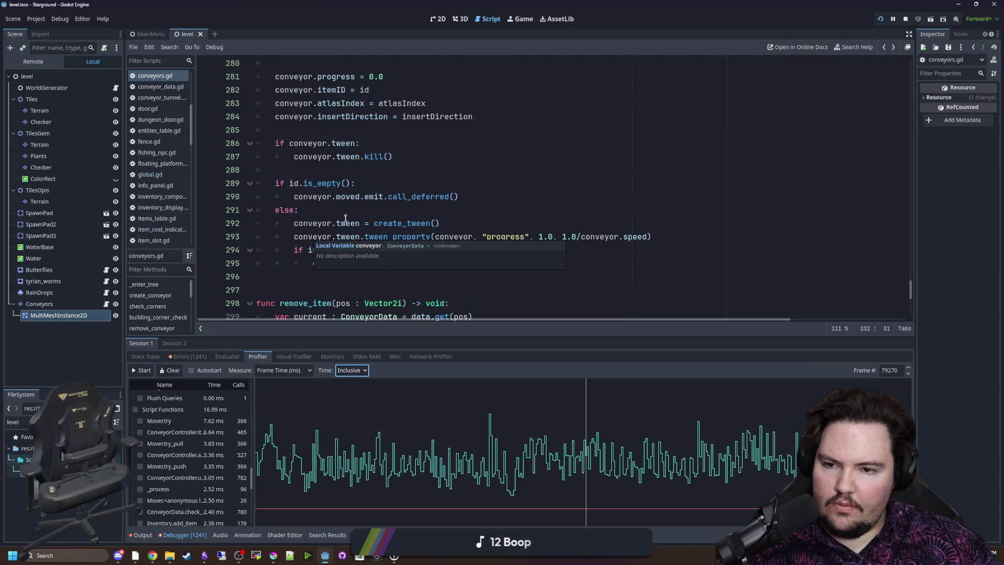
Scroll back through the function list, clear the profiler data, and return to the Game view
{"action": "scroll", "coordinate": [352, 210], "scroll_direction": "up", "scroll_amount": 2}
{"action": "scroll", "coordinate": [355, 220], "scroll_direction": "up", "scroll_amount": 4}
{"action": "scroll", "coordinate": [182, 446], "scroll_direction": "down", "scroll_amount": 5}
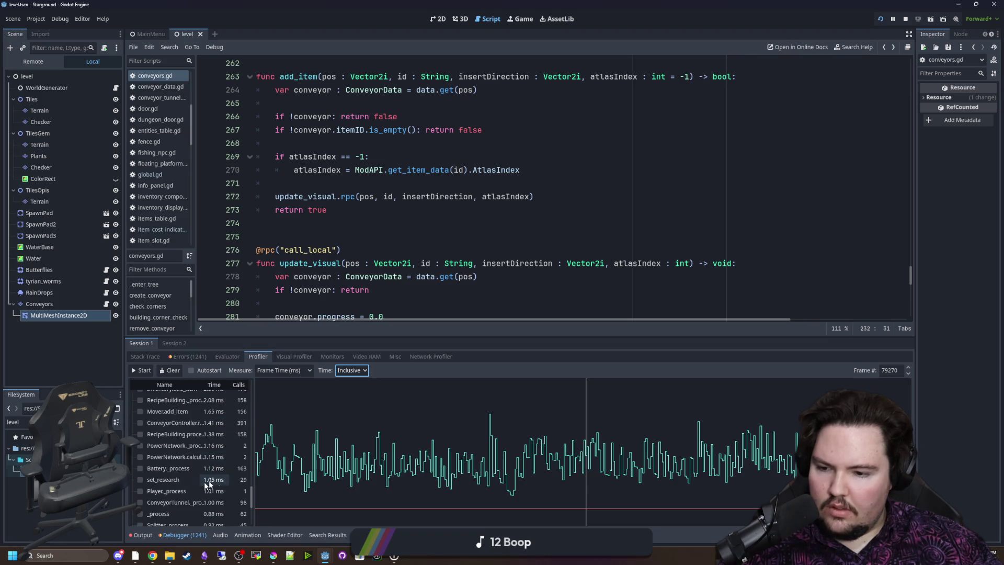
{"action": "scroll", "coordinate": [194, 488], "scroll_direction": "up", "scroll_amount": 5}
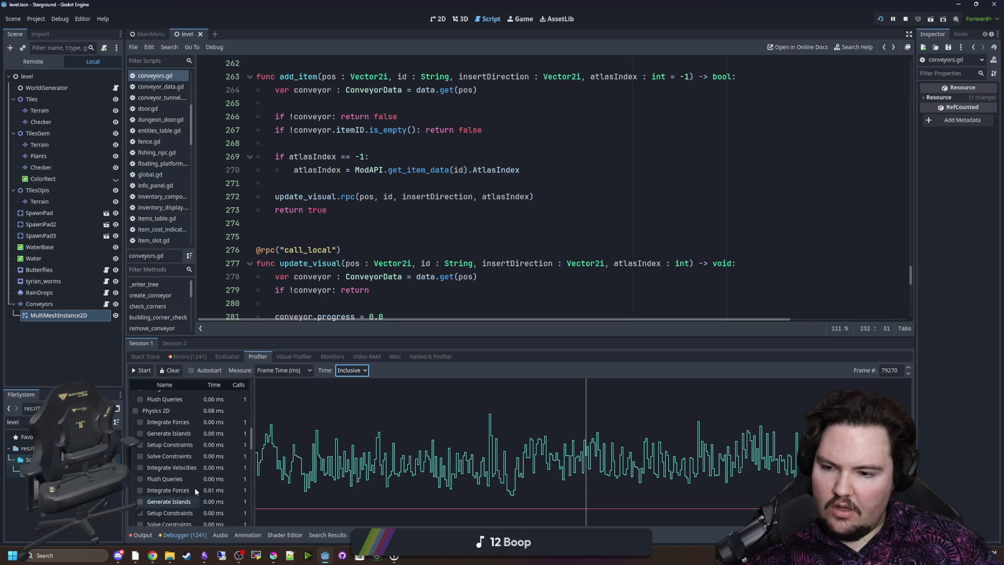
{"action": "scroll", "coordinate": [374, 212], "scroll_direction": "up", "scroll_amount": 3}
{"action": "scroll", "coordinate": [373, 212], "scroll_direction": "up", "scroll_amount": 3}
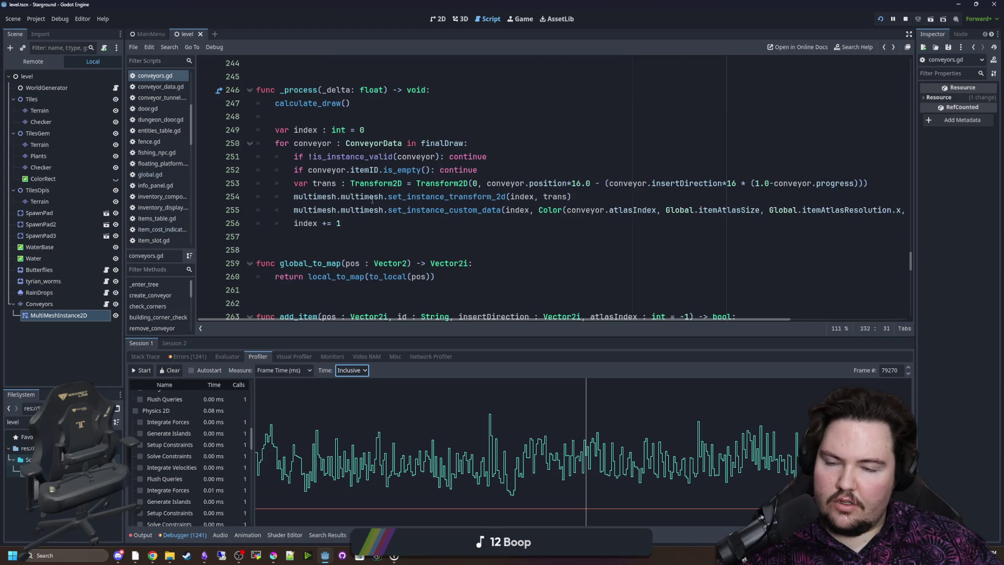
{"action": "scroll", "coordinate": [373, 199], "scroll_direction": "up", "scroll_amount": 2}
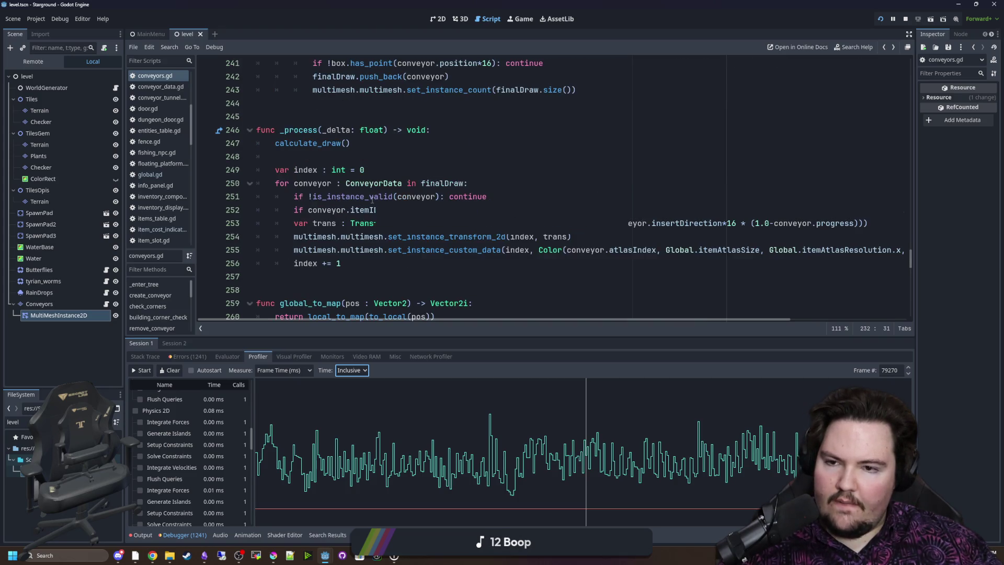
{"action": "scroll", "coordinate": [355, 188], "scroll_direction": "up", "scroll_amount": 4}
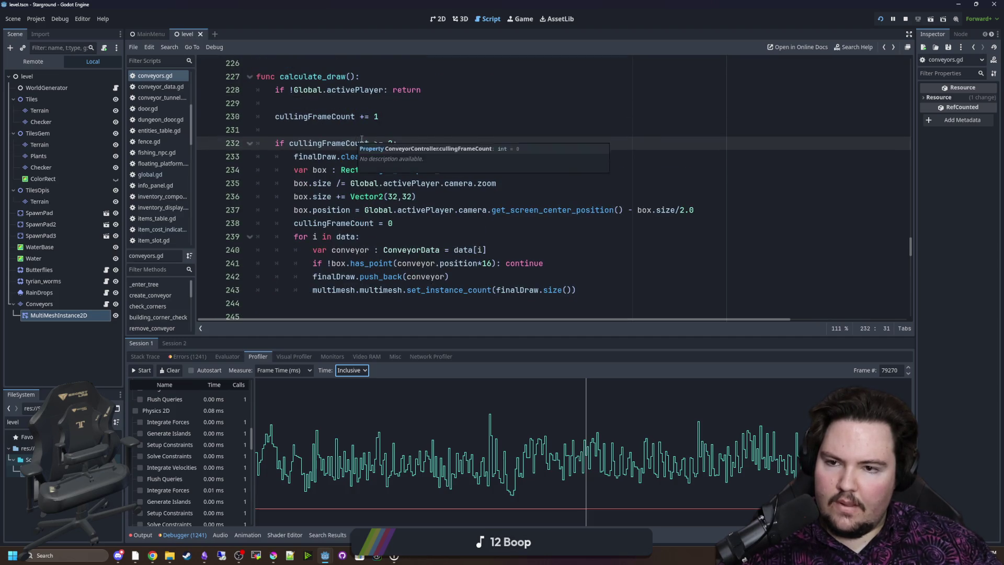
{"action": "scroll", "coordinate": [355, 140], "scroll_direction": "down", "scroll_amount": 1}
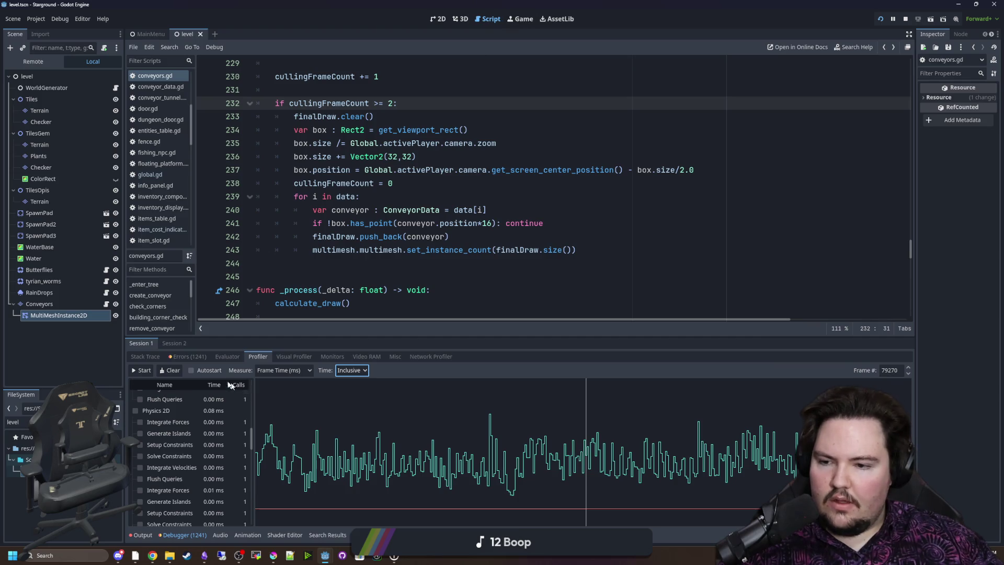
{"action": "left_click", "coordinate": [172, 370]}
{"action": "left_click", "coordinate": [521, 19]}
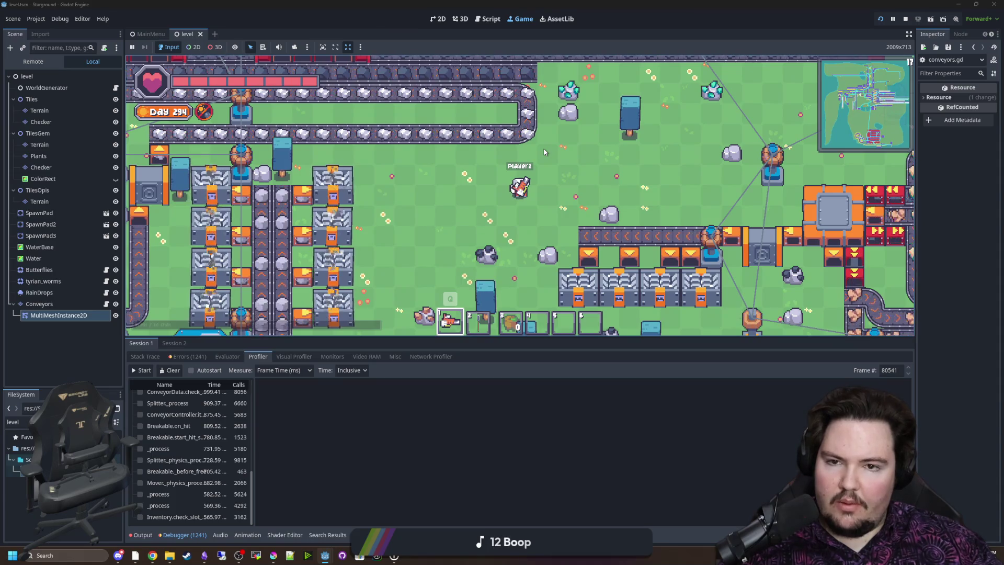
Zoom around the running game, move the player right, then return to conveyors.gd's code
{"action": "scroll", "coordinate": [565, 172], "scroll_direction": "down", "scroll_amount": 3}
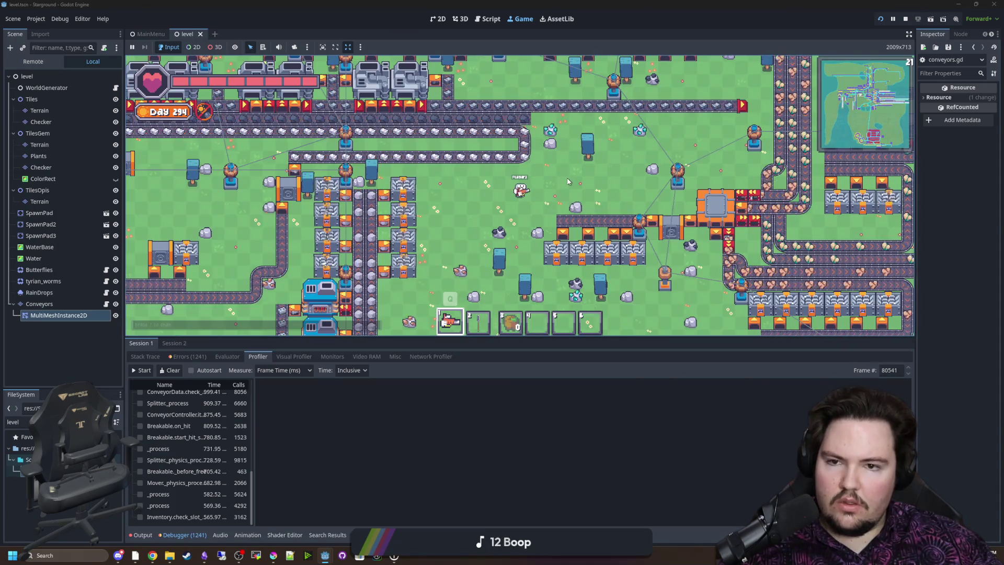
{"action": "scroll", "coordinate": [569, 181], "scroll_direction": "up", "scroll_amount": 3}
{"action": "scroll", "coordinate": [569, 181], "scroll_direction": "down", "scroll_amount": 3}
{"action": "scroll", "coordinate": [568, 181], "scroll_direction": "up", "scroll_amount": 3}
{"action": "scroll", "coordinate": [568, 181], "scroll_direction": "down", "scroll_amount": 3}
{"action": "scroll", "coordinate": [570, 185], "scroll_direction": "up", "scroll_amount": 3}
{"action": "scroll", "coordinate": [572, 190], "scroll_direction": "down", "scroll_amount": 3}
{"action": "scroll", "coordinate": [573, 195], "scroll_direction": "up", "scroll_amount": 3}
{"action": "scroll", "coordinate": [574, 194], "scroll_direction": "down", "scroll_amount": 3}
{"action": "scroll", "coordinate": [575, 186], "scroll_direction": "up", "scroll_amount": 3}
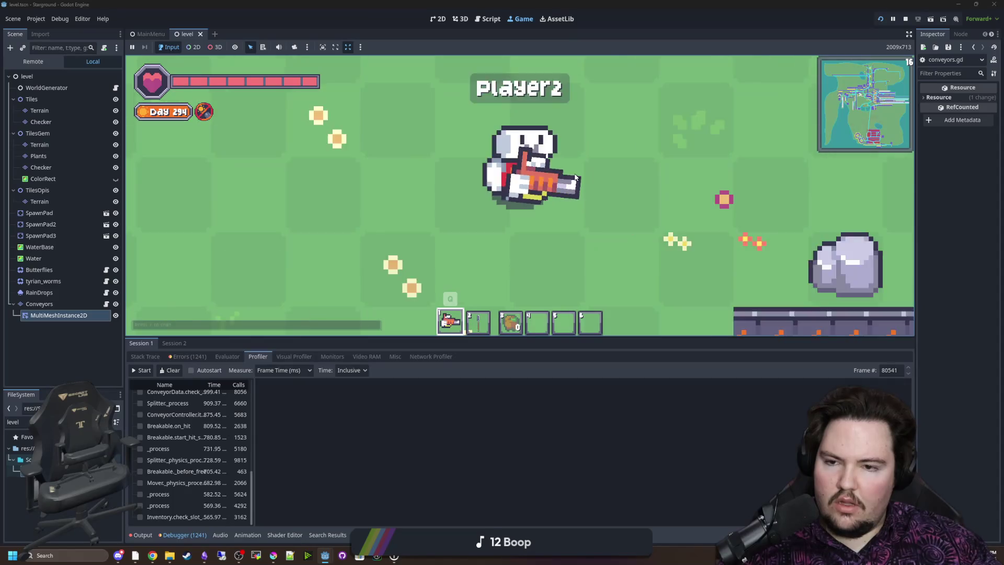
{"action": "scroll", "coordinate": [575, 176], "scroll_direction": "down", "scroll_amount": 3}
{"action": "scroll", "coordinate": [574, 180], "scroll_direction": "up", "scroll_amount": 3}
{"action": "scroll", "coordinate": [570, 184], "scroll_direction": "down", "scroll_amount": 2}
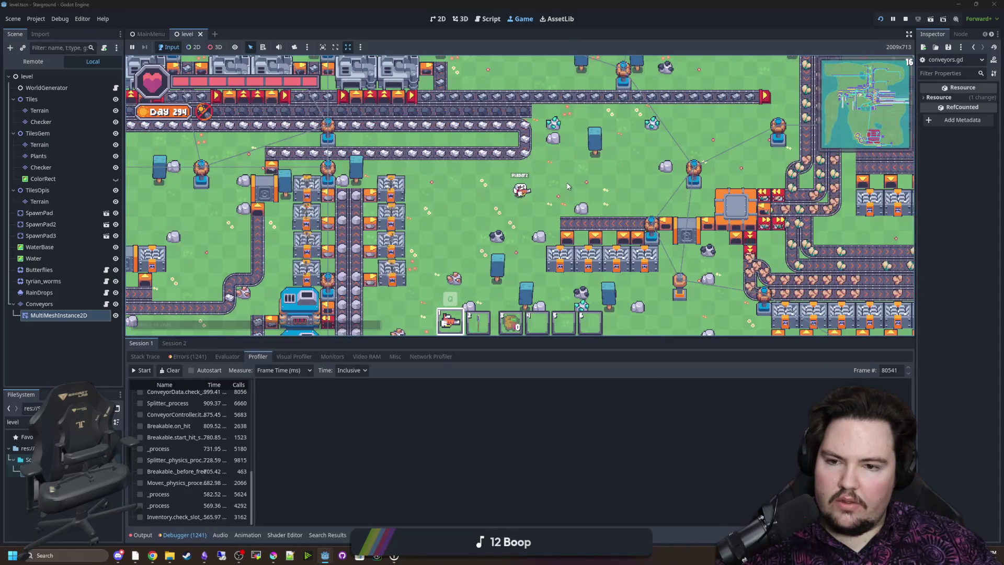
{"action": "scroll", "coordinate": [544, 184], "scroll_direction": "up", "scroll_amount": 1}
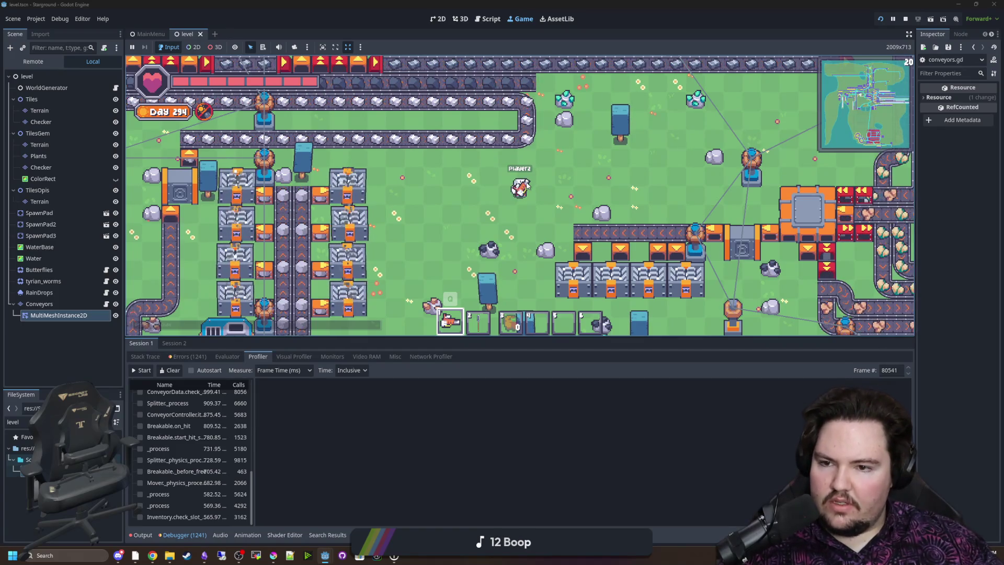
{"action": "scroll", "coordinate": [494, 203], "scroll_direction": "up", "scroll_amount": 3}
{"action": "scroll", "coordinate": [495, 202], "scroll_direction": "down", "scroll_amount": 2}
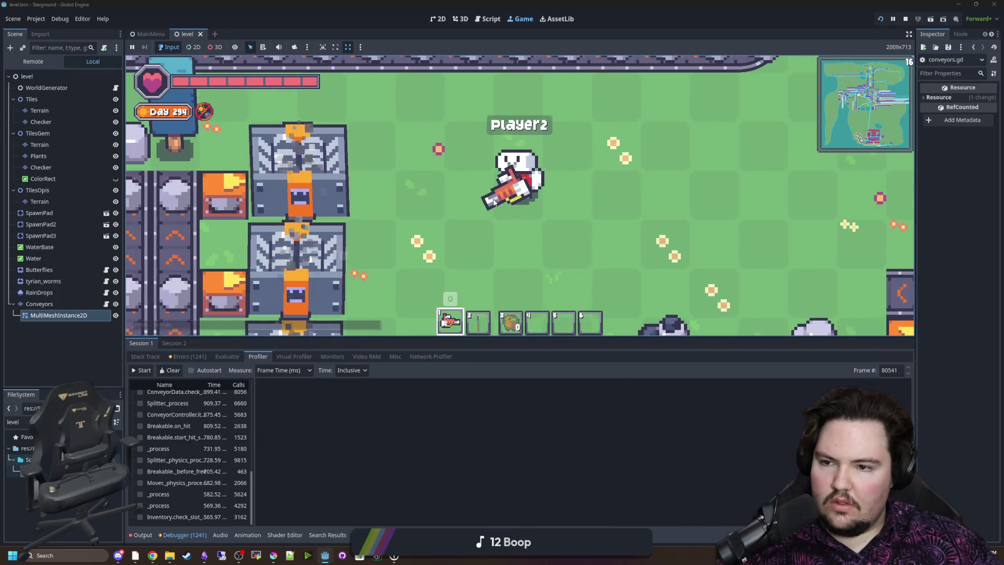
{"action": "scroll", "coordinate": [494, 203], "scroll_direction": "up", "scroll_amount": 1}
{"action": "scroll", "coordinate": [494, 203], "scroll_direction": "down", "scroll_amount": 2}
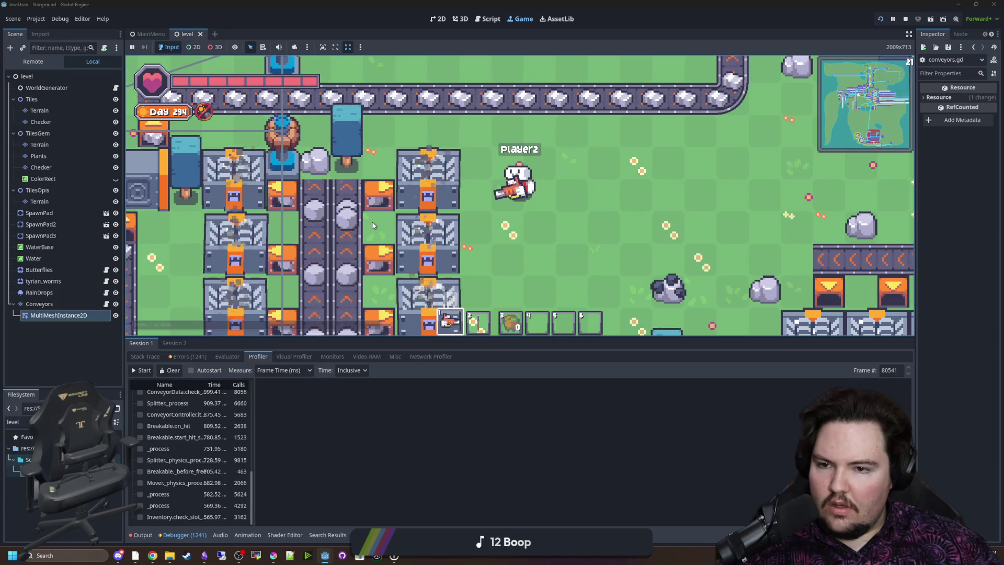
{"action": "key", "text": "d"}
{"action": "key", "text": "ctrl+F3"}
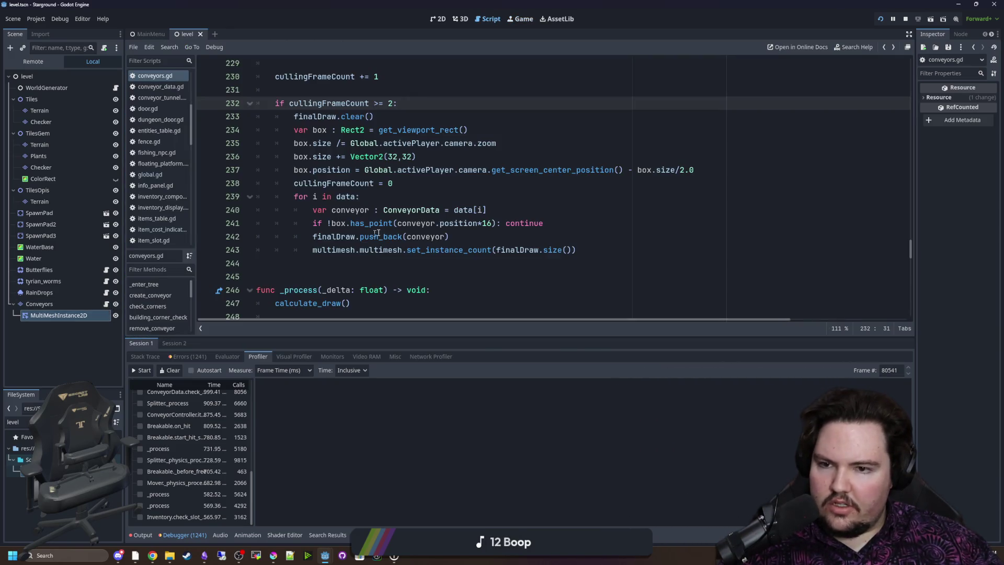
Add a 'for i in finalDraw:' loop under the calculate_draw call containing the two validity checks
{"action": "left_click_drag", "start_coordinate": [576, 250], "coordinate": [313, 250]}
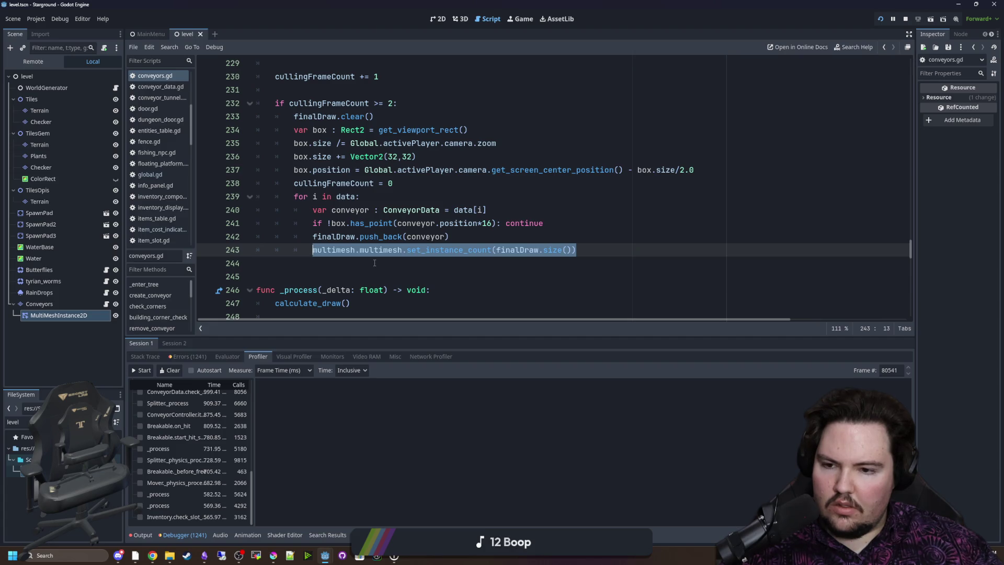
{"action": "scroll", "coordinate": [374, 263], "scroll_direction": "down", "scroll_amount": 4}
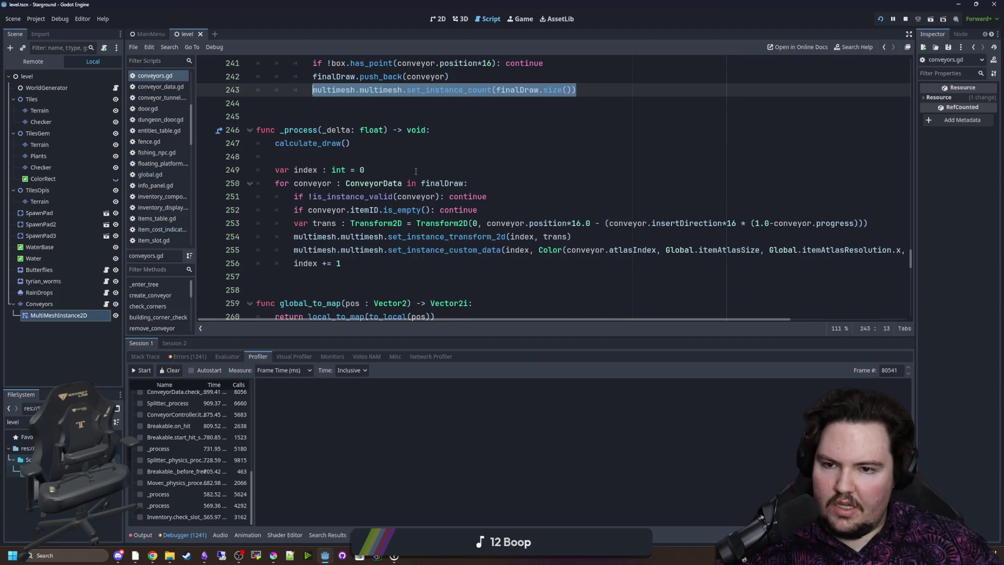
{"action": "left_click", "coordinate": [352, 156]}
{"action": "key", "text": "Return"}
{"action": "key", "text": "Return"}
{"action": "key", "text": "Up"}
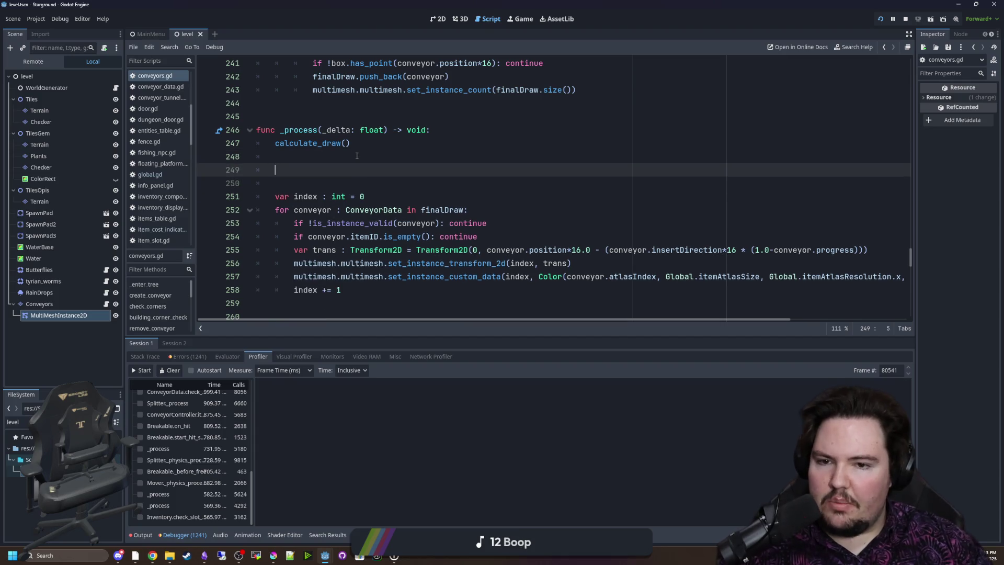
{"action": "left_click", "coordinate": [489, 239]}
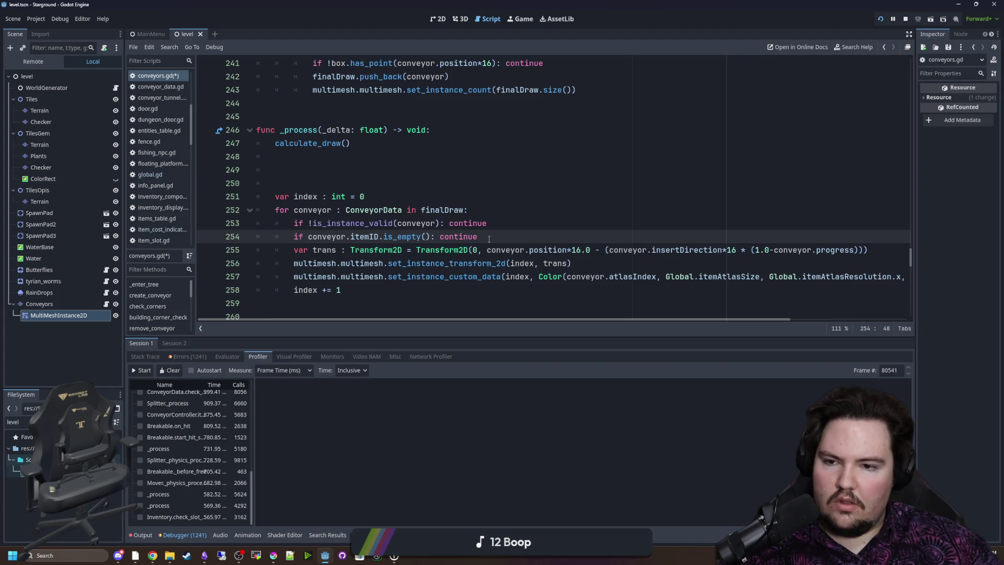
{"action": "left_click", "coordinate": [313, 175]}
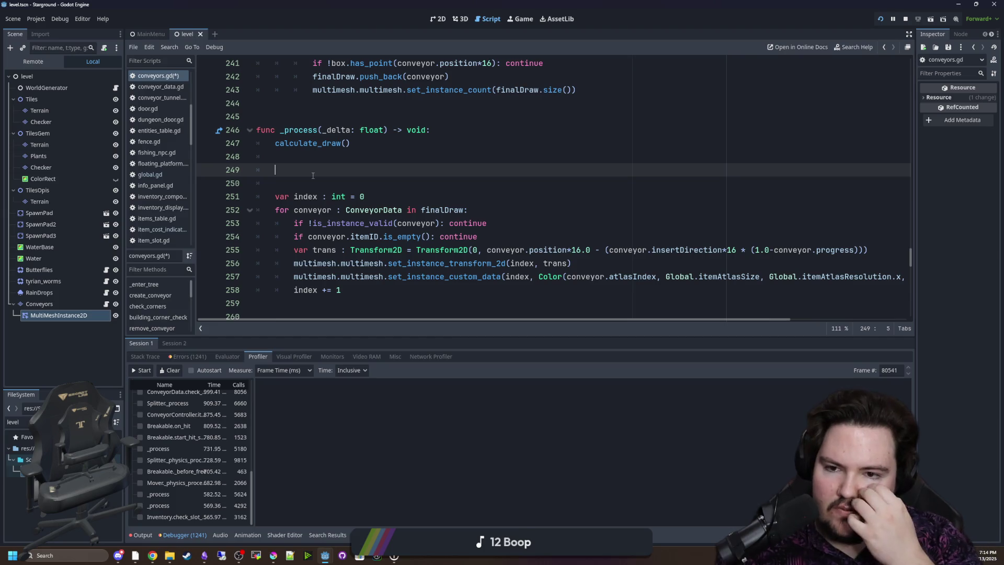
{"action": "key", "text": "Return"}
{"action": "key", "text": "Return"}
{"action": "key", "text": "Up"}
{"action": "type", "text": "r i in f"}
{"action": "type", "text": "9fina"}
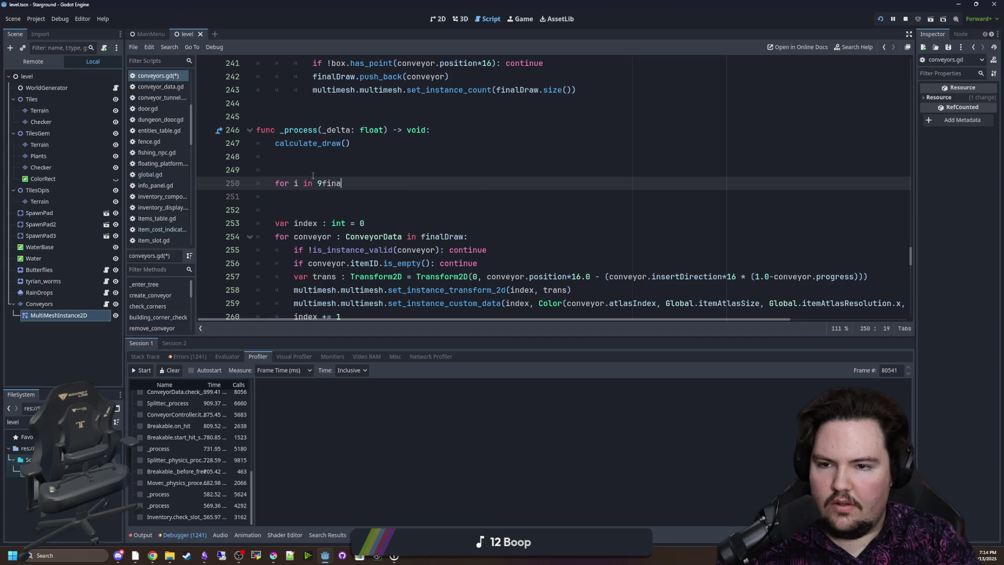
{"action": "type", "text": "lDraw:"}
{"action": "key", "text": "Return"}
{"action": "scroll", "coordinate": [313, 175], "scroll_direction": "down", "scroll_amount": 1}
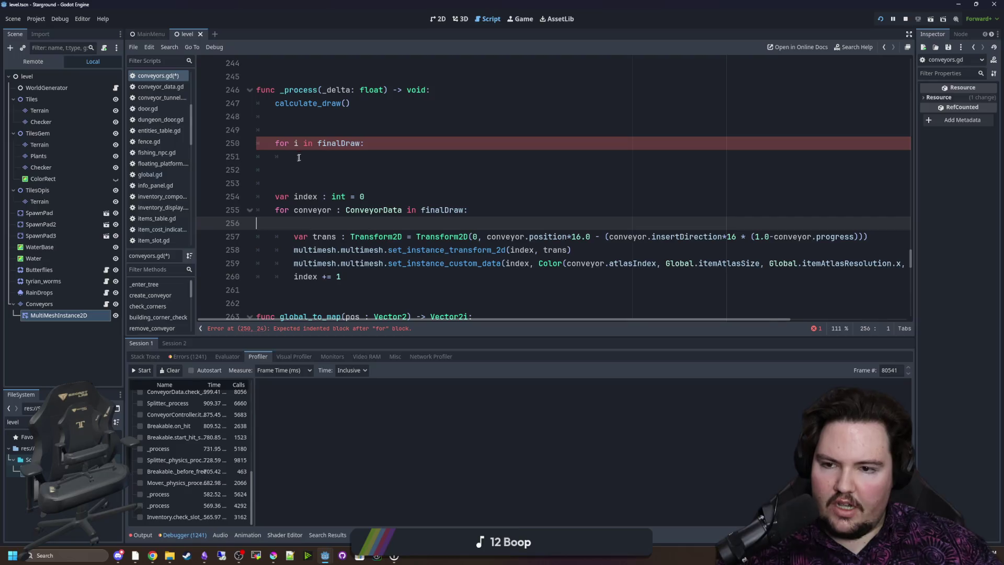
{"action": "type", "text": "if !is_instance_valid(conveyor): continue \t\tif conveyor.itemID.is_empty(): continue"}
{"action": "key", "text": "BackSpace"}
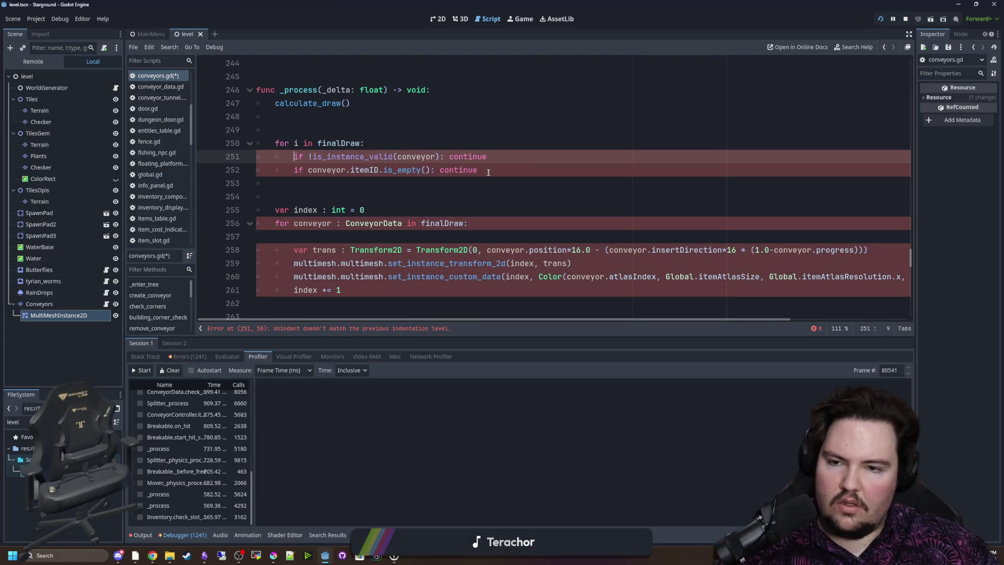
{"action": "left_click", "coordinate": [340, 128]}
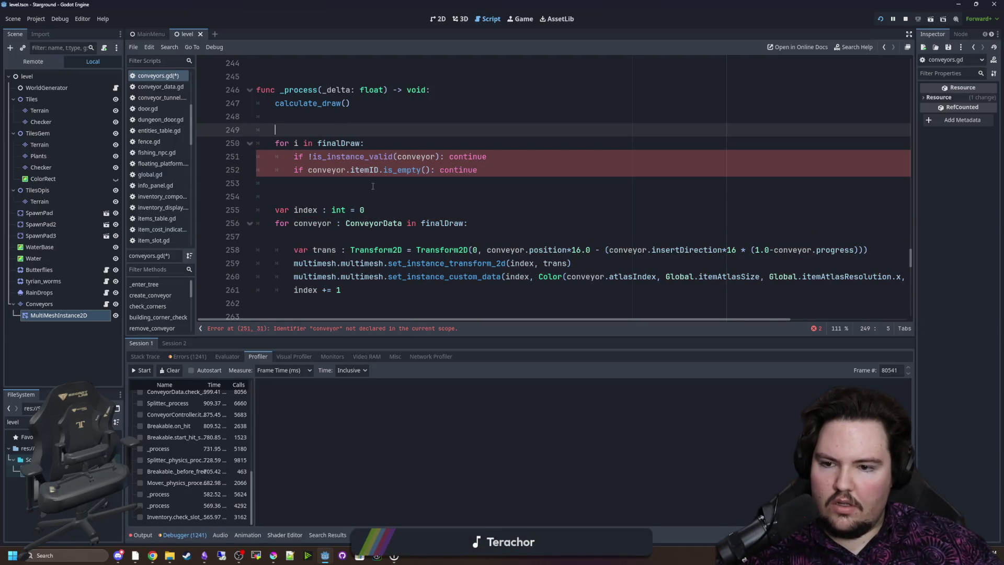
Declare 'var count = 0' above the loop, add 'count += 1' inside it, and rename i to conveyor
{"action": "type", "text": "var count = 0"}
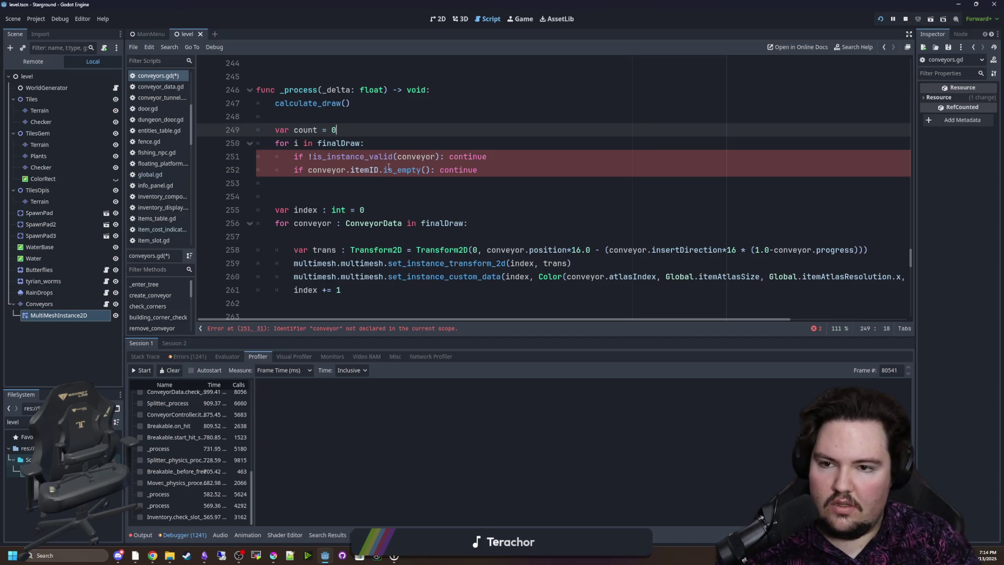
{"action": "left_click", "coordinate": [509, 173]}
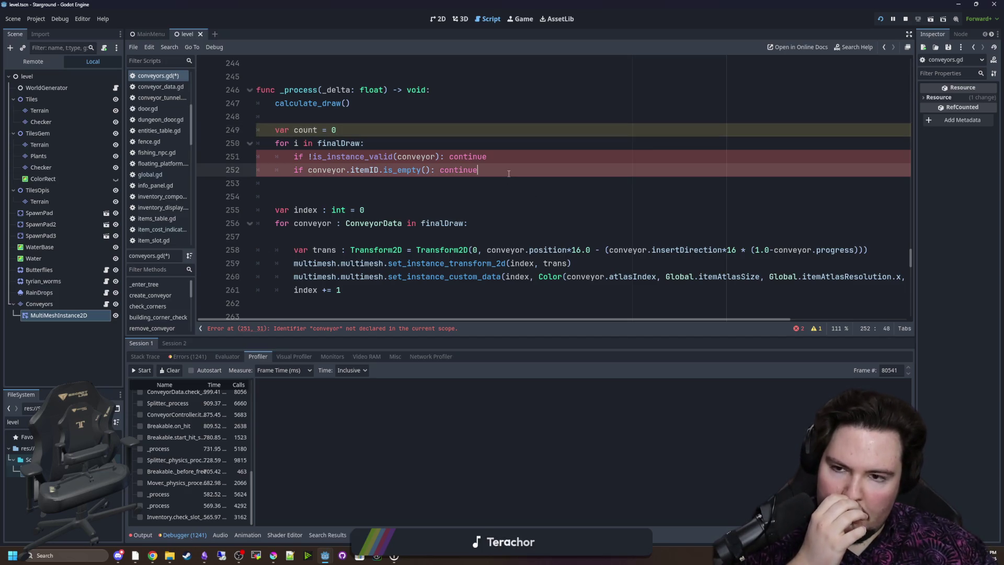
{"action": "key", "text": "Return"}
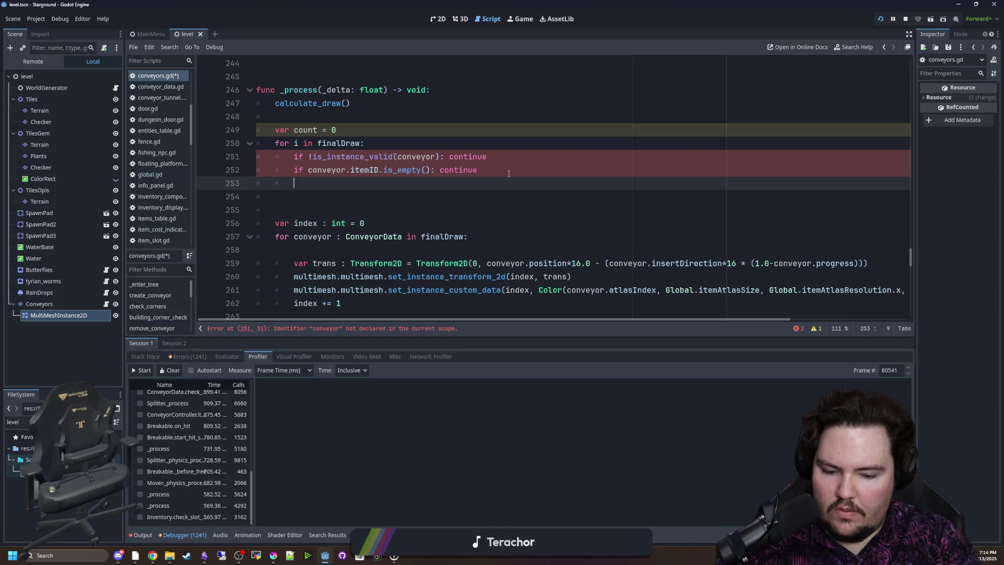
{"action": "type", "text": "count += 1"}
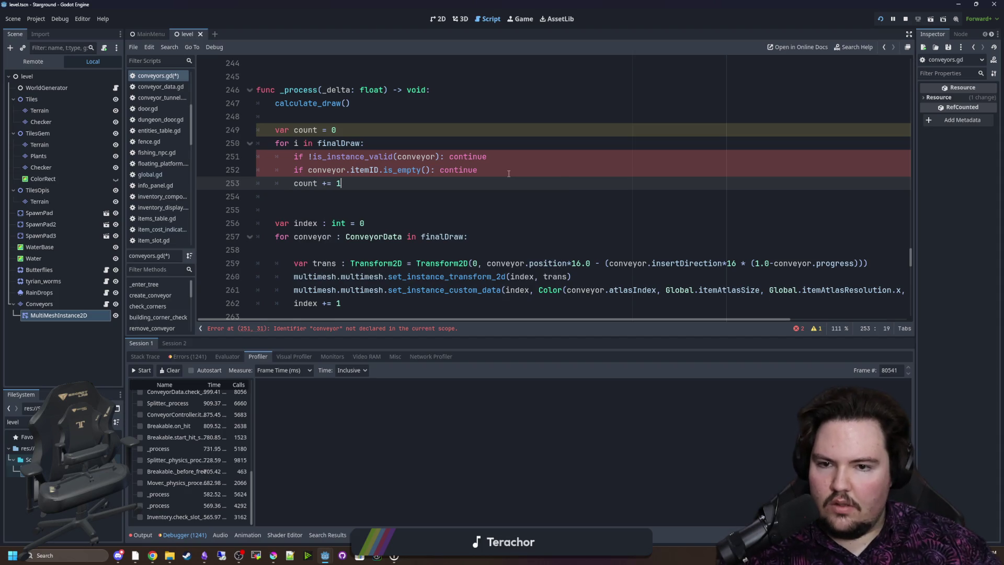
{"action": "left_click", "coordinate": [470, 178]}
{"action": "left_click", "coordinate": [406, 131]}
{"action": "left_click", "coordinate": [380, 141]}
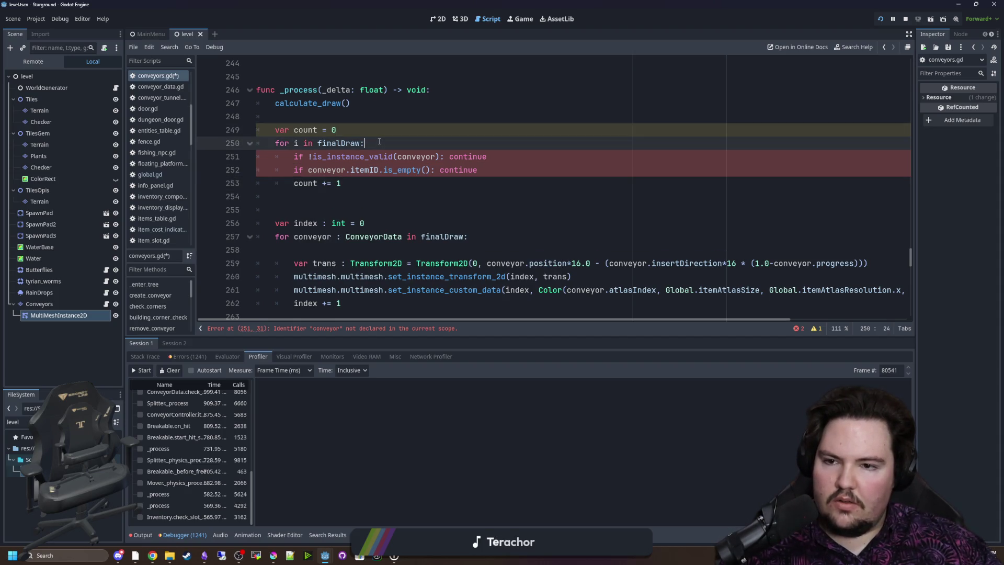
{"action": "left_click", "coordinate": [356, 135]}
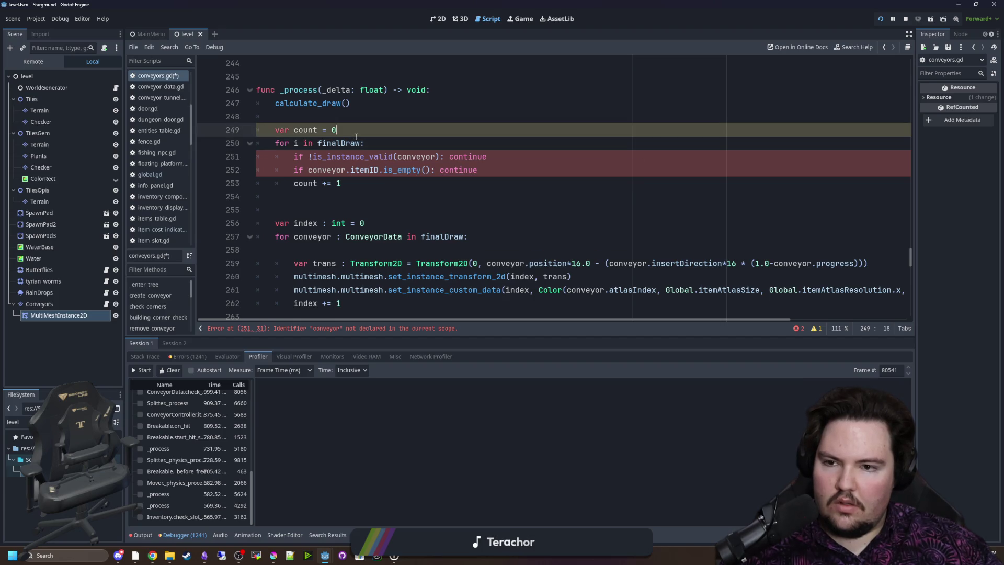
{"action": "double_click", "coordinate": [299, 144]}
{"action": "type", "text": "conveyor"}
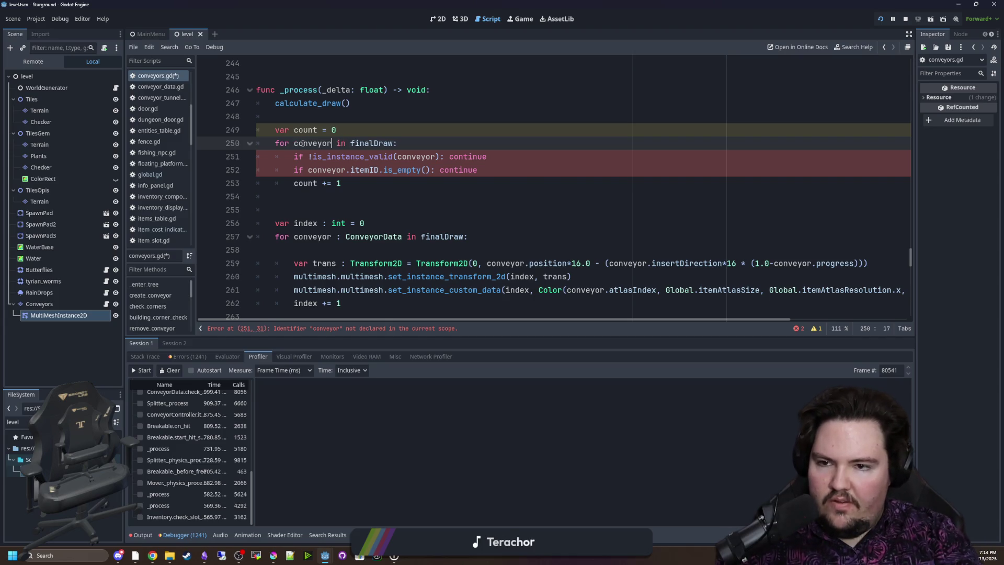
{"action": "left_click", "coordinate": [357, 182]}
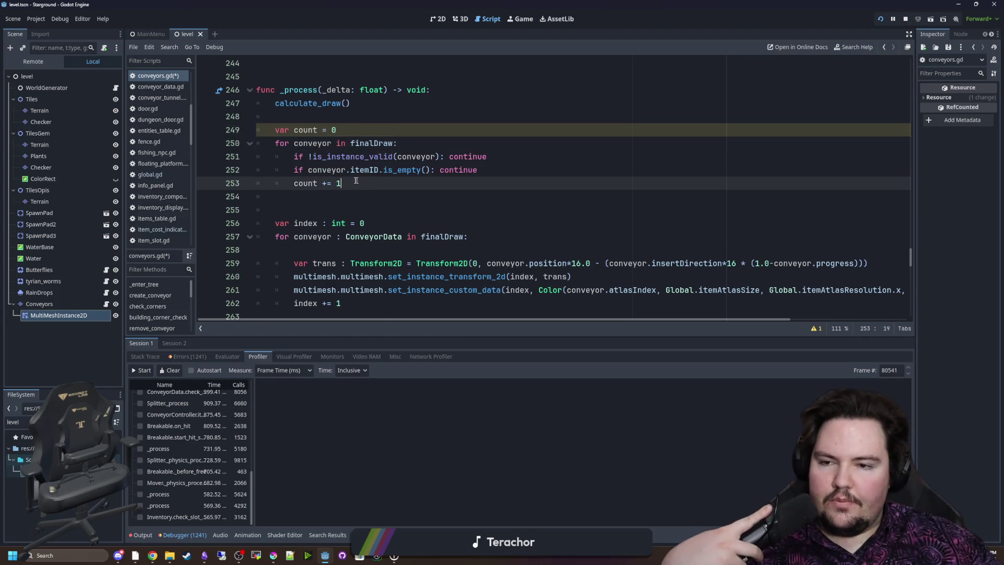
Move the set_instance_count line from calculate_draw into _process and save the script
{"action": "scroll", "coordinate": [369, 186], "scroll_direction": "down", "scroll_amount": 1}
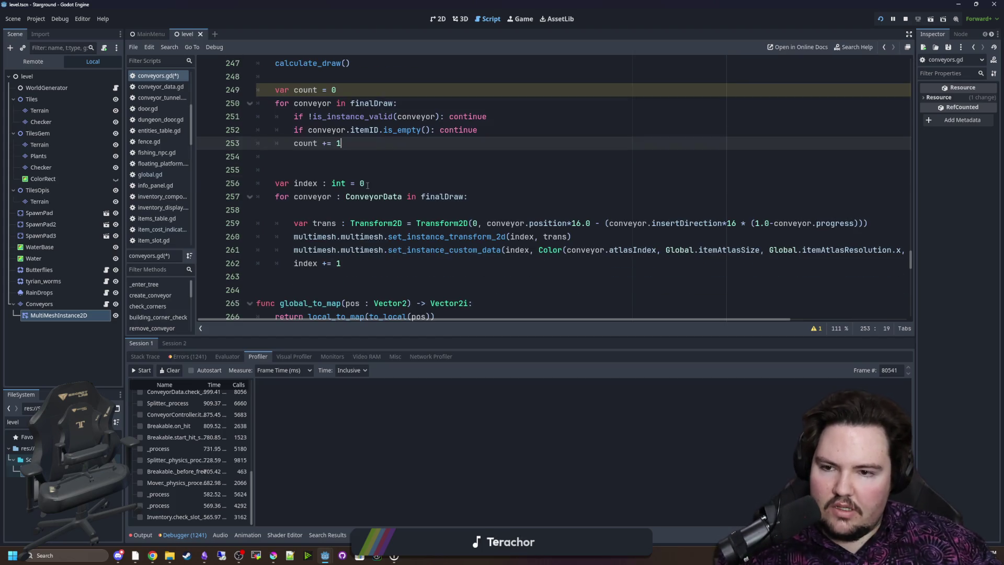
{"action": "scroll", "coordinate": [445, 218], "scroll_direction": "up", "scroll_amount": 2}
{"action": "mouse_move", "coordinate": [623, 92]}
{"action": "left_mouse_down"}
{"action": "mouse_move", "coordinate": [310, 91]}
{"action": "mouse_move", "coordinate": [576, 90]}
{"action": "left_mouse_up"}
{"action": "left_click", "coordinate": [322, 98]}
{"action": "key", "text": "ctrl+x"}
{"action": "scroll", "coordinate": [321, 157], "scroll_direction": "down", "scroll_amount": 2}
{"action": "left_click", "coordinate": [310, 168]}
{"action": "key", "text": "ctrl+v"}
{"action": "left_click", "coordinate": [313, 160]}
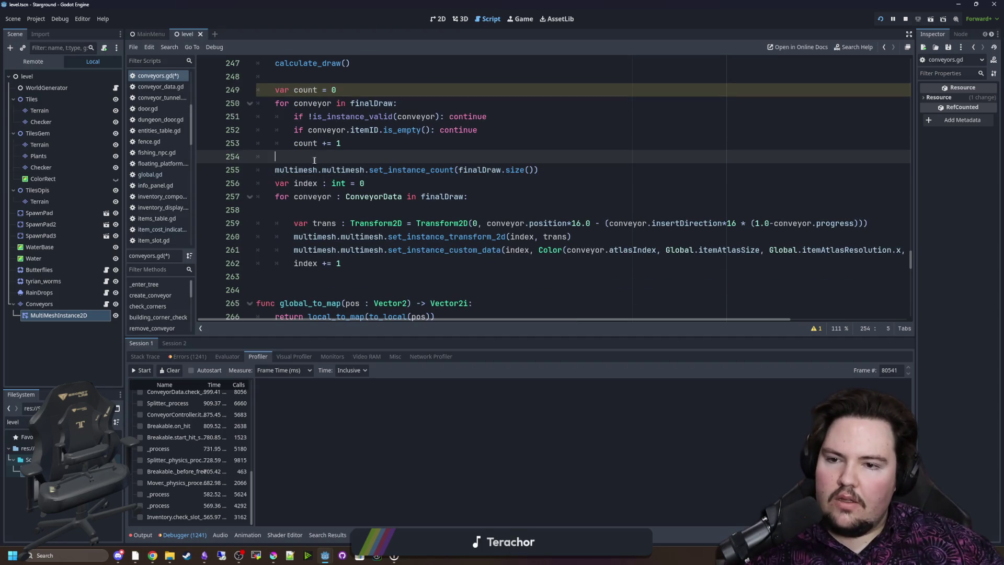
{"action": "left_click", "coordinate": [333, 211]}
{"action": "key", "text": "ctrl+s"}
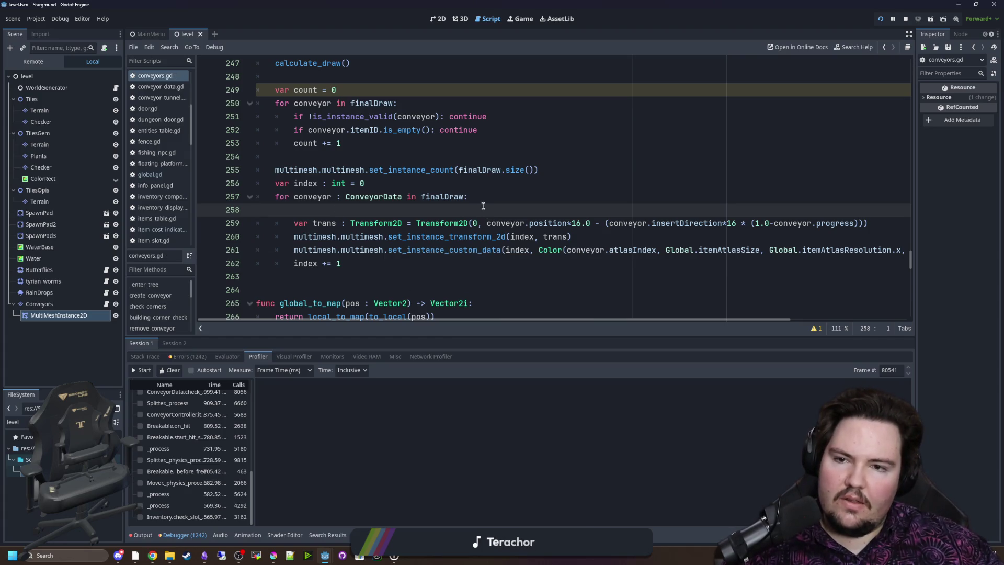
Copy the two validity checks from the counting loop into the draw loop
{"action": "left_click", "coordinate": [426, 131]}
{"action": "key", "text": "End"}
{"action": "left_click", "coordinate": [253, 116], "text": "shift"}
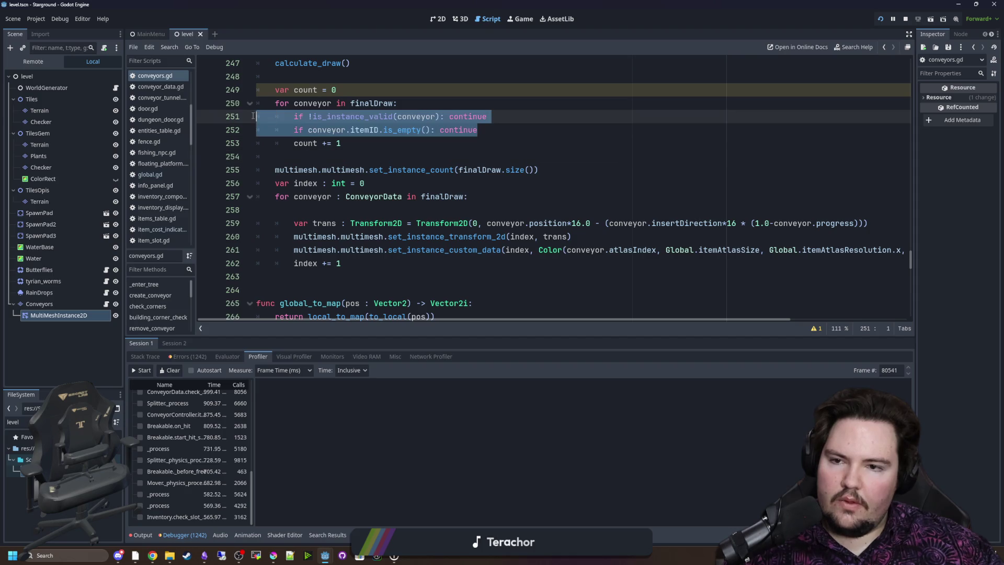
{"action": "key", "text": "ctrl+c"}
{"action": "left_click", "coordinate": [312, 210]}
{"action": "key", "text": "ctrl+v"}
Review the counting loop and draw loop code, then save the script
{"action": "left_click", "coordinate": [377, 189]}
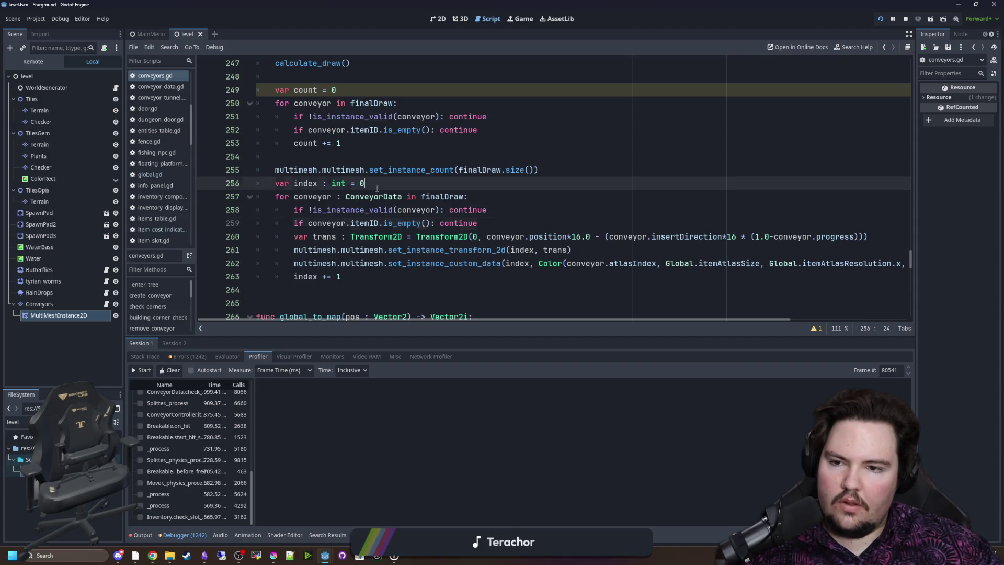
{"action": "scroll", "coordinate": [375, 180], "scroll_direction": "up", "scroll_amount": 1}
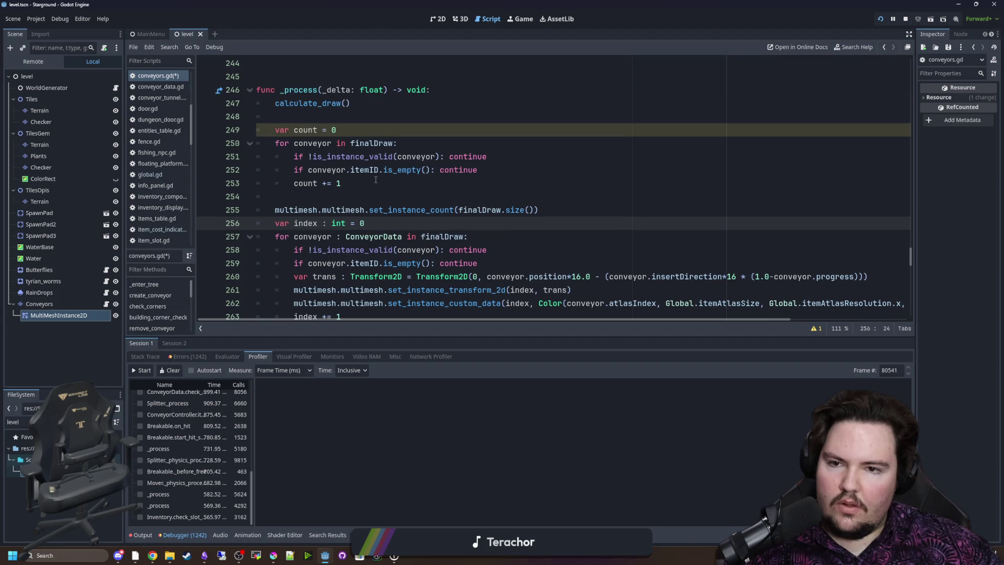
{"action": "scroll", "coordinate": [428, 185], "scroll_direction": "down", "scroll_amount": 1}
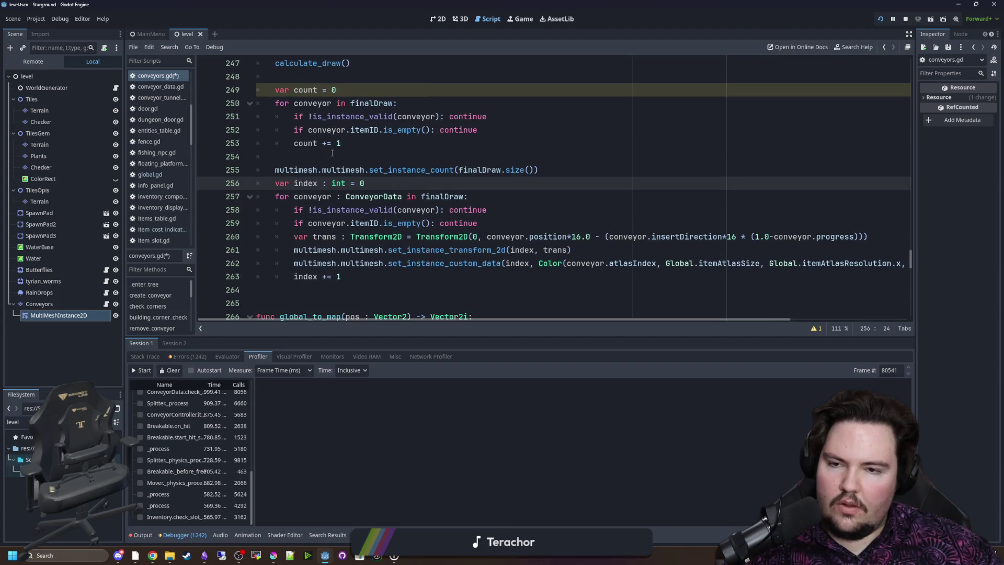
{"action": "left_click", "coordinate": [332, 153]}
{"action": "scroll", "coordinate": [319, 152], "scroll_direction": "up", "scroll_amount": 1}
{"action": "scroll", "coordinate": [312, 151], "scroll_direction": "up", "scroll_amount": 1}
{"action": "scroll", "coordinate": [304, 151], "scroll_direction": "down", "scroll_amount": 1}
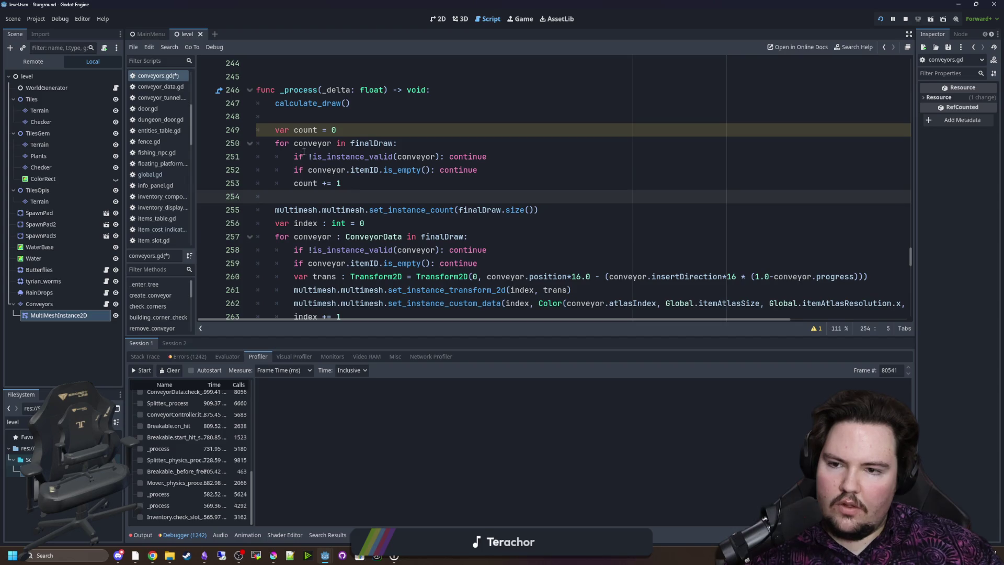
{"action": "left_click", "coordinate": [311, 156]}
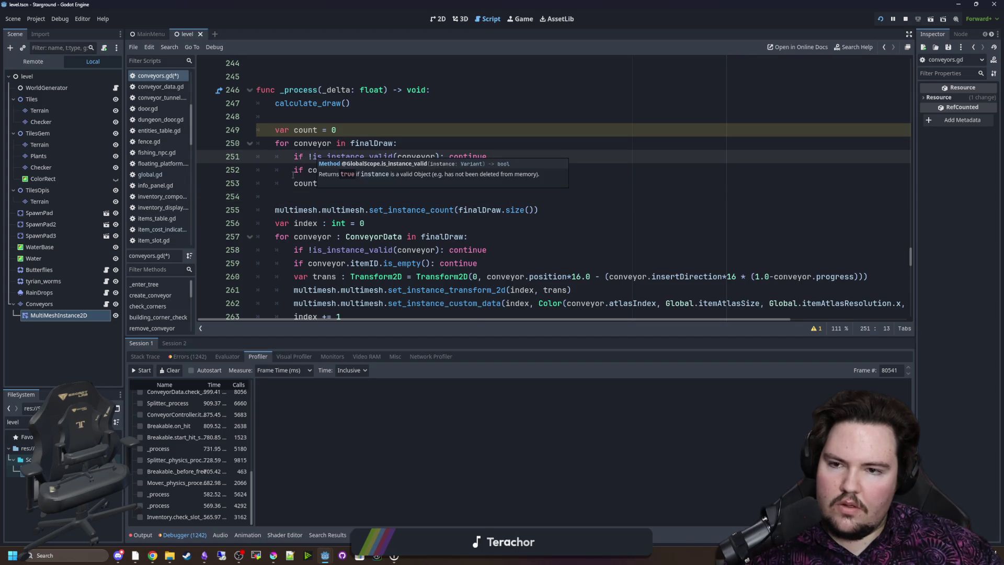
{"action": "left_click", "coordinate": [294, 196]}
{"action": "scroll", "coordinate": [294, 196], "scroll_direction": "up", "scroll_amount": 1}
{"action": "scroll", "coordinate": [294, 196], "scroll_direction": "down", "scroll_amount": 1}
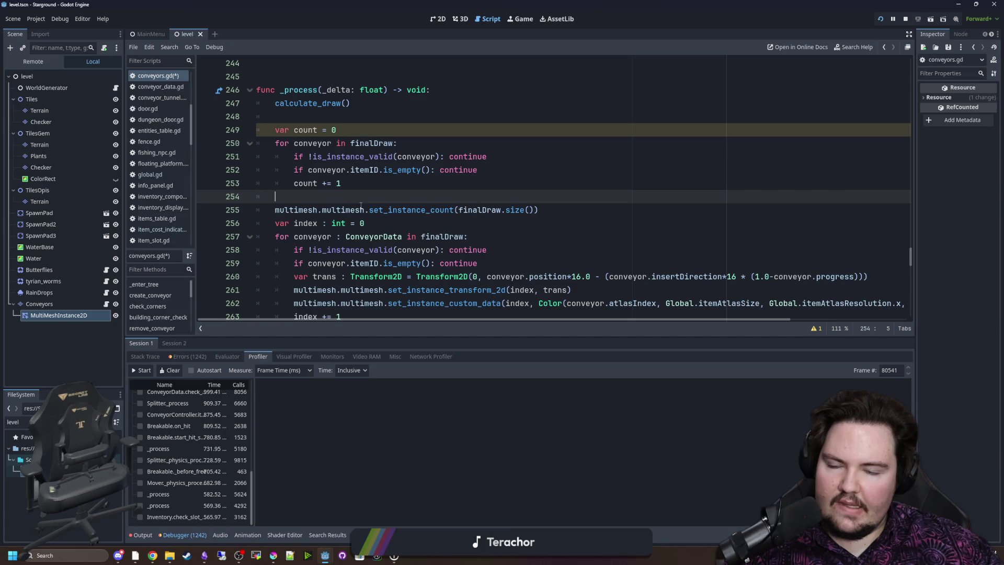
{"action": "scroll", "coordinate": [356, 198], "scroll_direction": "down", "scroll_amount": 1}
{"action": "key", "text": "ctrl+s"}
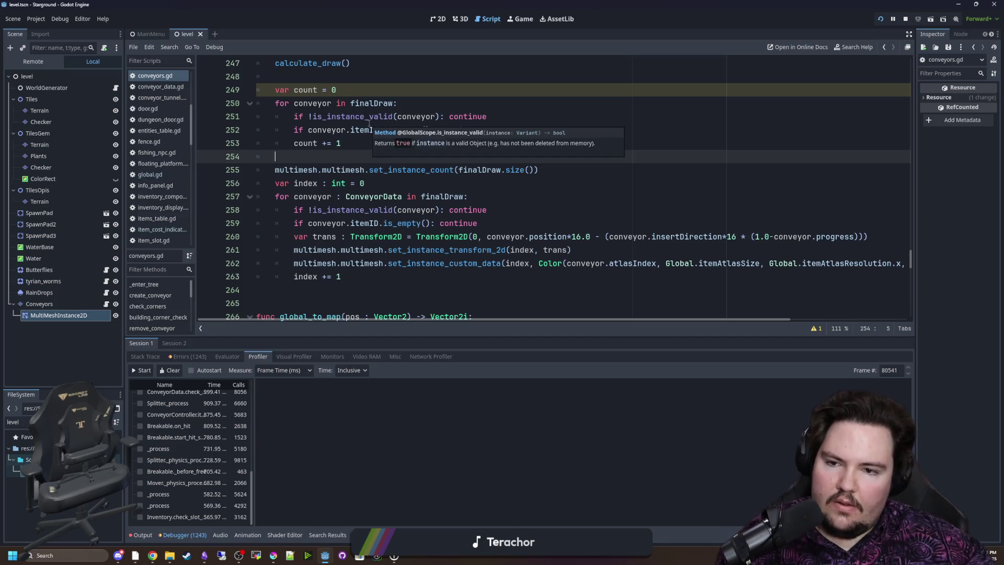
Replace finalDraw.size() with count in set_instance_count on line 255 and save
{"action": "left_click_drag", "start_coordinate": [534, 170], "coordinate": [458, 170]}
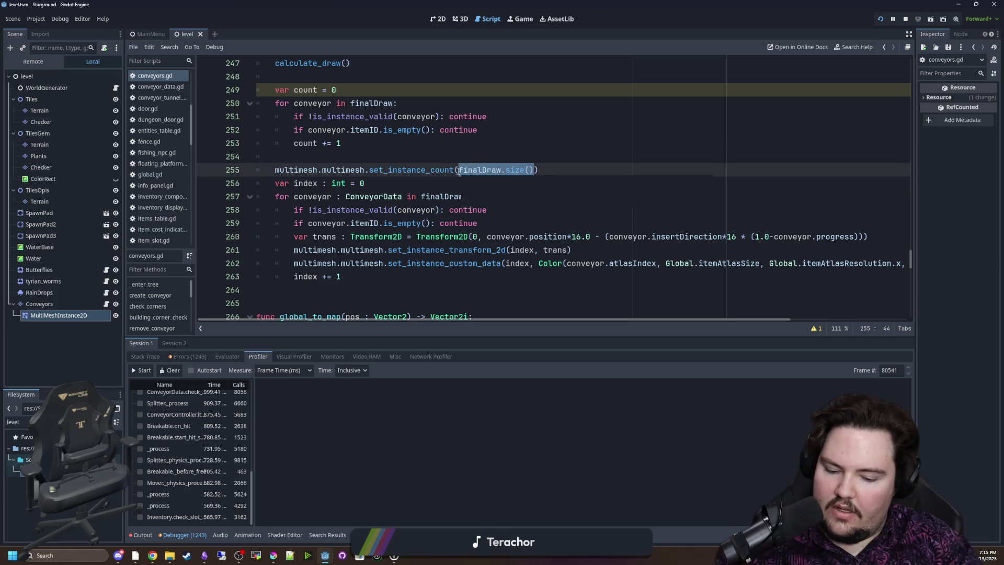
{"action": "type", "text": "count"}
{"action": "left_click", "coordinate": [416, 152]}
{"action": "key", "text": "ctrl+s"}
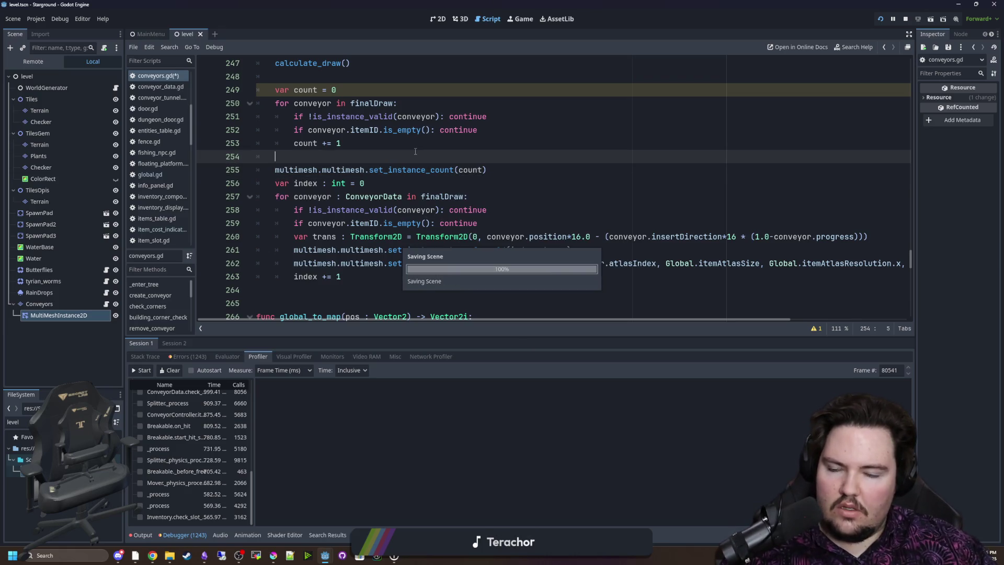
{"action": "left_click", "coordinate": [525, 19]}
Start and stop a Profiler capture so ConveyorController._process tops the script functions, then return to conveyors.gd
{"action": "scroll", "coordinate": [506, 174], "scroll_direction": "down", "scroll_amount": 2}
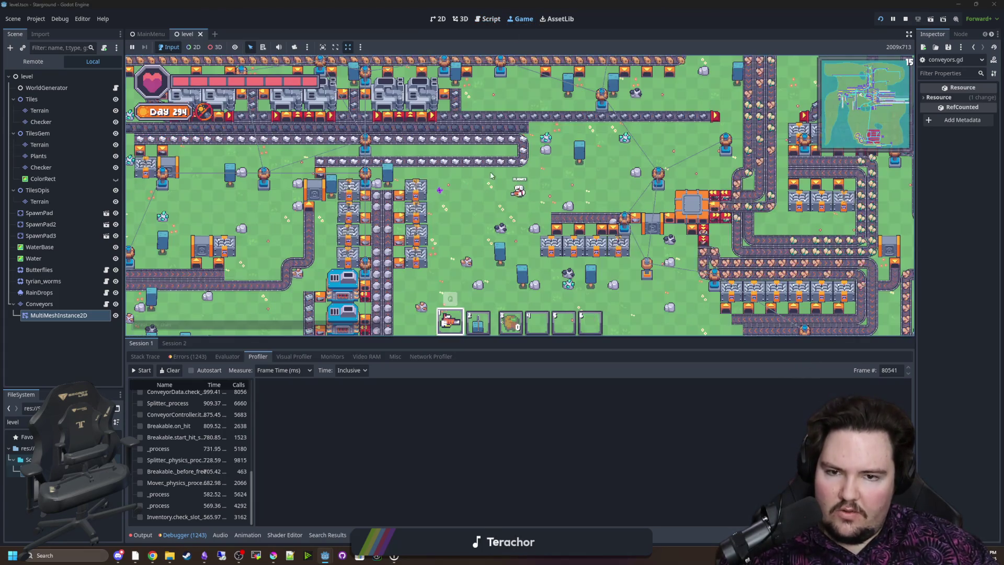
{"action": "scroll", "coordinate": [463, 221], "scroll_direction": "up", "scroll_amount": 3}
{"action": "scroll", "coordinate": [464, 222], "scroll_direction": "down", "scroll_amount": 3}
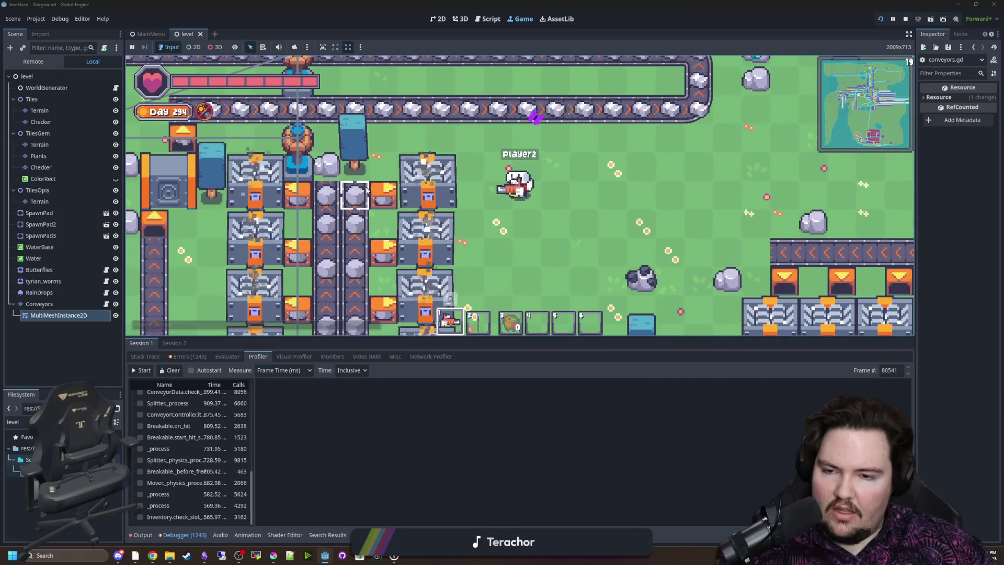
{"action": "left_click", "coordinate": [142, 369]}
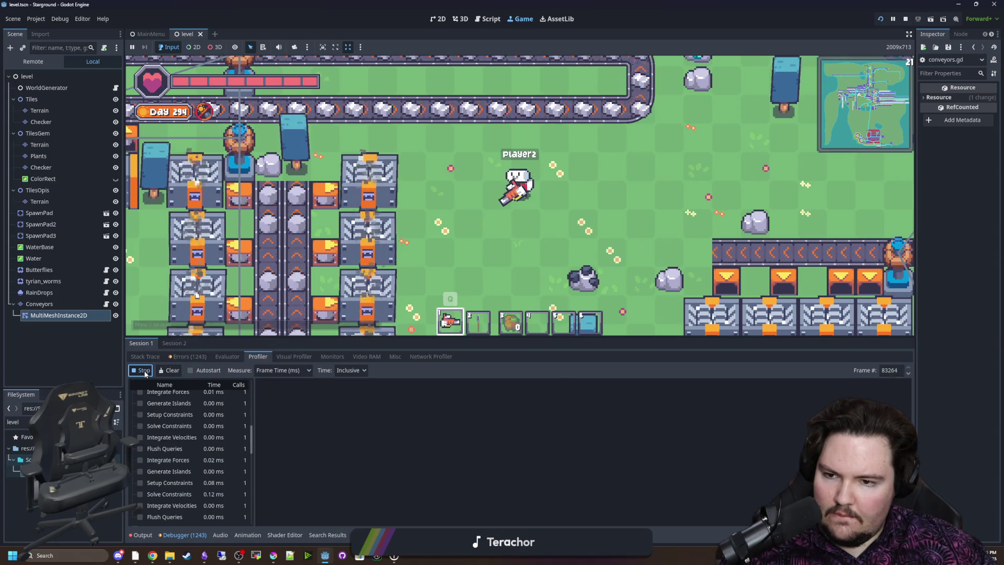
{"action": "left_click", "coordinate": [145, 374]}
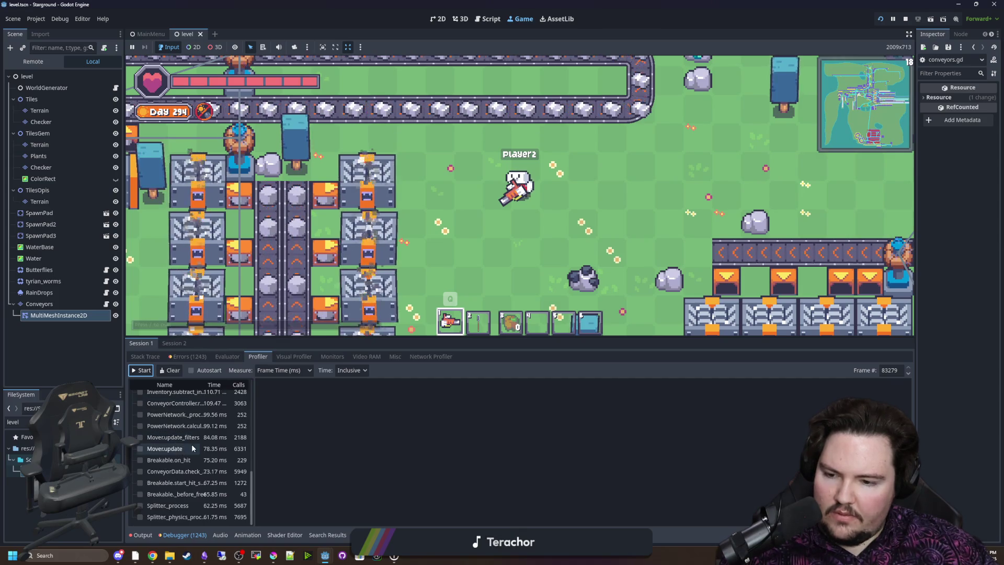
{"action": "scroll", "coordinate": [185, 418], "scroll_direction": "up", "scroll_amount": 5}
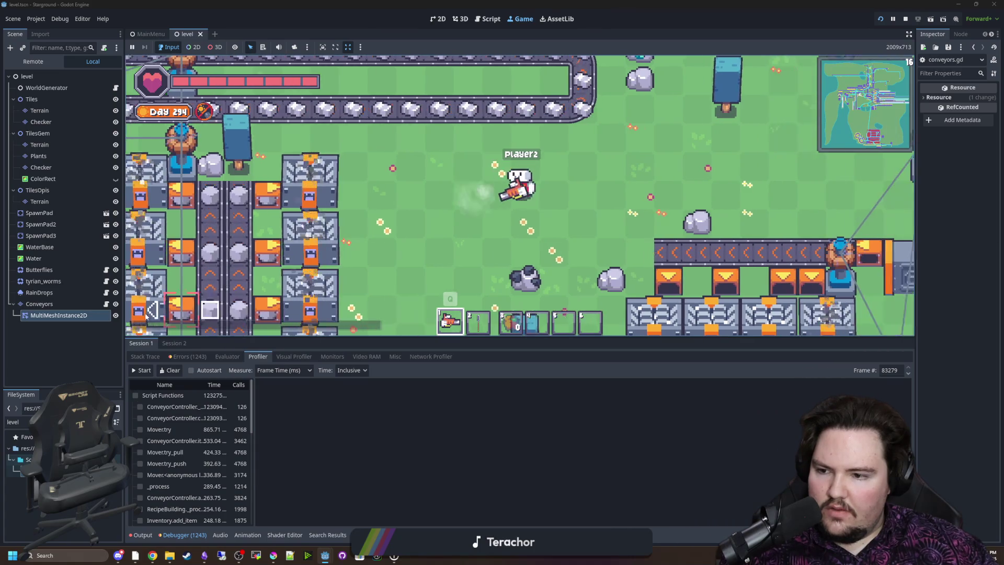
{"action": "left_click", "coordinate": [106, 304]}
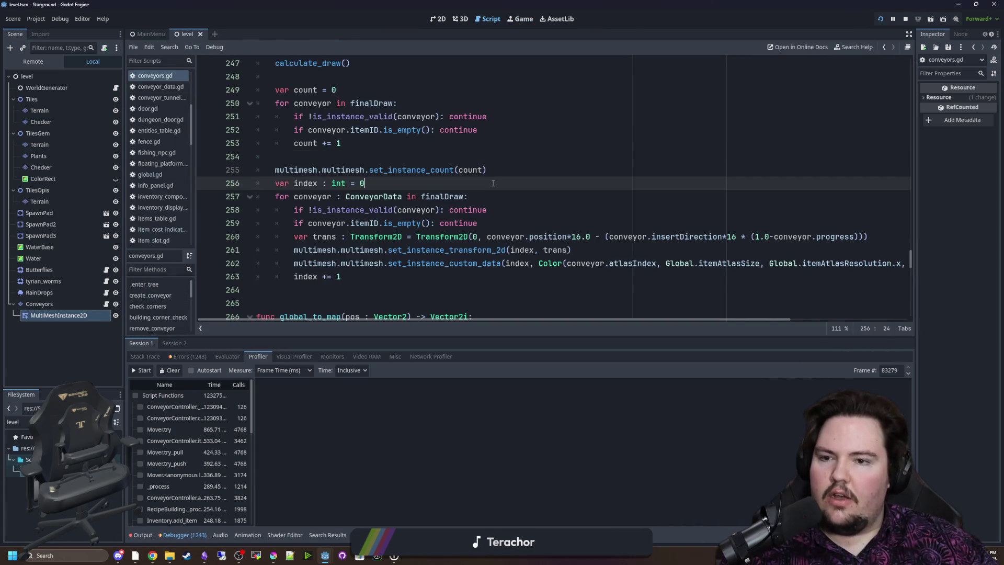
{"action": "left_click", "coordinate": [516, 168]}
{"action": "left_click_drag", "start_coordinate": [517, 168], "coordinate": [267, 170]}
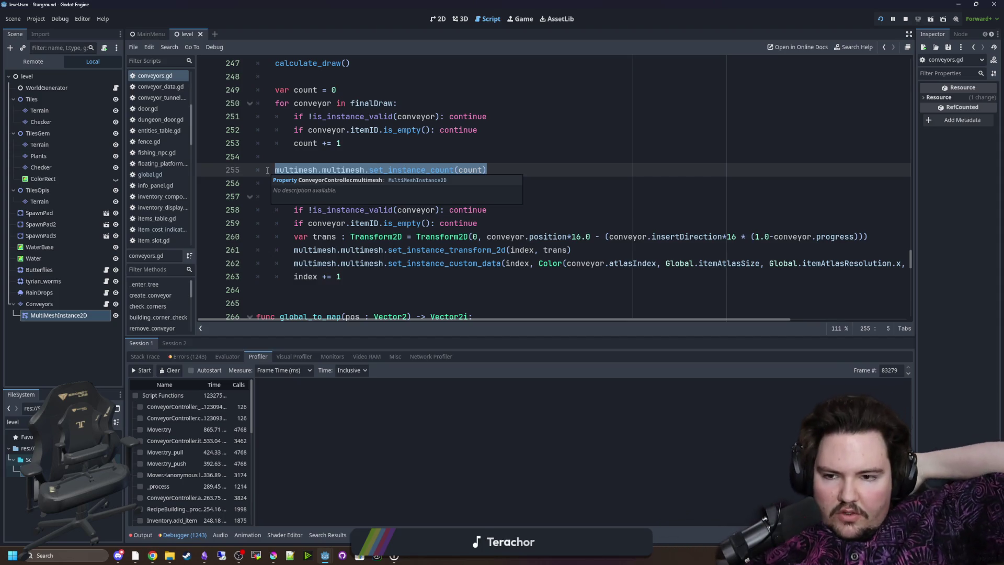
{"action": "left_click", "coordinate": [474, 197]}
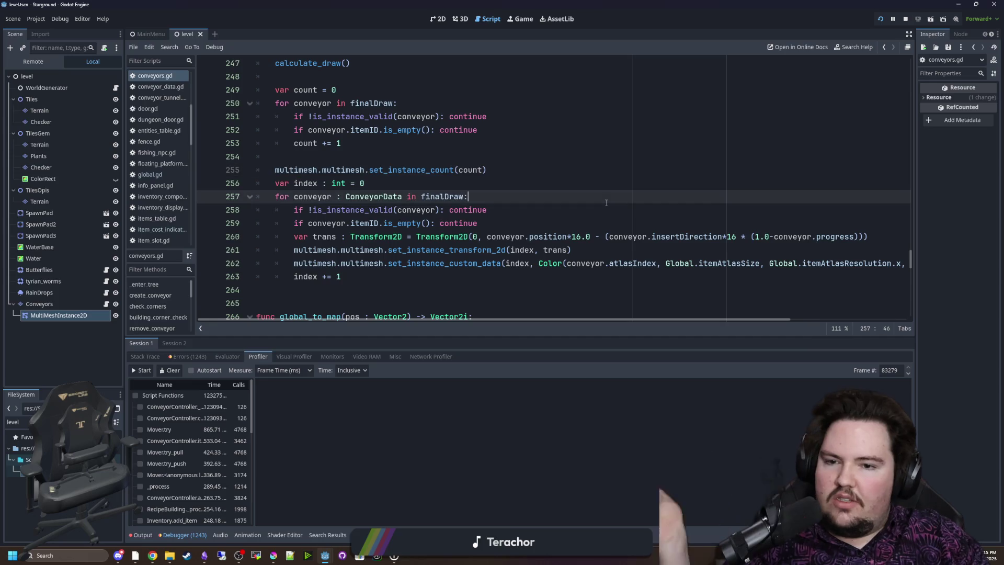
{"action": "left_click_drag", "start_coordinate": [336, 250], "coordinate": [345, 277]}
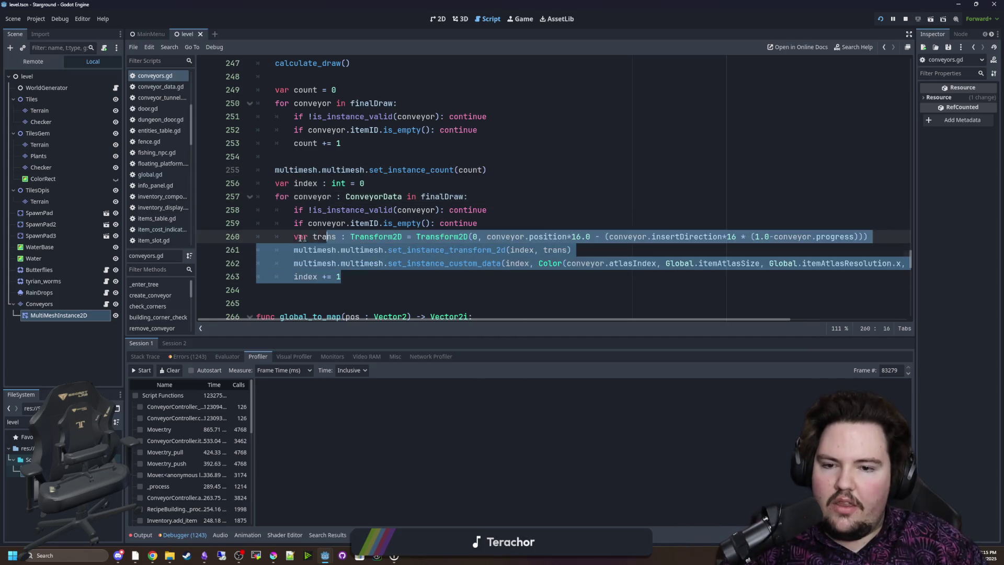
{"action": "left_click", "coordinate": [539, 308]}
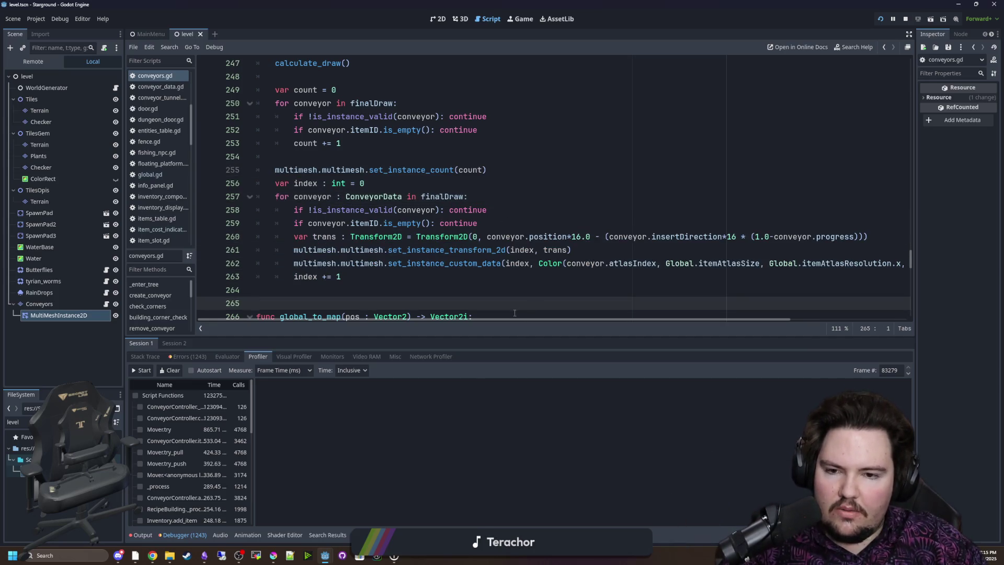
{"action": "mouse_move", "coordinate": [517, 318]}
{"action": "left_mouse_down"}
{"action": "mouse_move", "coordinate": [701, 314]}
{"action": "mouse_move", "coordinate": [567, 315]}
{"action": "left_mouse_up"}
{"action": "left_click", "coordinate": [439, 284]}
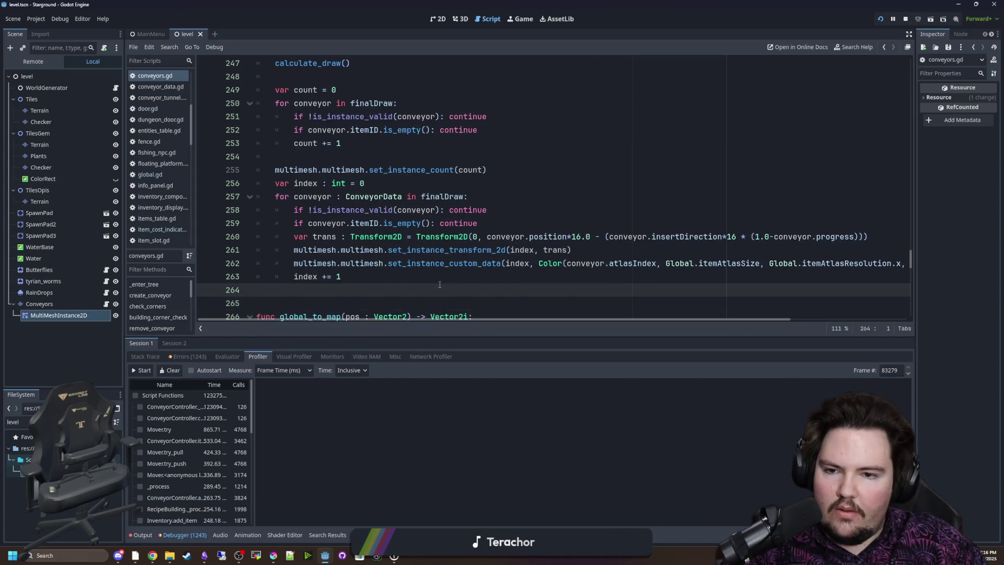
{"action": "scroll", "coordinate": [440, 284], "scroll_direction": "up", "scroll_amount": 2}
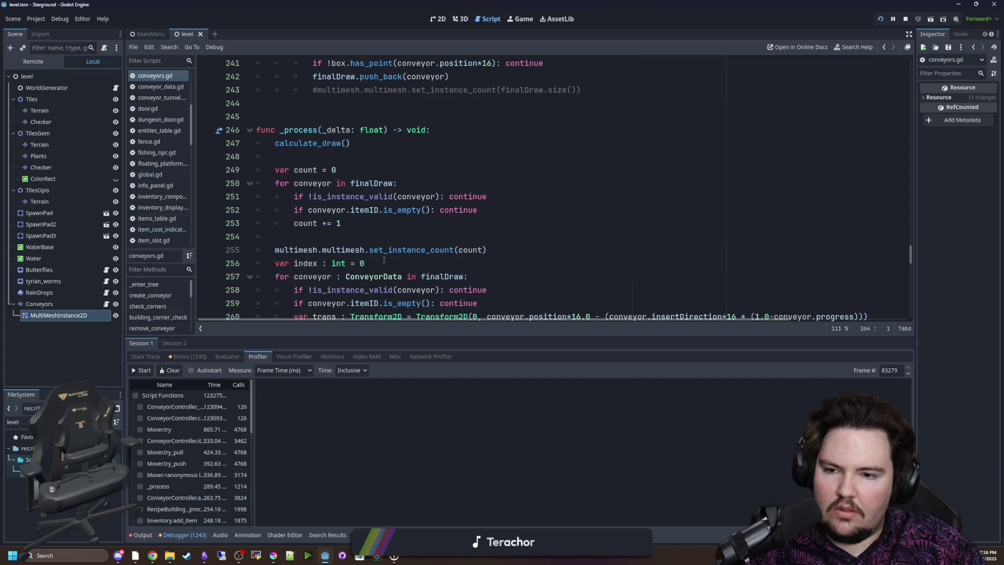
{"action": "left_click", "coordinate": [384, 260]}
{"action": "left_click", "coordinate": [488, 250]}
{"action": "mouse_move", "coordinate": [487, 250]}
{"action": "left_mouse_down"}
{"action": "mouse_move", "coordinate": [439, 241]}
{"action": "mouse_move", "coordinate": [366, 250]}
{"action": "mouse_move", "coordinate": [235, 172]}
{"action": "left_mouse_up"}
{"action": "left_click", "coordinate": [360, 130]}
{"action": "left_click", "coordinate": [317, 90]}
{"action": "key", "text": "ctrl+k"}
Delete the counting loop and count variable from _process, keeping the instance-count line at 243
{"action": "left_click", "coordinate": [346, 169]}
{"action": "key", "text": "BackSpace"}
{"action": "key", "text": "ctrl+shift+k"}
{"action": "scroll", "coordinate": [598, 128], "scroll_direction": "up", "scroll_amount": 1}
{"action": "triple_click", "coordinate": [598, 128]}
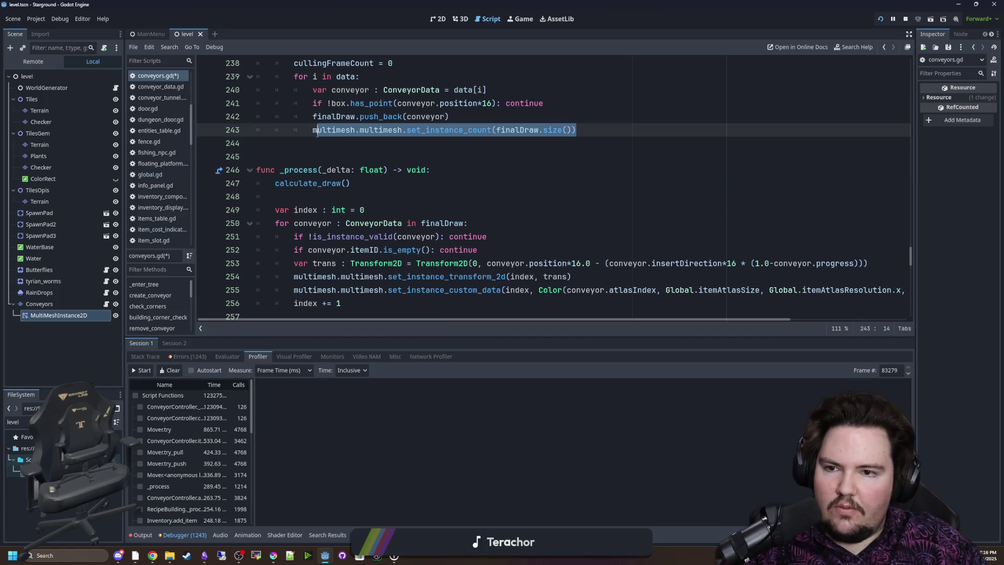
{"action": "left_click", "coordinate": [599, 143]}
{"action": "scroll", "coordinate": [418, 184], "scroll_direction": "down", "scroll_amount": 3}
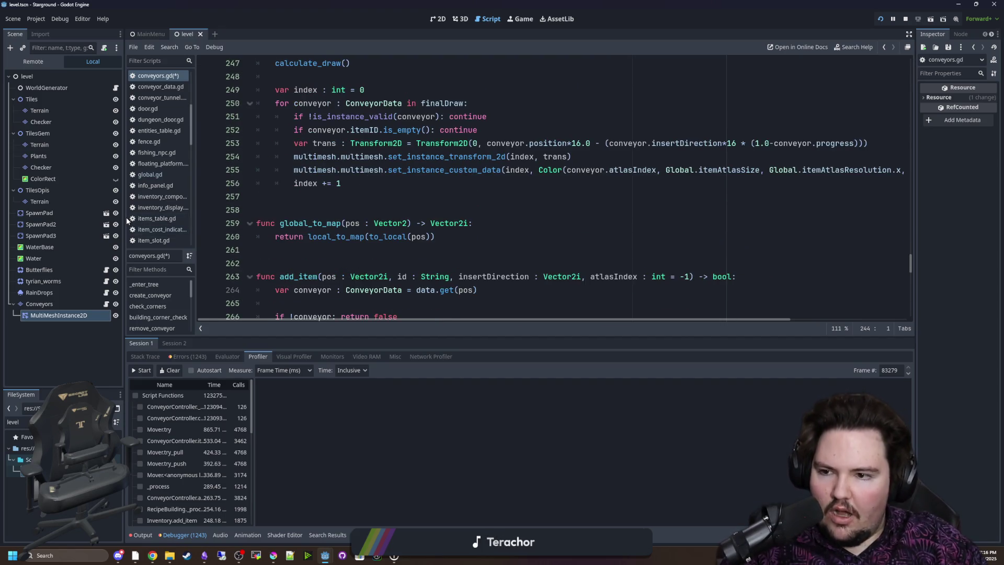
{"action": "left_click_drag", "start_coordinate": [125, 218], "coordinate": [108, 218]}
{"action": "scroll", "coordinate": [368, 227], "scroll_direction": "up", "scroll_amount": 2}
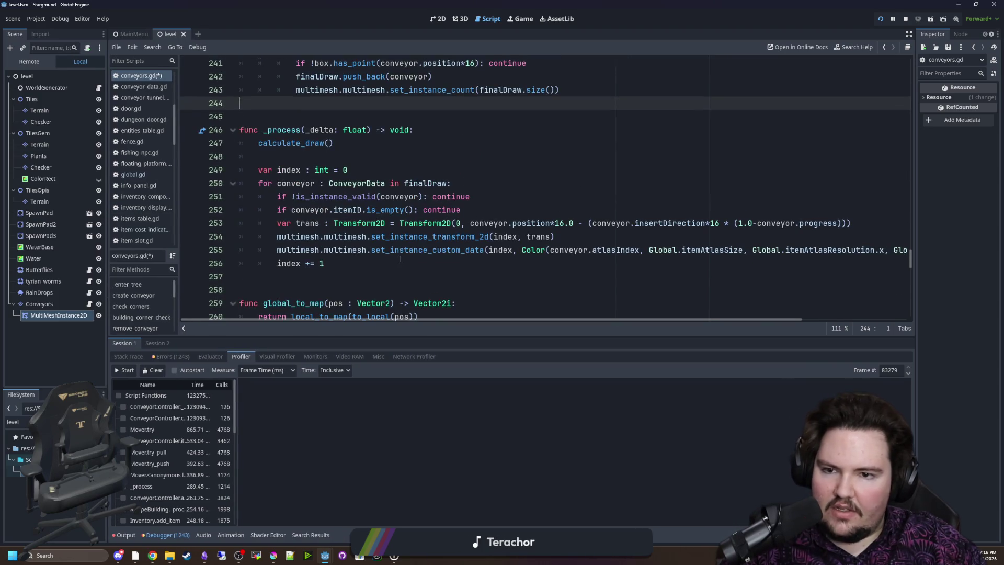
{"action": "left_click", "coordinate": [366, 263]}
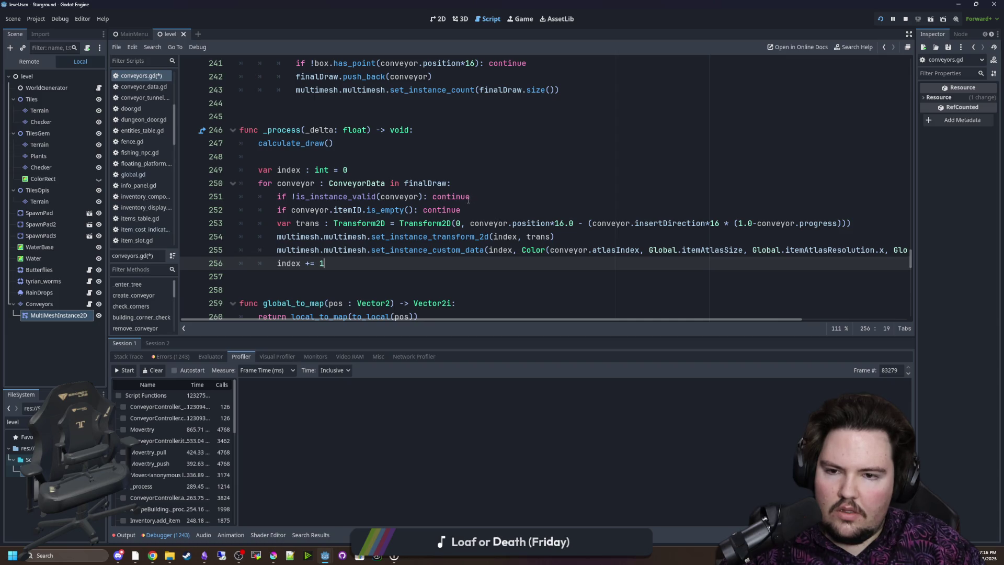
Merge the is_instance_valid and is_empty checks into one if under the ConveyorData loop header
{"action": "left_click", "coordinate": [466, 207]}
{"action": "left_click", "coordinate": [472, 187]}
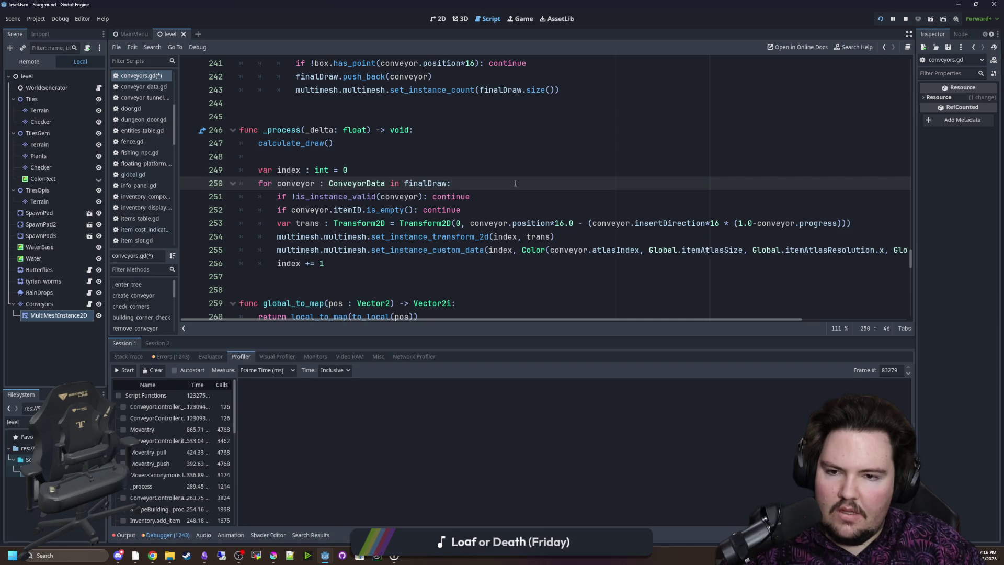
{"action": "key", "text": "Return"}
{"action": "type", "text": "if"}
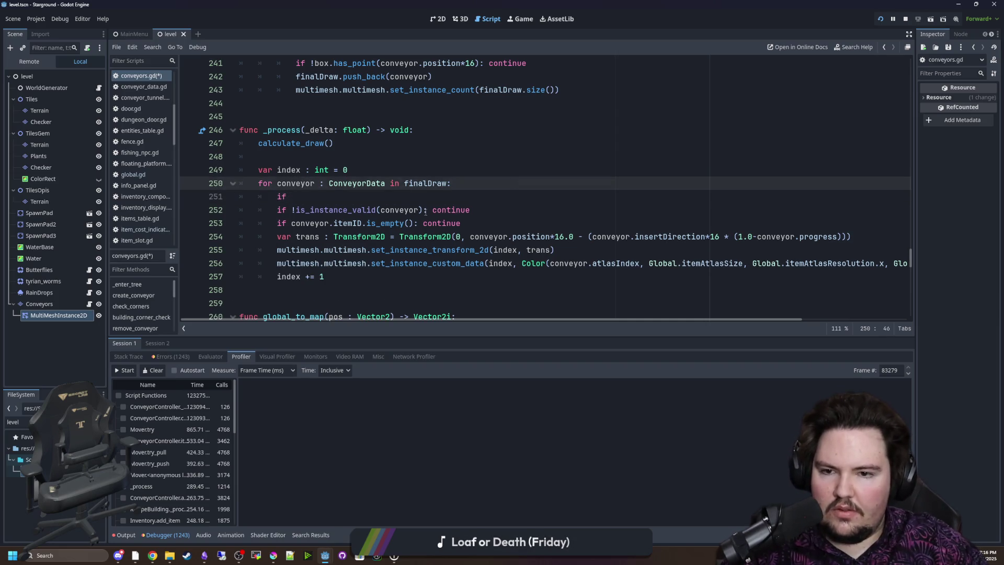
{"action": "left_click_drag", "start_coordinate": [424, 211], "coordinate": [291, 211]}
{"action": "key", "text": "ctrl+x"}
{"action": "key", "text": "Up"}
{"action": "key", "text": "ctrl+v"}
{"action": "left_click_drag", "start_coordinate": [424, 197], "coordinate": [292, 197]}
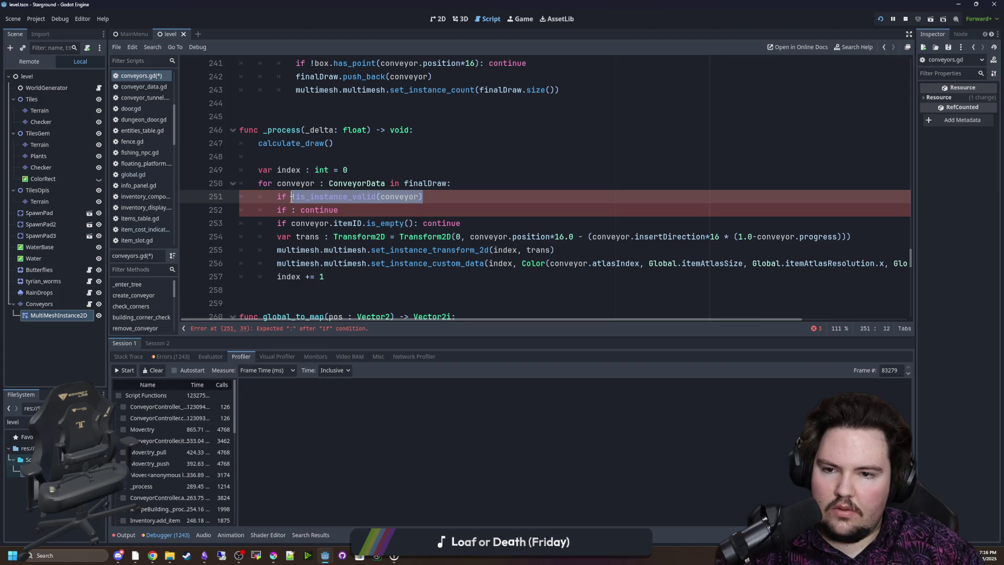
{"action": "left_click", "coordinate": [457, 196]}
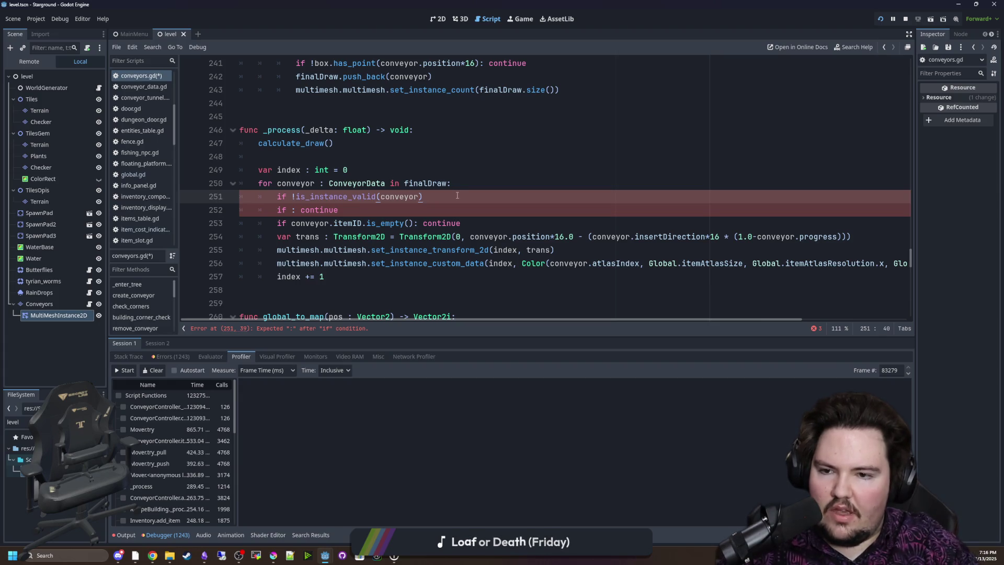
{"action": "left_click_drag", "start_coordinate": [415, 223], "coordinate": [291, 223]}
{"action": "key", "text": "ctrl+x"}
{"action": "left_click", "coordinate": [437, 195]}
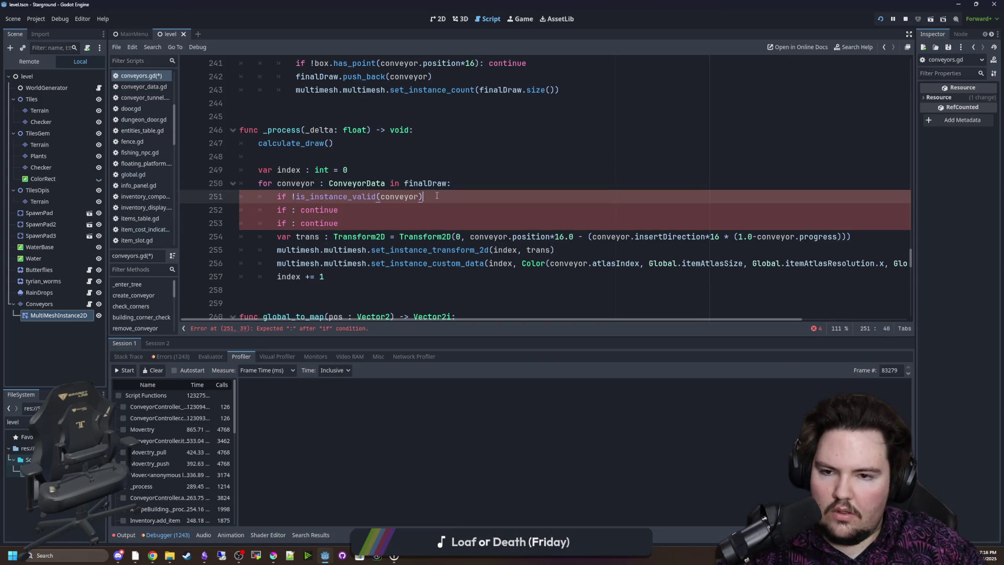
{"action": "type", "text": "||"}
{"action": "key", "text": "ctrl+v"}
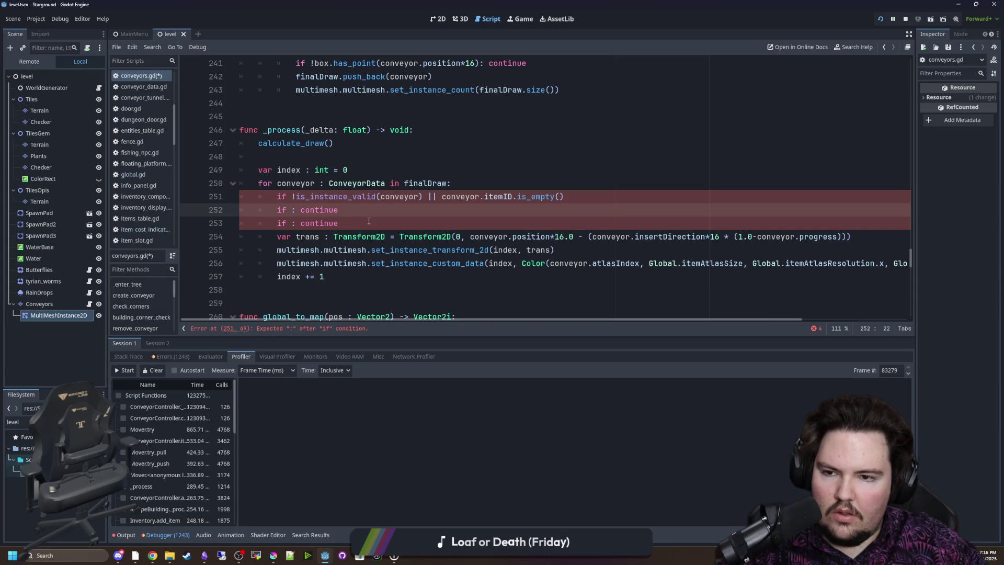
{"action": "left_click_drag", "start_coordinate": [339, 224], "coordinate": [237, 215]}
{"action": "key", "text": "BackSpace"}
{"action": "key", "text": "BackSpace"}
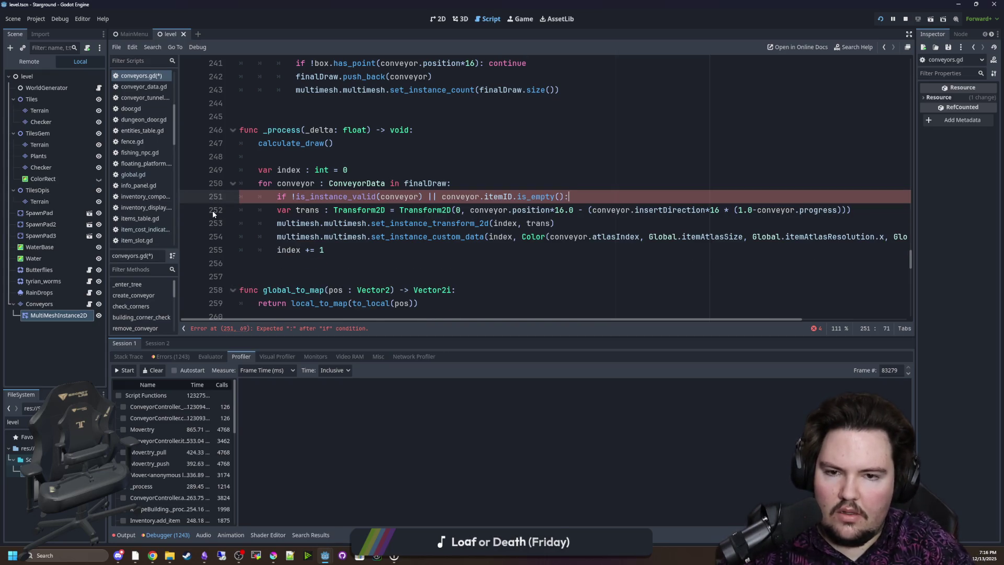
Make the combined if run 'index += 1' followed by continue
{"action": "key", "text": "Return"}
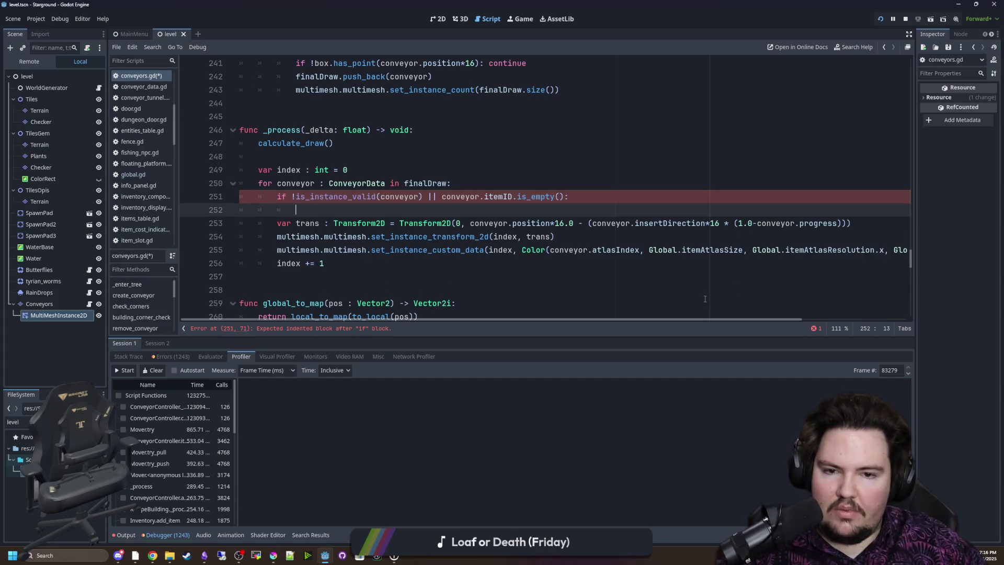
{"action": "left_click", "coordinate": [363, 267]}
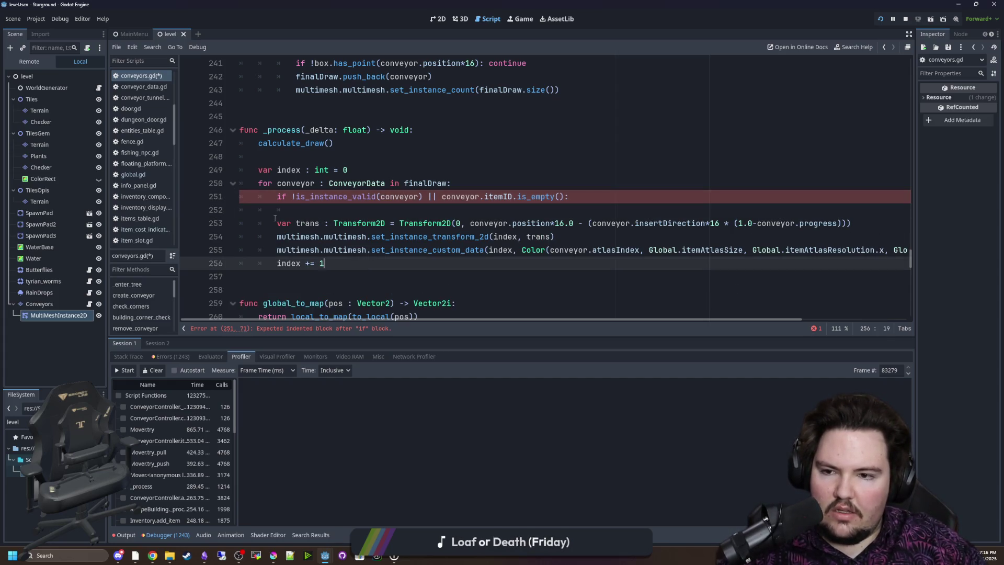
{"action": "left_click", "coordinate": [303, 209]}
{"action": "type", "text": "t"}
{"action": "key", "text": "BackSpace"}
{"action": "type", "text": "ue"}
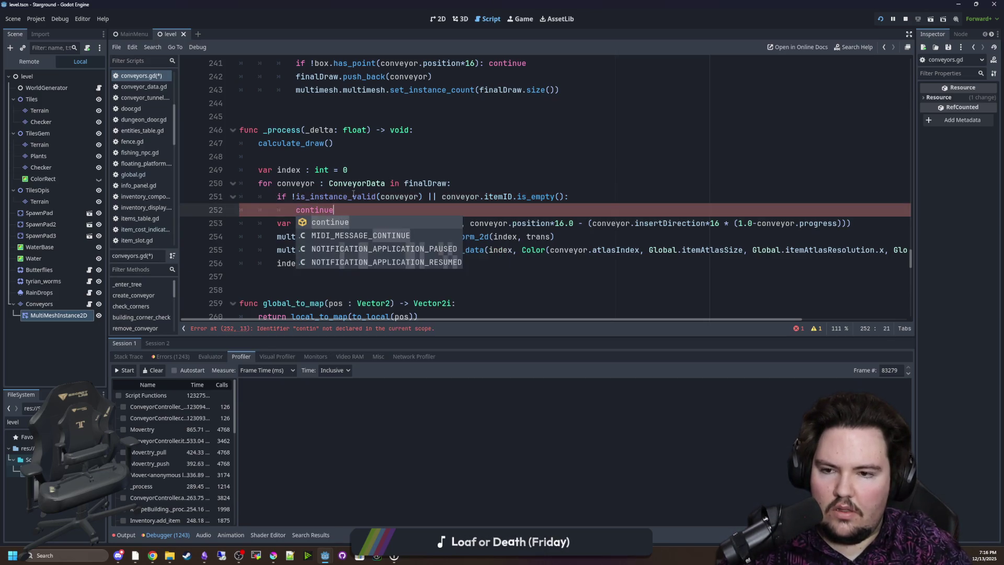
{"action": "key", "text": "Return"}
{"action": "key", "text": "Return"}
{"action": "type", "text": "inde"}
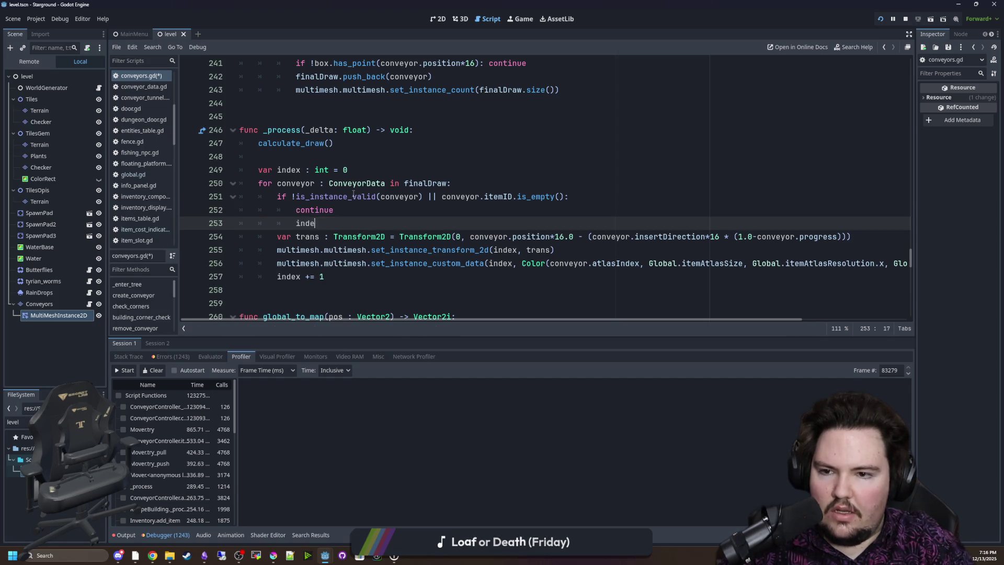
{"action": "left_click", "coordinate": [337, 211]}
{"action": "key", "text": "shift+Home"}
{"action": "key", "text": "ctrl+x"}
{"action": "left_click", "coordinate": [340, 219]}
{"action": "key", "text": "Return"}
{"action": "key", "text": "ctrl+v"}
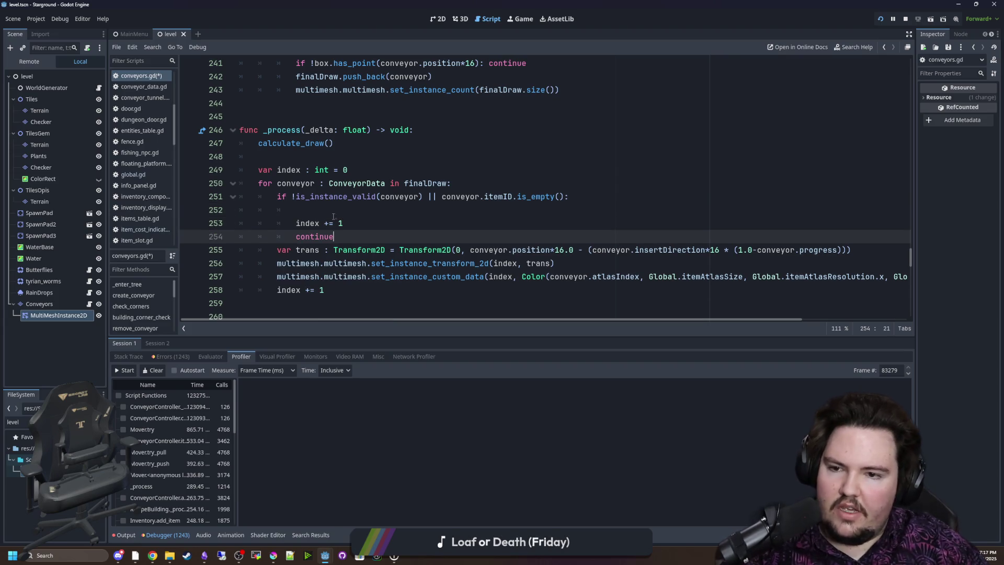
{"action": "key", "text": "Up"}
{"action": "left_click", "coordinate": [334, 211]}
{"action": "mouse_move", "coordinate": [733, 325]}
{"action": "left_mouse_down"}
{"action": "mouse_move", "coordinate": [811, 333]}
{"action": "mouse_move", "coordinate": [353, 312]}
{"action": "left_mouse_up"}
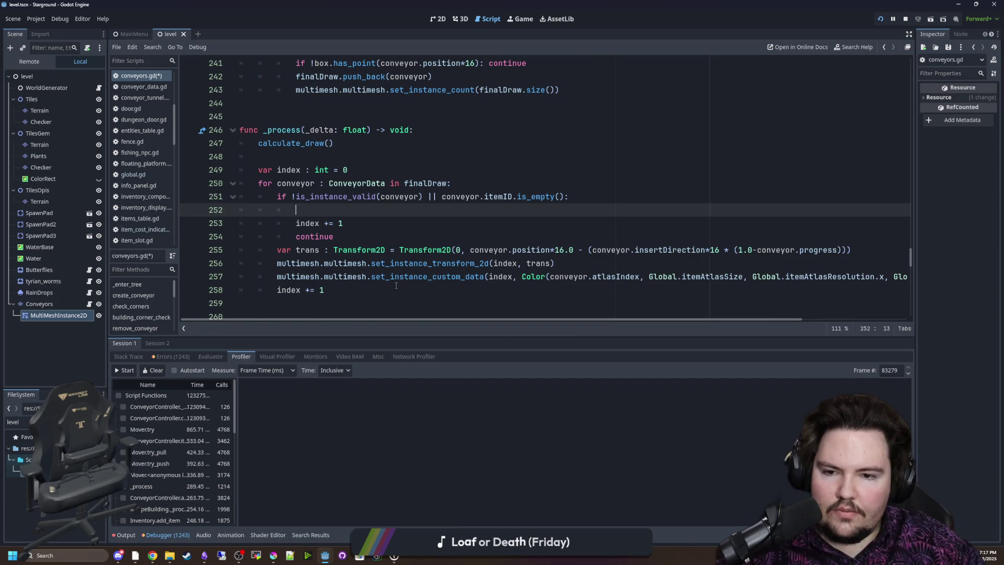
Copy the set_instance_custom_data line into the empty line of the skip branch
{"action": "left_click", "coordinate": [432, 277]}
{"action": "left_click_drag", "start_coordinate": [275, 279], "coordinate": [927, 280]}
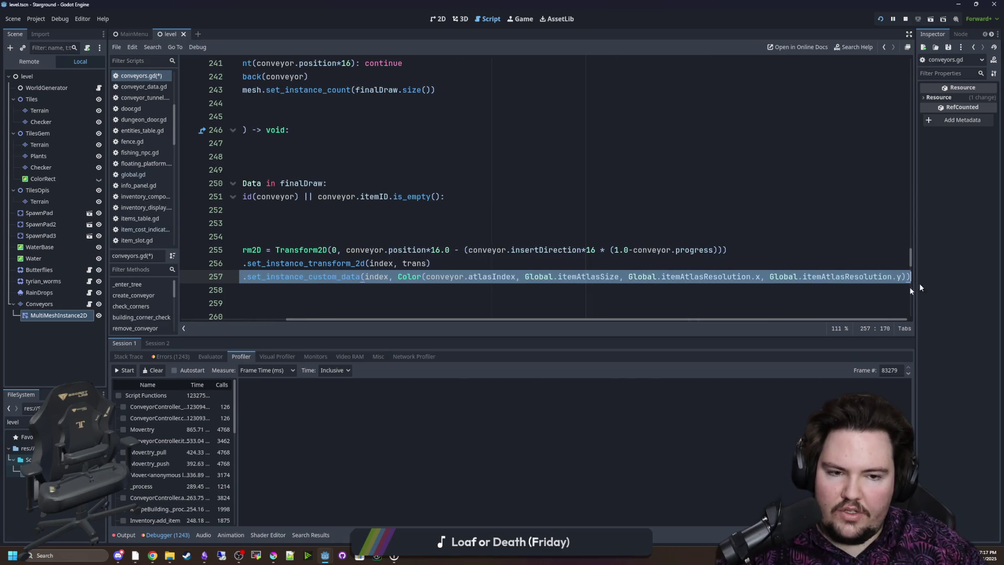
{"action": "scroll", "coordinate": [321, 205], "scroll_direction": "left", "scroll_amount": 5}
{"action": "key", "text": "ctrl+c"}
{"action": "left_click", "coordinate": [321, 205]}
{"action": "key", "text": "ctrl+v"}
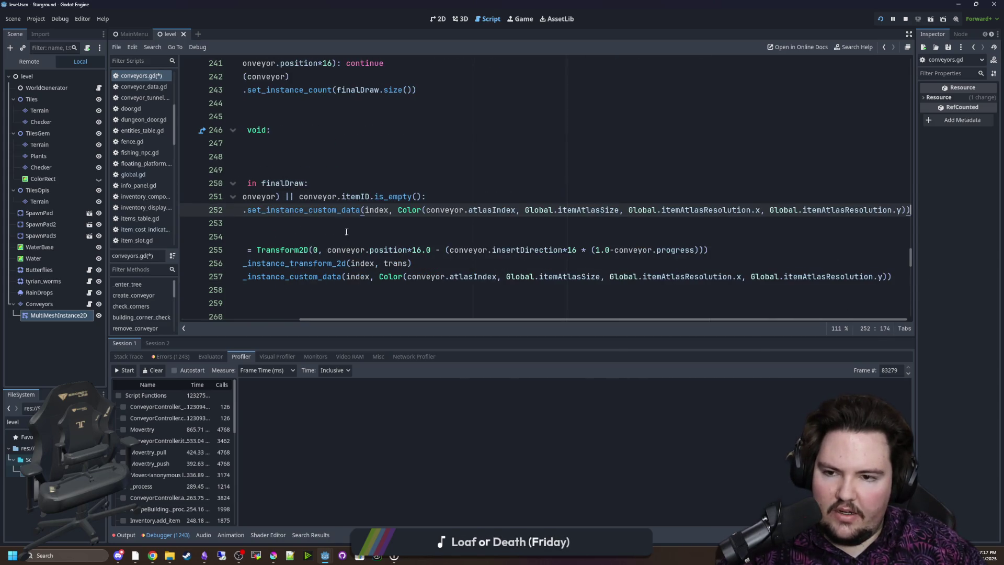
{"action": "key", "text": "Down"}
{"action": "key", "text": "Down"}
{"action": "key", "text": "Return"}
{"action": "scroll", "coordinate": [350, 322], "scroll_direction": "left", "scroll_amount": 3}
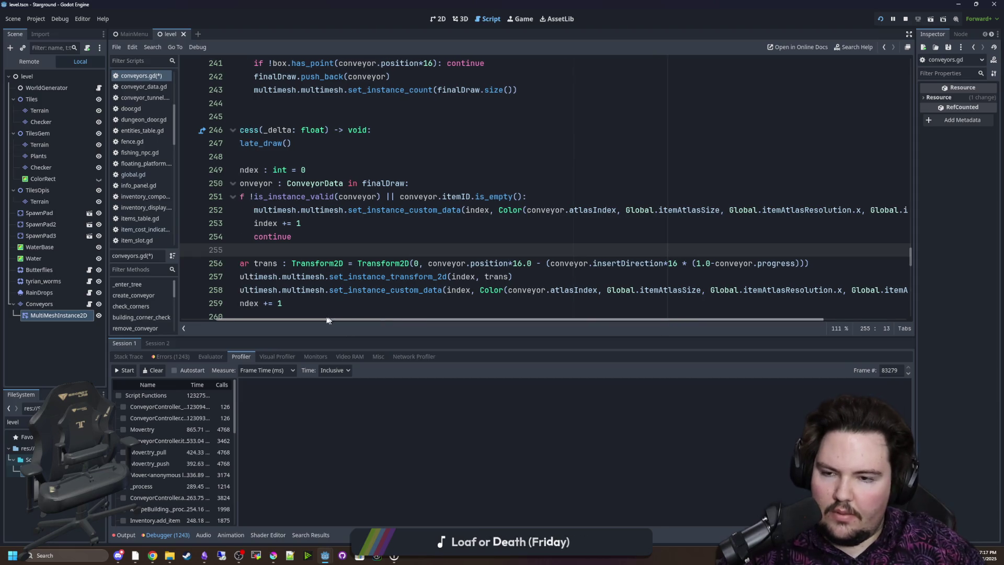
{"action": "scroll", "coordinate": [382, 252], "scroll_direction": "down", "scroll_amount": 1}
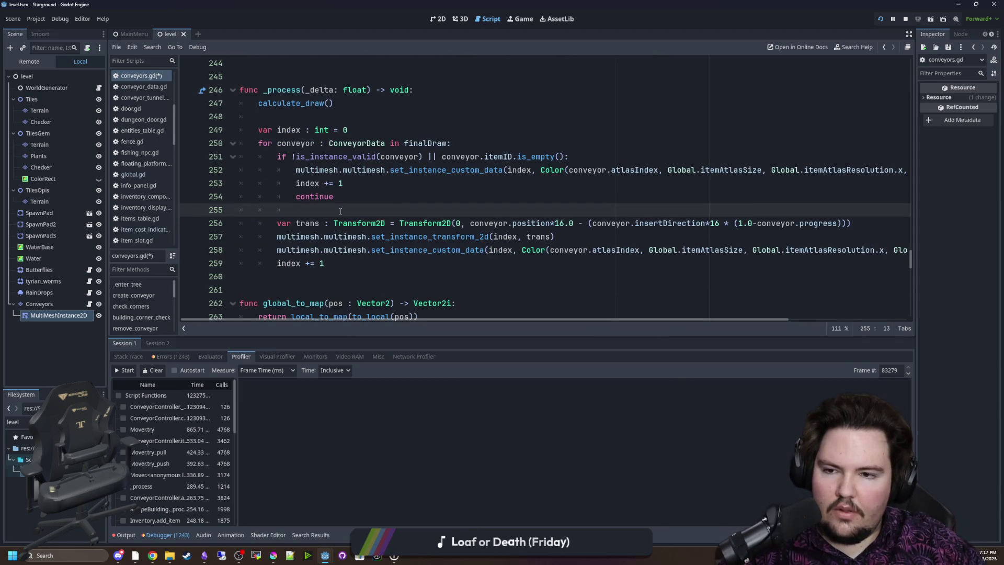
{"action": "scroll", "coordinate": [341, 211], "scroll_direction": "up", "scroll_amount": 1}
{"action": "scroll", "coordinate": [570, 319], "scroll_direction": "right", "scroll_amount": 1}
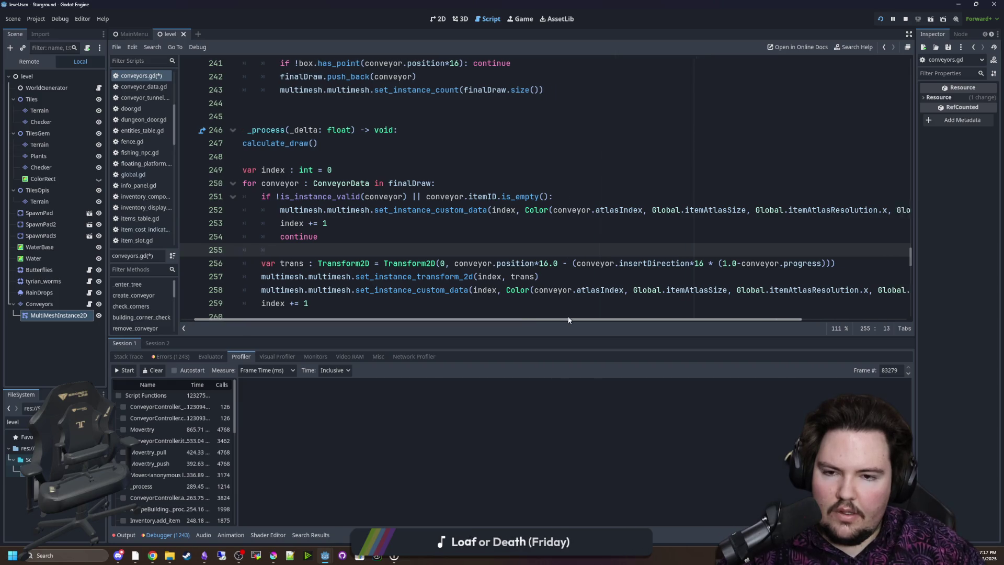
{"action": "left_click_drag", "start_coordinate": [570, 319], "coordinate": [685, 322]}
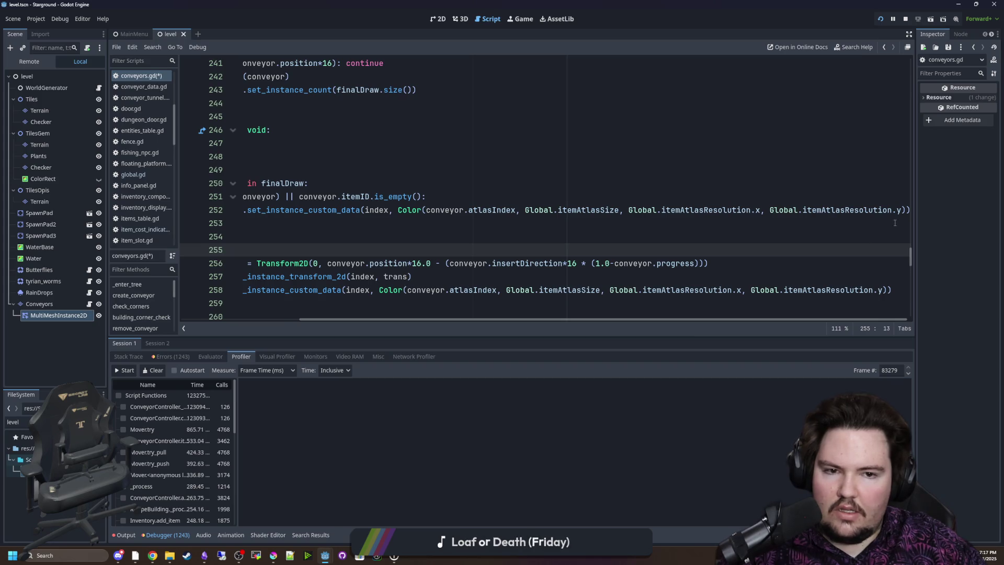
{"action": "left_click_drag", "start_coordinate": [108, 263], "coordinate": [81, 263]}
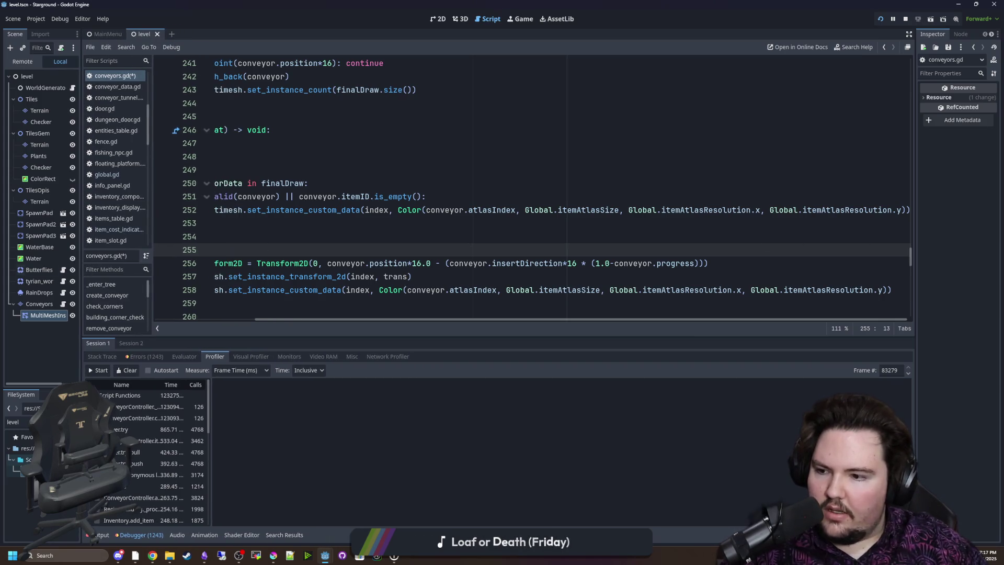
{"action": "key", "text": "alt+Tab"}
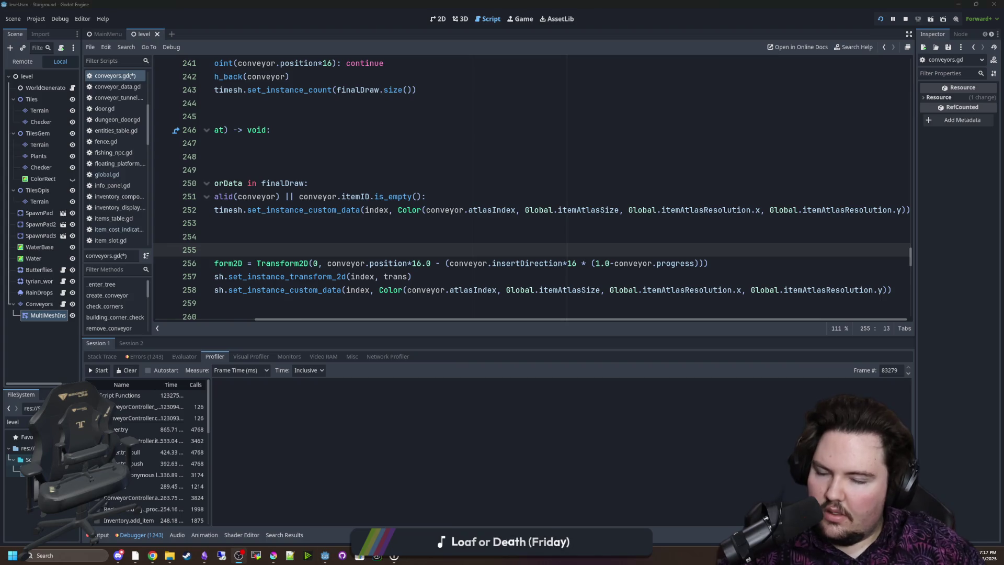
Replace each Color argument in the pasted call with 0, giving Color(0, 0, 0, 0)
{"action": "left_click", "coordinate": [517, 209]}
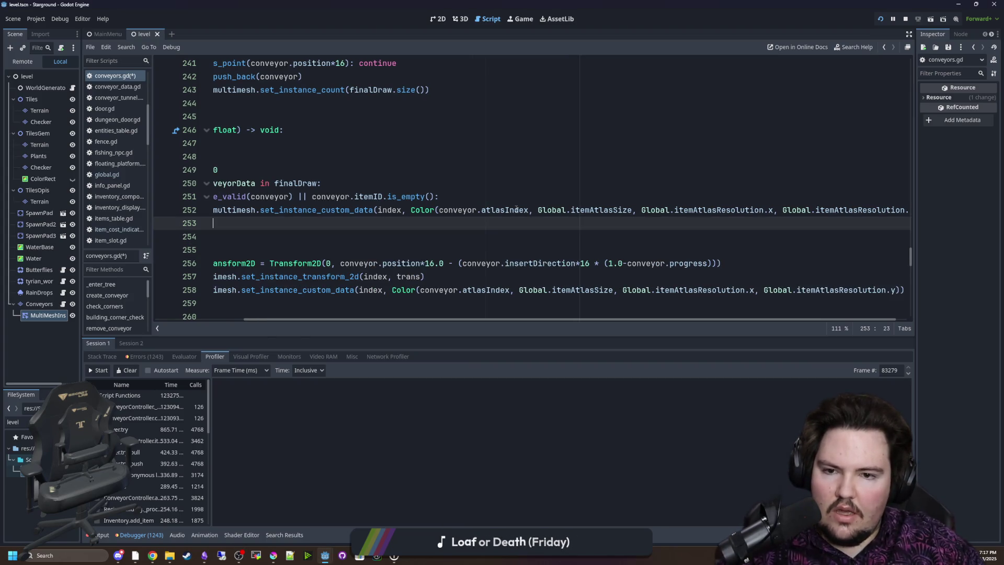
{"action": "left_click_drag", "start_coordinate": [528, 207], "coordinate": [439, 210]}
{"action": "type", "text": "0"}
{"action": "left_click", "coordinate": [562, 222]}
{"action": "left_click_drag", "start_coordinate": [552, 209], "coordinate": [461, 208]}
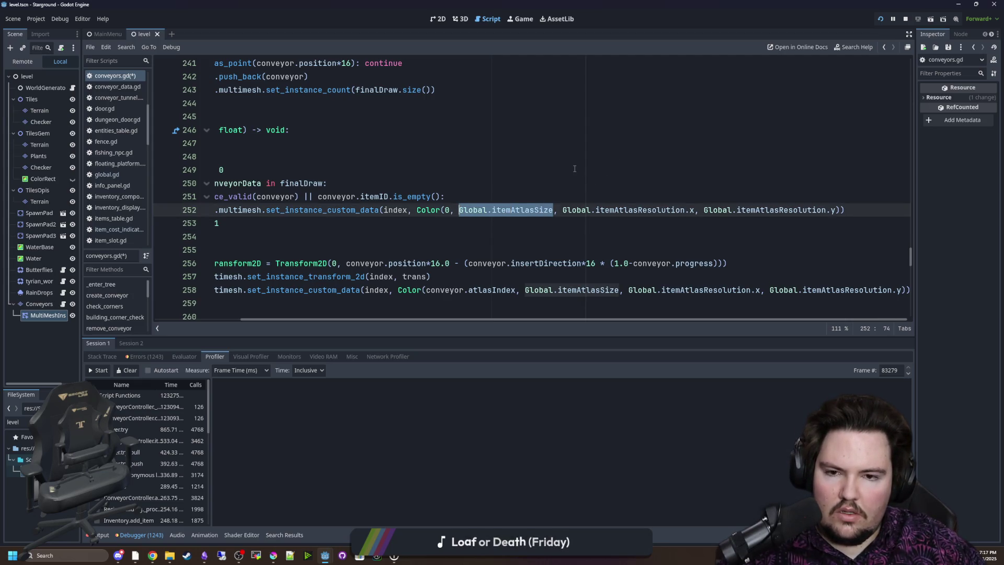
{"action": "type", "text": "0"}
{"action": "left_click", "coordinate": [617, 184]}
{"action": "left_click_drag", "start_coordinate": [605, 210], "coordinate": [469, 215]}
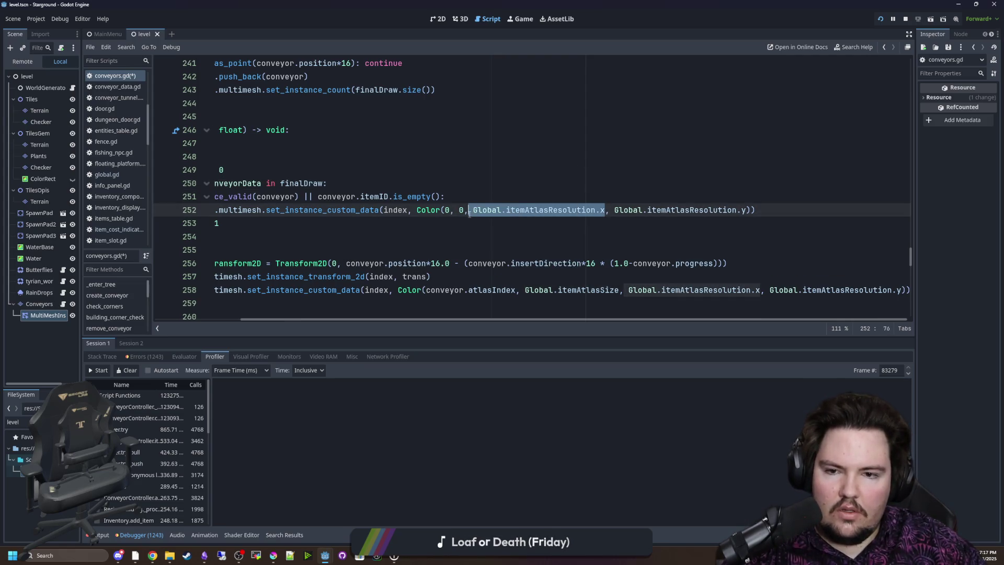
{"action": "type", "text": "0"}
{"action": "left_click_drag", "start_coordinate": [619, 210], "coordinate": [486, 210]}
{"action": "type", "text": "0"}
Check the continue line after the new call and save the script
{"action": "key", "text": "Up"}
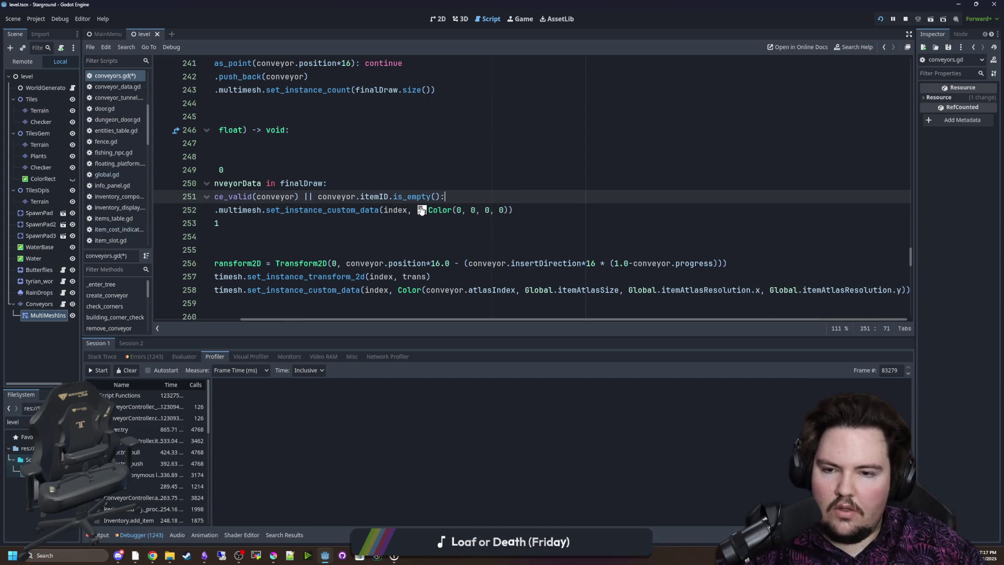
{"action": "left_click", "coordinate": [379, 235]}
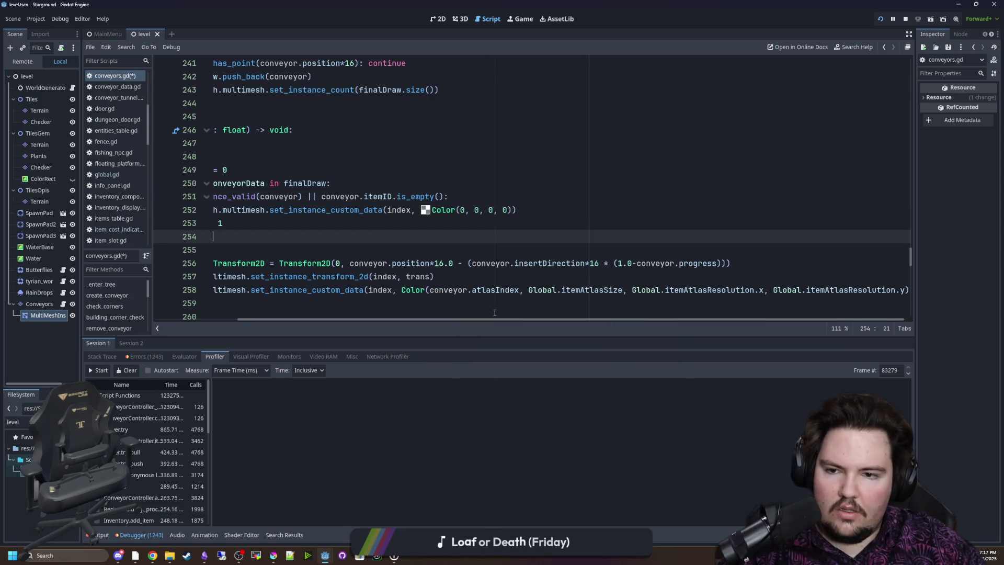
{"action": "left_click_drag", "start_coordinate": [481, 319], "coordinate": [397, 319]}
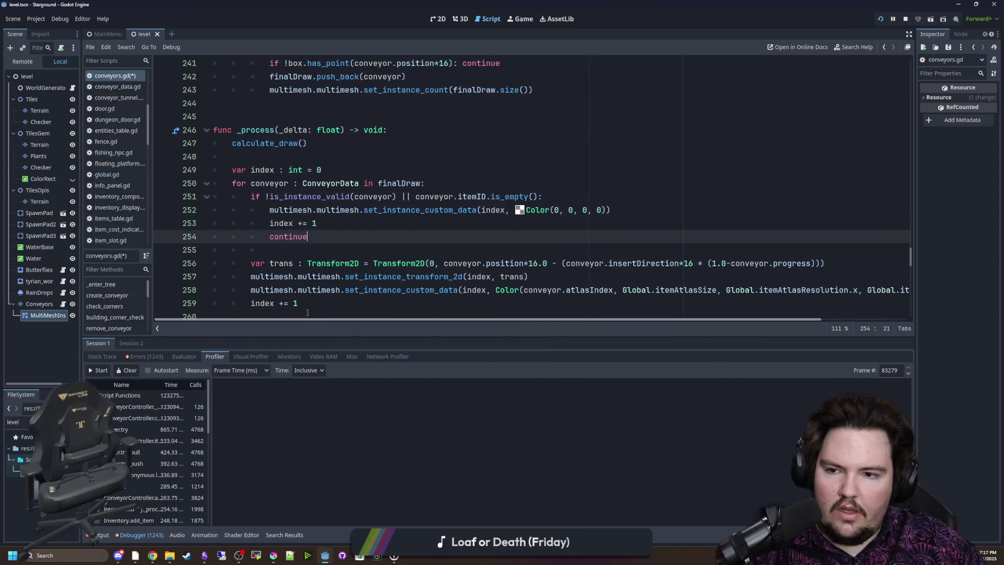
{"action": "left_click", "coordinate": [314, 249]}
{"action": "key", "text": "ctrl+s"}
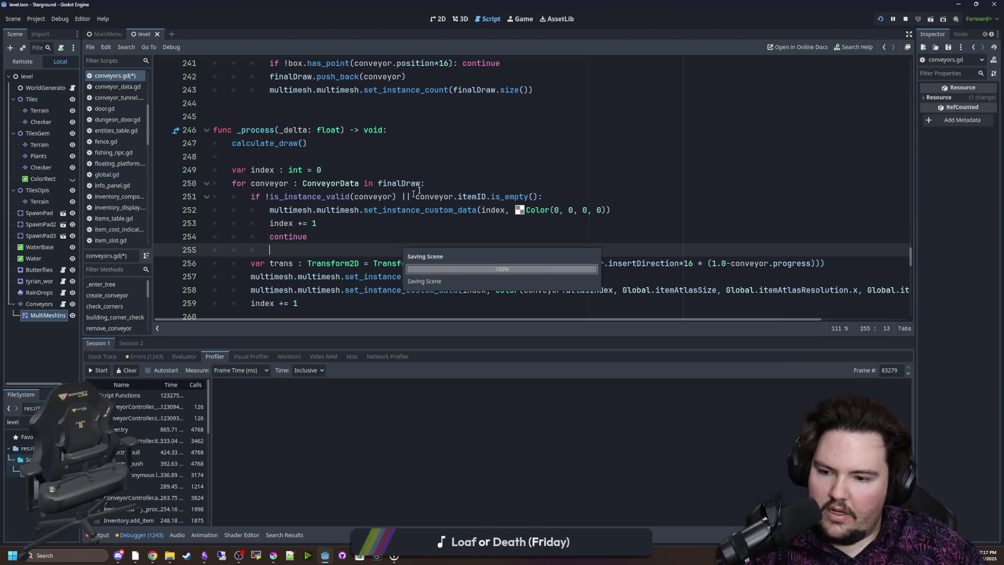
In the running game, walk the player left and record a short profiler capture, then return to conveyors.gd
{"action": "left_click", "coordinate": [519, 21]}
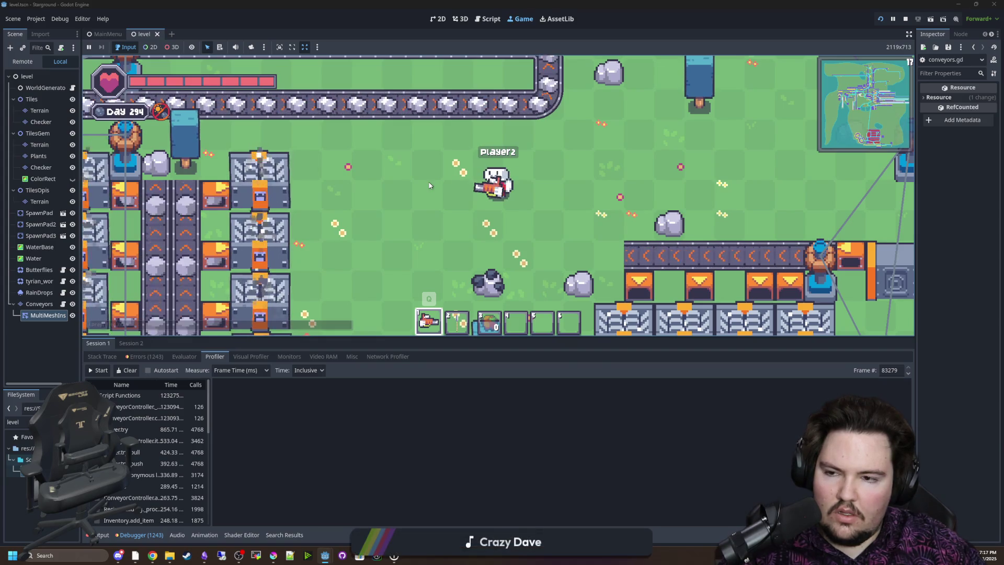
{"action": "key", "text": "a"}
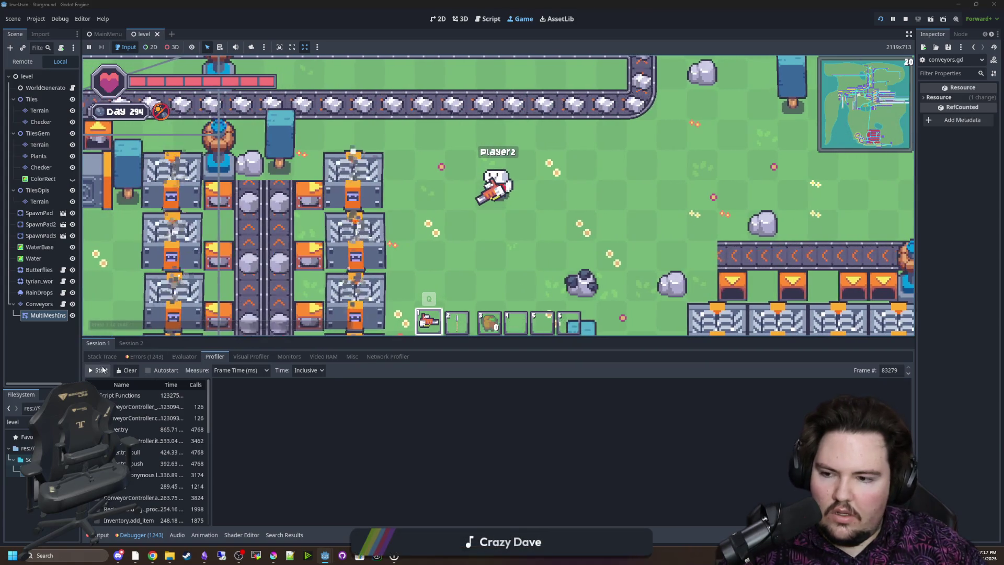
{"action": "left_click", "coordinate": [100, 370]}
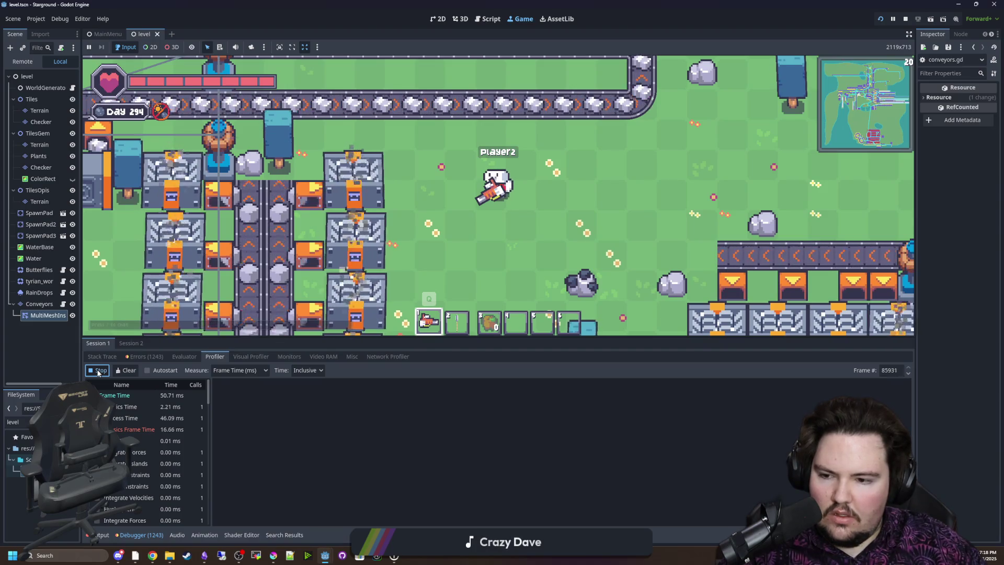
{"action": "left_click", "coordinate": [99, 370]}
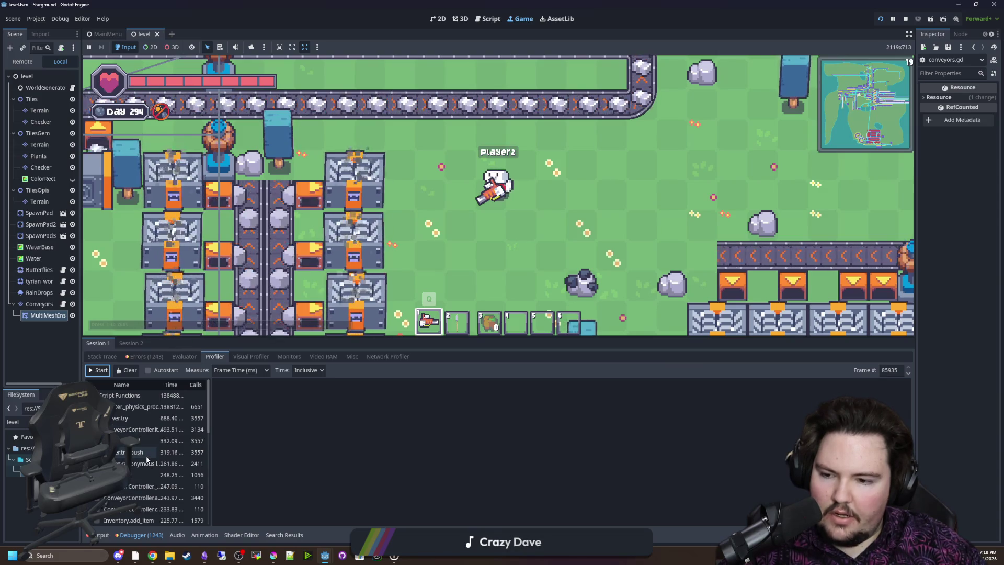
{"action": "left_click", "coordinate": [62, 304]}
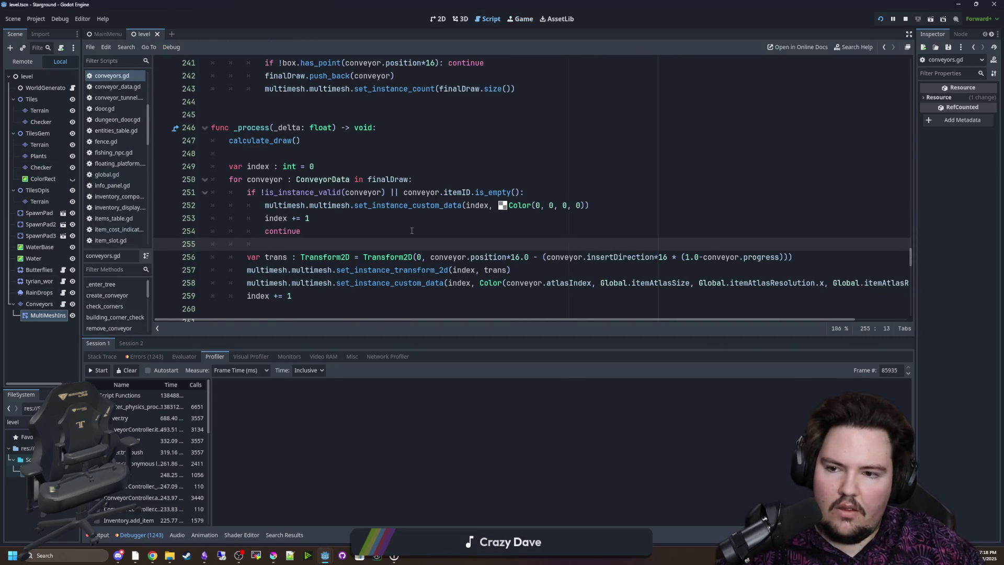
Delete the leftover calculate_draw() call on line 248
{"action": "scroll", "coordinate": [412, 230], "scroll_direction": "down", "scroll_amount": 1, "text": "ctrl"}
{"action": "scroll", "coordinate": [417, 204], "scroll_direction": "up", "scroll_amount": 3}
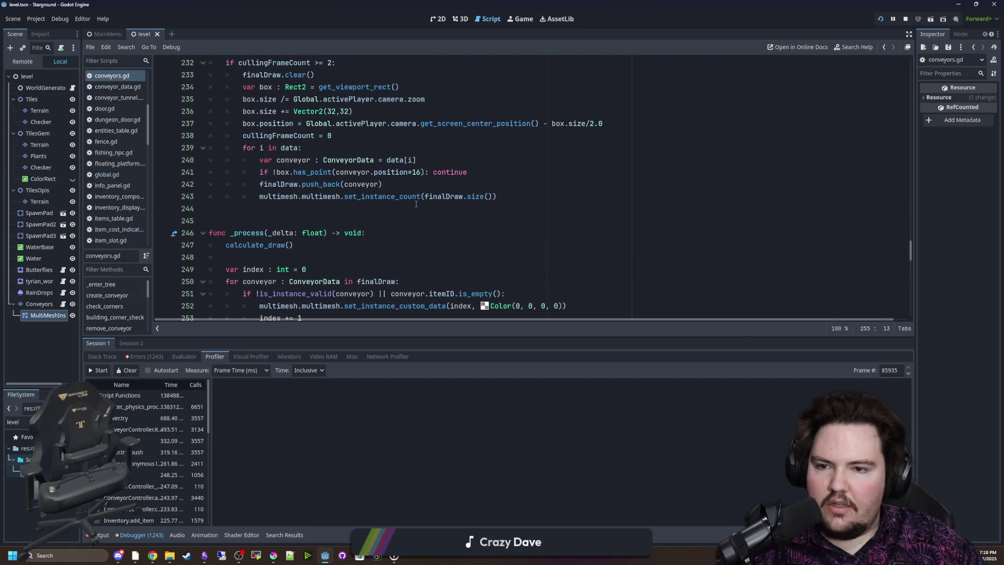
{"action": "scroll", "coordinate": [416, 204], "scroll_direction": "up", "scroll_amount": 2}
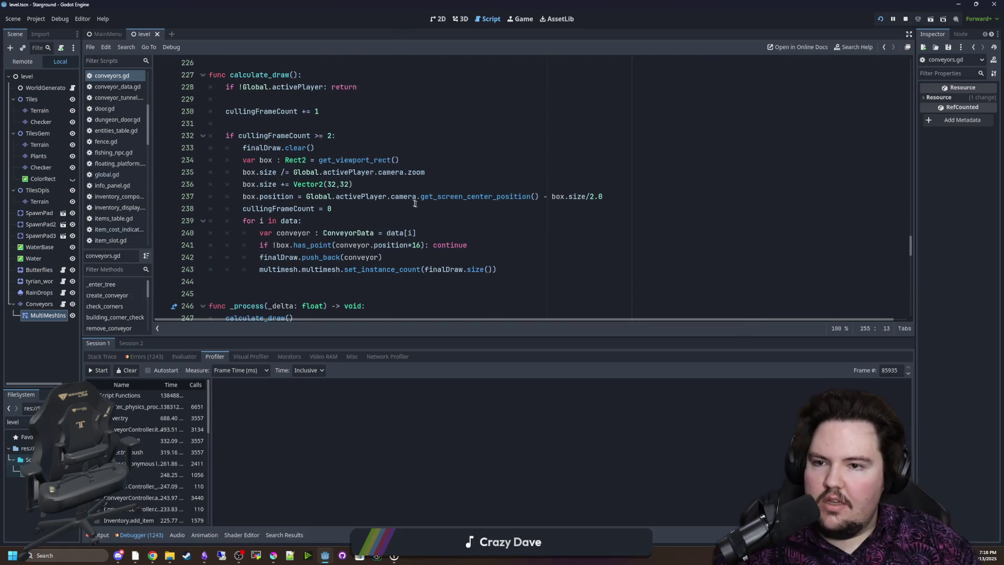
{"action": "left_click", "coordinate": [331, 136]}
{"action": "type", "text": "10"}
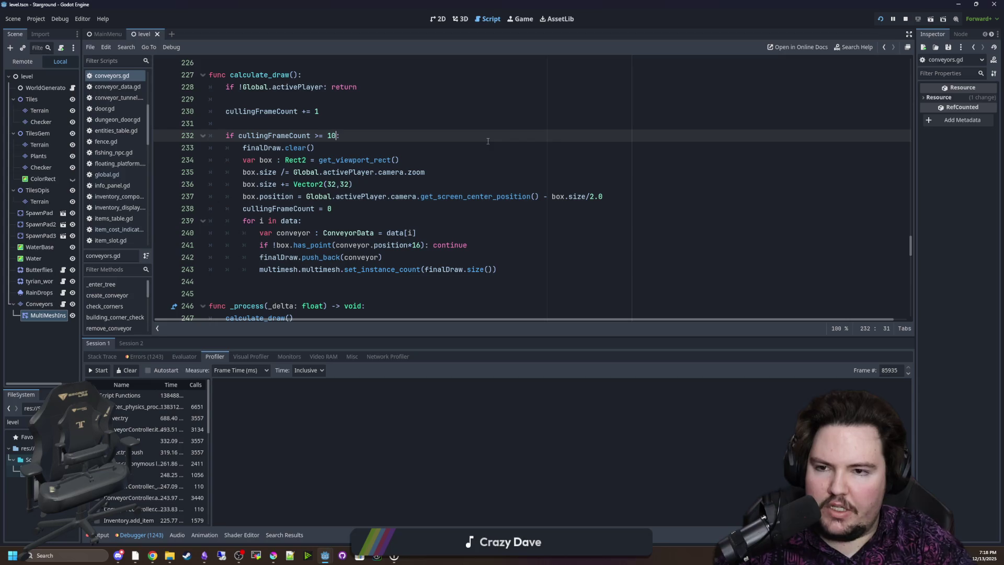
{"action": "scroll", "coordinate": [455, 164], "scroll_direction": "up", "scroll_amount": 2}
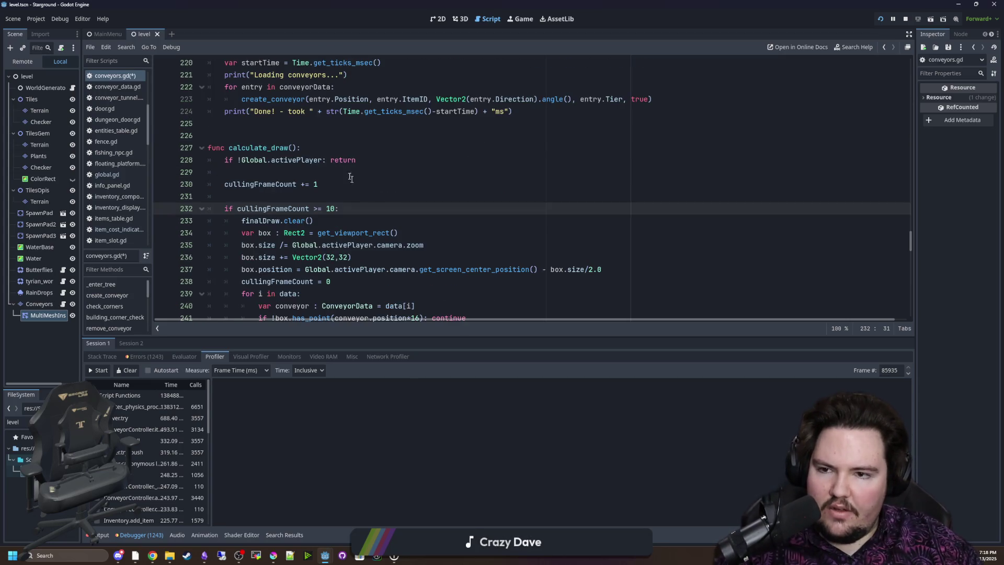
{"action": "left_click", "coordinate": [326, 145]}
{"action": "key", "text": "Up"}
{"action": "key", "text": "Up"}
{"action": "scroll", "coordinate": [361, 191], "scroll_direction": "up", "scroll_amount": 5}
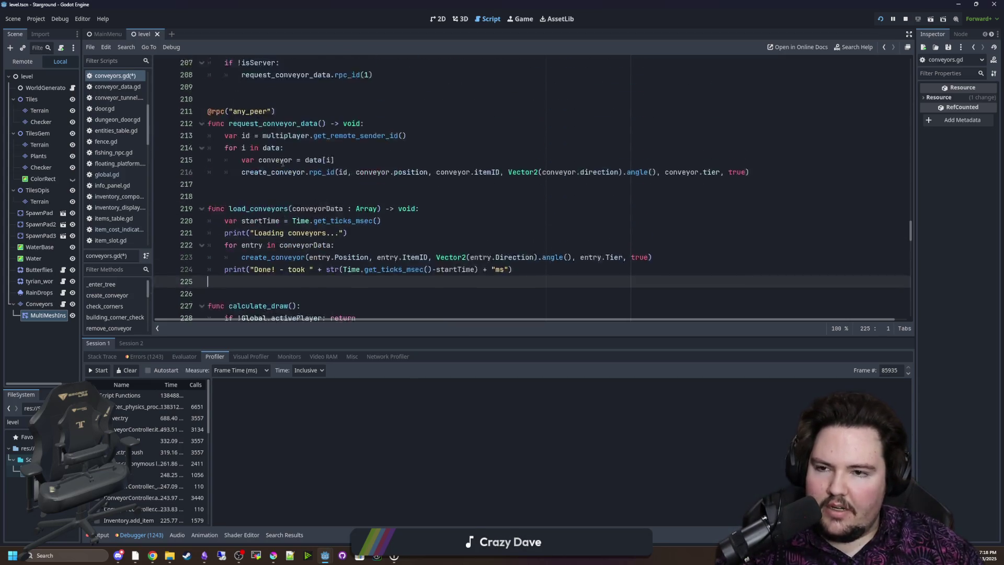
{"action": "scroll", "coordinate": [361, 191], "scroll_direction": "down", "scroll_amount": 10}
{"action": "left_click", "coordinate": [294, 221]}
{"action": "key", "text": "shift+Up"}
{"action": "key", "text": "ctrl+x"}
{"action": "key", "text": "BackSpace"}
{"action": "key", "text": "BackSpace"}
Return to the top of the script, at the blank line after _enter_tree
{"action": "scroll", "coordinate": [909, 247], "scroll_direction": "up", "scroll_amount": 6}
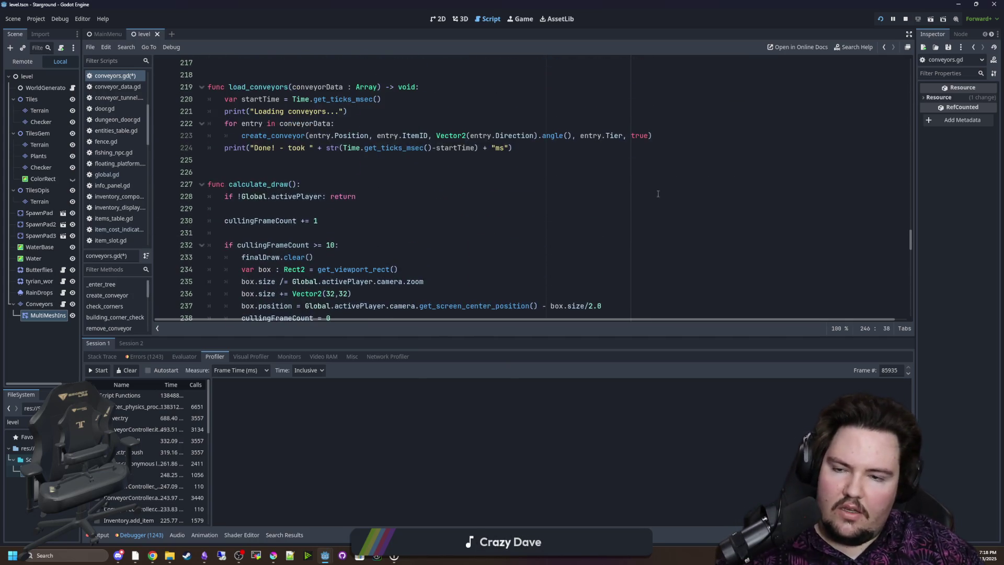
{"action": "mouse_move", "coordinate": [910, 247]}
{"action": "left_mouse_down"}
{"action": "mouse_move", "coordinate": [909, 70]}
{"action": "mouse_move", "coordinate": [917, 80]}
{"action": "left_mouse_up"}
{"action": "scroll", "coordinate": [295, 207], "scroll_direction": "down", "scroll_amount": 1}
{"action": "left_click", "coordinate": [296, 208]}
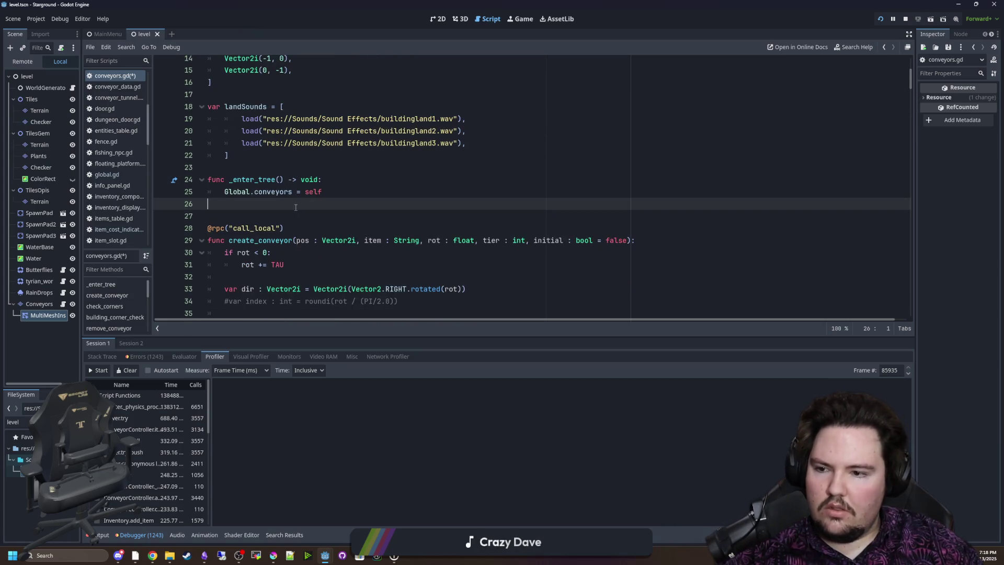
In _ready, add cullingTimer = Timer.new() and declare var cullingTimer : Timer above the function
{"action": "scroll", "coordinate": [121, 303], "scroll_direction": "down", "scroll_amount": 3}
{"action": "left_click", "coordinate": [99, 317]}
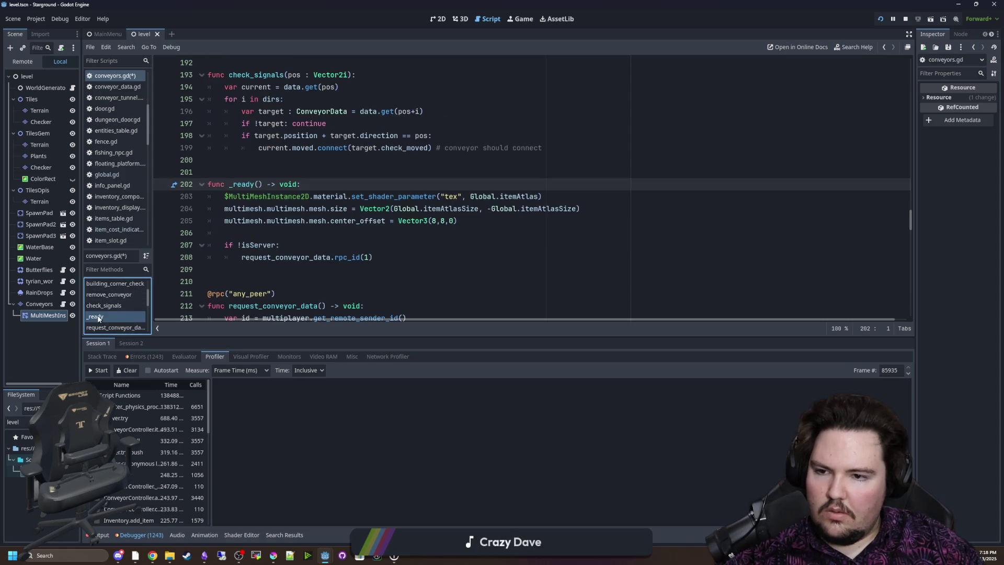
{"action": "left_click", "coordinate": [386, 221]}
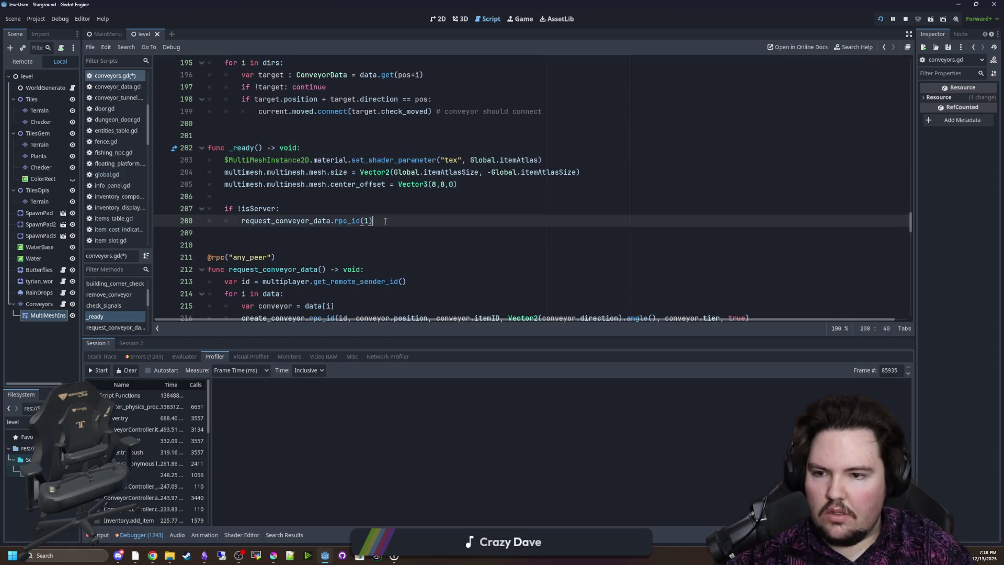
{"action": "key", "text": "Return"}
{"action": "key", "text": "BackSpace"}
{"action": "key", "text": "Return"}
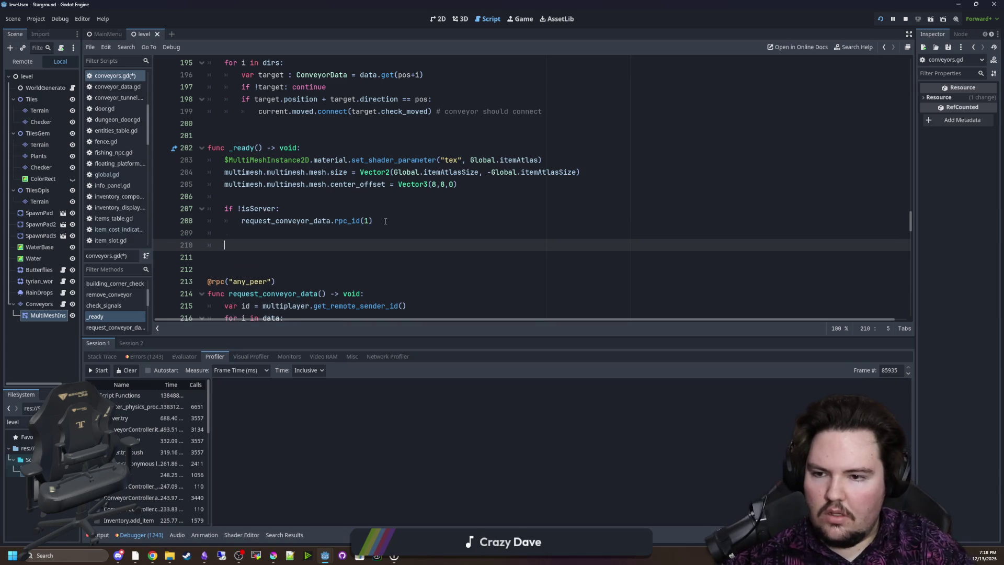
{"action": "type", "text": "Timer.new()"}
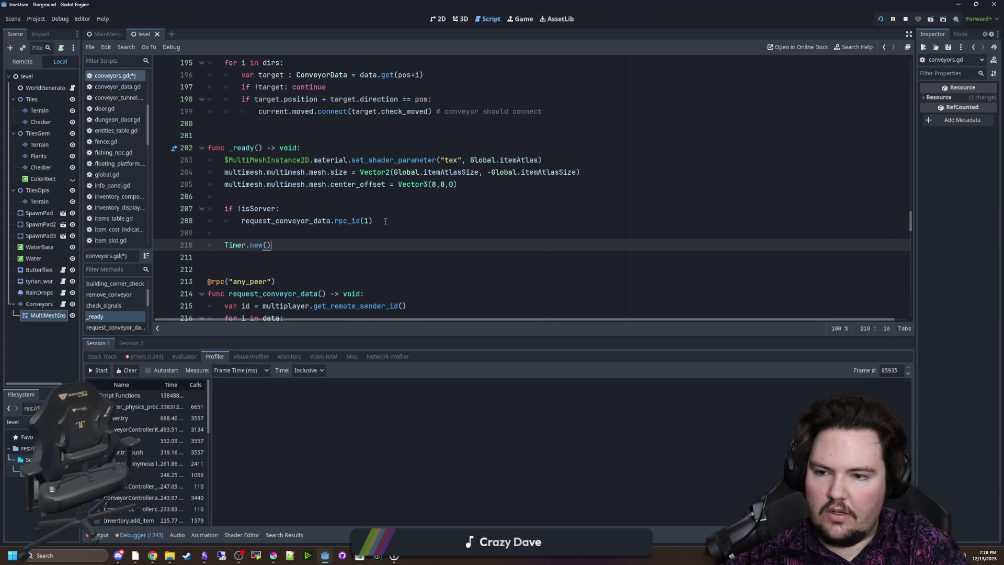
{"action": "key", "text": "Home"}
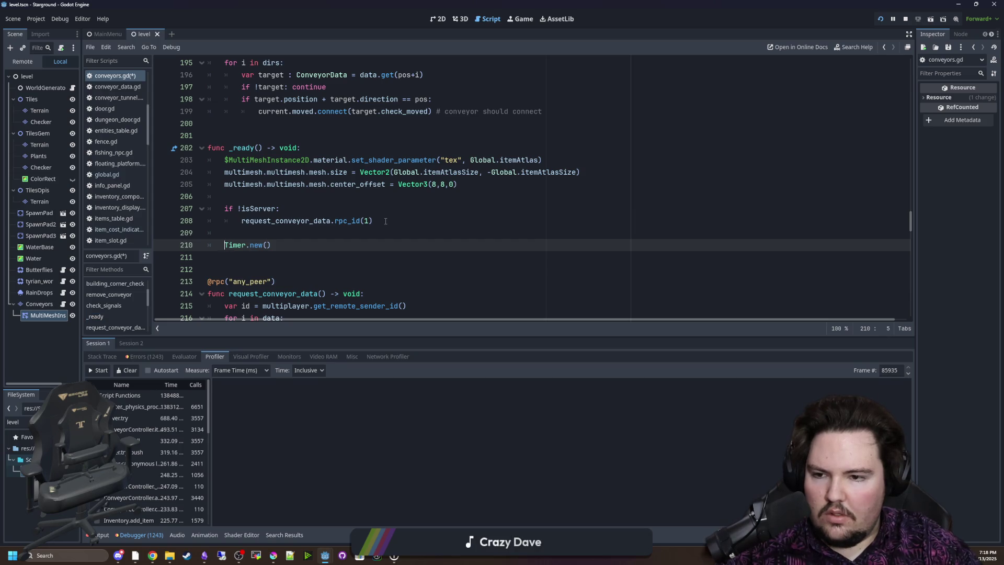
{"action": "type", "text": "cullingTimer ="}
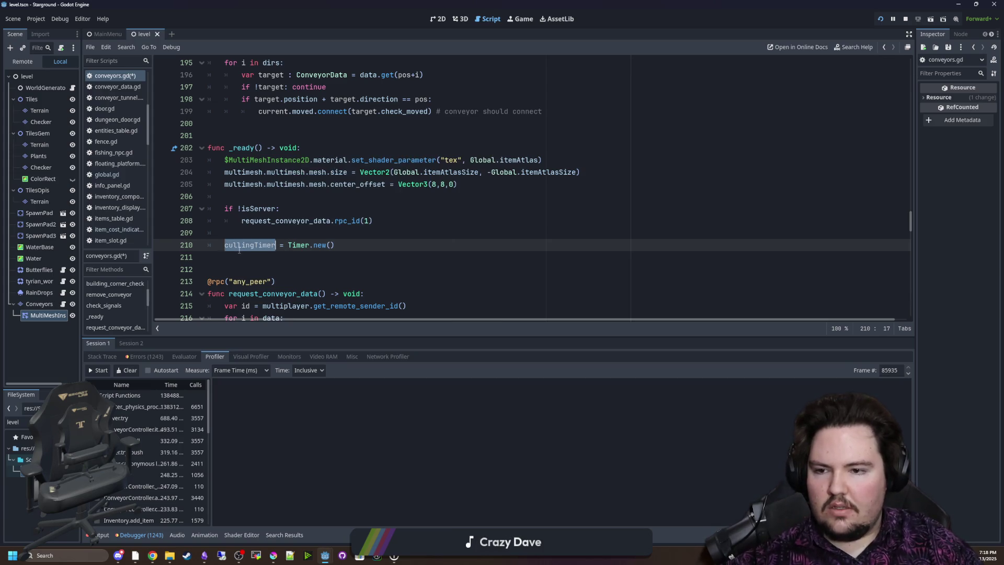
{"action": "left_click", "coordinate": [234, 125]}
{"action": "key", "text": "Return"}
{"action": "type", "text": "var cullingTimer : Timer"}
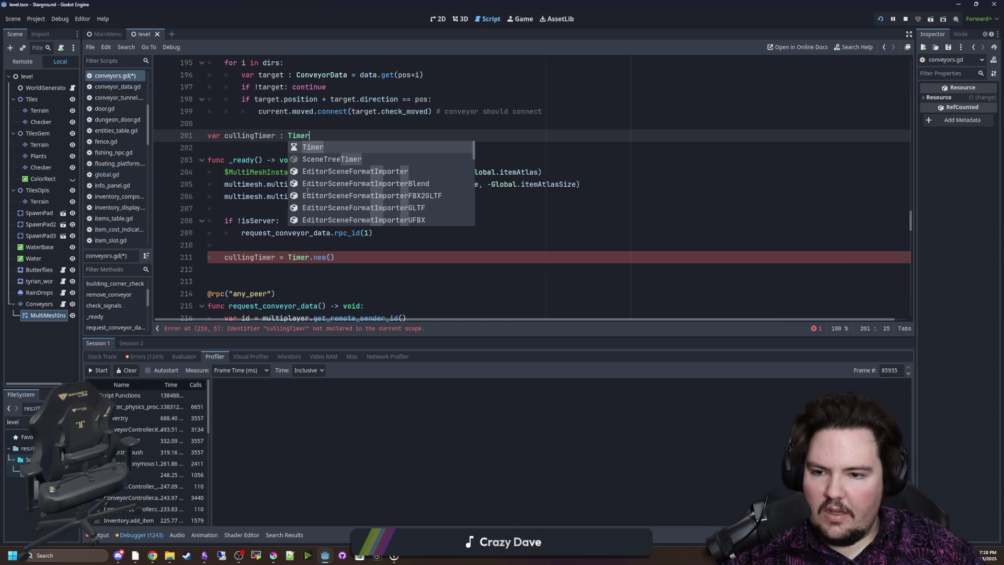
Set cullingTimer.wait_time to 0.1 and call cullingTimer.start() below the timer creation
{"action": "left_click", "coordinate": [351, 264]}
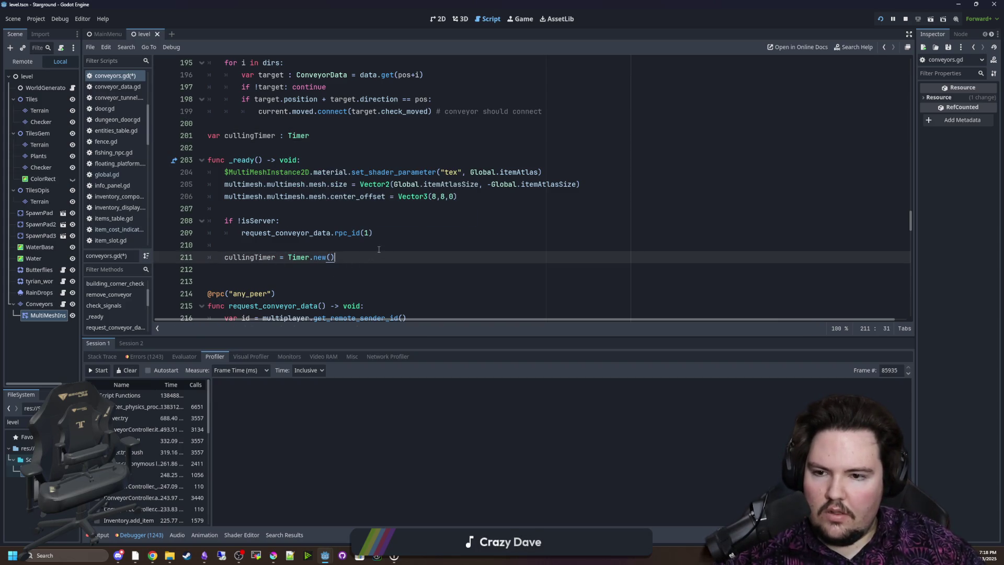
{"action": "key", "text": "Return"}
{"action": "type", "text": "cullingTimer."}
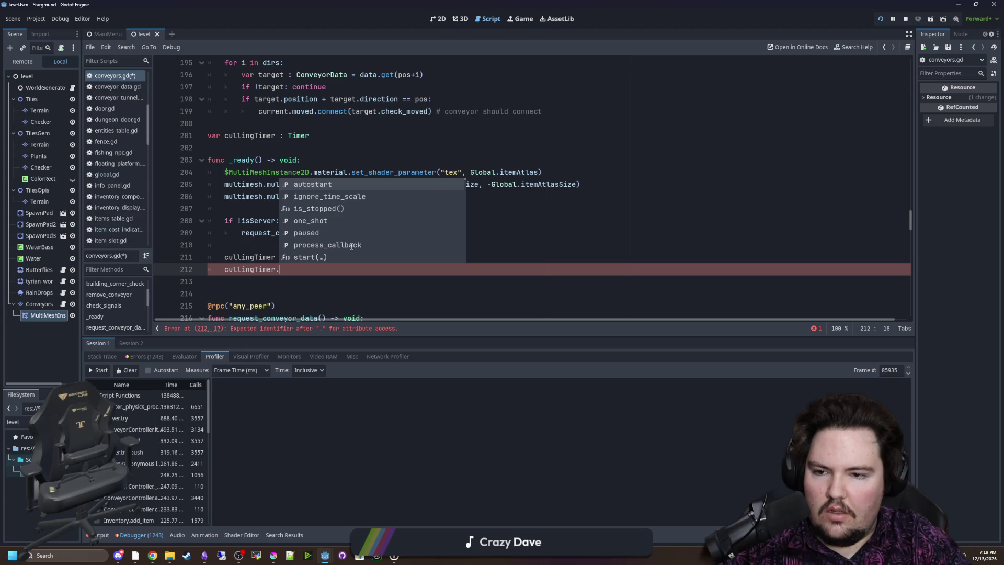
{"action": "type", "text": "start("}
{"action": "key", "text": "Return"}
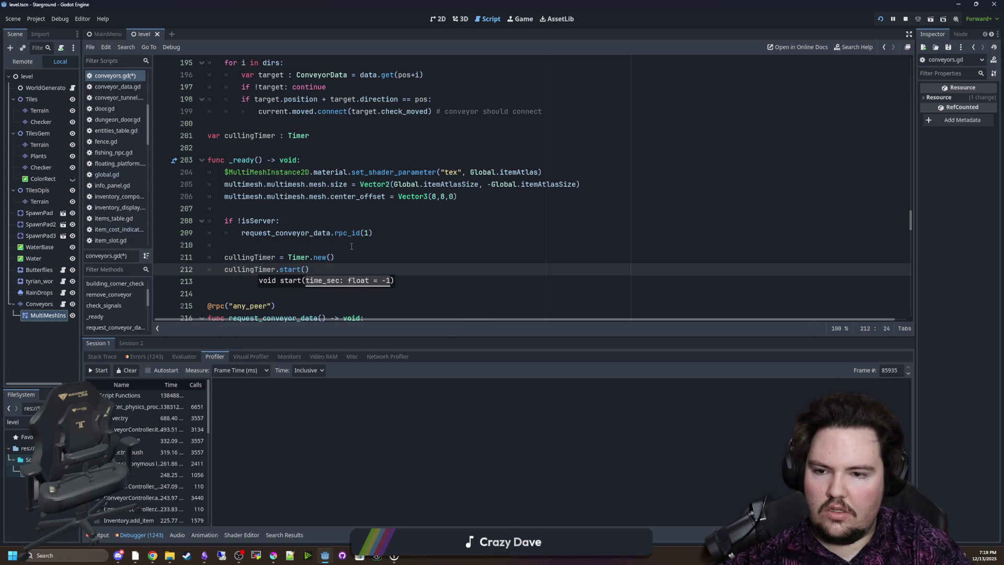
{"action": "key", "text": "Up"}
{"action": "key", "text": "End"}
{"action": "key", "text": "Return"}
{"action": "type", "text": "culling"}
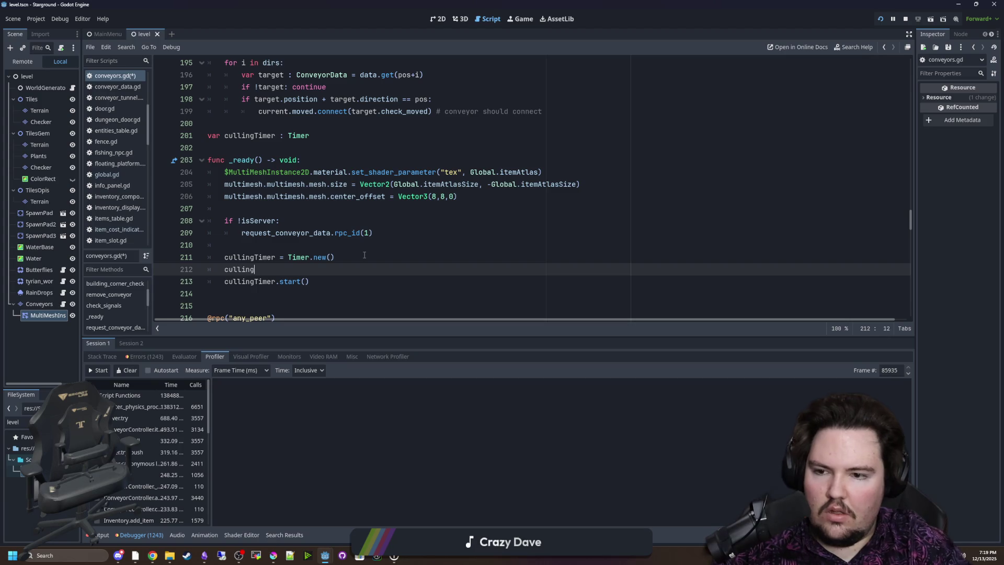
{"action": "type", "text": "Timer.wa"}
{"action": "key", "text": "Return"}
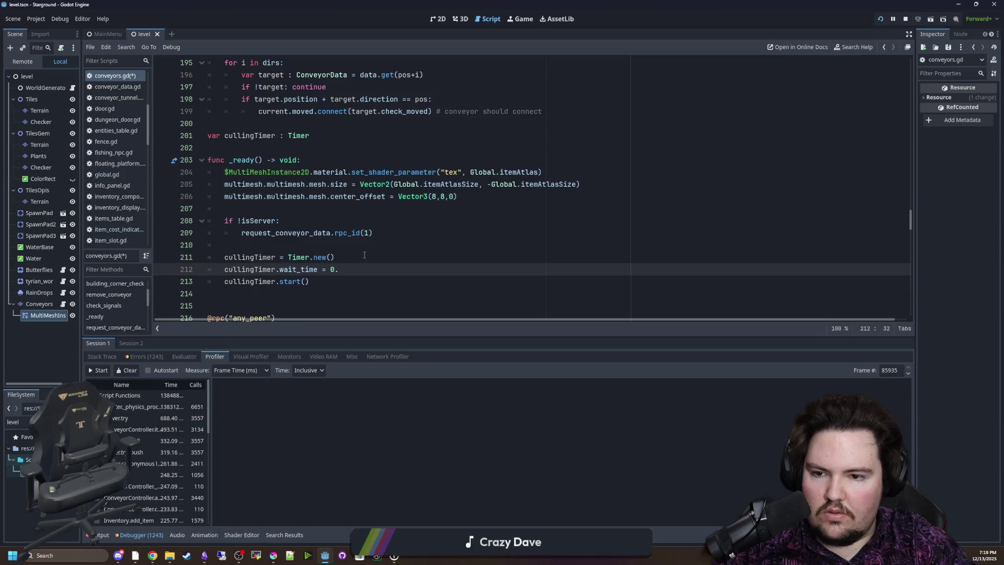
{"action": "type", "text": "1"}
Connect cullingTimer.timeout to calculate_draw, call calculate_draw() once, and save the script
{"action": "scroll", "coordinate": [377, 249], "scroll_direction": "down", "scroll_amount": 2}
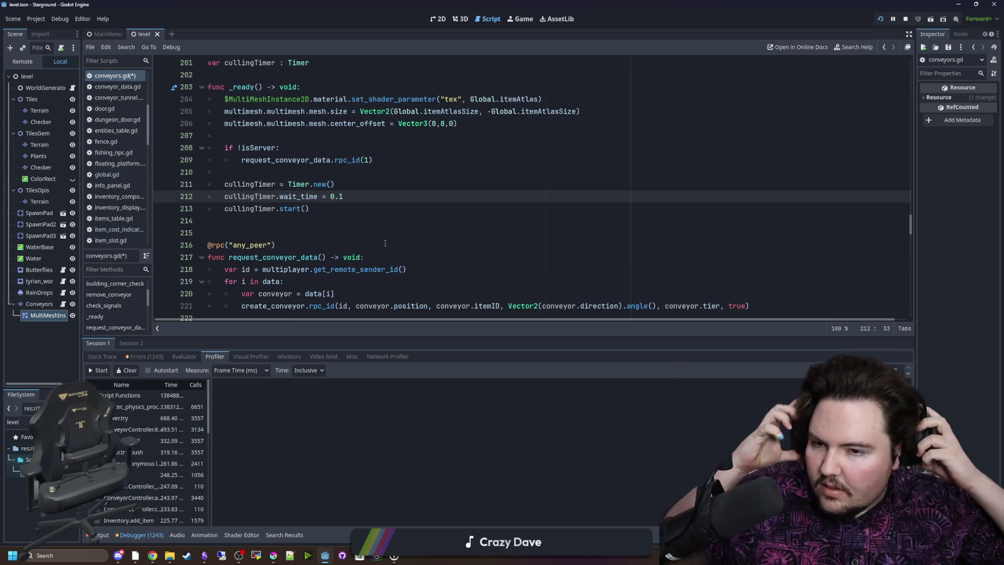
{"action": "key", "text": "Down"}
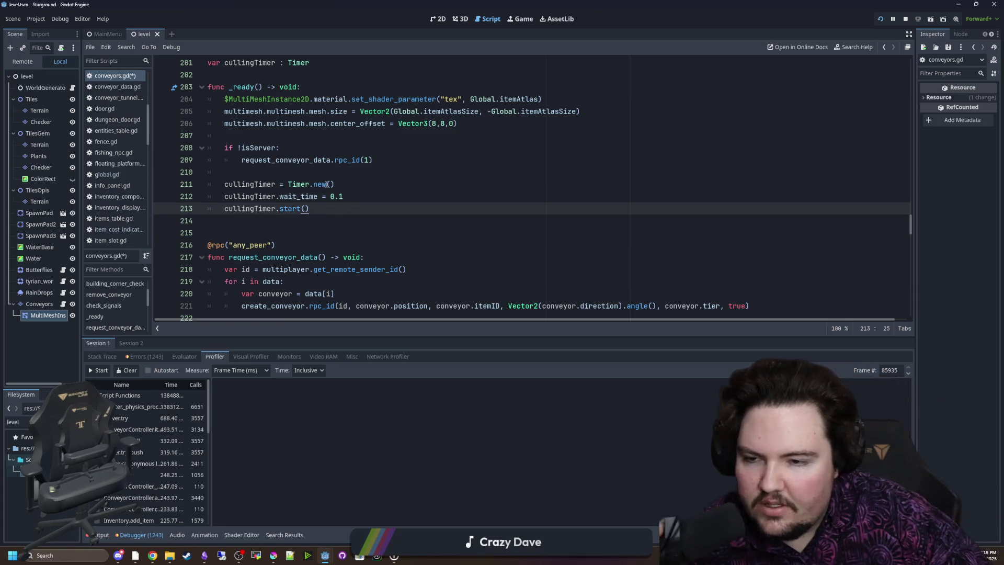
{"action": "key", "text": "Return"}
{"action": "type", "text": "cullingTimer."}
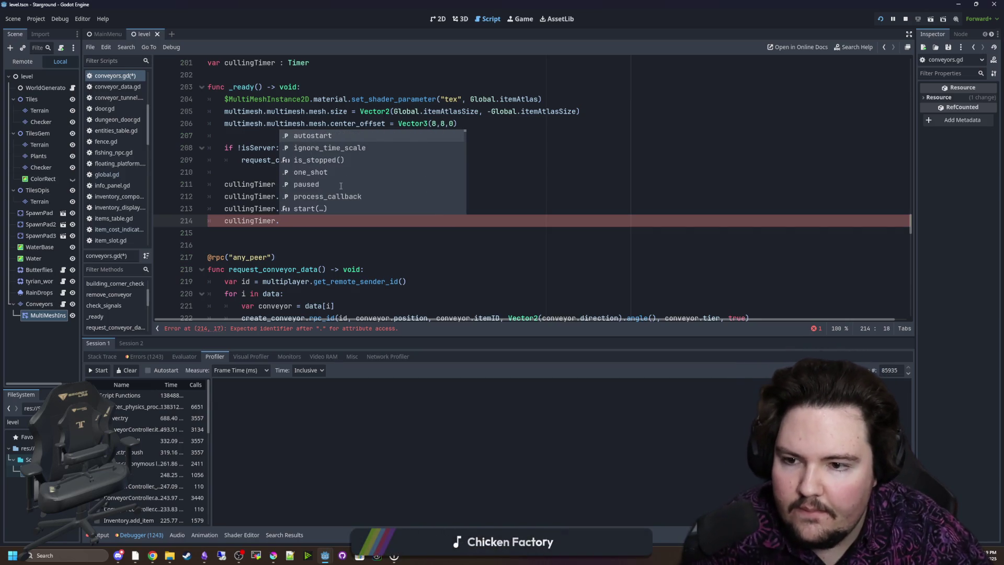
{"action": "type", "text": "fin"}
{"action": "key", "text": "BackSpace"}
{"action": "key", "text": "BackSpace"}
{"action": "key", "text": "BackSpace"}
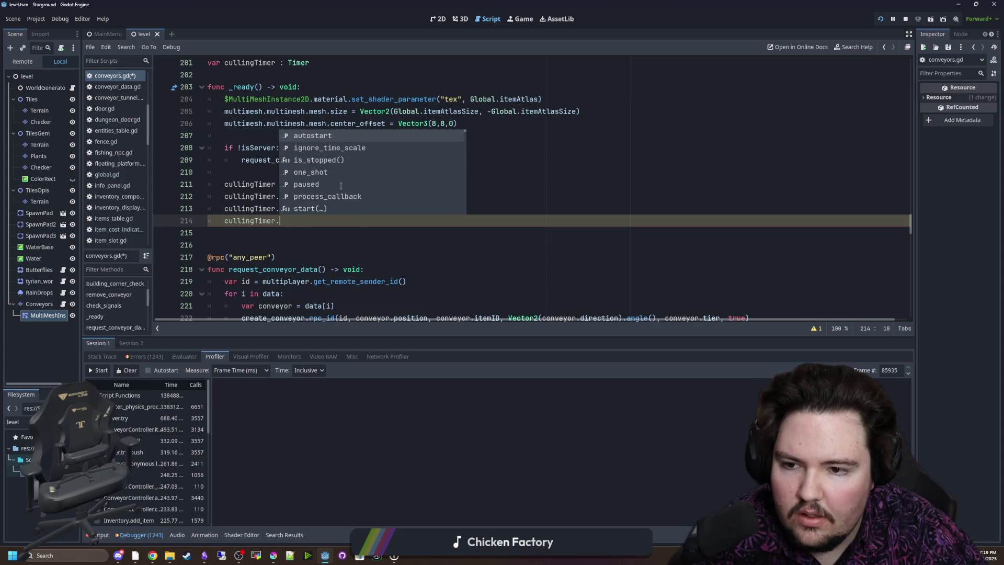
{"action": "key", "text": "Up"}
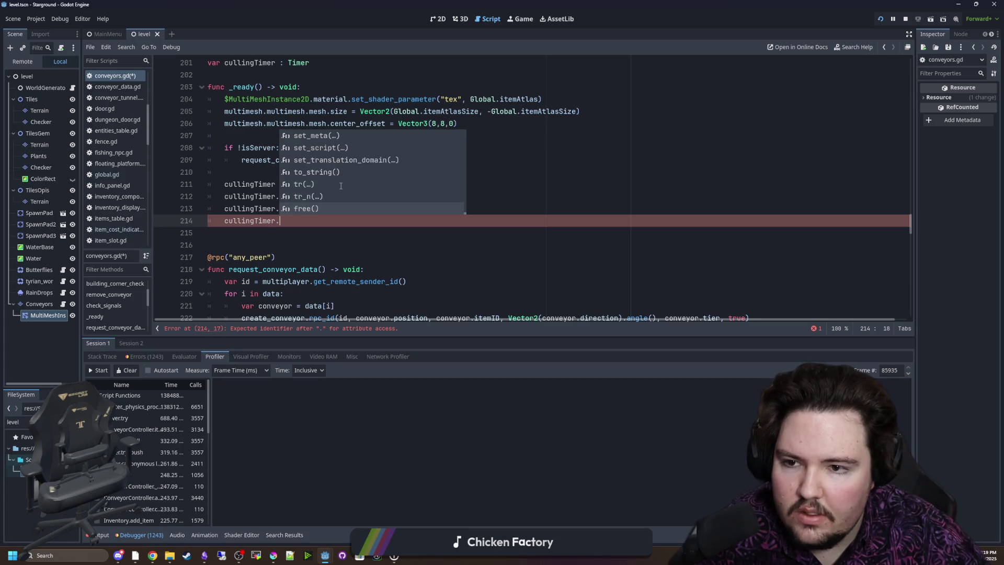
{"action": "key", "text": "Down"}
{"action": "key", "text": "Down"}
{"action": "key", "text": "Down"}
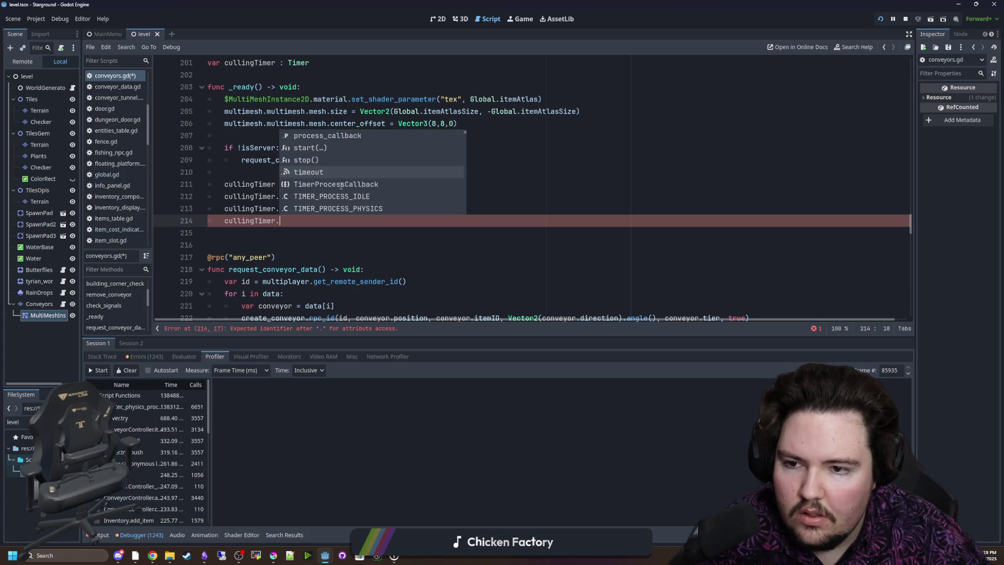
{"action": "key", "text": "Return"}
{"action": "type", "text": ".connect(calc"}
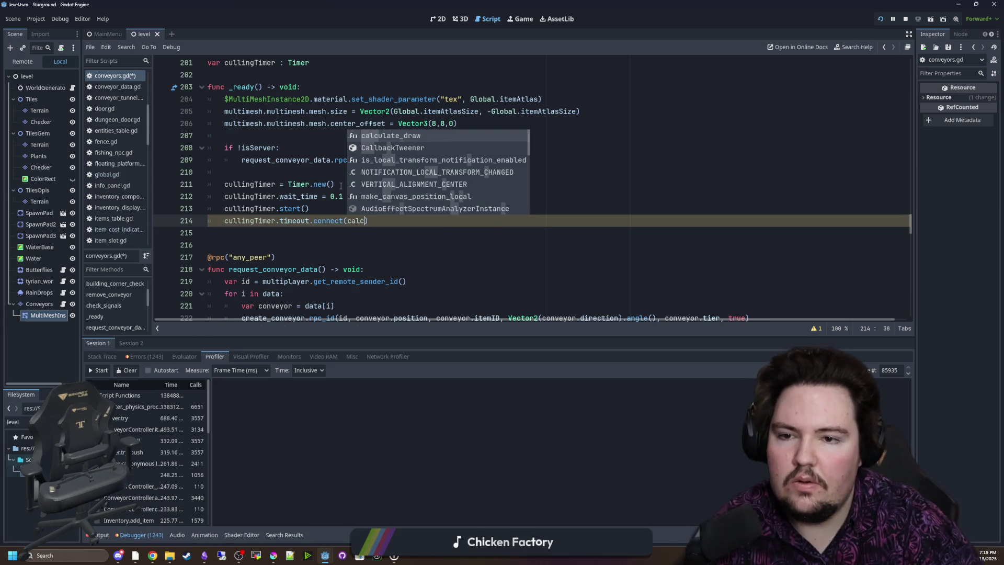
{"action": "key", "text": "Return"}
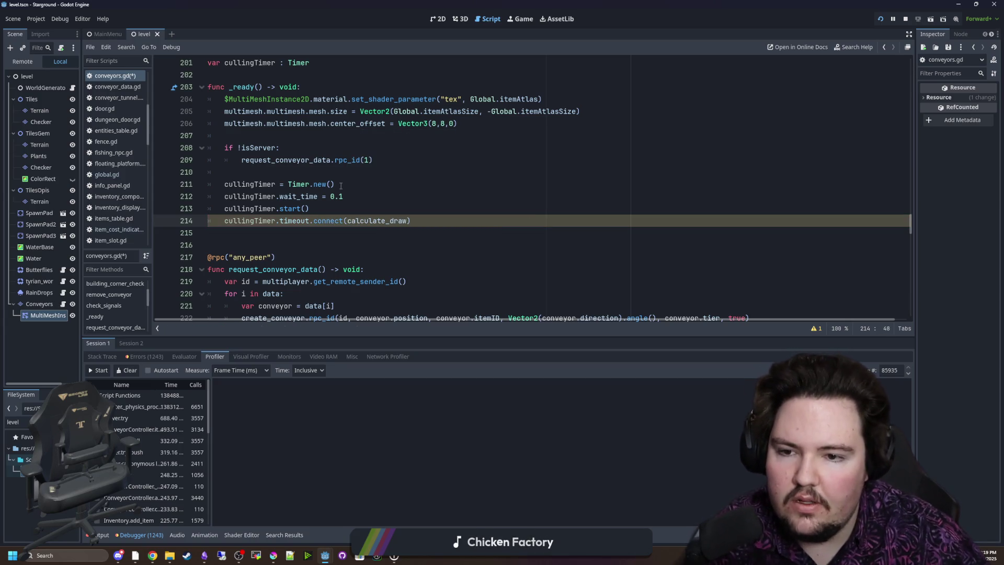
{"action": "key", "text": "End"}
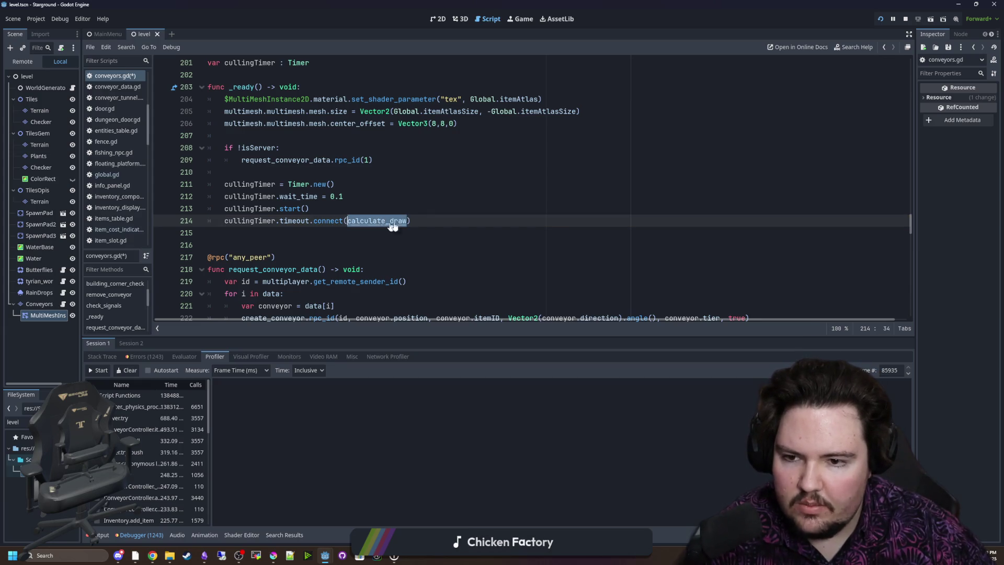
{"action": "key", "text": "Return"}
{"action": "type", "text": "calculate_draw()"}
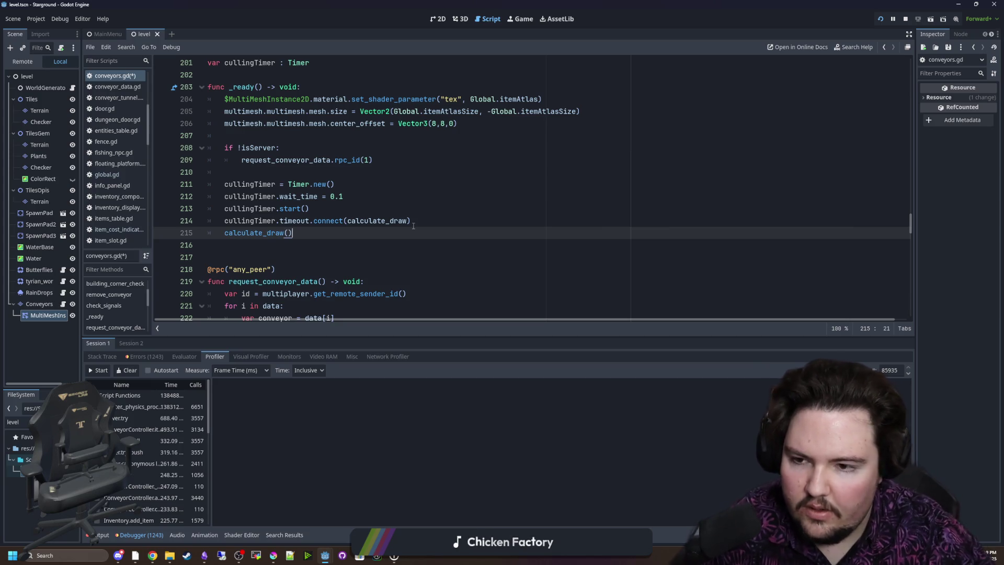
{"action": "left_click", "coordinate": [413, 225]}
{"action": "key", "text": "ctrl+s"}
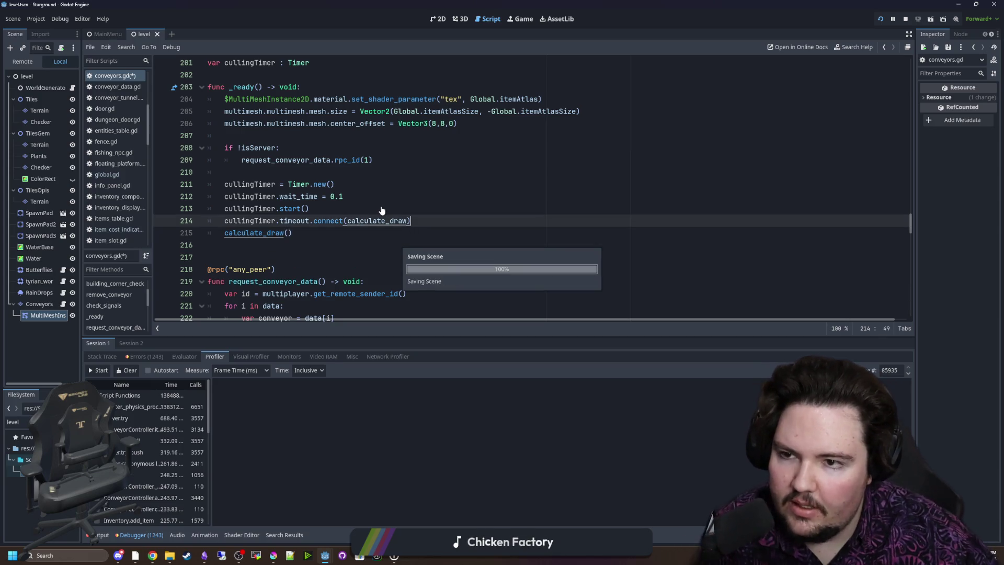
Move cullingTimer.start() to a line after the timeout.connect call
{"action": "scroll", "coordinate": [335, 214], "scroll_direction": "down", "scroll_amount": 1}
{"action": "left_click", "coordinate": [445, 191]}
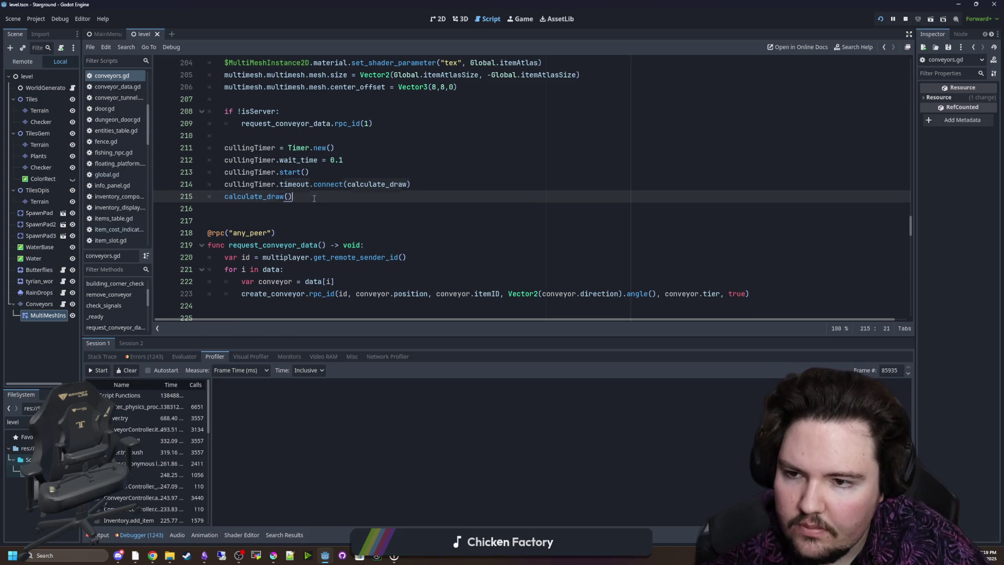
{"action": "left_click", "coordinate": [439, 185]}
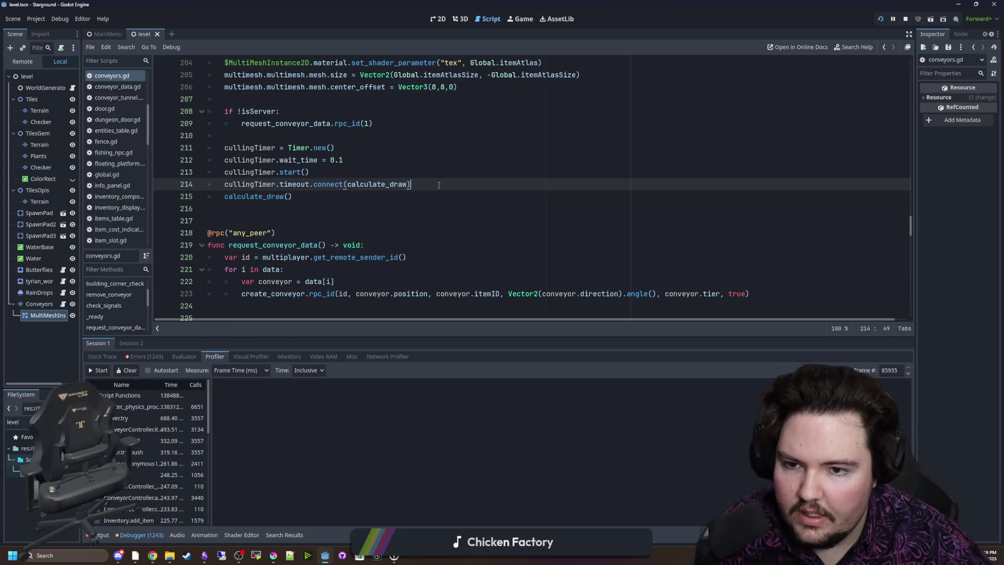
{"action": "key", "text": "Return"}
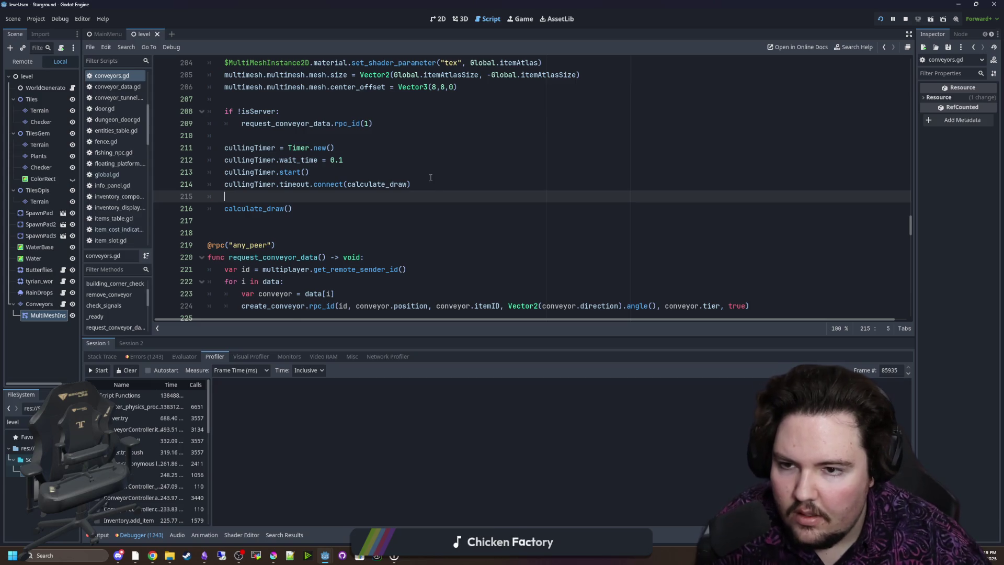
{"action": "scroll", "coordinate": [381, 189], "scroll_direction": "up", "scroll_amount": 2}
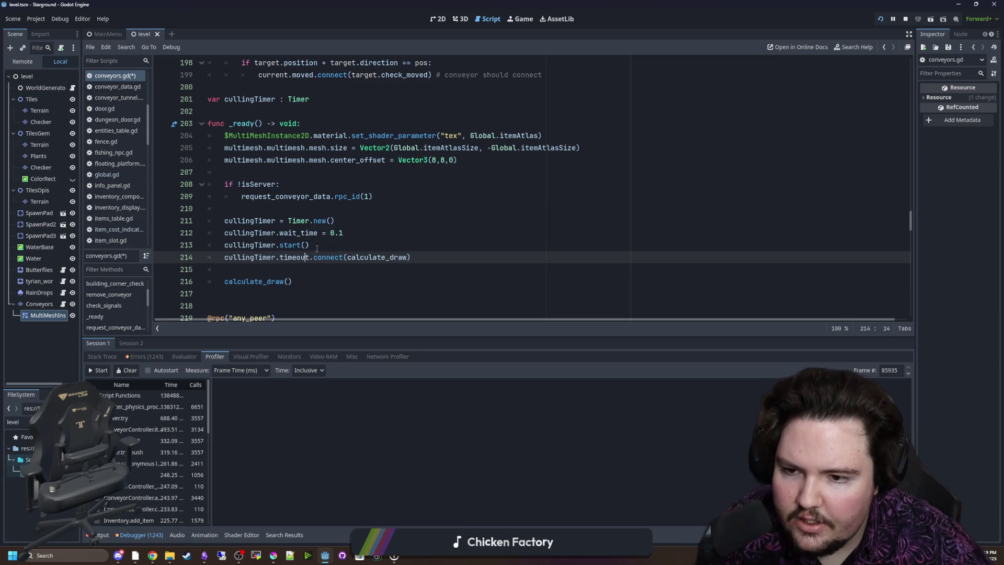
{"action": "left_click_drag", "start_coordinate": [310, 245], "coordinate": [227, 248]}
{"action": "key", "text": "ctrl+c"}
{"action": "key", "text": "BackSpace"}
{"action": "key", "text": "BackSpace"}
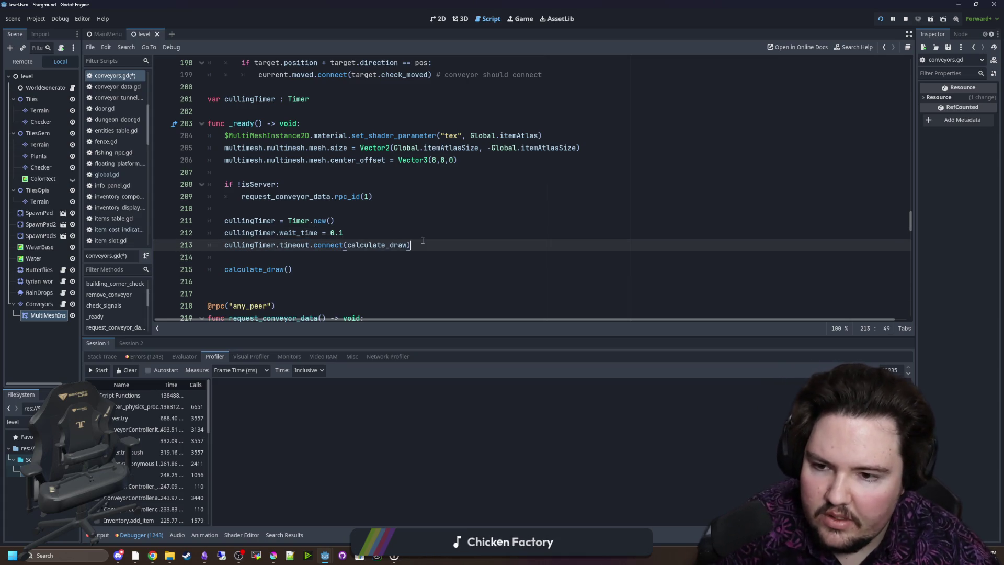
{"action": "key", "text": "Down"}
{"action": "key", "text": "Return"}
{"action": "key", "text": "Return"}
{"action": "key", "text": "ctrl+v"}
Write an add_child(cullingTimer) line in _ready
{"action": "left_click", "coordinate": [345, 257]}
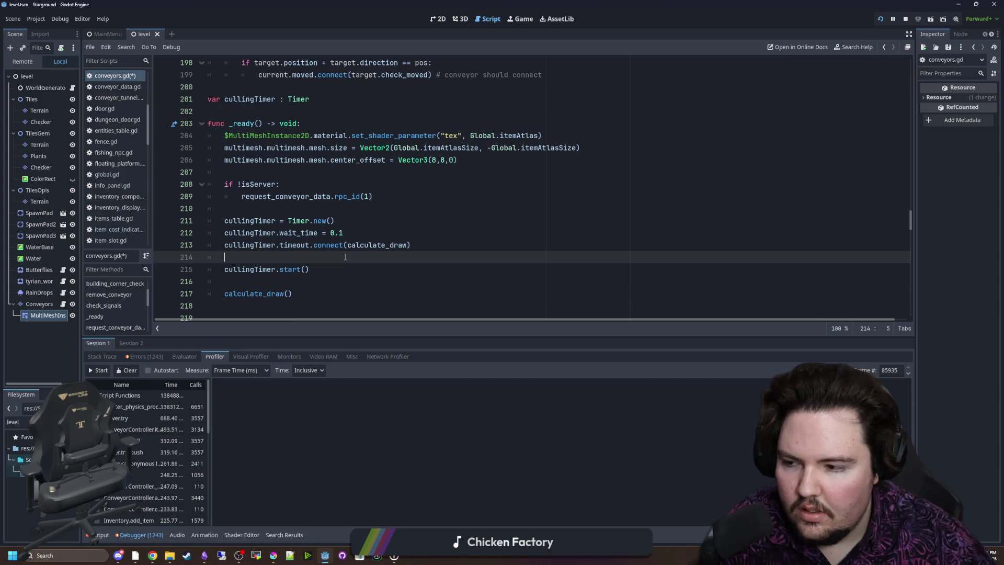
{"action": "key", "text": "BackSpace"}
{"action": "key", "text": "BackSpace"}
{"action": "key", "text": "BackSpace"}
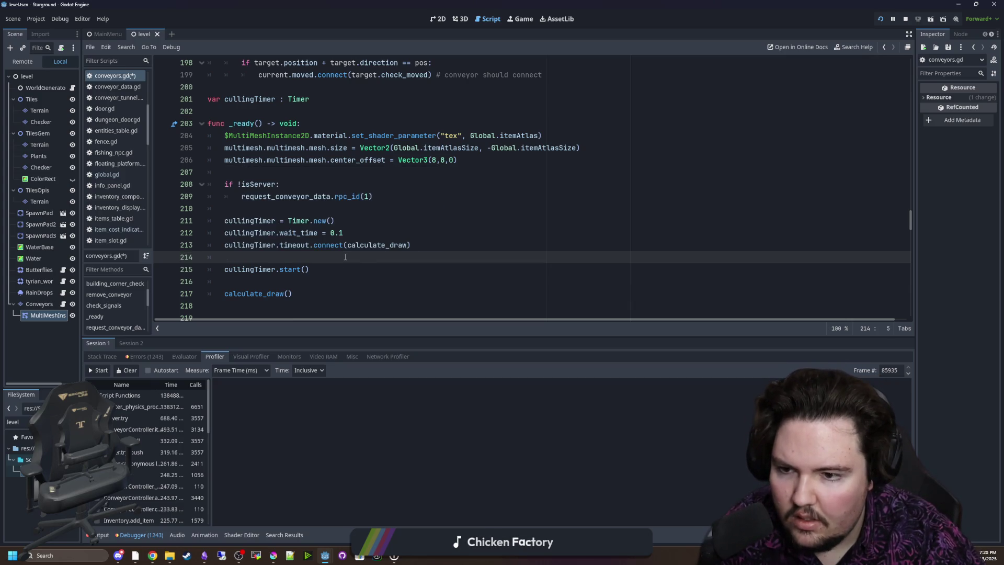
{"action": "type", "text": "add_ch"}
{"action": "key", "text": "Return"}
{"action": "type", "text": "cullingTime"}
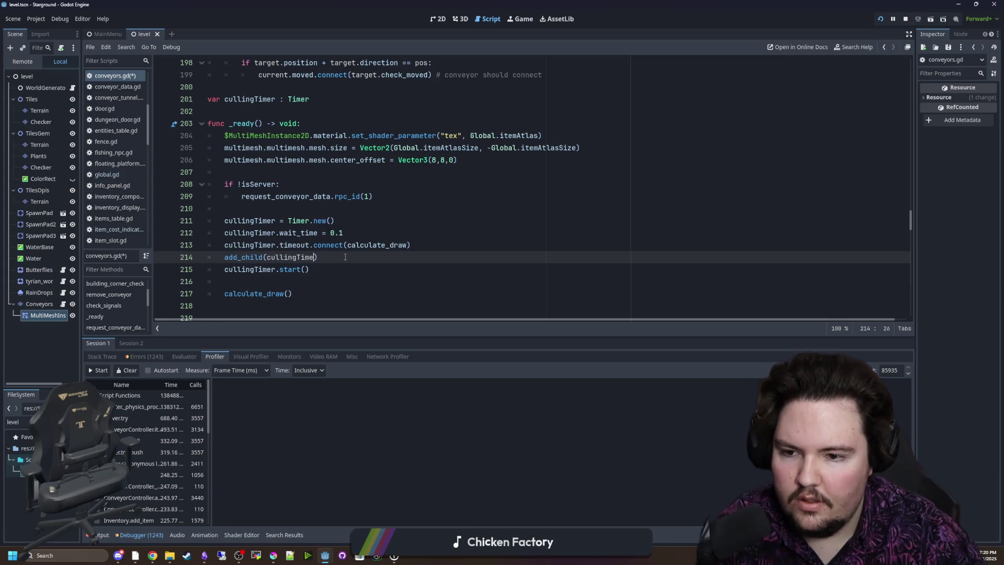
{"action": "left_click", "coordinate": [280, 271]}
{"action": "mouse_move", "coordinate": [414, 245]}
{"action": "left_mouse_down"}
{"action": "mouse_move", "coordinate": [231, 253]}
{"action": "mouse_move", "coordinate": [224, 245]}
{"action": "left_mouse_up"}
Move add_child(cullingTimer) directly below Timer.new() and remove the leftover blank line
{"action": "left_click_drag", "start_coordinate": [322, 257], "coordinate": [224, 258]}
{"action": "key", "text": "ctrl+x"}
{"action": "left_click", "coordinate": [352, 220]}
{"action": "key", "text": "Return"}
{"action": "key", "text": "ctrl+v"}
{"action": "left_click", "coordinate": [280, 269]}
{"action": "key", "text": "BackSpace"}
{"action": "key", "text": "BackSpace"}
{"action": "left_click", "coordinate": [287, 209]}
{"action": "scroll", "coordinate": [286, 216], "scroll_direction": "down", "scroll_amount": 2}
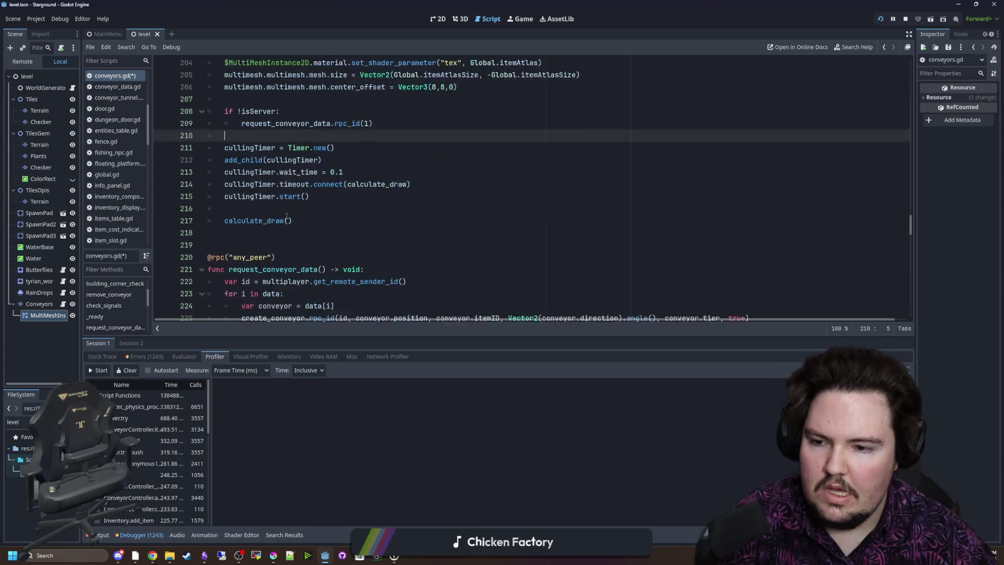
{"action": "scroll", "coordinate": [287, 216], "scroll_direction": "down", "scroll_amount": 6}
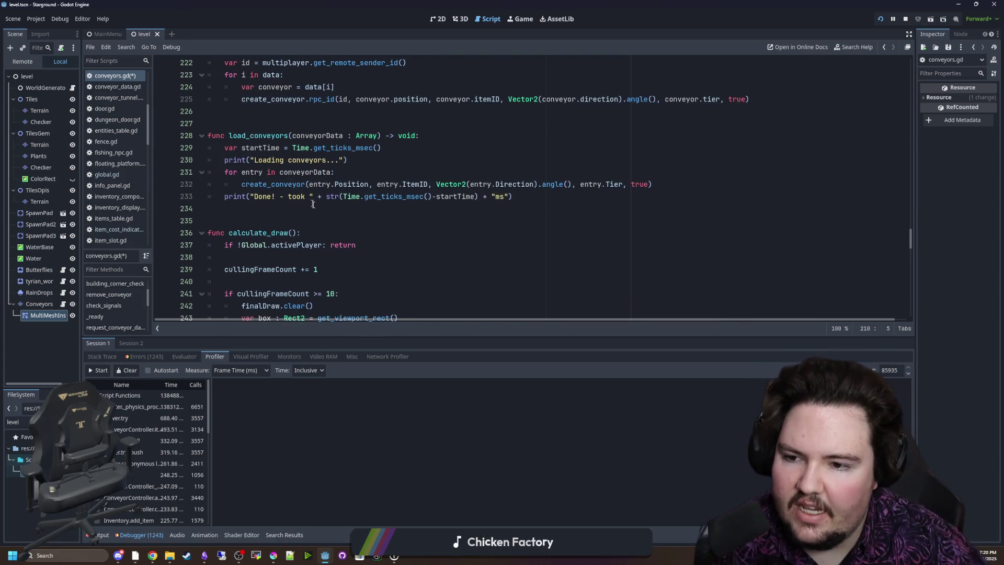
Delete the cullingFrameCount += 1 and frame-count if lines, then dedent the culling block
{"action": "scroll", "coordinate": [311, 202], "scroll_direction": "down", "scroll_amount": 2}
{"action": "triple_click", "coordinate": [306, 197]}
{"action": "key", "text": "ctrl+x"}
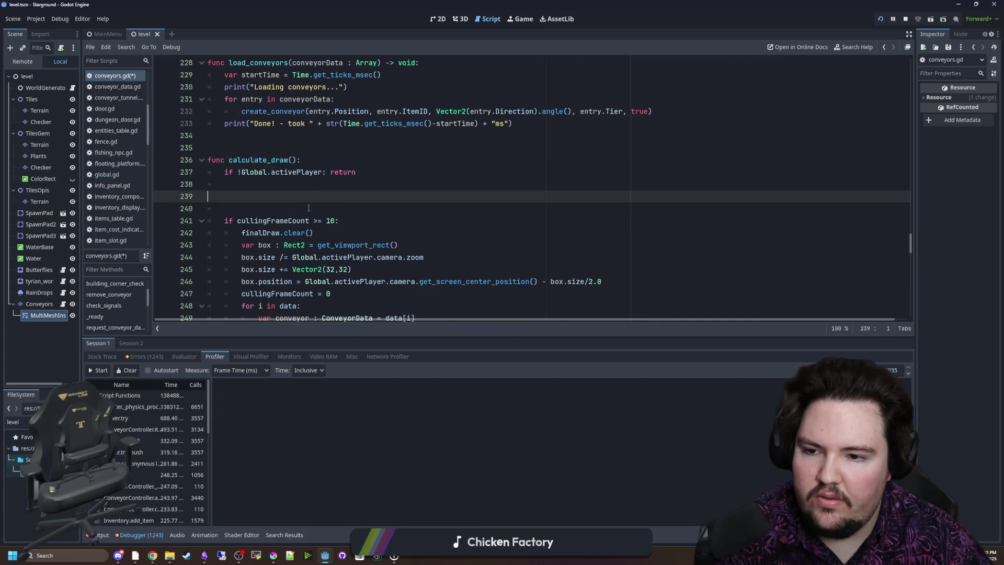
{"action": "key", "text": "BackSpace"}
{"action": "triple_click", "coordinate": [307, 208]}
{"action": "key", "text": "BackSpace"}
{"action": "key", "text": "BackSpace"}
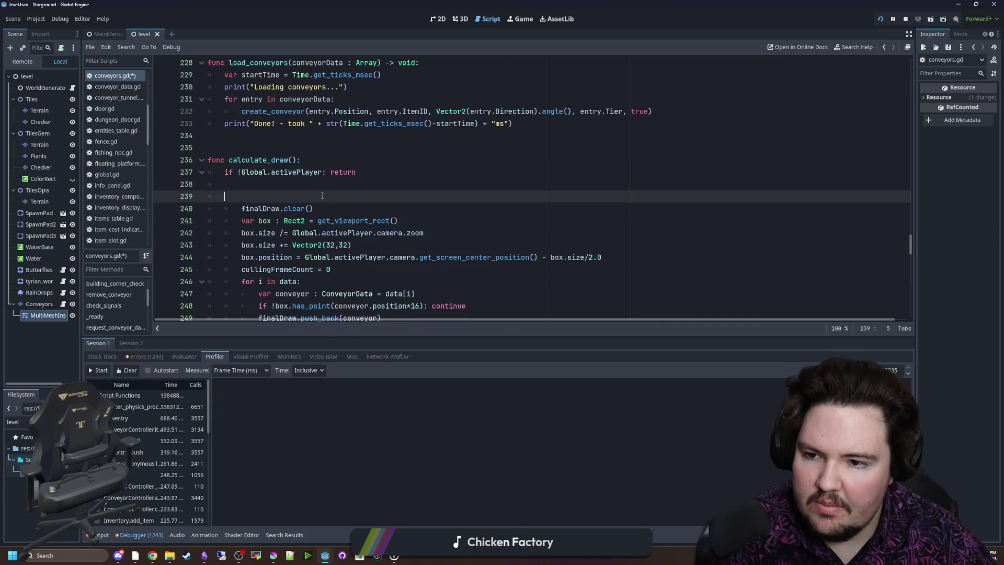
{"action": "key", "text": "ctrl+x"}
{"action": "scroll", "coordinate": [321, 195], "scroll_direction": "down", "scroll_amount": 1}
{"action": "left_click_drag", "start_coordinate": [521, 281], "coordinate": [159, 166]}
{"action": "key", "text": "shift+Tab"}
Delete the cullingFrameCount variable declaration and its cullingFrameCount = 0 reset line
{"action": "scroll", "coordinate": [602, 164], "scroll_direction": "up", "scroll_amount": 7}
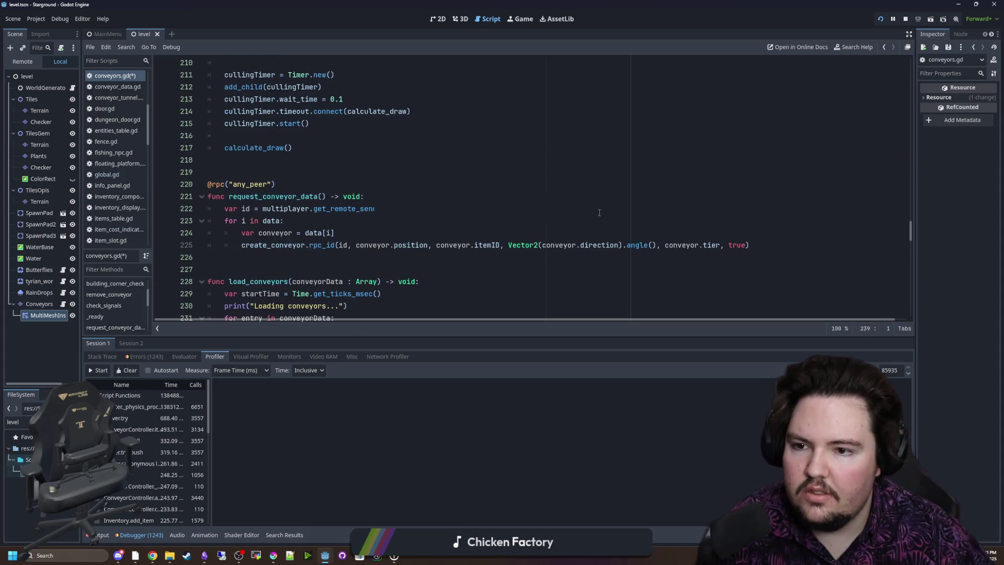
{"action": "scroll", "coordinate": [602, 164], "scroll_direction": "up", "scroll_amount": 2}
{"action": "left_click", "coordinate": [602, 172]}
{"action": "left_click_drag", "start_coordinate": [911, 225], "coordinate": [920, 64]}
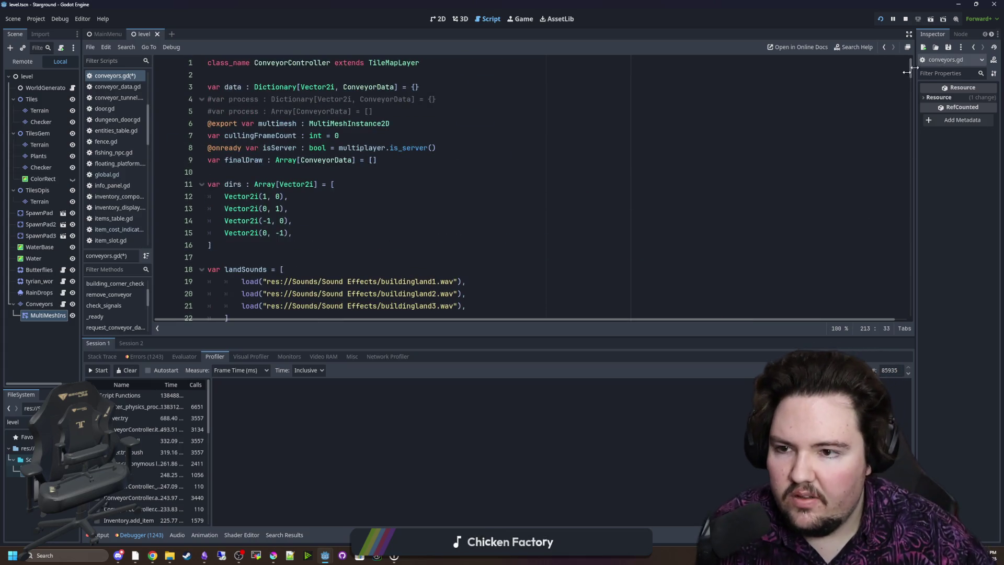
{"action": "left_click", "coordinate": [901, 160]}
{"action": "left_click_drag", "start_coordinate": [901, 136], "coordinate": [902, 123]}
{"action": "key", "text": "BackSpace"}
{"action": "scroll", "coordinate": [902, 81], "scroll_direction": "down", "scroll_amount": 5}
{"action": "left_click_drag", "start_coordinate": [911, 81], "coordinate": [905, 196]}
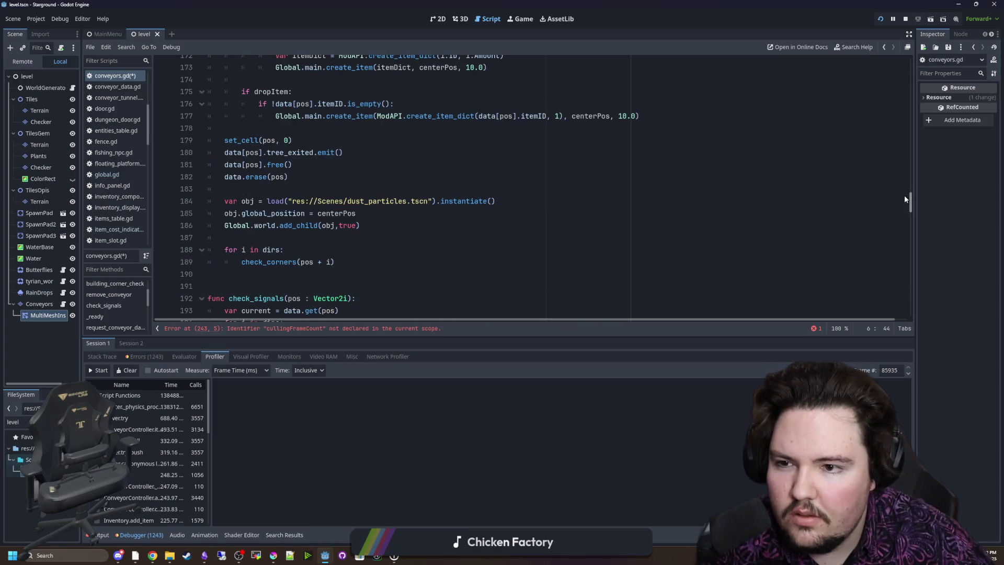
{"action": "left_click", "coordinate": [273, 330]}
{"action": "left_click_drag", "start_coordinate": [314, 184], "coordinate": [176, 186]}
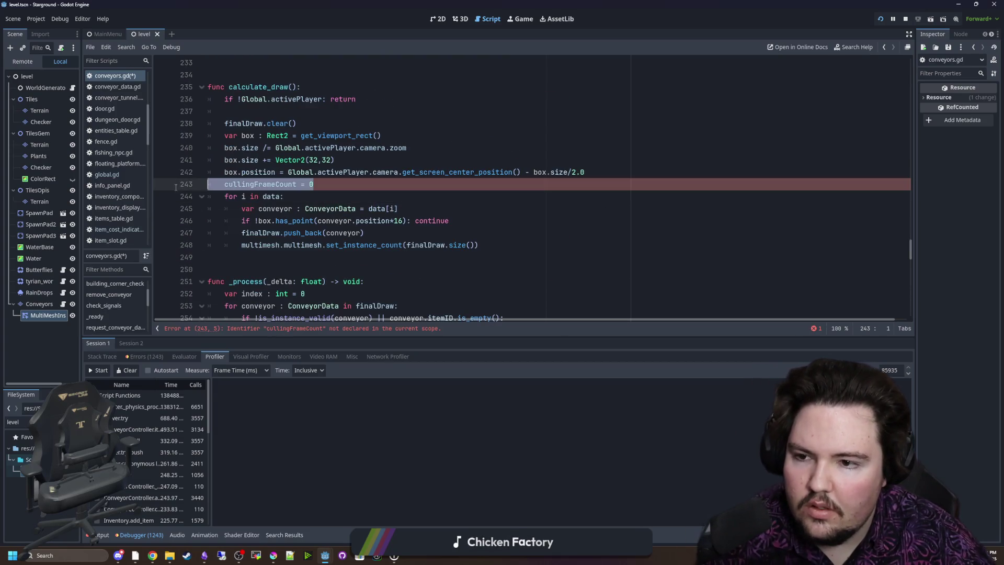
{"action": "key", "text": "BackSpace"}
{"action": "key", "text": "BackSpace"}
{"action": "scroll", "coordinate": [345, 205], "scroll_direction": "down", "scroll_amount": 3}
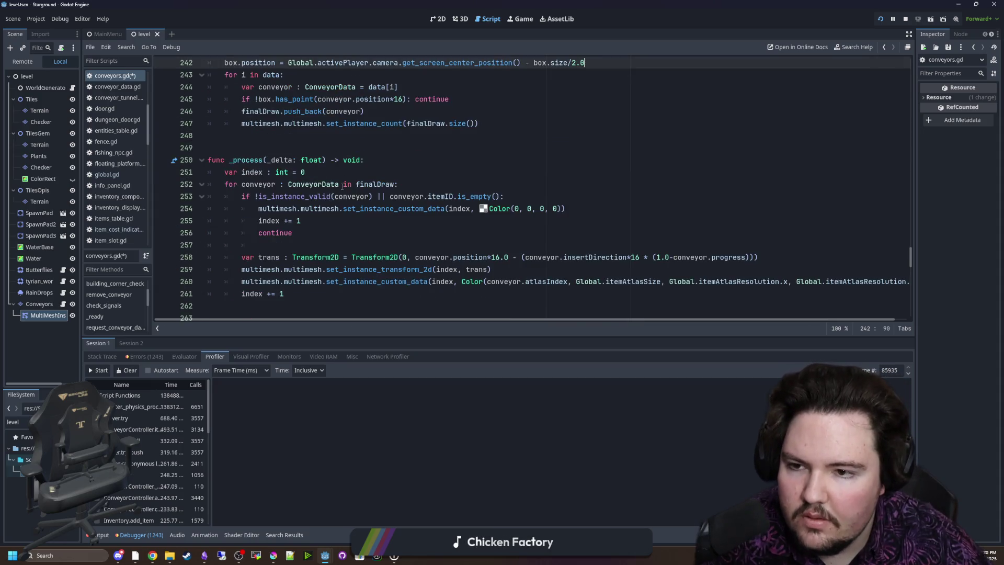
{"action": "scroll", "coordinate": [242, 210], "scroll_direction": "up", "scroll_amount": 4}
{"action": "left_click", "coordinate": [248, 220]}
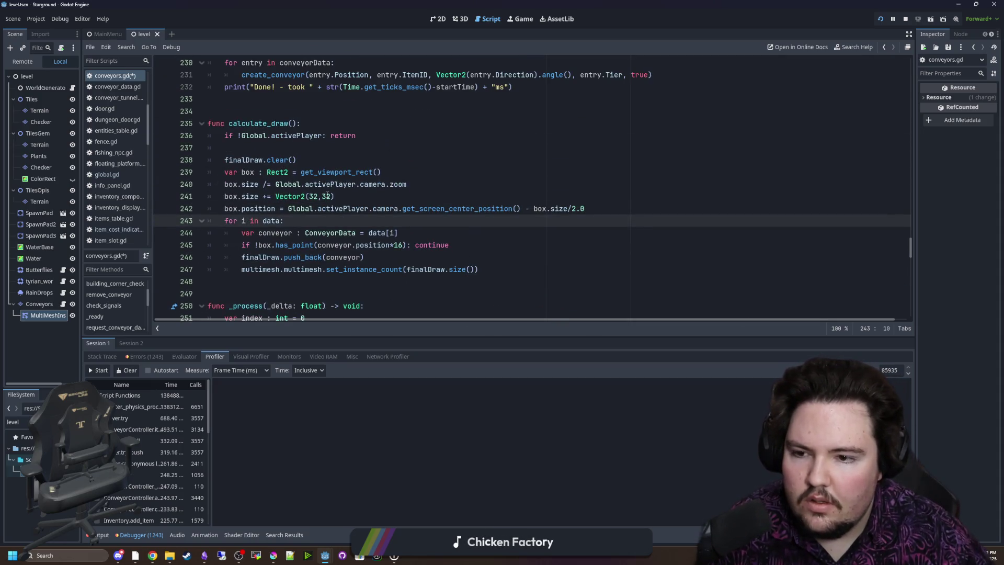
Change the loop header to 'for i : Vector2i in data:' in calculate_draw
{"action": "type", "text": ": int"}
{"action": "left_click", "coordinate": [324, 221]}
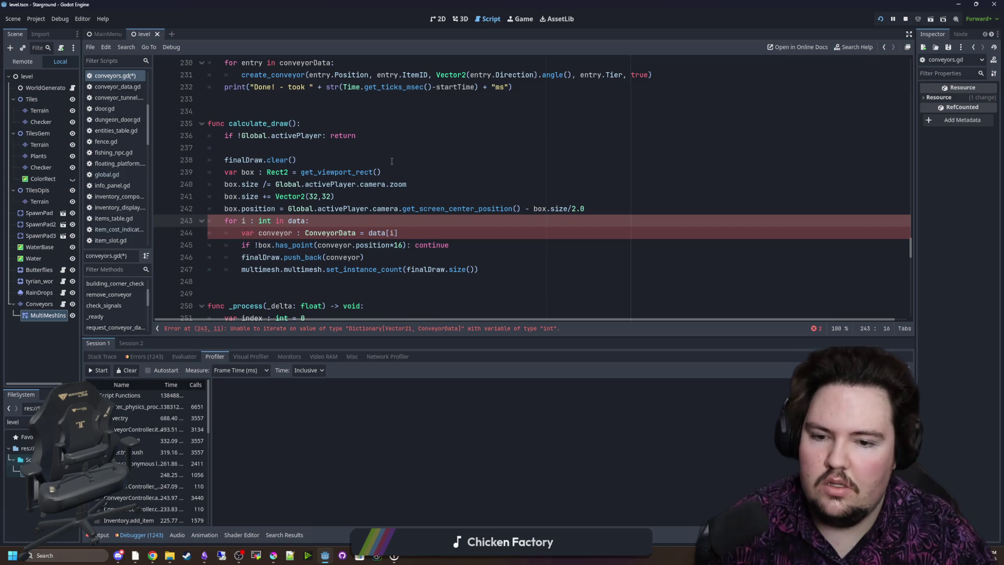
{"action": "key", "text": "BackSpace"}
{"action": "key", "text": "BackSpace"}
{"action": "key", "text": "BackSpace"}
{"action": "type", "text": "Vector2i"}
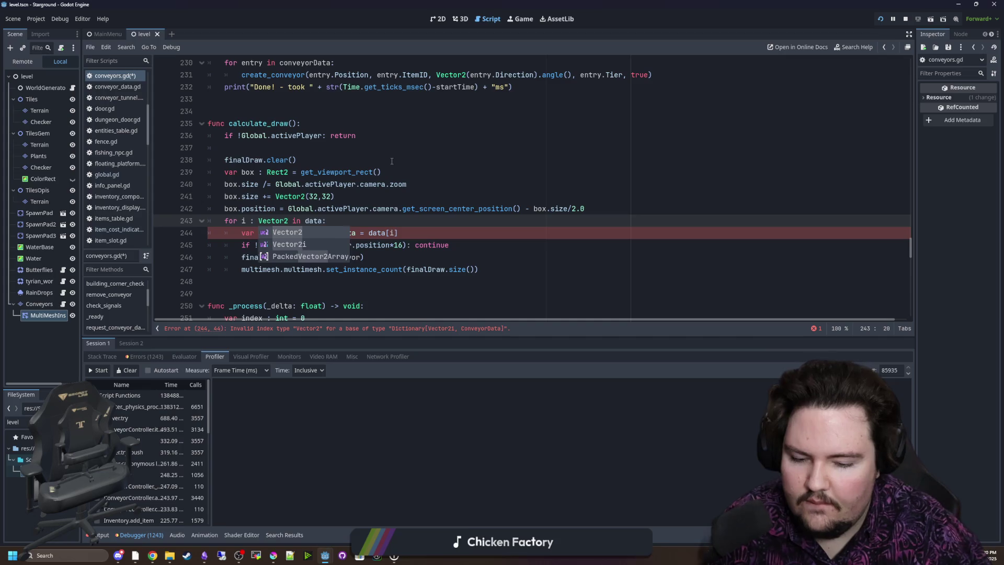
{"action": "key", "text": "Return"}
{"action": "left_click", "coordinate": [392, 160]}
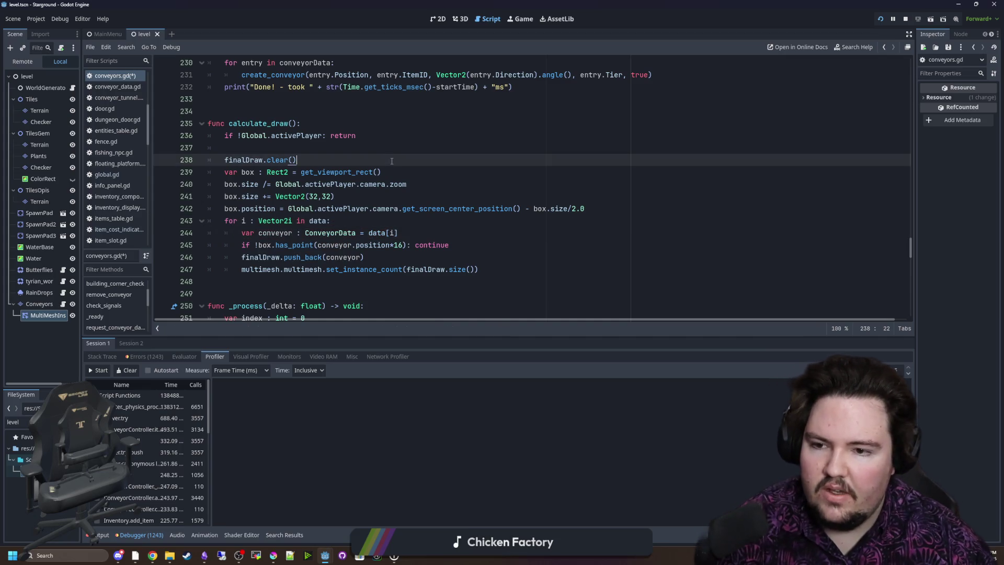
{"action": "left_click", "coordinate": [344, 219]}
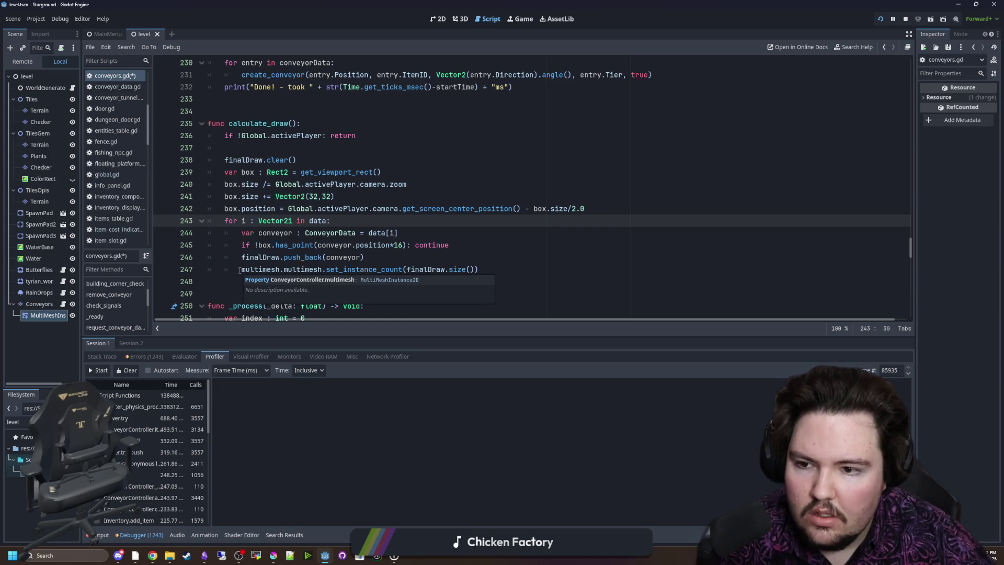
Dedent set_instance_count out of the loop and add blank lines before and after the loop
{"action": "left_click", "coordinate": [240, 270]}
{"action": "key", "text": "BackSpace"}
{"action": "key", "text": "Return"}
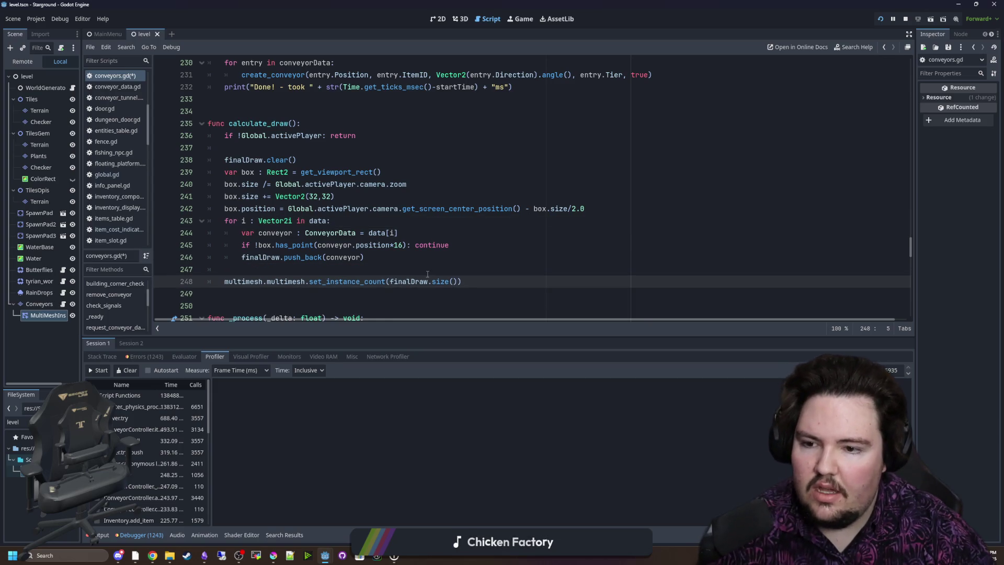
{"action": "left_click", "coordinate": [678, 215]}
{"action": "key", "text": "Return"}
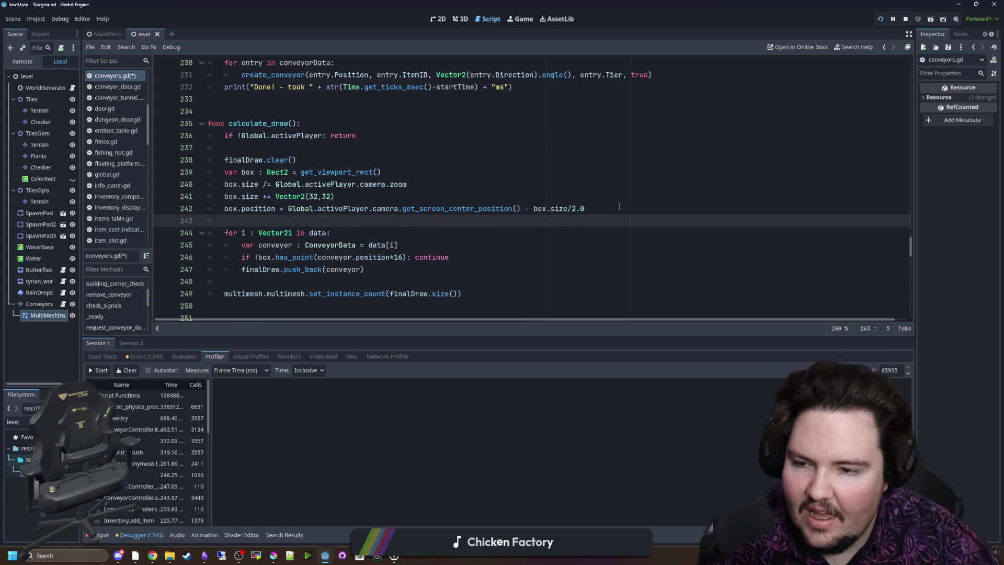
{"action": "scroll", "coordinate": [297, 255], "scroll_direction": "down", "scroll_amount": 1}
{"action": "left_click", "coordinate": [310, 243]}
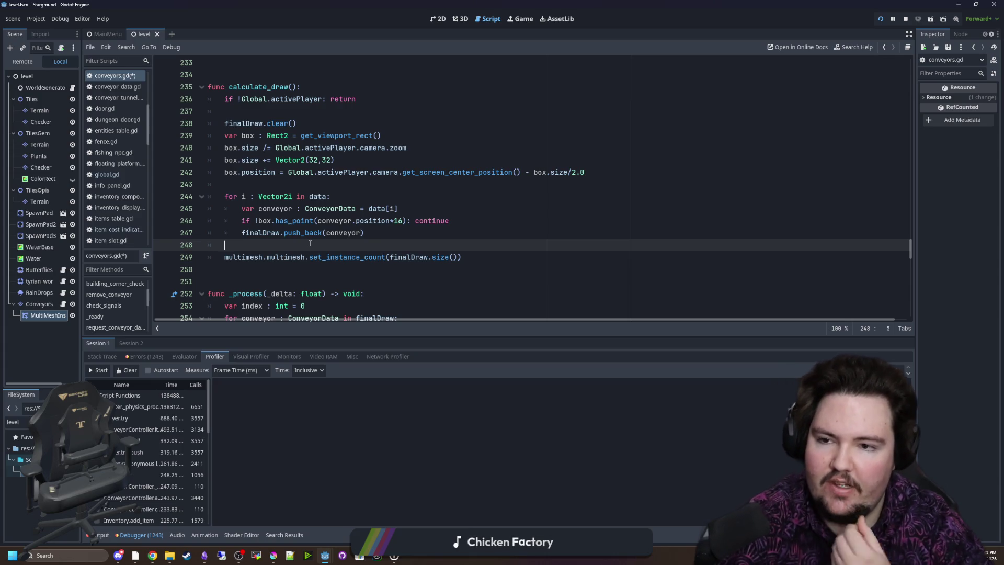
{"action": "scroll", "coordinate": [310, 243], "scroll_direction": "down", "scroll_amount": 4}
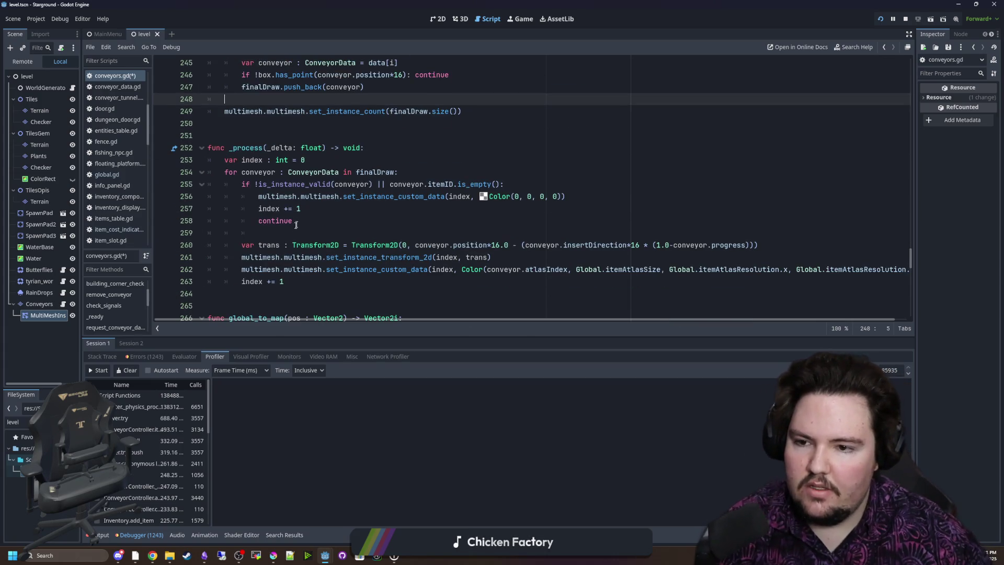